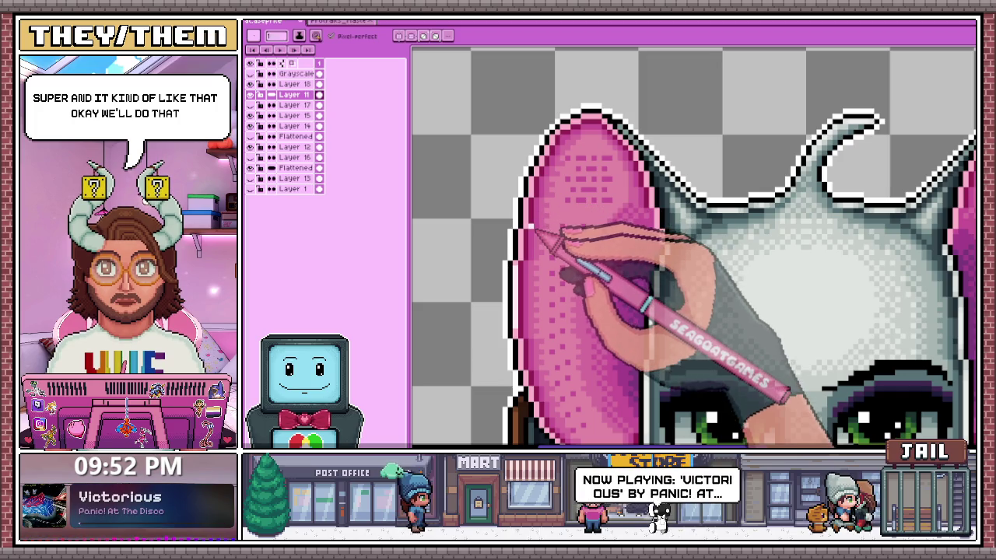
# Zoom in and out repeatedly to inspect the white mouse portrait's details
pyautogui.scroll(1, 527, 225)
pyautogui.scroll(1, 526, 257)
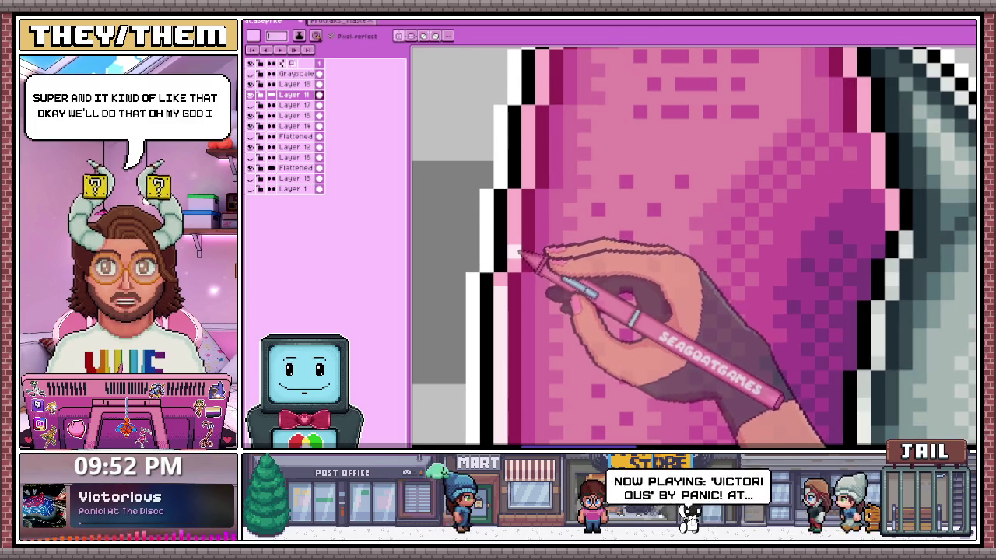
pyautogui.scroll(-1, 517, 202)
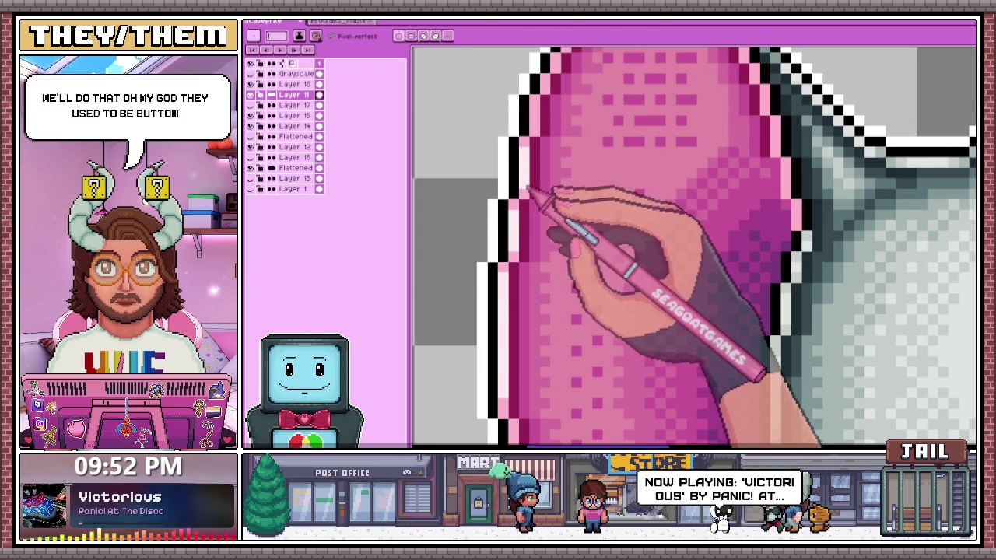
pyautogui.scroll(-2, 537, 194)
pyautogui.scroll(1, 544, 195)
pyautogui.scroll(1, 525, 190)
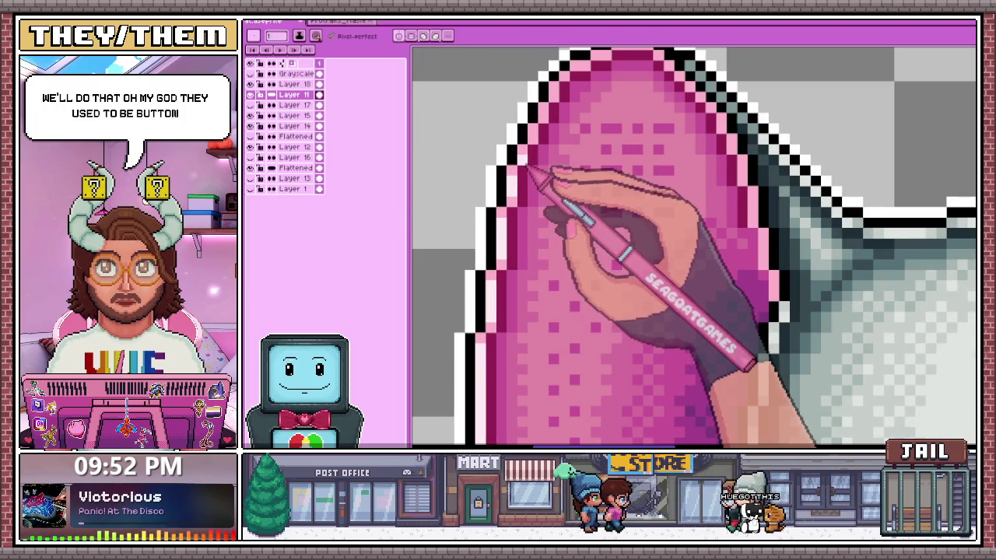
pyautogui.scroll(-2, 548, 117)
pyautogui.scroll(2, 567, 151)
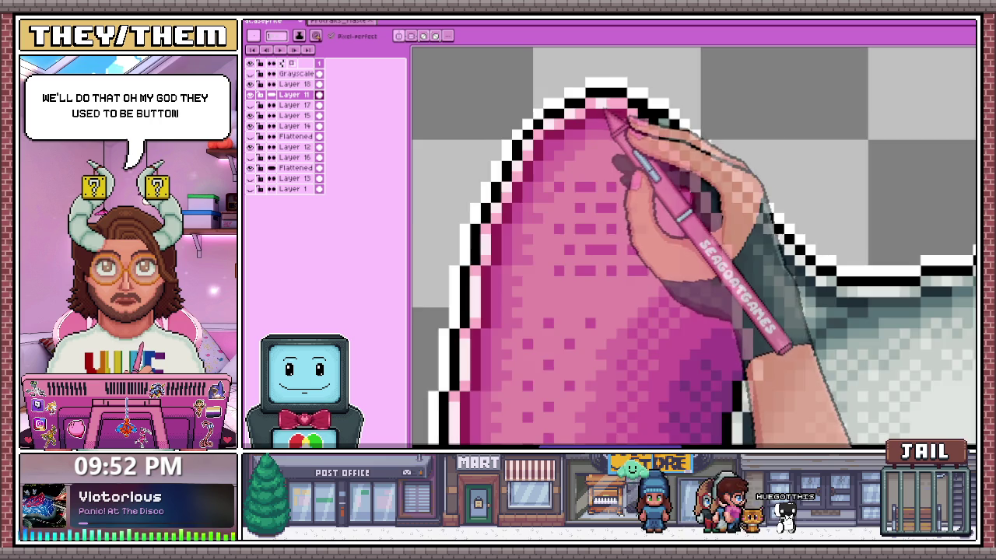
pyautogui.scroll(-1, 559, 211)
pyautogui.scroll(-2, 548, 218)
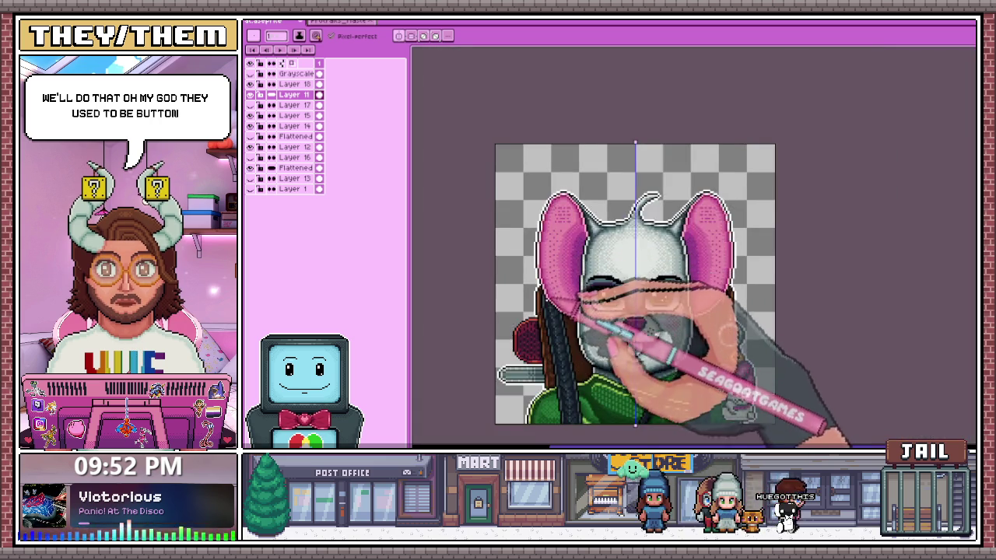
pyautogui.scroll(2, 545, 226)
pyautogui.scroll(1, 544, 226)
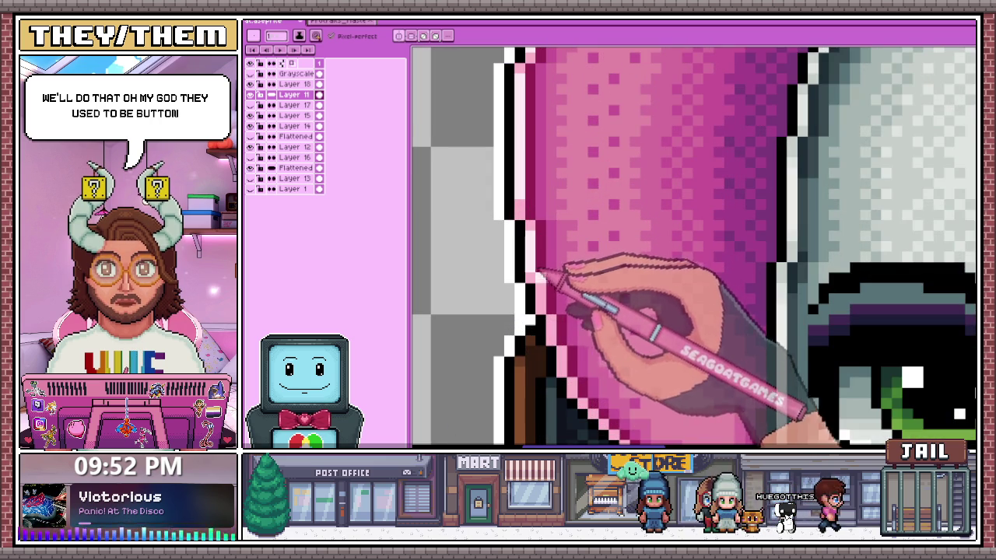
pyautogui.scroll(-2, 541, 274)
pyautogui.scroll(2, 544, 292)
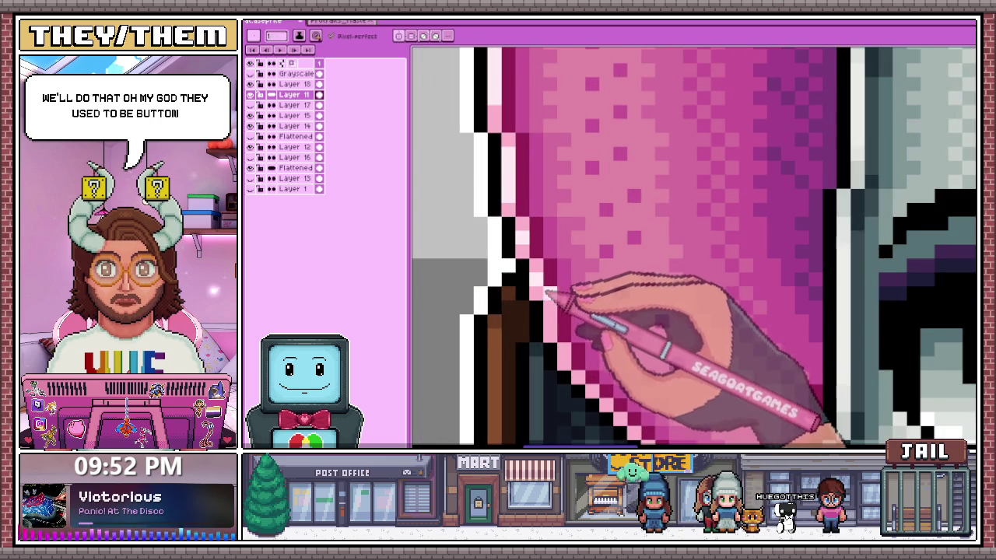
pyautogui.scroll(-1, 544, 294)
pyautogui.scroll(-1, 556, 272)
pyautogui.scroll(1, 560, 311)
pyautogui.scroll(1, 542, 282)
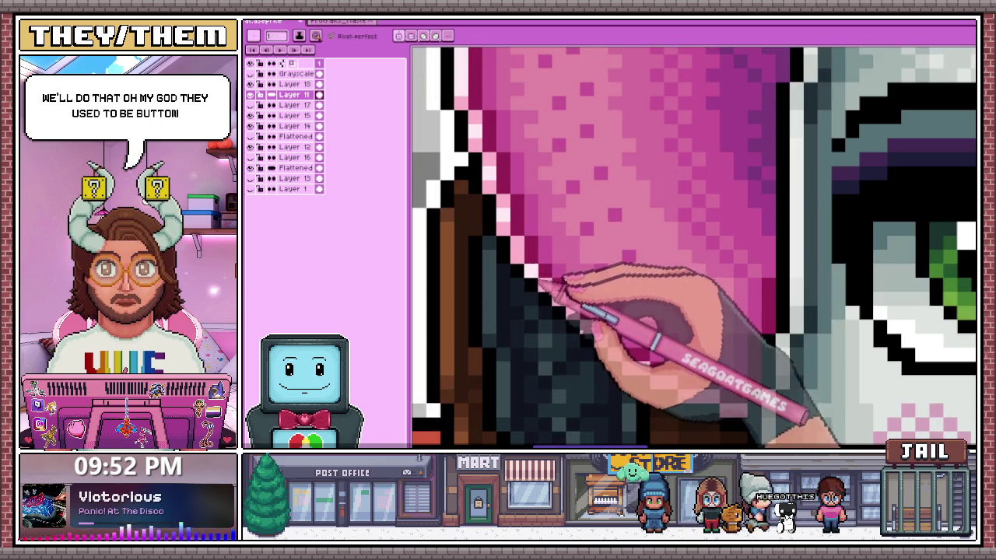
pyautogui.scroll(-1, 537, 268)
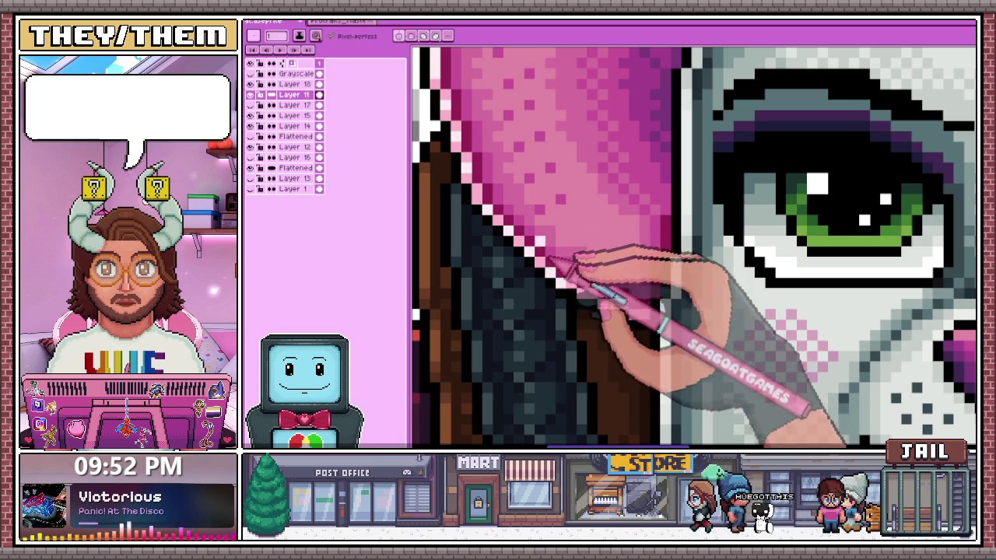
pyautogui.scroll(-1, 610, 294)
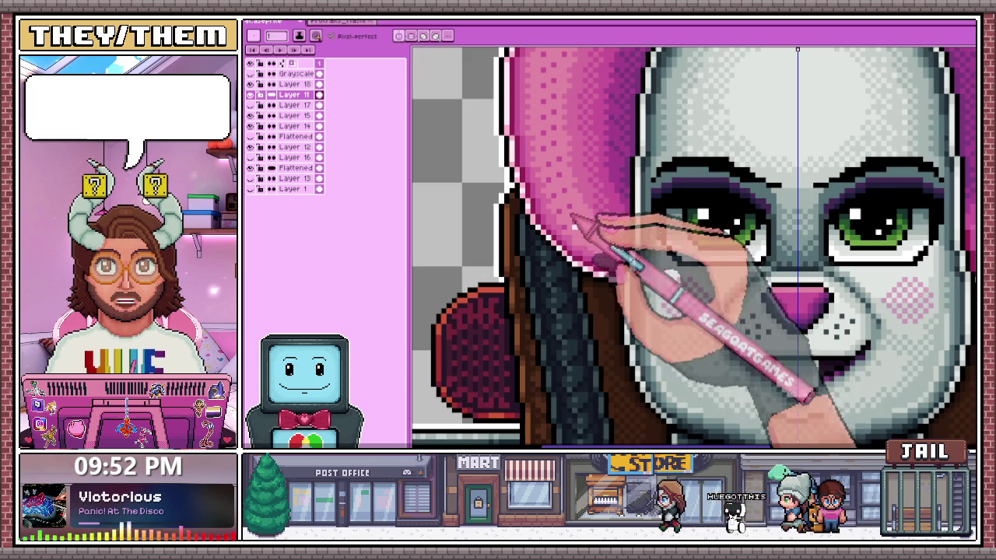
pyautogui.scroll(-2, 622, 303)
pyautogui.scroll(-2, 622, 304)
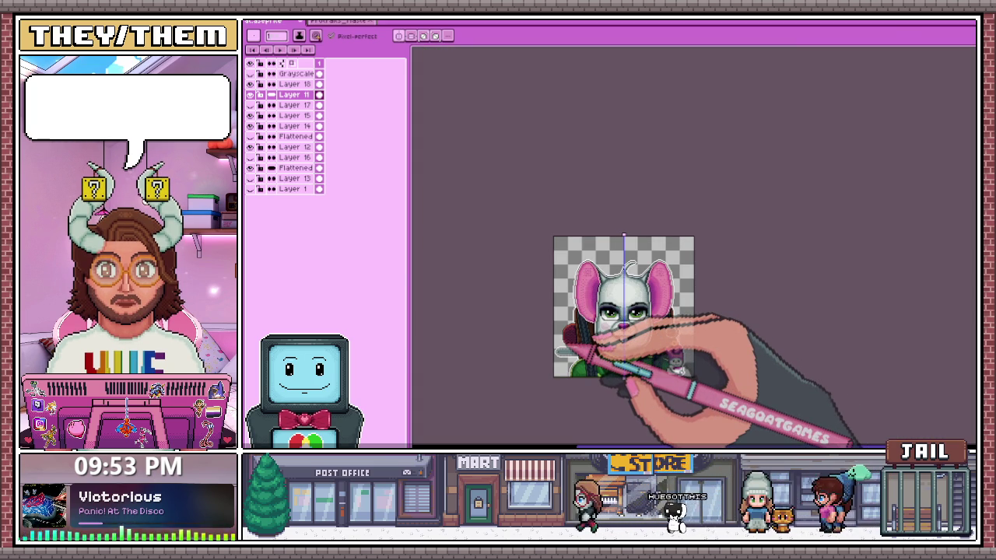
pyautogui.scroll(3, 588, 327)
pyautogui.scroll(2, 584, 256)
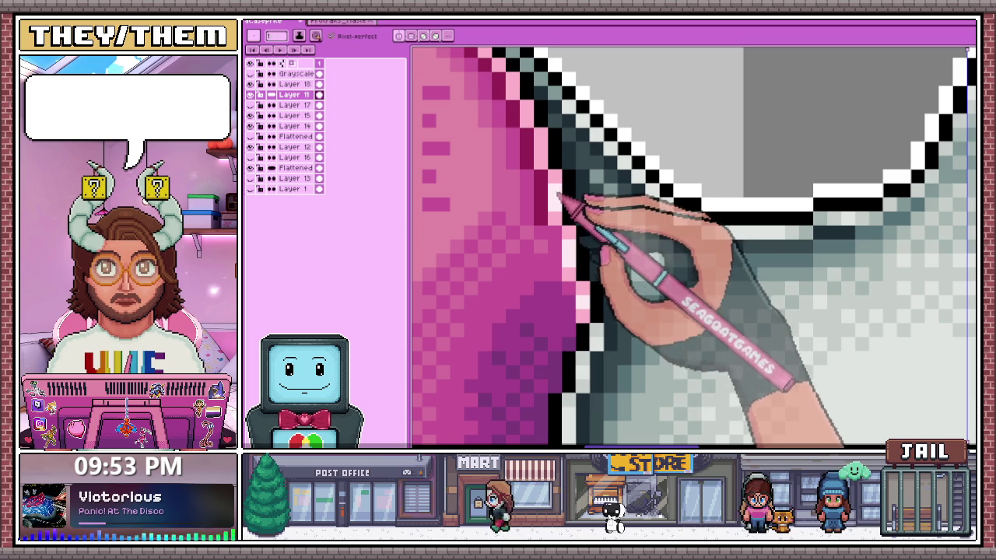
pyautogui.scroll(-2, 555, 163)
pyautogui.scroll(1, 544, 182)
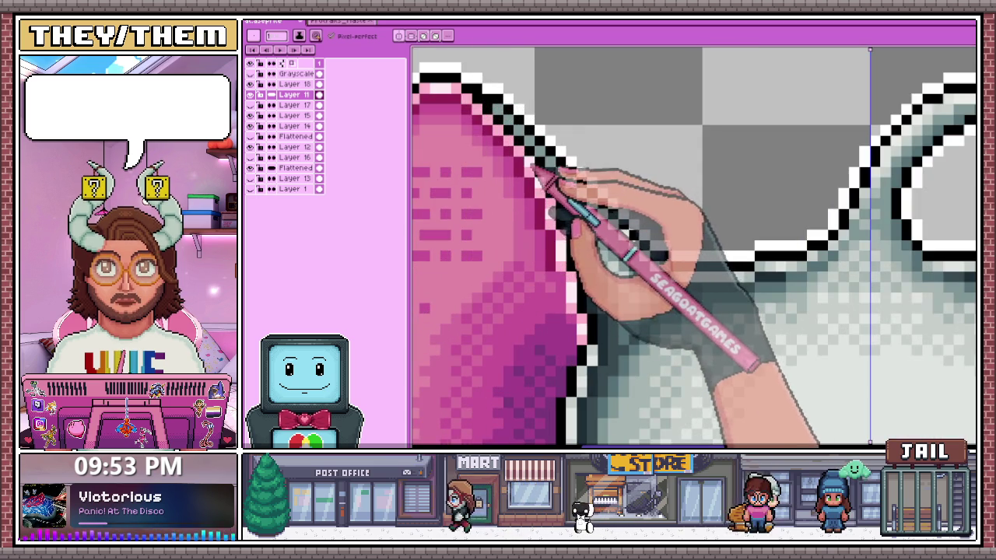
pyautogui.scroll(-3, 529, 138)
pyautogui.scroll(-2, 560, 156)
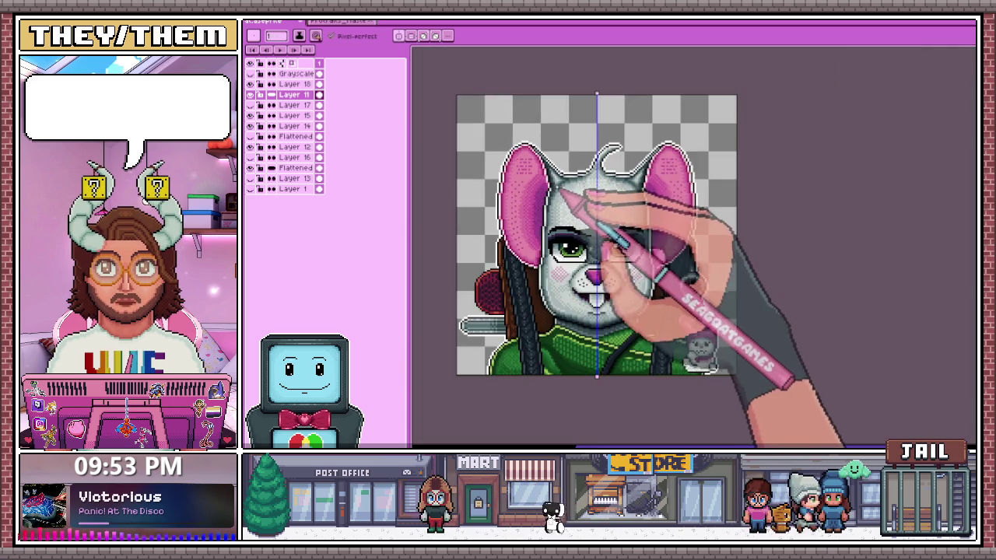
pyautogui.scroll(-2, 562, 192)
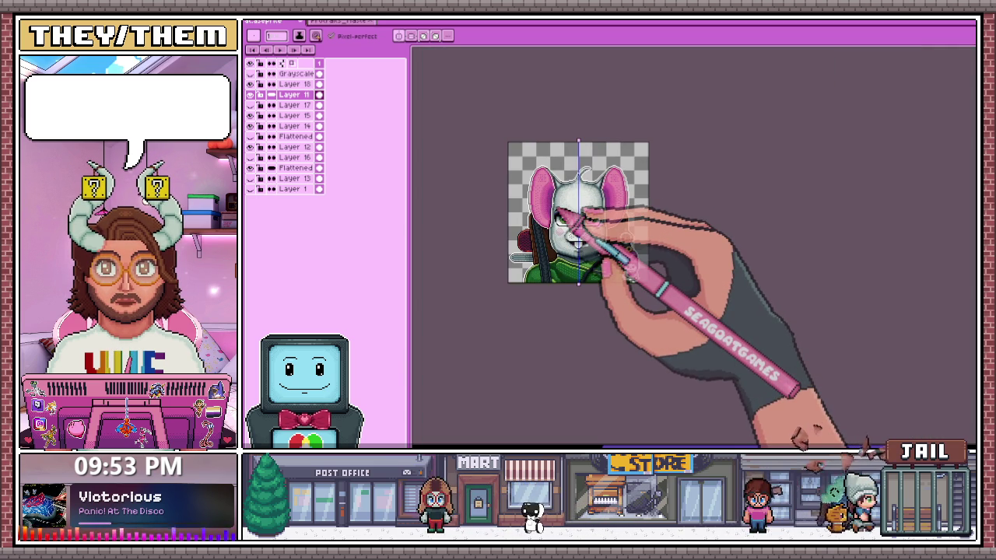
pyautogui.scroll(3, 559, 215)
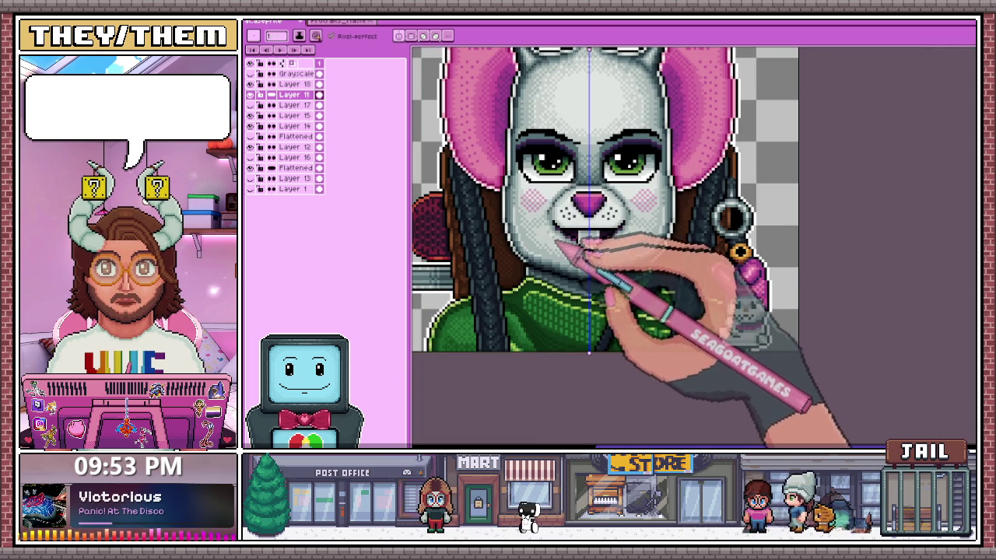
pyautogui.scroll(1, 560, 247)
pyautogui.scroll(-3, 507, 122)
pyautogui.scroll(3, 493, 249)
pyautogui.scroll(2, 485, 195)
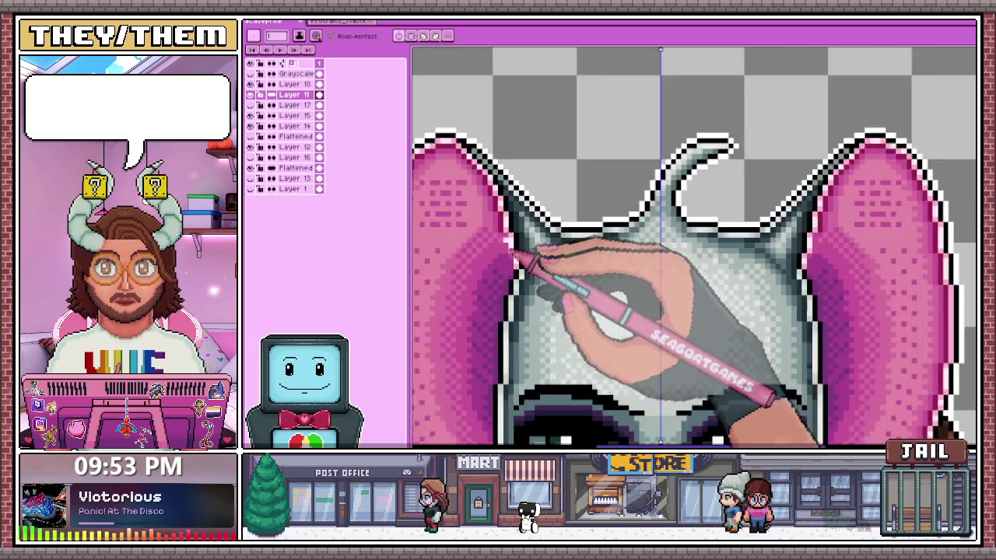
pyautogui.scroll(3, 514, 259)
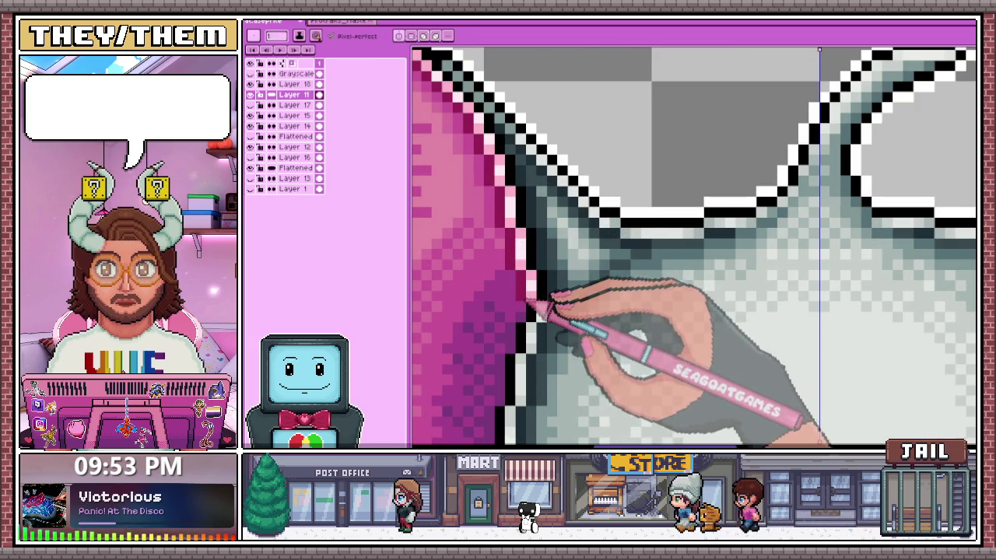
pyautogui.scroll(-3, 529, 315)
pyautogui.scroll(-3, 596, 262)
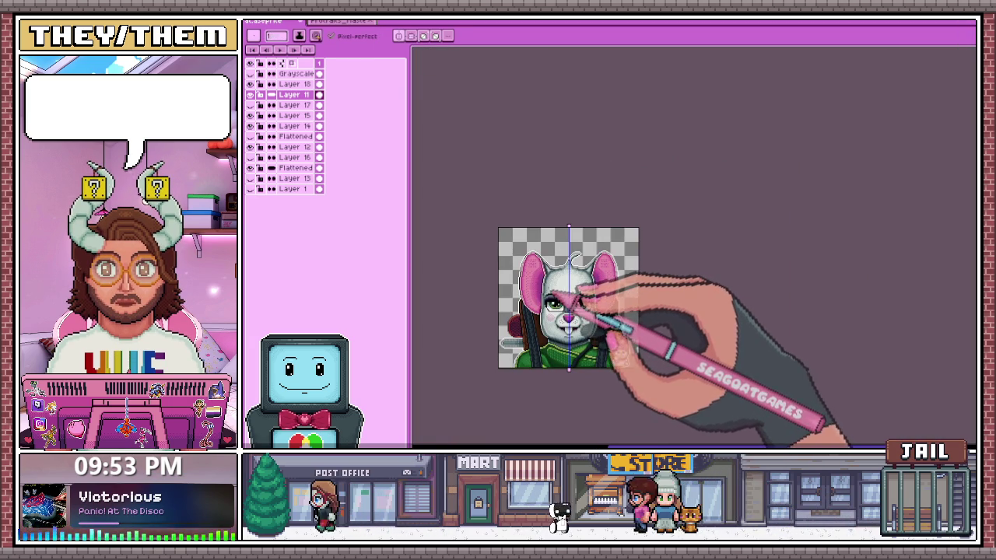
pyautogui.scroll(3, 572, 296)
pyautogui.scroll(3, 498, 268)
pyautogui.scroll(1, 545, 257)
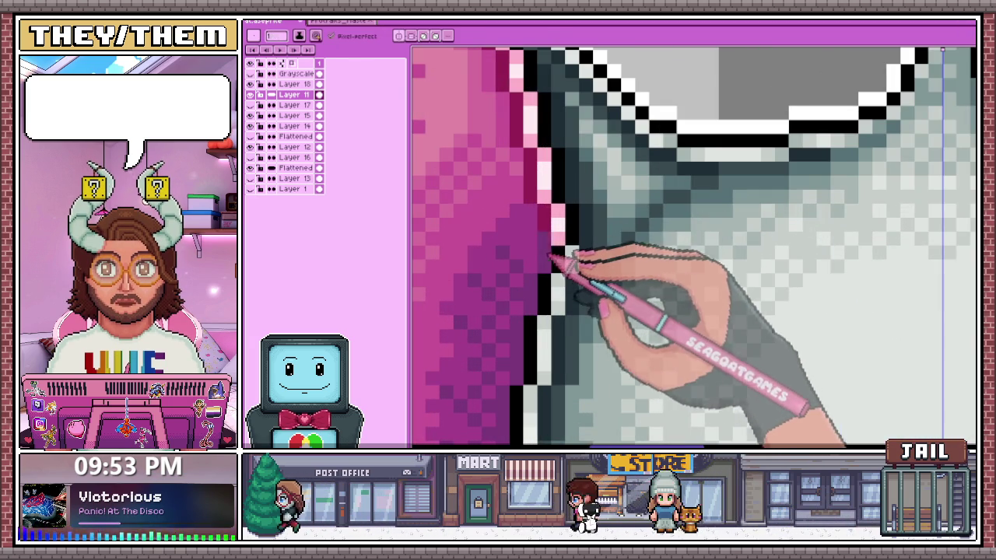
# Sample a colour from the ear's edge and shift the view slightly upward
pyautogui.press('alt')
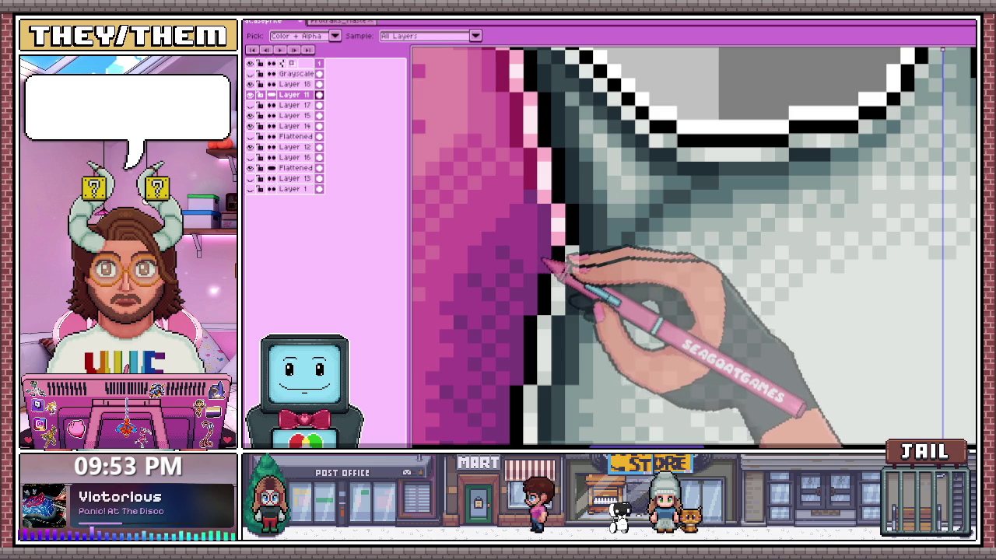
pyautogui.scroll(-2, 548, 253)
pyautogui.scroll(-2, 517, 214)
pyautogui.scroll(-2, 591, 268)
pyautogui.moveTo(579, 310); pyautogui.dragTo(578, 293)
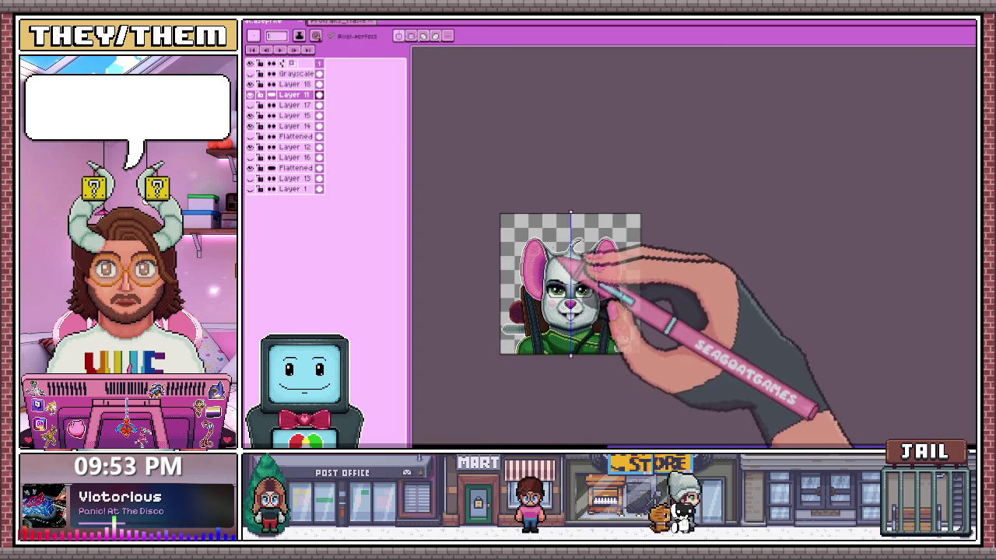
pyautogui.scroll(3, 549, 307)
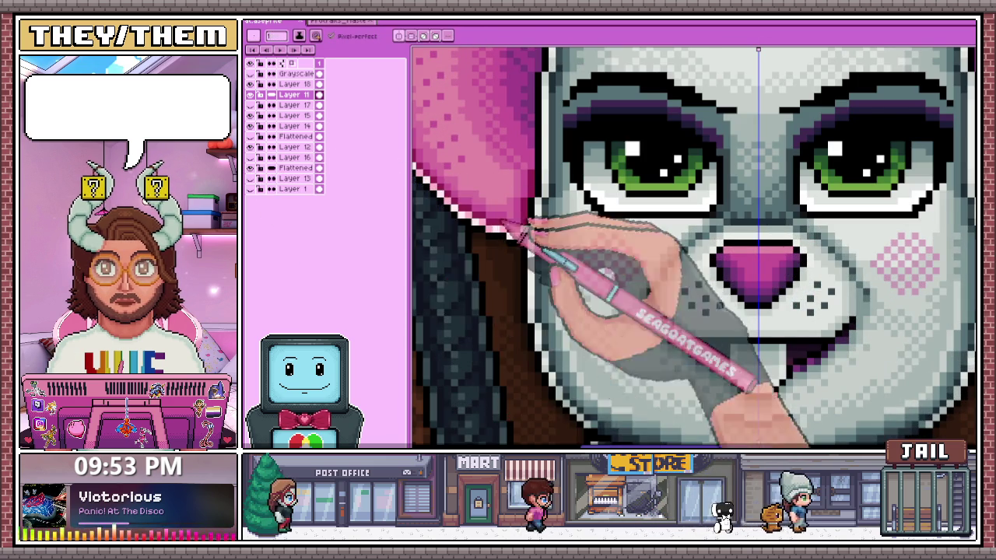
pyautogui.scroll(2, 522, 226)
pyautogui.scroll(-3, 575, 272)
pyautogui.scroll(1, 622, 260)
pyautogui.scroll(1, 599, 237)
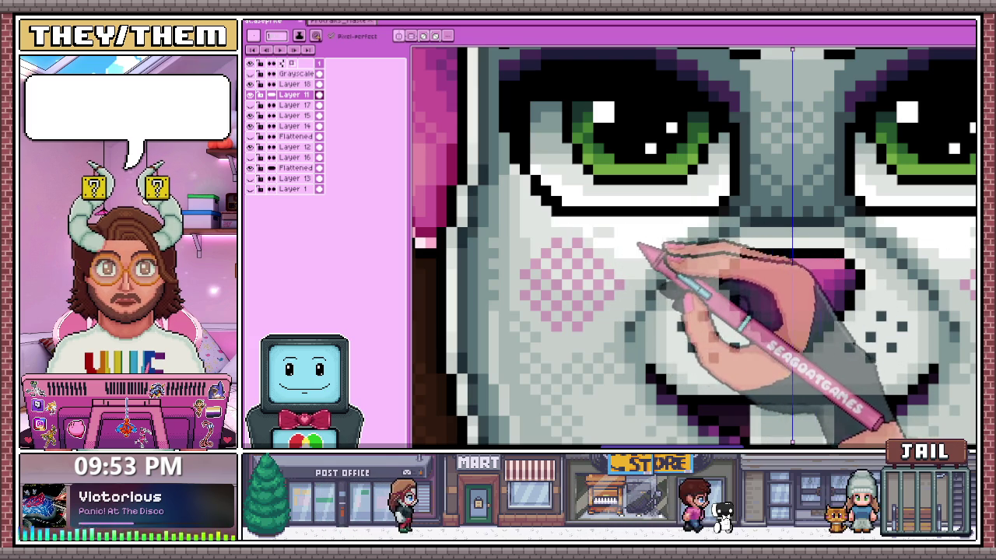
pyautogui.scroll(-2, 637, 249)
pyautogui.scroll(-2, 634, 260)
pyautogui.scroll(1, 627, 273)
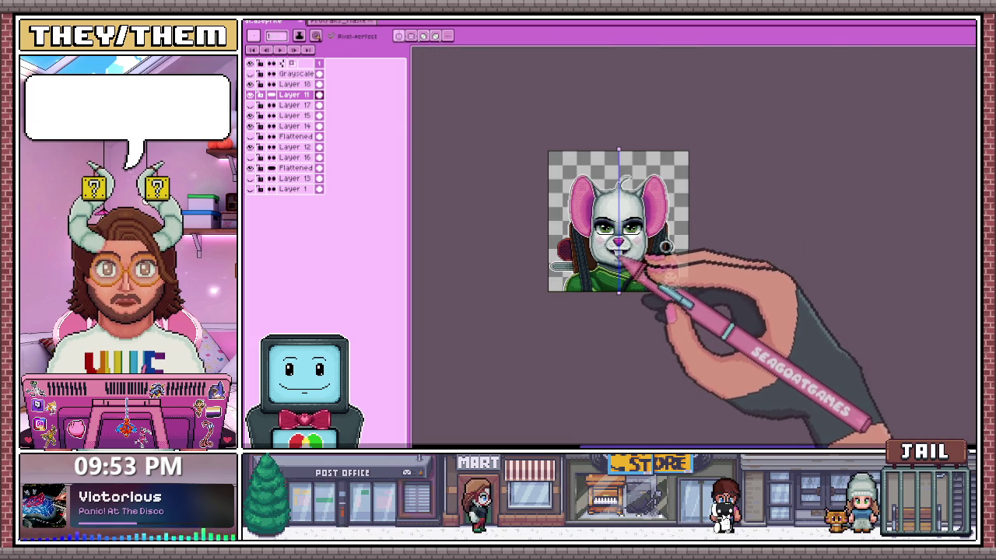
pyautogui.scroll(3, 618, 251)
pyautogui.scroll(2, 599, 237)
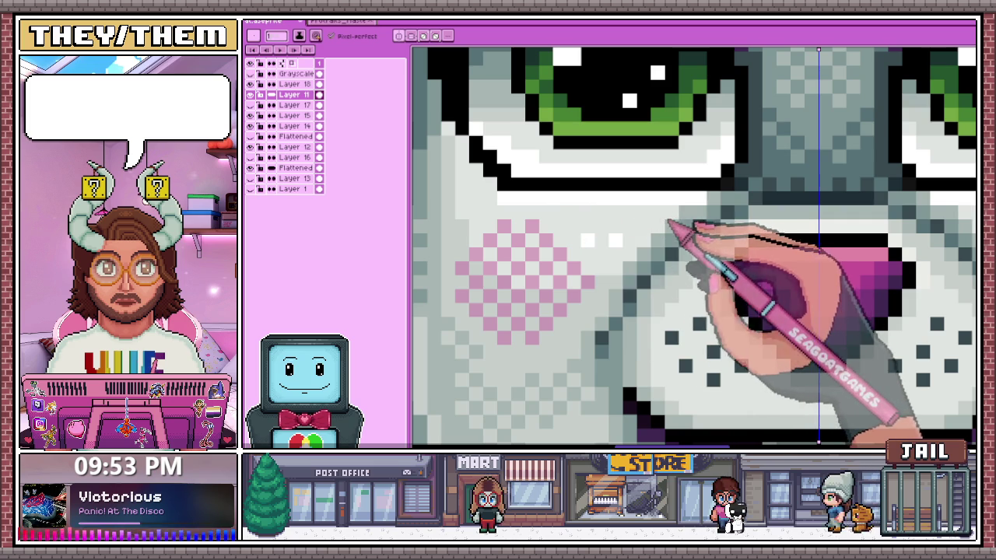
pyautogui.scroll(-2, 599, 241)
pyautogui.scroll(-2, 591, 245)
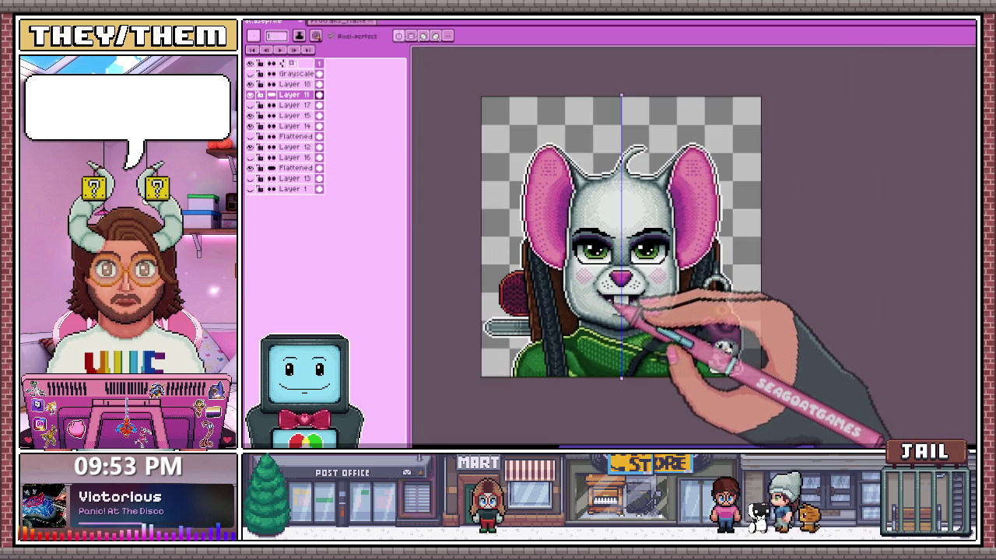
pyautogui.scroll(-2, 615, 306)
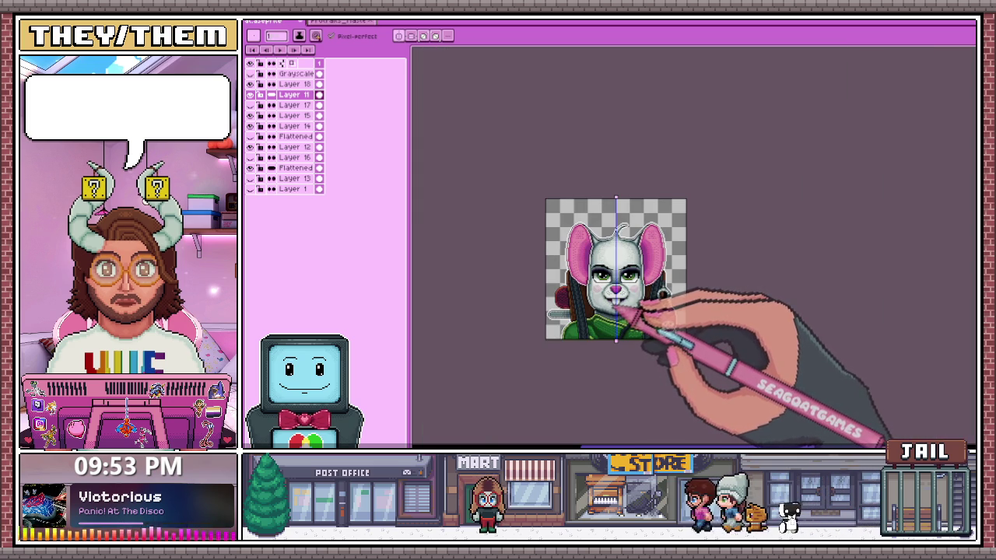
pyautogui.scroll(3, 622, 301)
pyautogui.scroll(2, 666, 285)
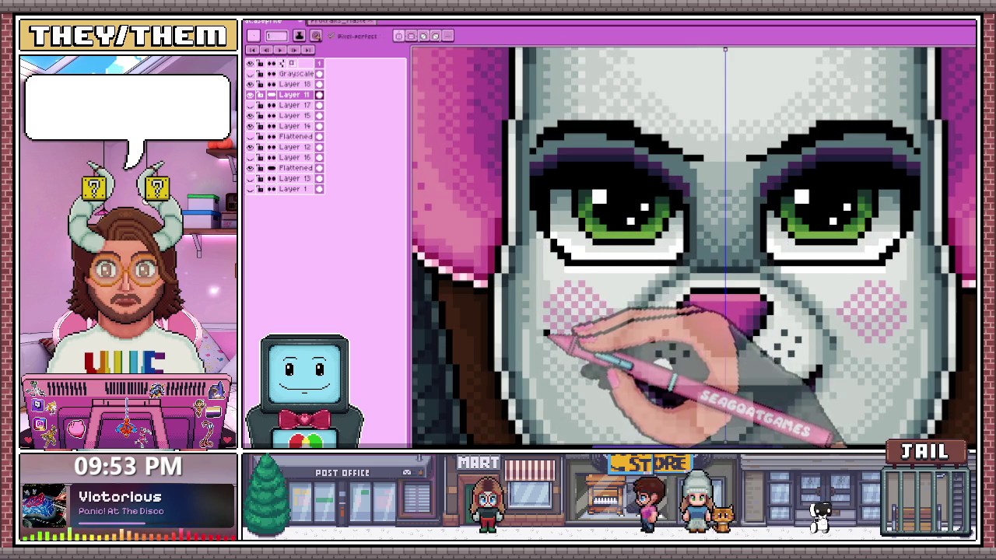
# Switch to the pencil, review the zoom, and bring up Export File for rat.png
pyautogui.press('b')
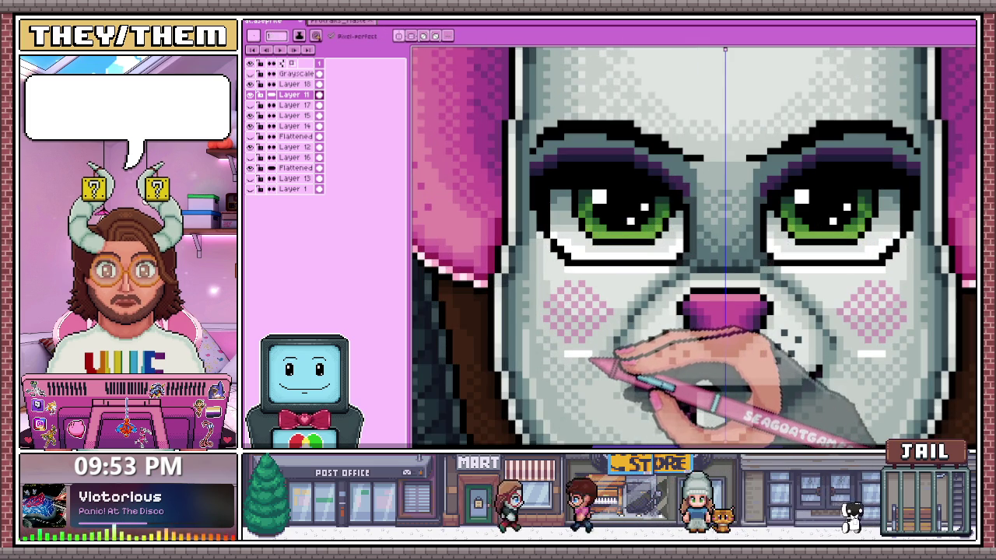
pyautogui.scroll(-1, 623, 343)
pyautogui.scroll(-3, 646, 335)
pyautogui.scroll(-1, 661, 332)
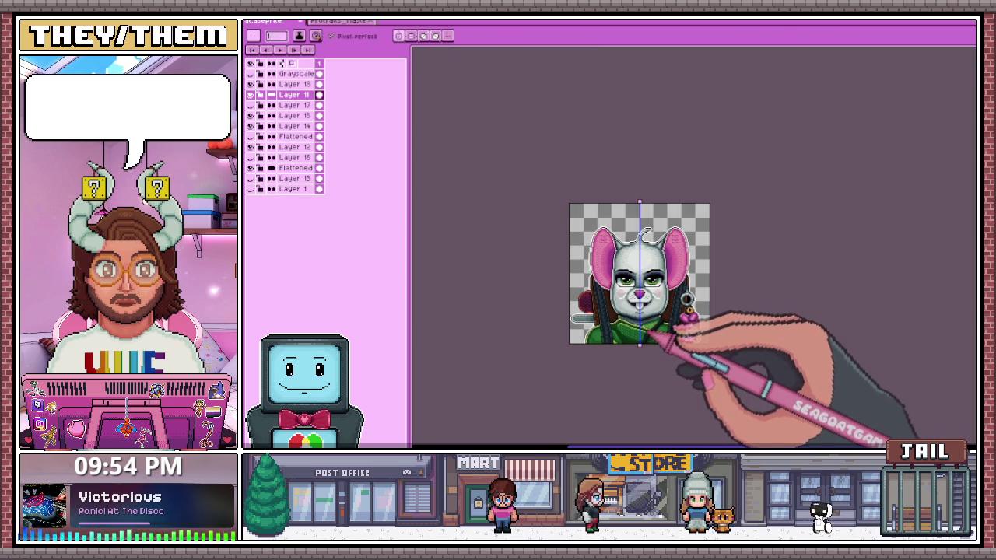
pyautogui.scroll(1, 640, 327)
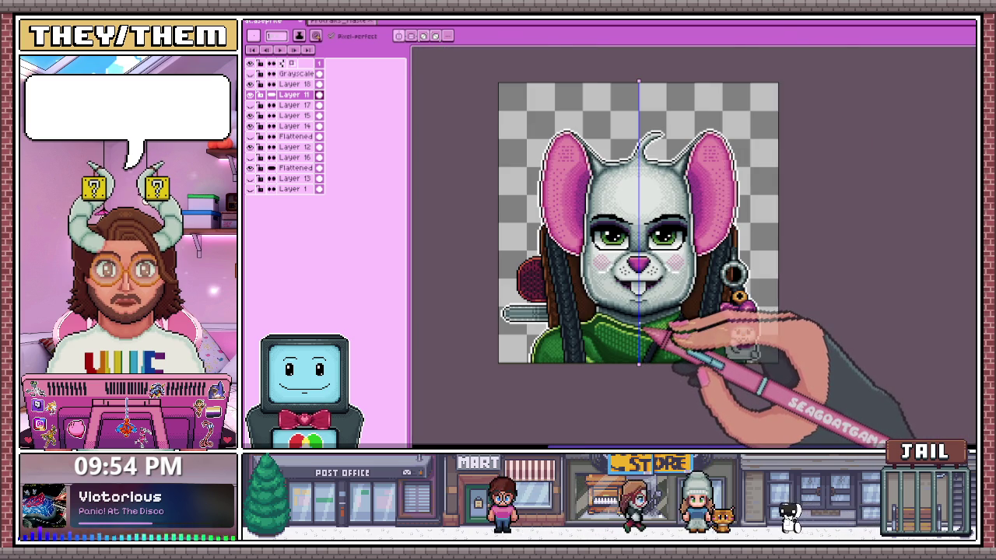
pyautogui.scroll(1, 640, 318)
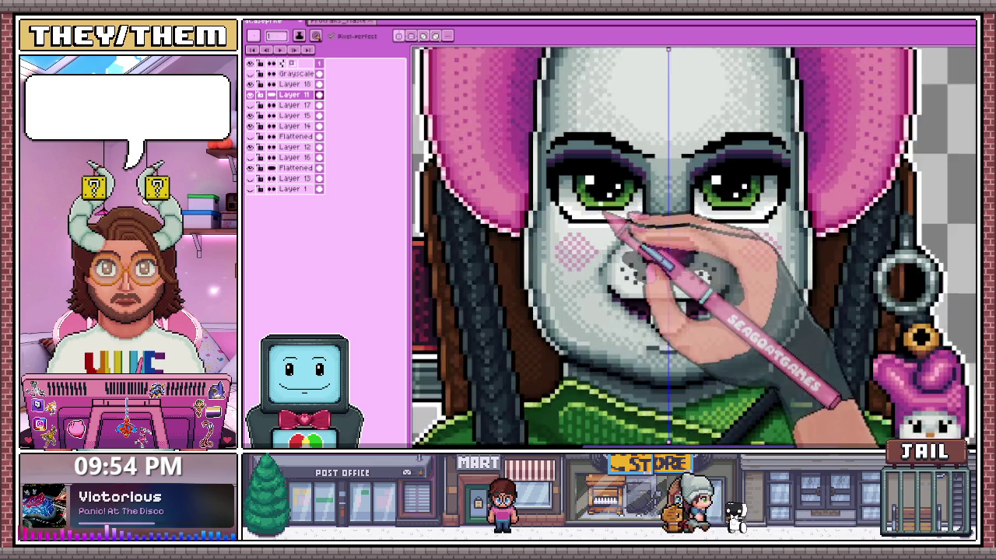
pyautogui.scroll(1, 654, 217)
pyautogui.scroll(1, 646, 214)
pyautogui.scroll(-3, 609, 177)
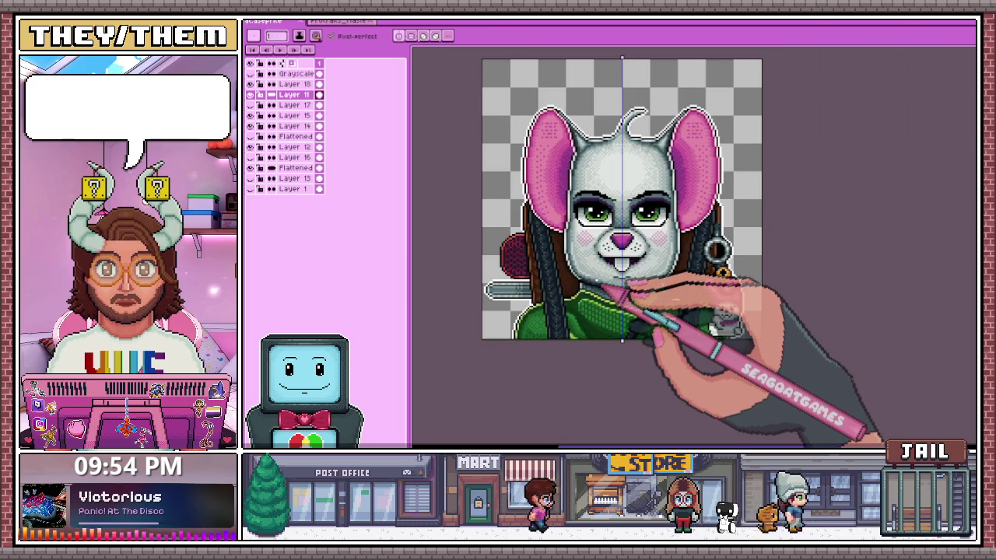
pyautogui.scroll(-1, 576, 272)
pyautogui.scroll(1, 587, 222)
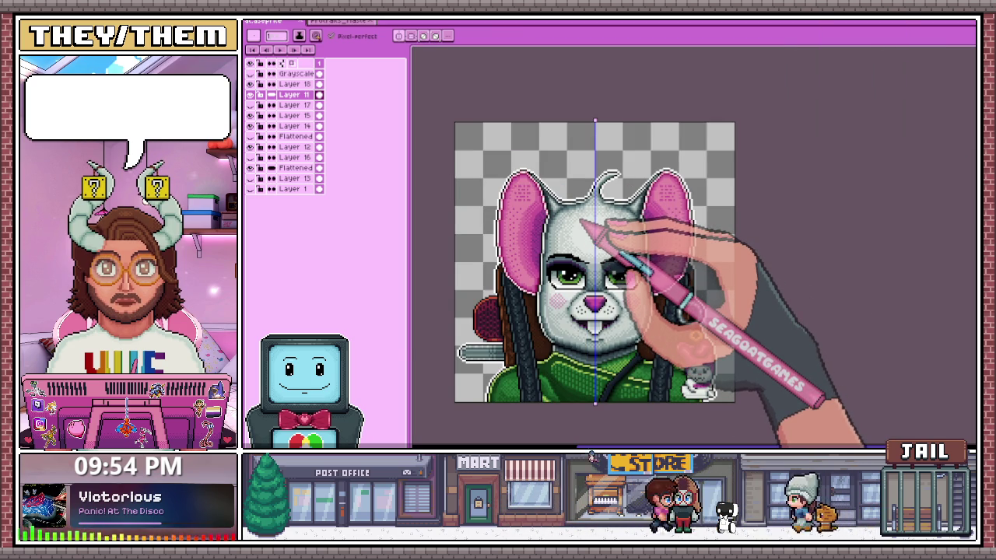
pyautogui.hotkey('ctrl', 'alt', 'shift', 's')
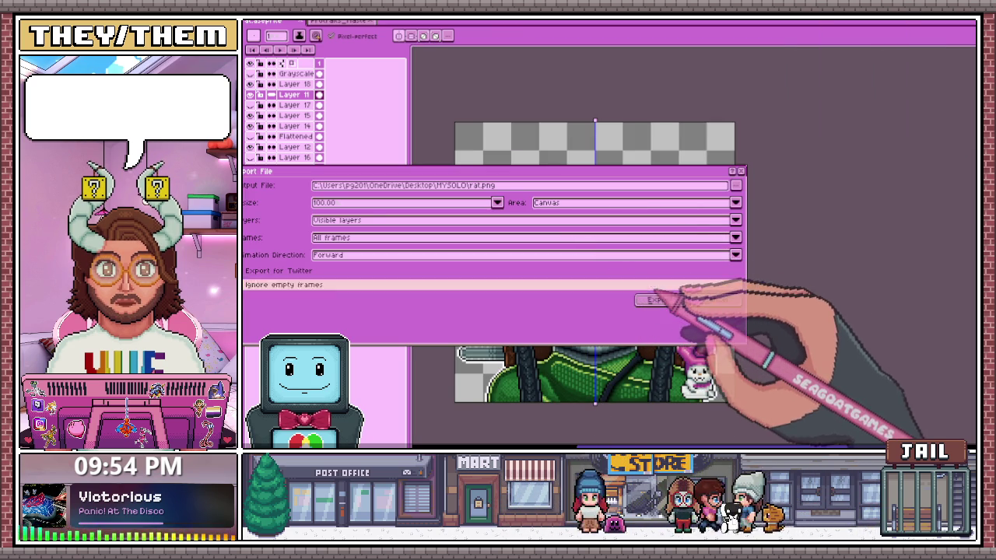
# Export rat.png, then undo to restore the full mouse face without the guide
pyautogui.click(661, 301)
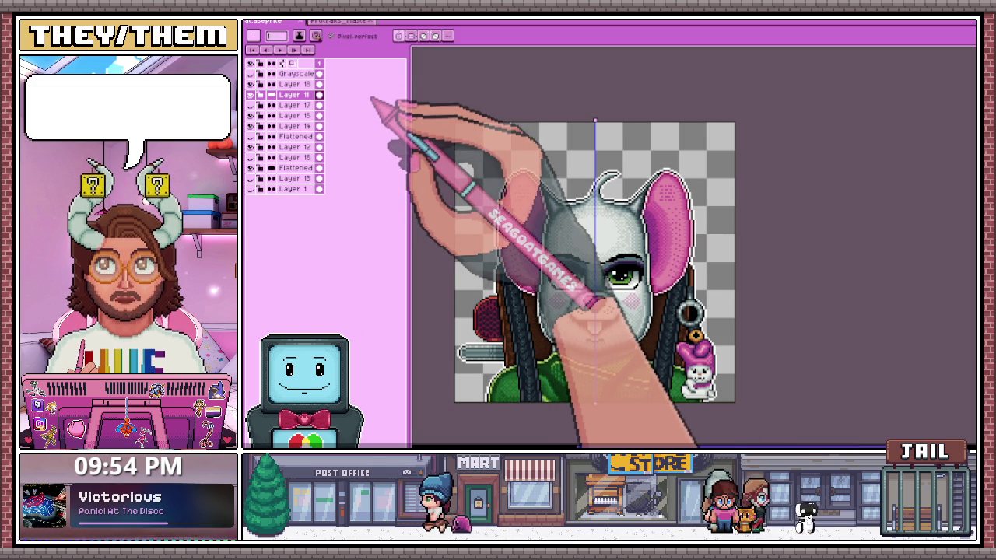
pyautogui.hotkey('ctrl', 'z')
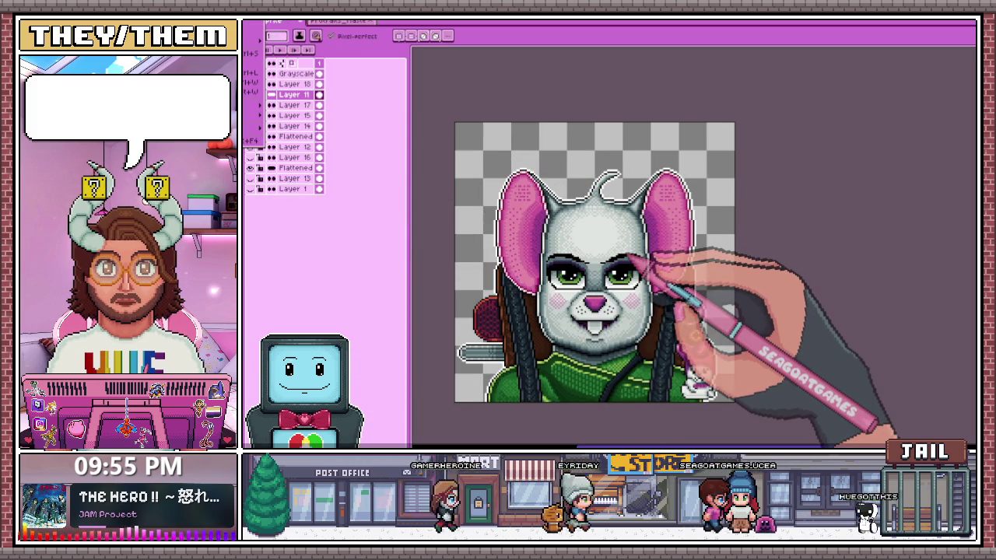
# Add an empty layer to the mouse portrait copy, then go to the goat file
pyautogui.hotkey('ctrl', 'Tab')
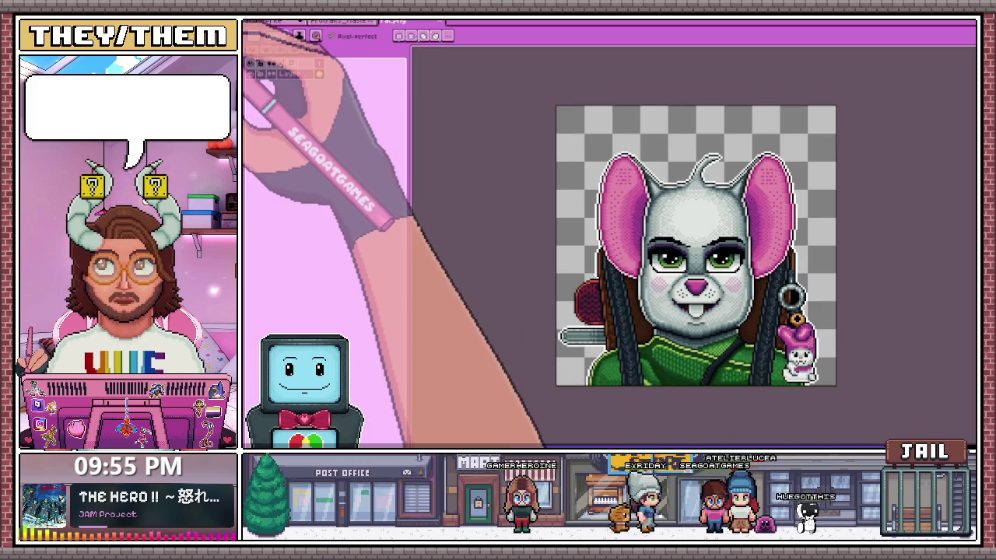
pyautogui.hotkey('shift', 'n')
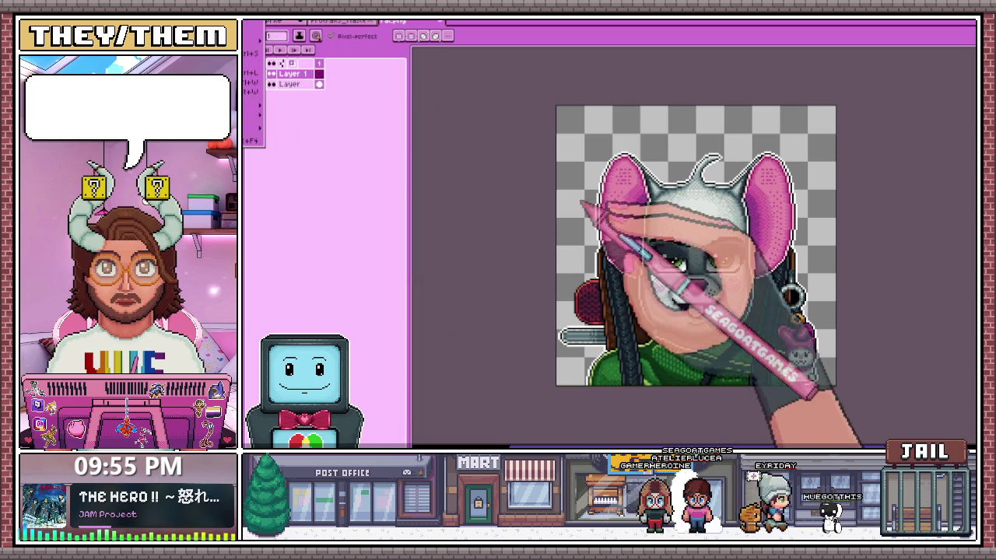
pyautogui.hotkey('ctrl', 'Tab')
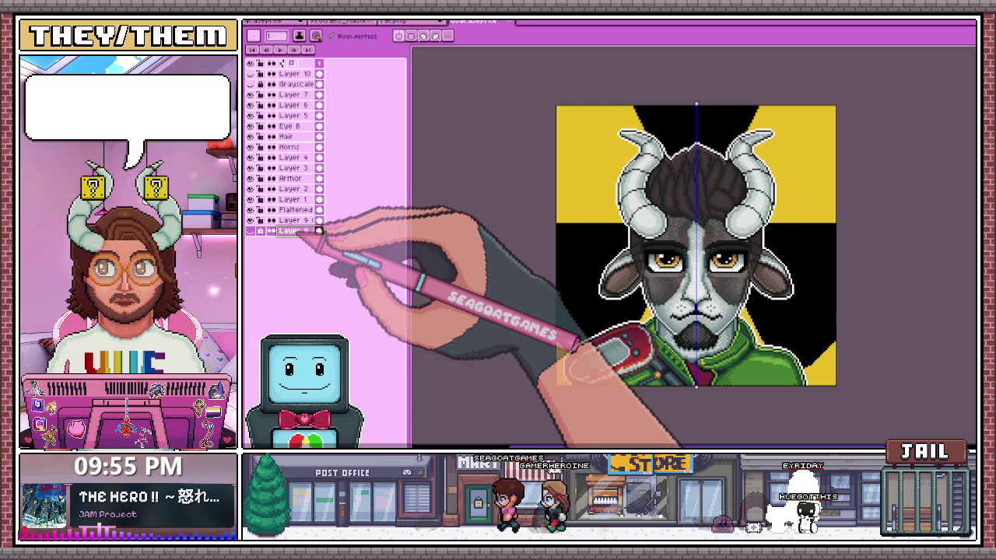
# Copy the goat's Layer 9 radiation background into the new mouse file, beneath the mouse artwork
pyautogui.click(289, 220)
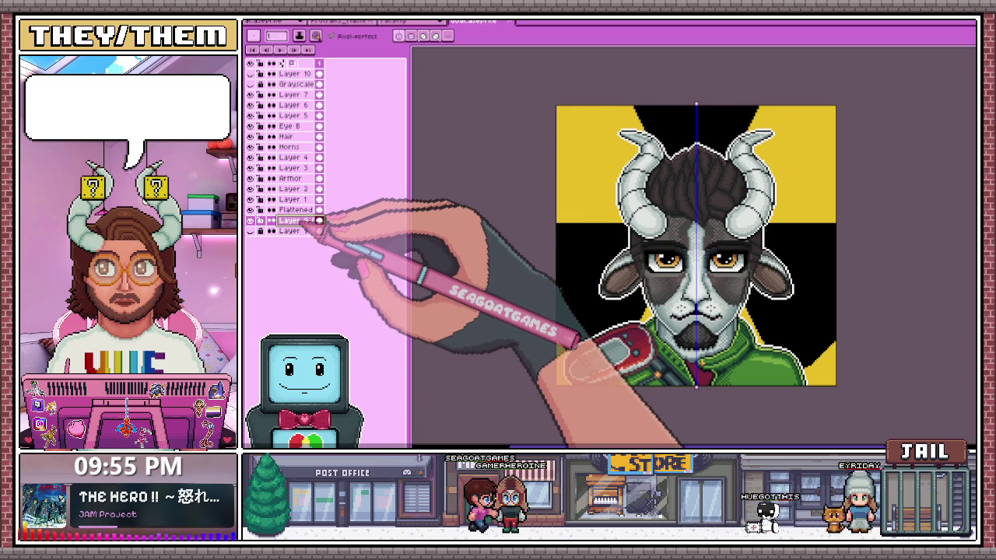
pyautogui.click(334, 21)
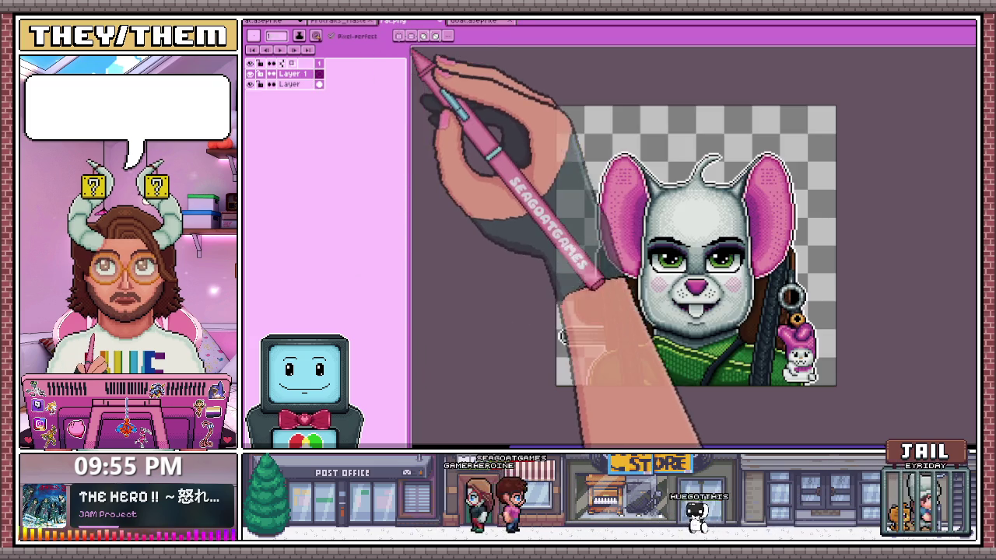
pyautogui.click(389, 21)
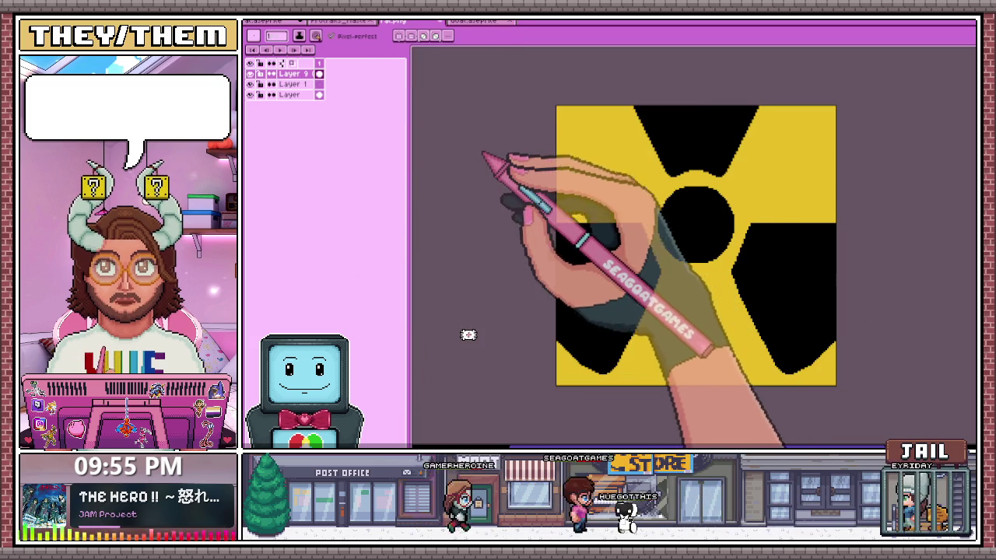
pyautogui.press('m')
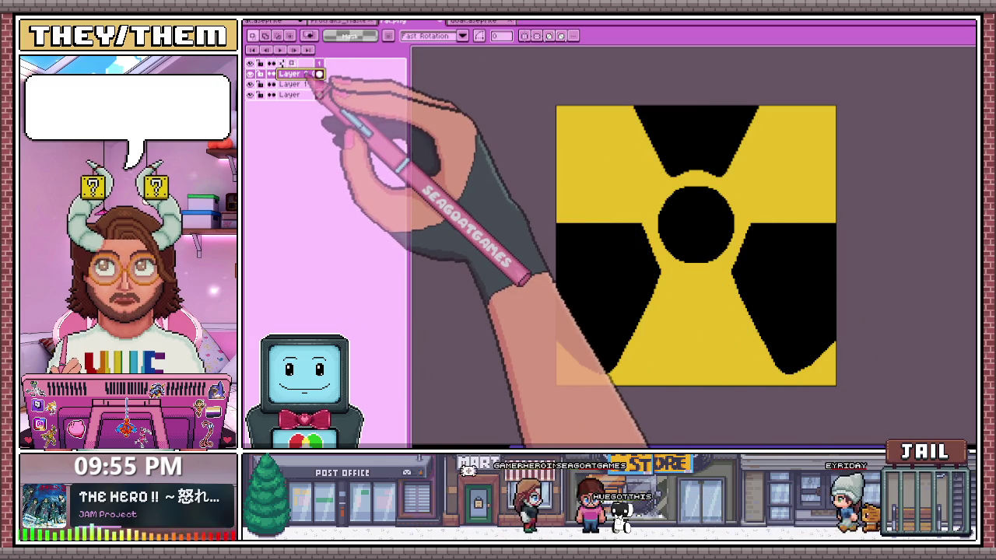
pyautogui.moveTo(292, 73); pyautogui.dragTo(292, 96)
pyautogui.scroll(-2, 622, 202)
pyautogui.scroll(2, 575, 178)
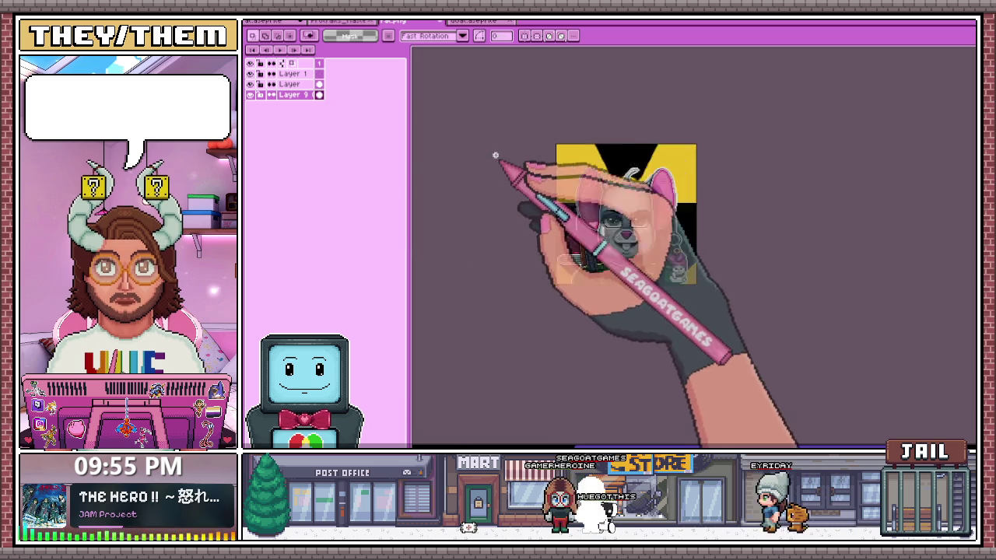
pyautogui.scroll(-2, 593, 187)
pyautogui.scroll(1, 658, 187)
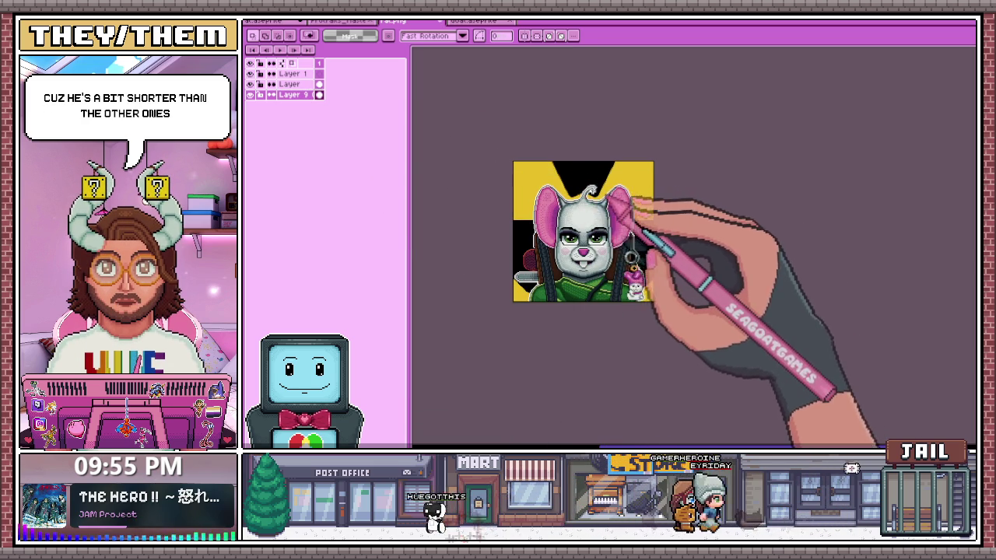
pyautogui.scroll(2, 576, 188)
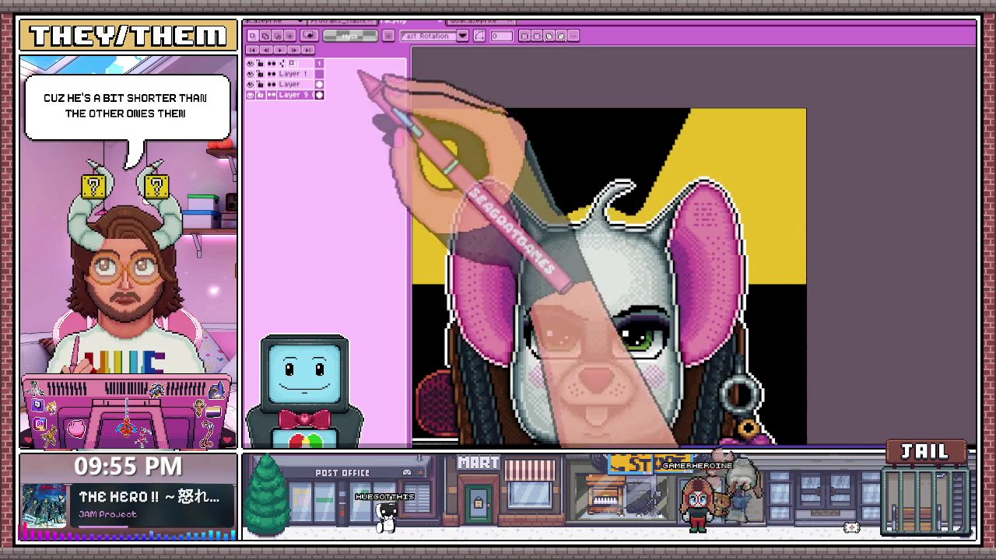
pyautogui.click(276, 21)
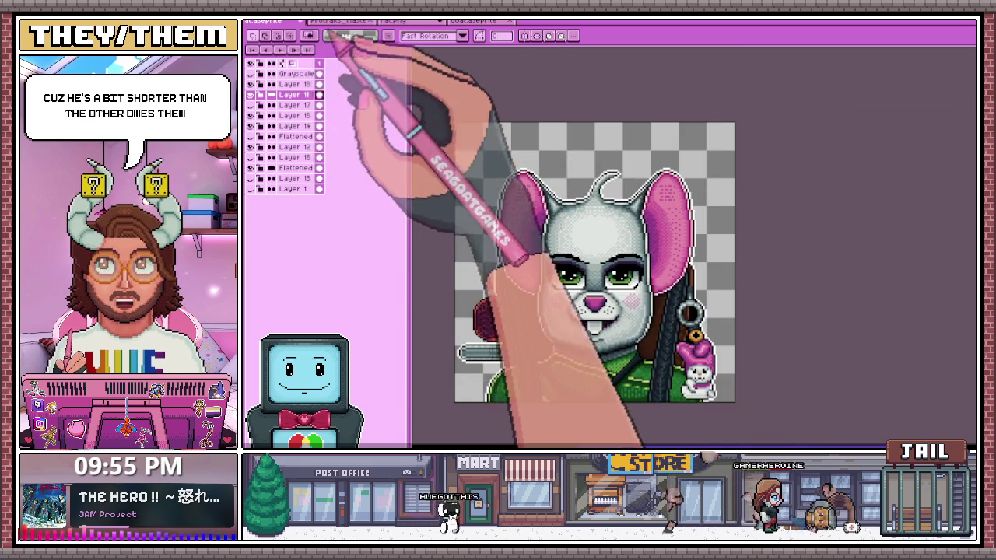
# Move from the goat file to the white-mouse portrait tab and zoom to view it
pyautogui.click(342, 20)
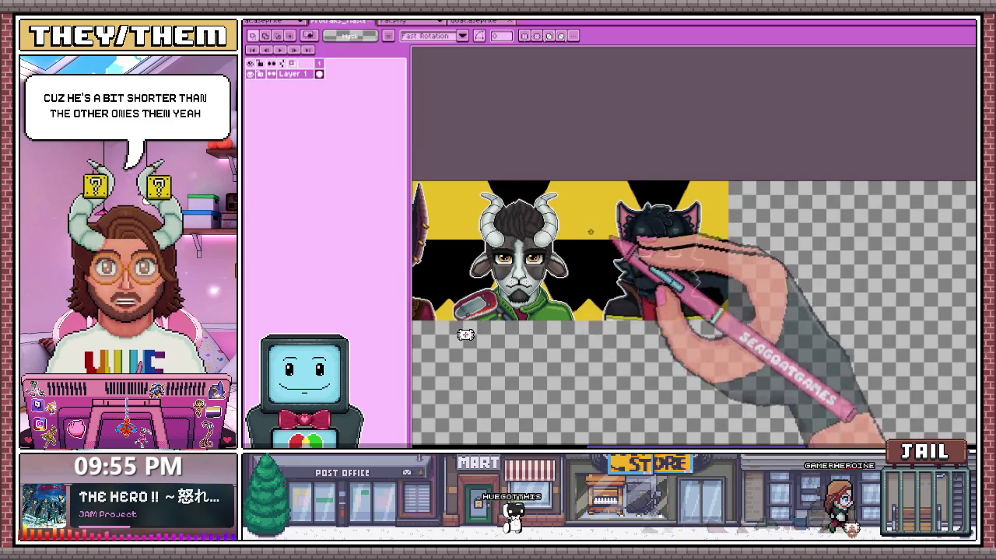
pyautogui.hscroll(-3, 467, 334)
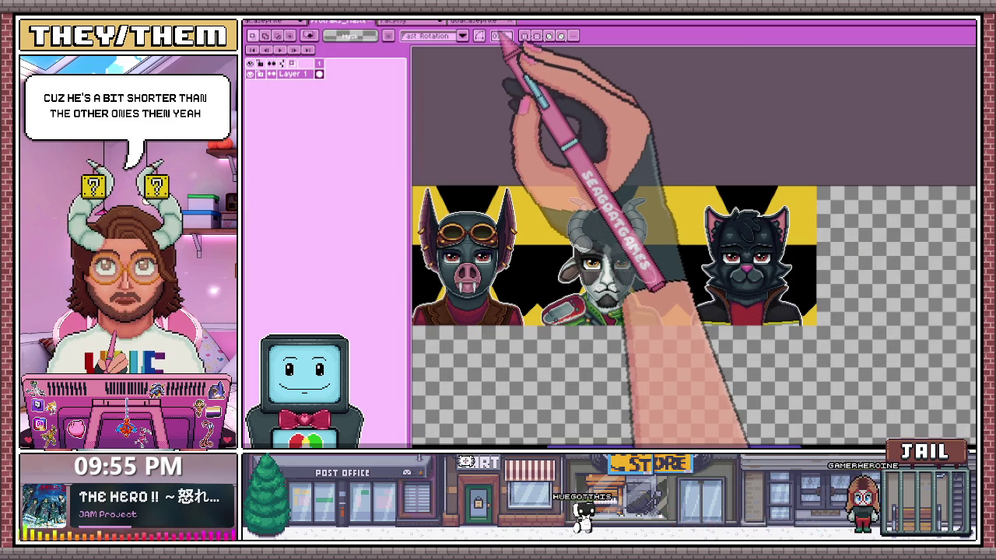
pyautogui.click(478, 20)
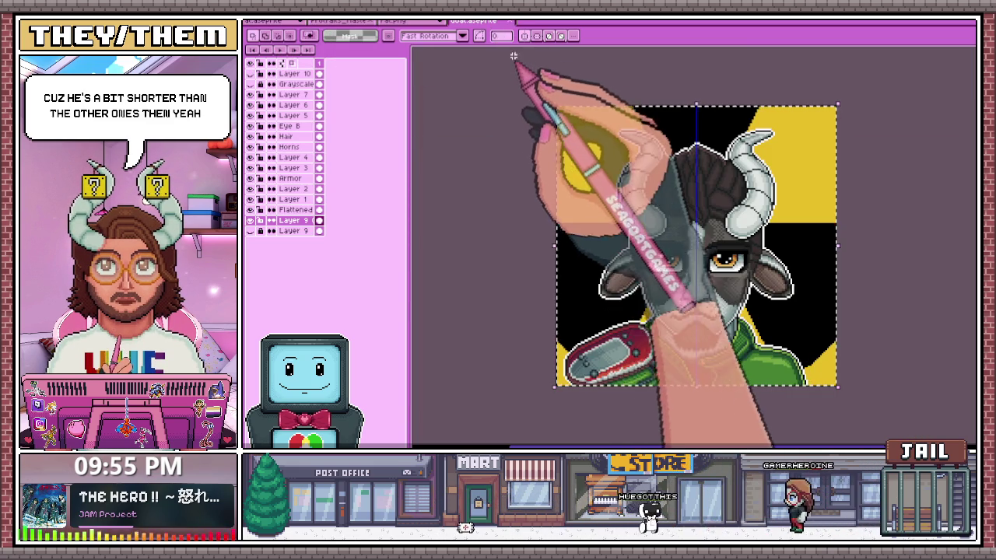
pyautogui.click(409, 21)
pyautogui.scroll(-1, 523, 155)
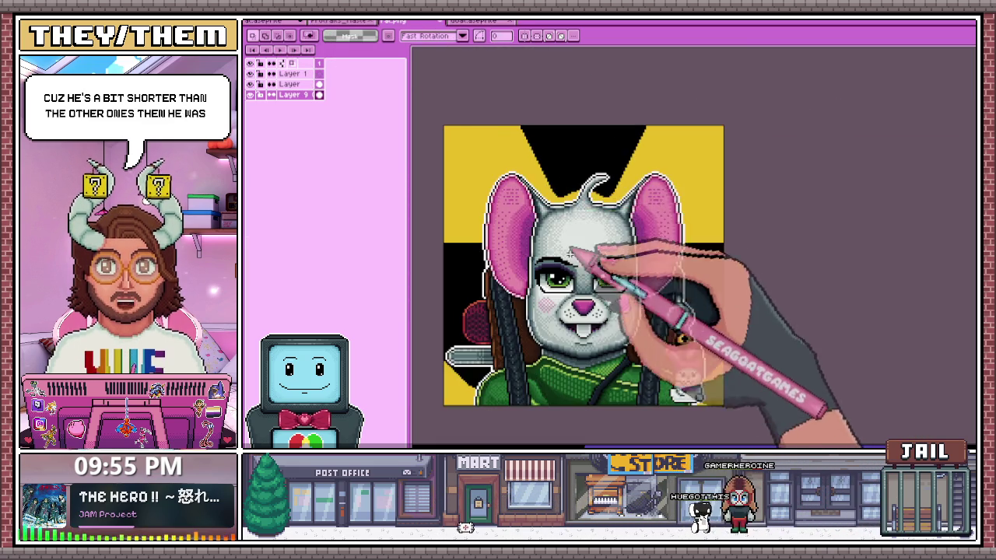
pyautogui.scroll(-2, 578, 303)
pyautogui.scroll(2, 580, 326)
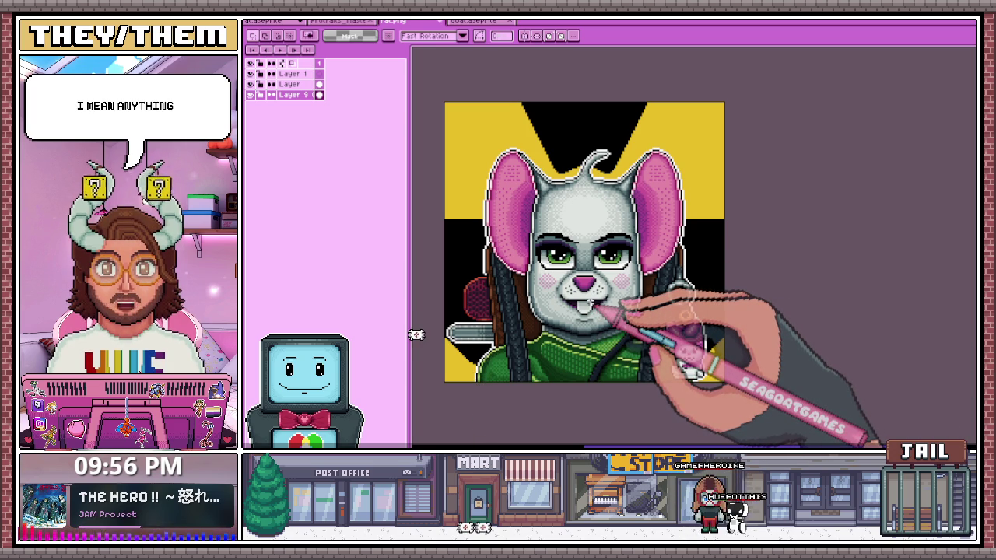
pyautogui.scroll(-2, 592, 300)
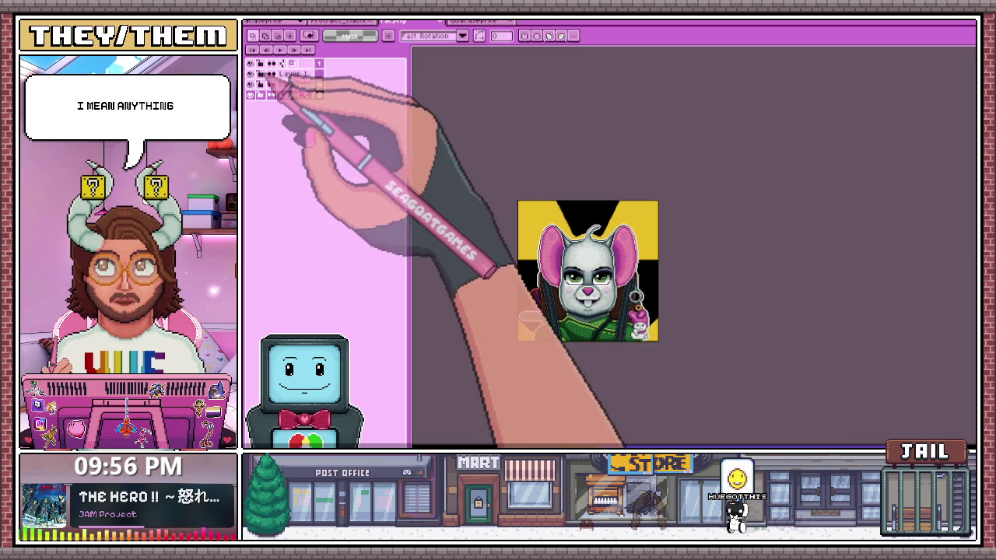
# Flatten Layer and Layer 9 together and inspect the merged result
pyautogui.moveTo(299, 84); pyautogui.dragTo(298, 96)
pyautogui.rightClick(297, 97)
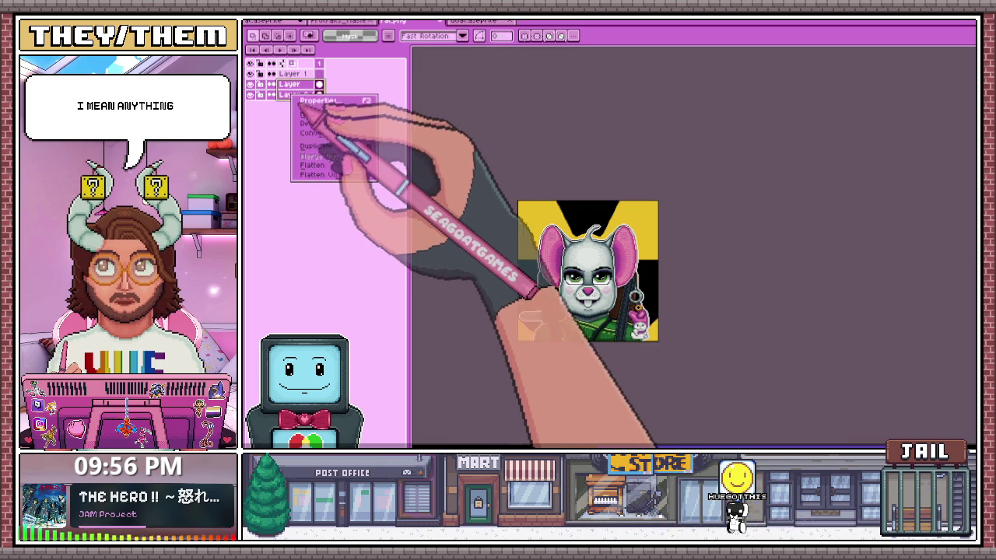
pyautogui.click(342, 166)
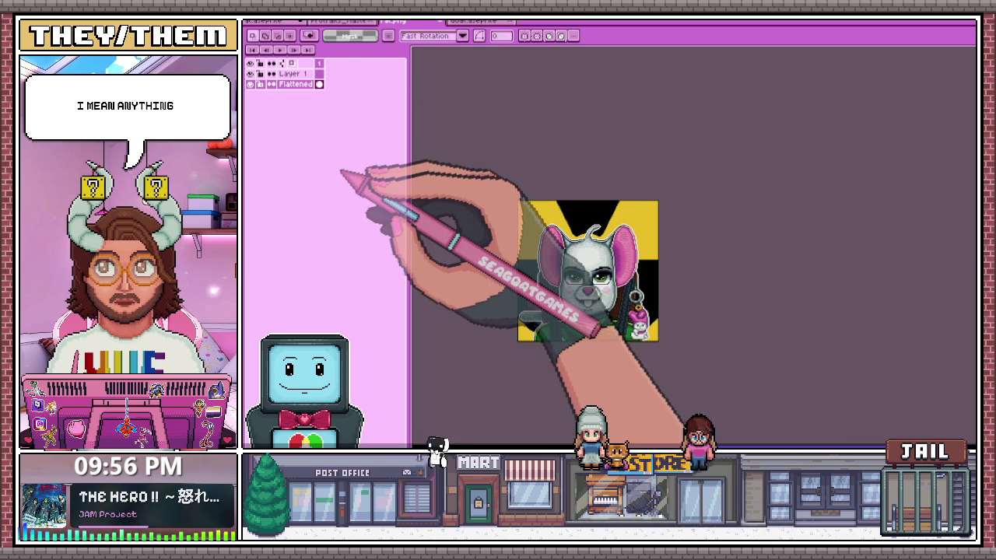
pyautogui.scroll(1, 562, 301)
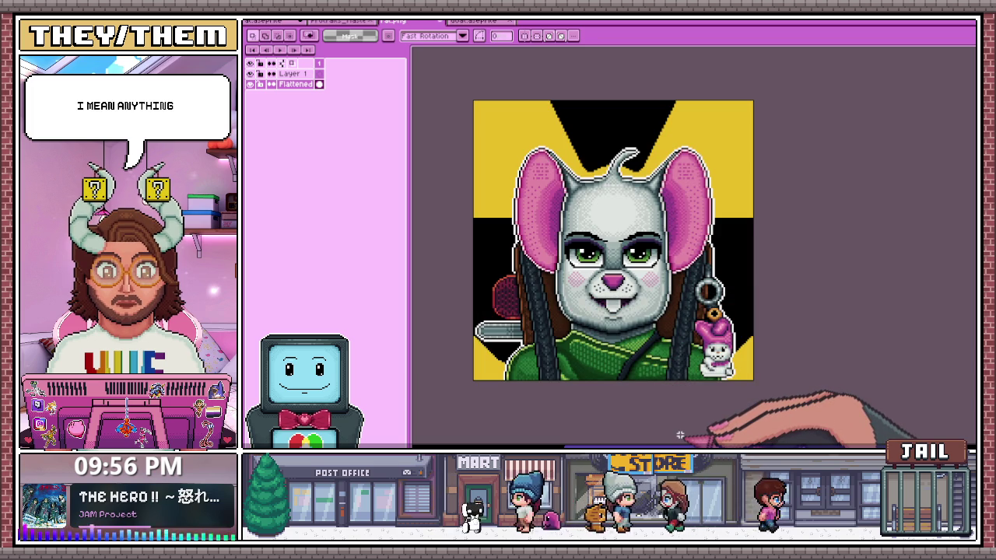
pyautogui.scroll(1, 492, 337)
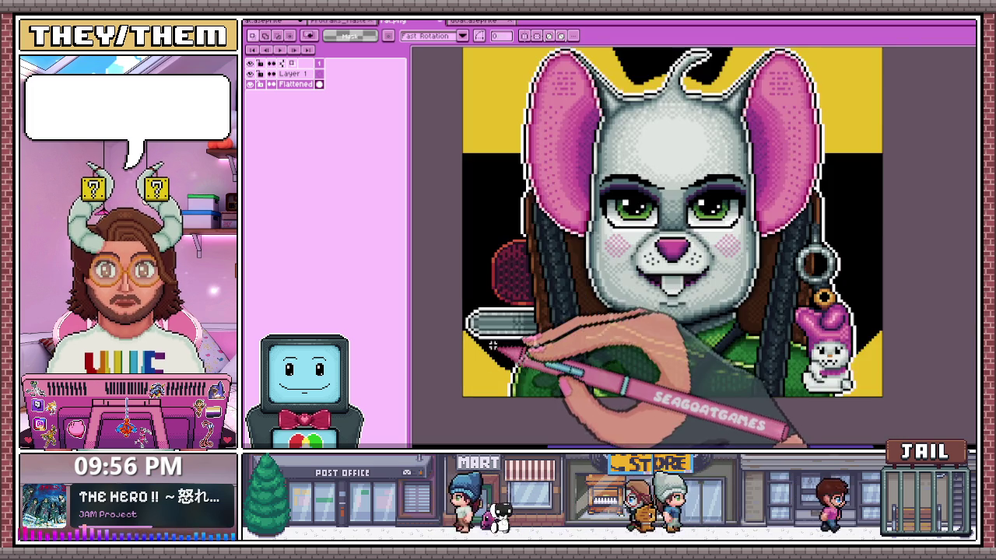
pyautogui.scroll(1, 492, 338)
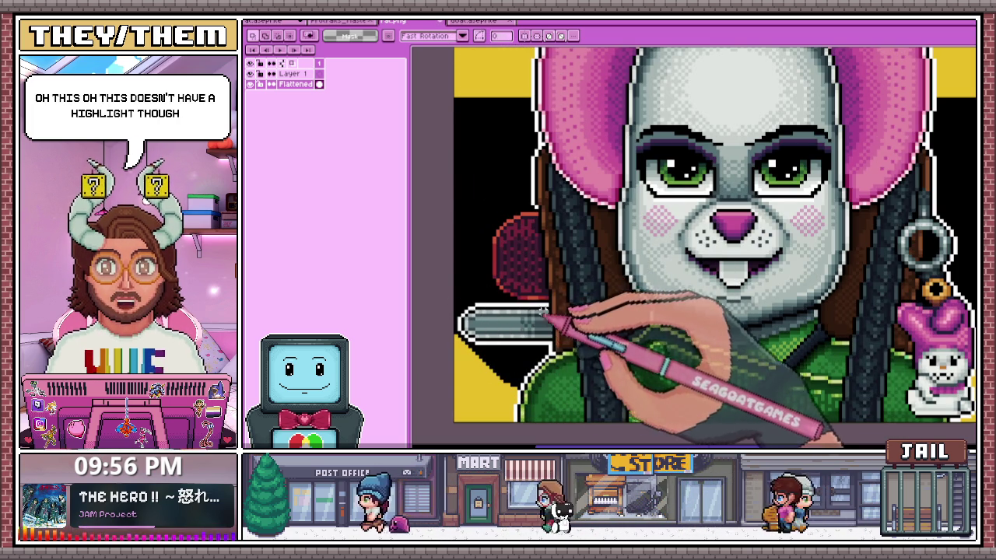
pyautogui.scroll(-2, 573, 395)
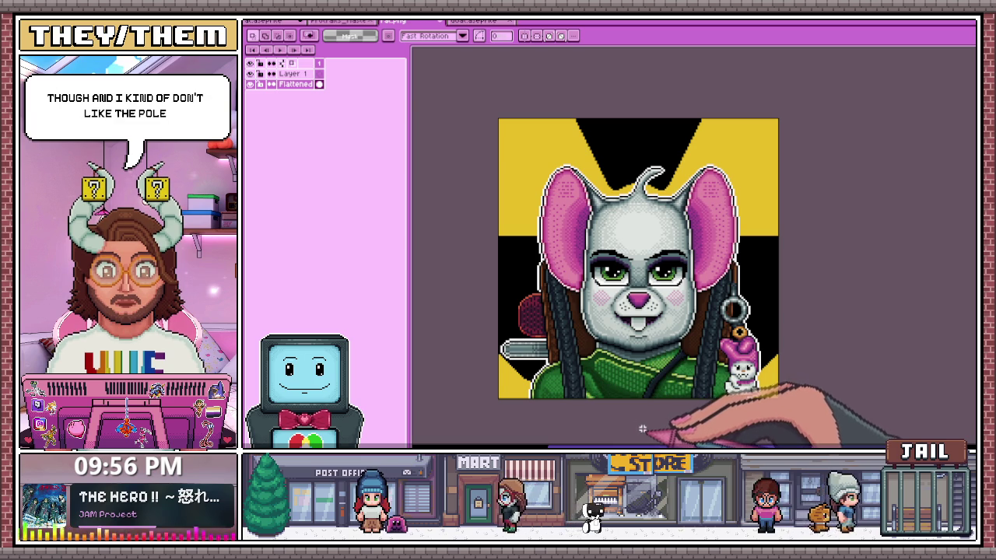
pyautogui.scroll(2, 514, 416)
pyautogui.scroll(2, 522, 350)
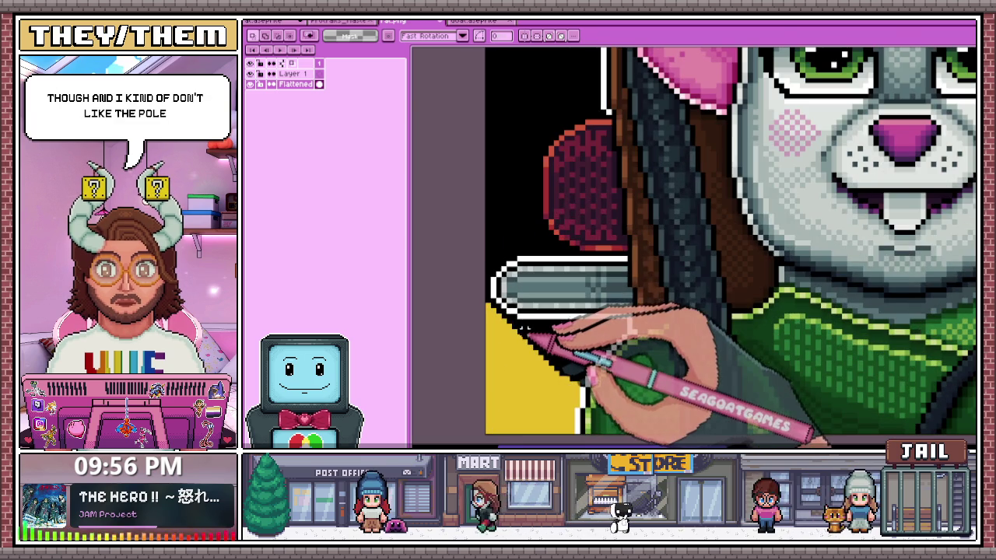
pyautogui.scroll(-1, 536, 287)
pyautogui.scroll(1, 459, 102)
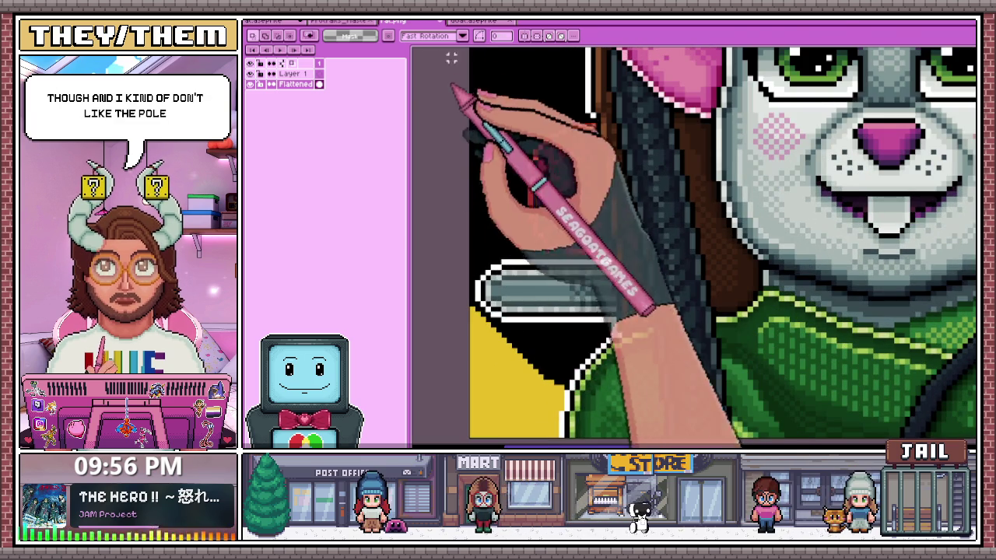
# Undo the flatten and return to the layered mouse portrait working file
pyautogui.hotkey('ctrl', 'z')
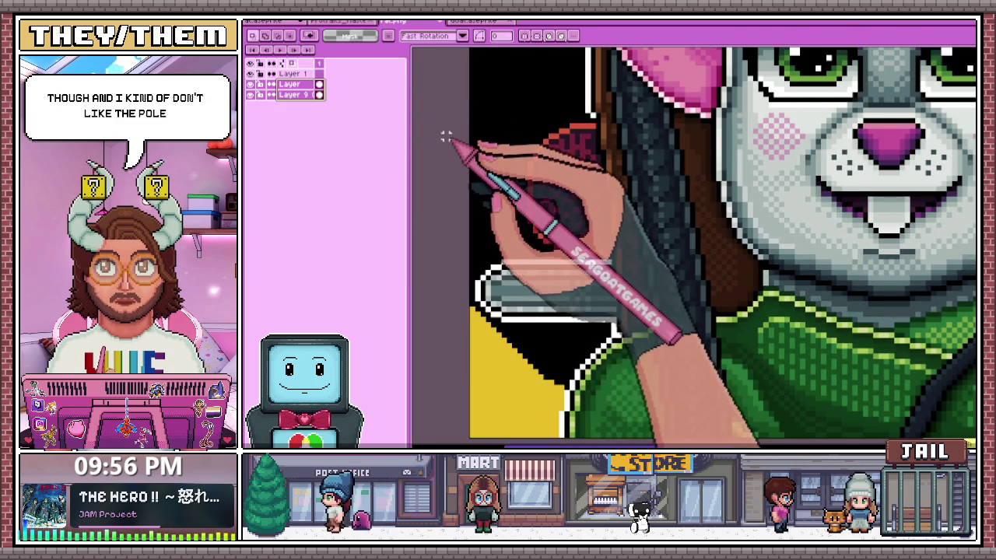
pyautogui.scroll(-1, 430, 151)
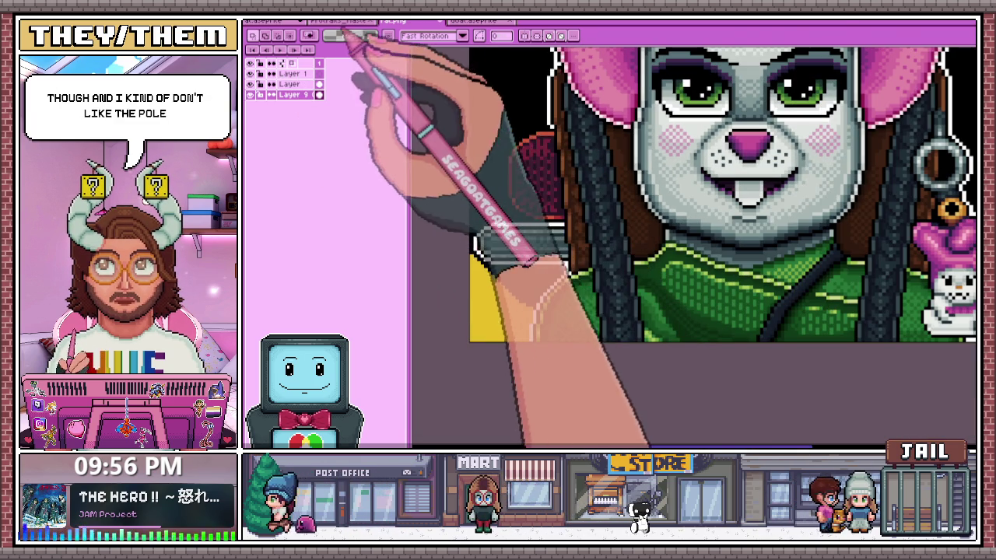
pyautogui.click(342, 21)
pyautogui.scroll(1, 466, 362)
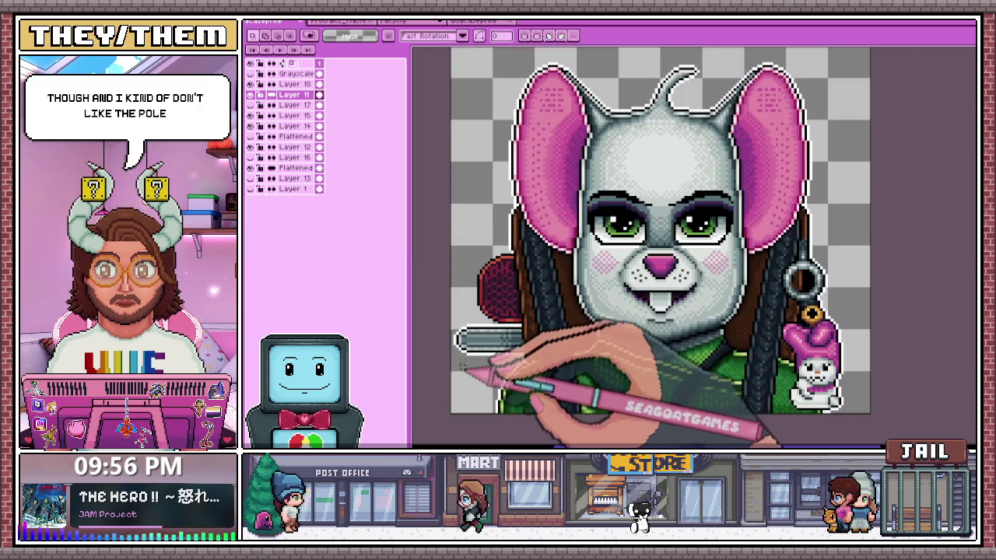
pyautogui.scroll(1, 467, 362)
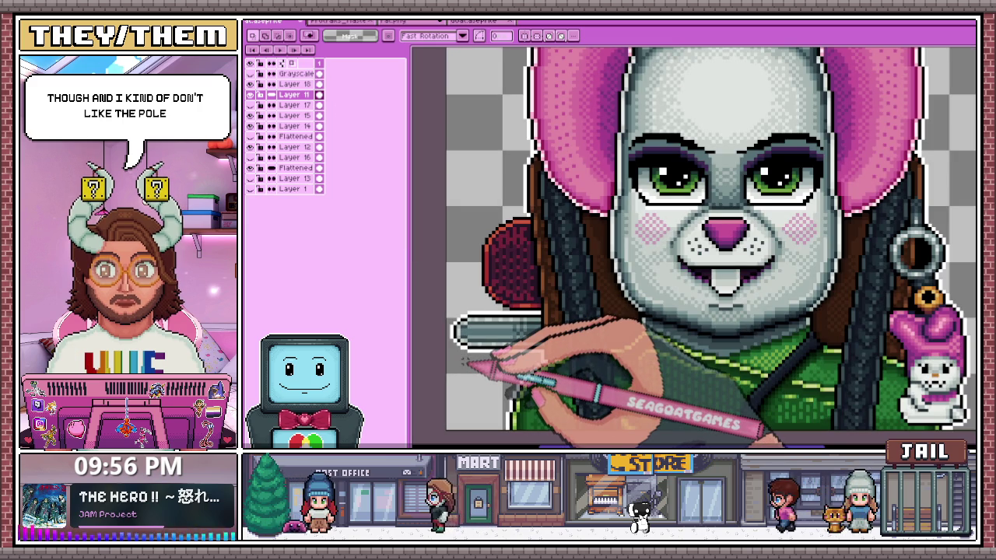
pyautogui.scroll(1, 467, 361)
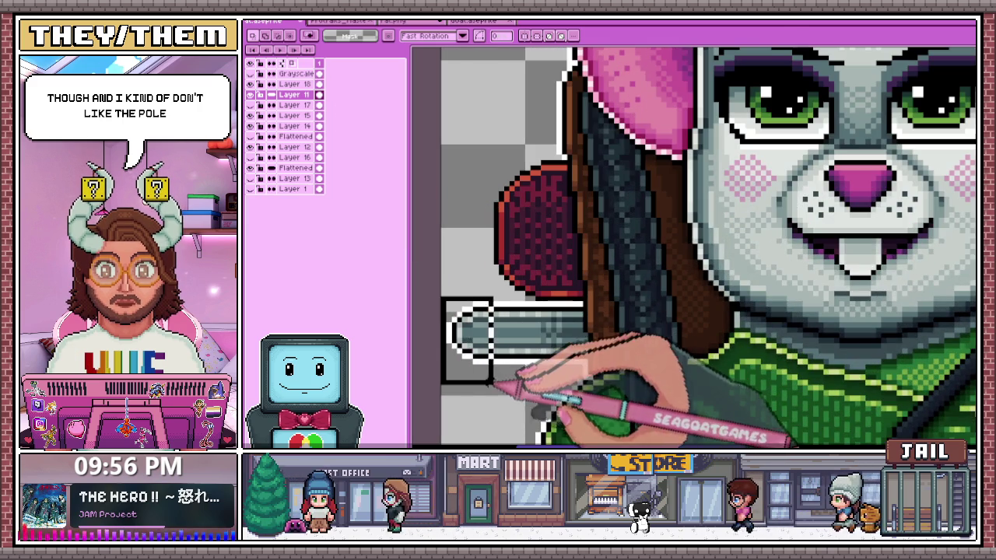
# Shift the grey pole end to the right using two select-and-move passes
pyautogui.moveTo(493, 381); pyautogui.dragTo(517, 346)
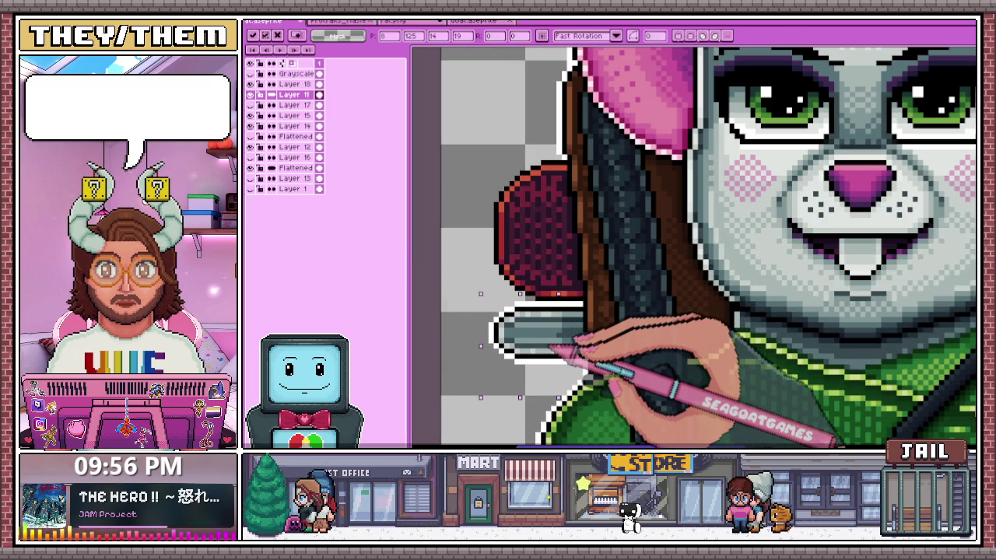
pyautogui.scroll(-2, 550, 348)
pyautogui.scroll(-3, 551, 348)
pyautogui.press('Return')
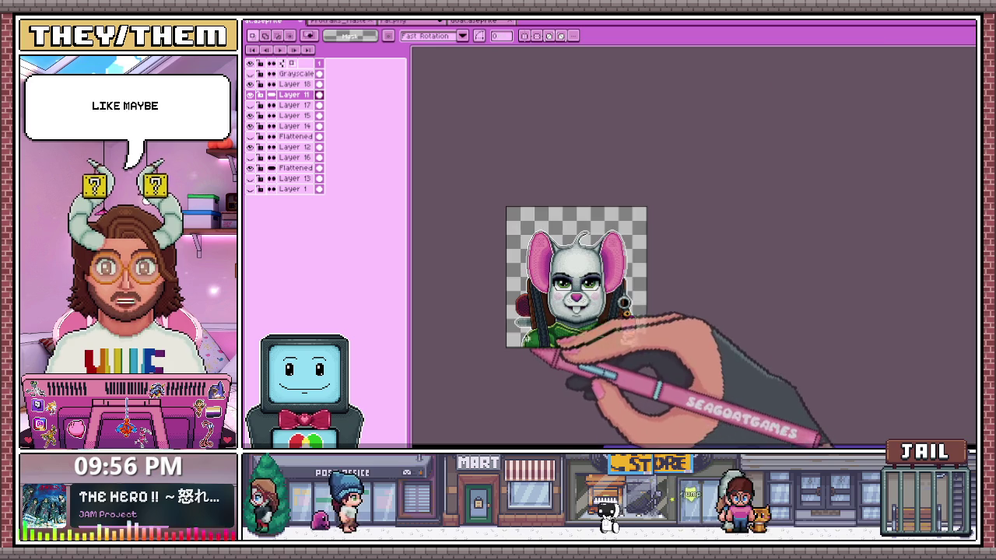
pyautogui.scroll(4, 535, 300)
pyautogui.scroll(1, 535, 308)
pyautogui.moveTo(467, 225); pyautogui.dragTo(535, 331)
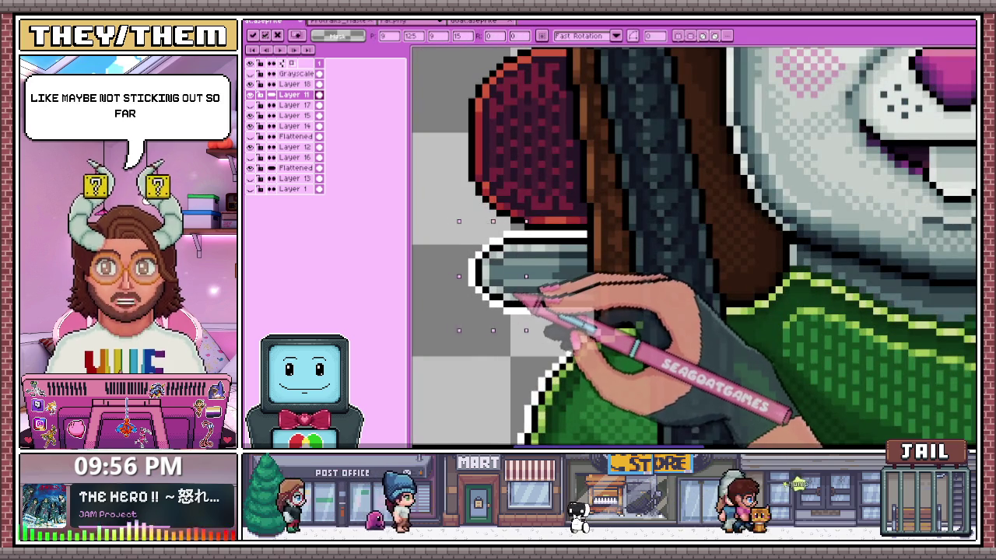
pyautogui.scroll(-3, 515, 262)
pyautogui.scroll(-2, 550, 381)
pyautogui.press('Return')
pyautogui.scroll(2, 629, 328)
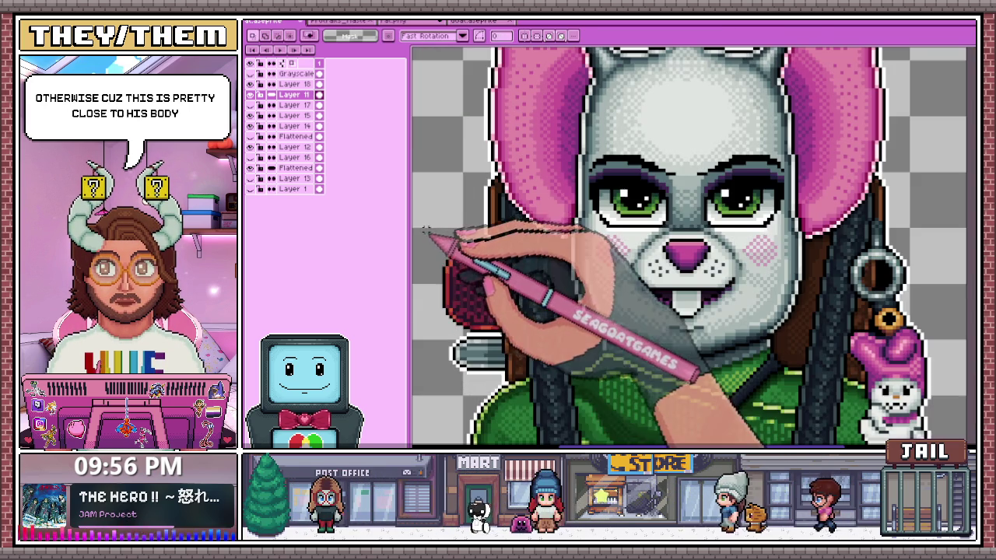
pyautogui.scroll(1, 439, 256)
# Nudge the red object and pole one pixel right, then deselect
pyautogui.moveTo(440, 314); pyautogui.dragTo(476, 388)
pyautogui.press('Right')
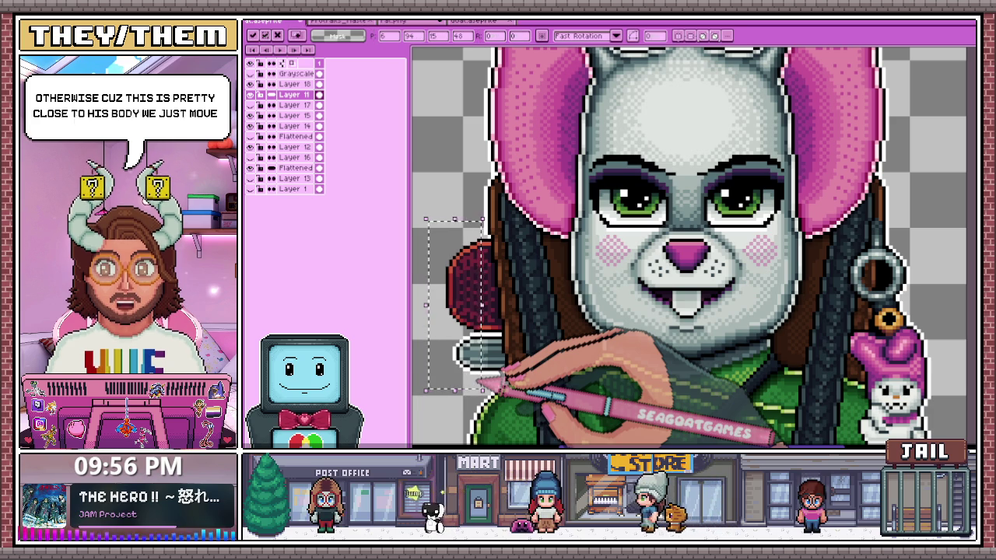
pyautogui.hotkey('ctrl', 'd')
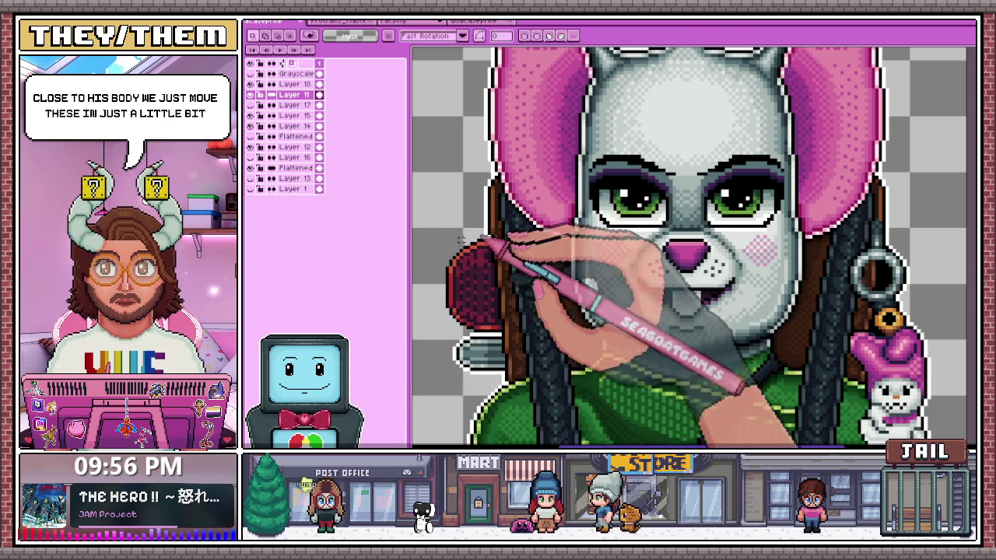
pyautogui.press('-')
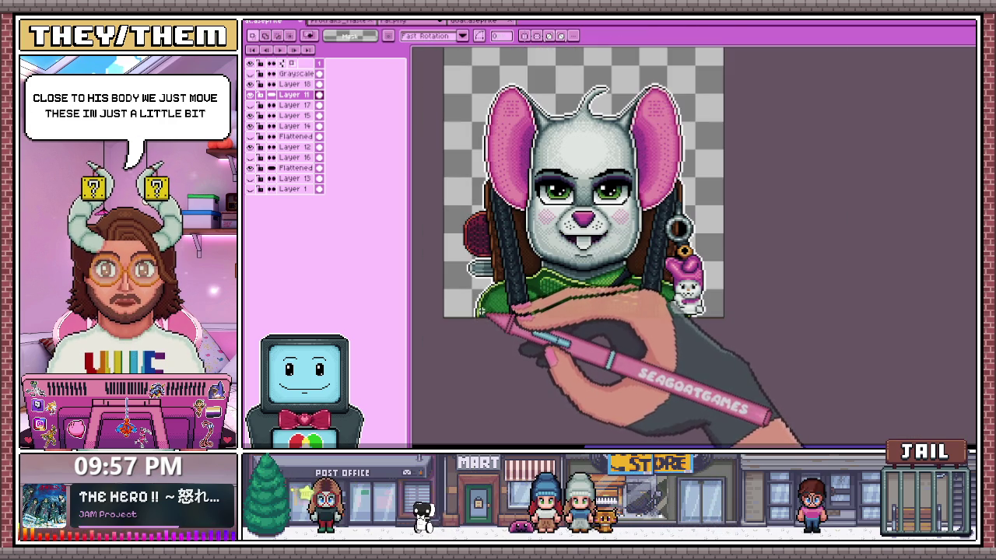
pyautogui.scroll(2, 478, 284)
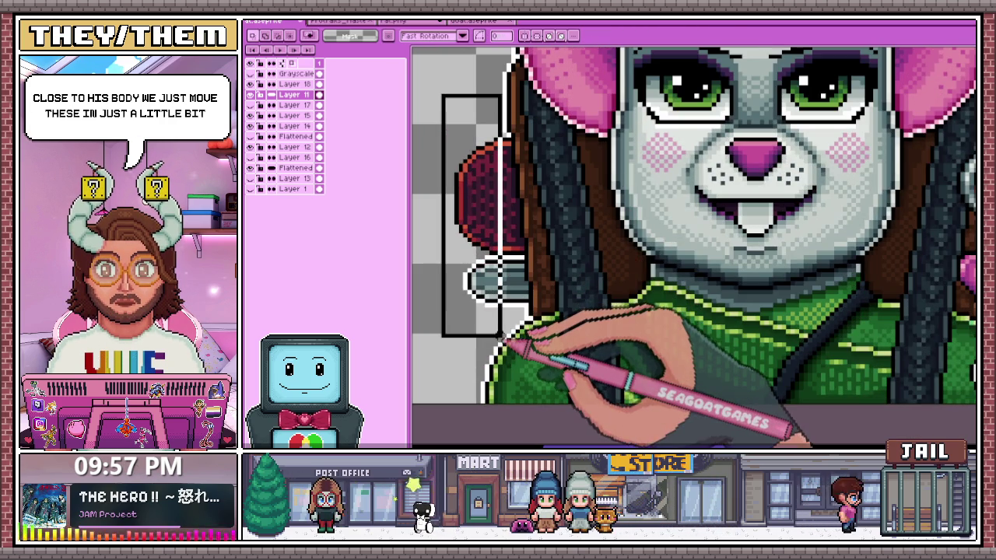
# Reselect the red piece at the left of the head and move it inward toward the body
pyautogui.moveTo(438, 92); pyautogui.dragTo(504, 339)
pyautogui.hotkey('ctrl', 'd')
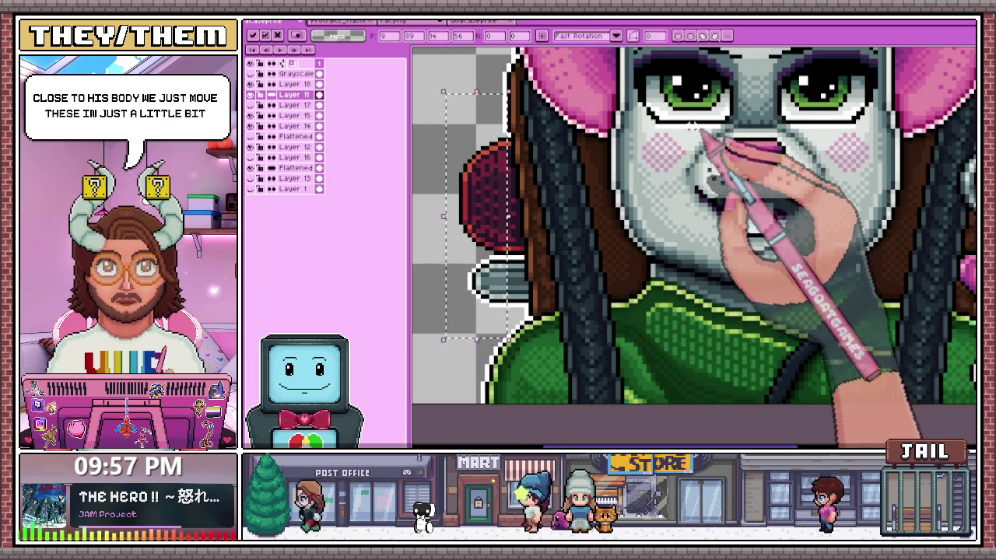
pyautogui.moveTo(433, 122); pyautogui.dragTo(496, 309)
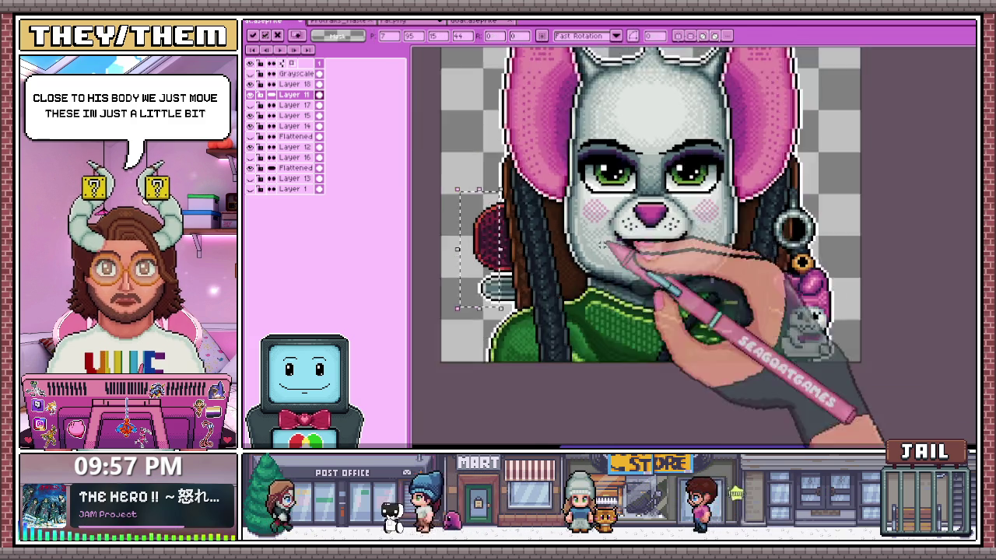
pyautogui.scroll(-3, 495, 309)
pyautogui.scroll(-2, 583, 361)
pyautogui.scroll(1, 622, 346)
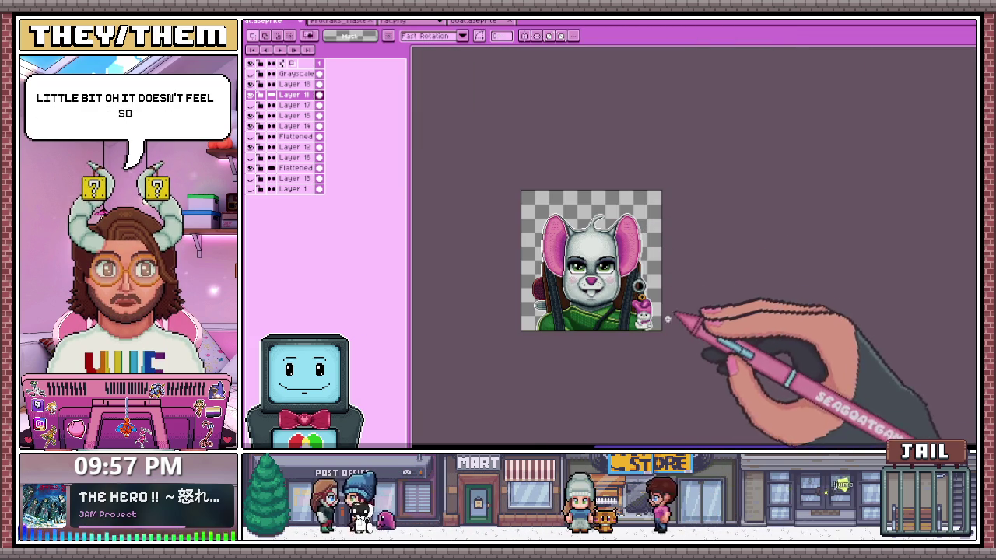
pyautogui.scroll(1, 591, 280)
pyautogui.scroll(1, 521, 272)
pyautogui.scroll(1, 498, 249)
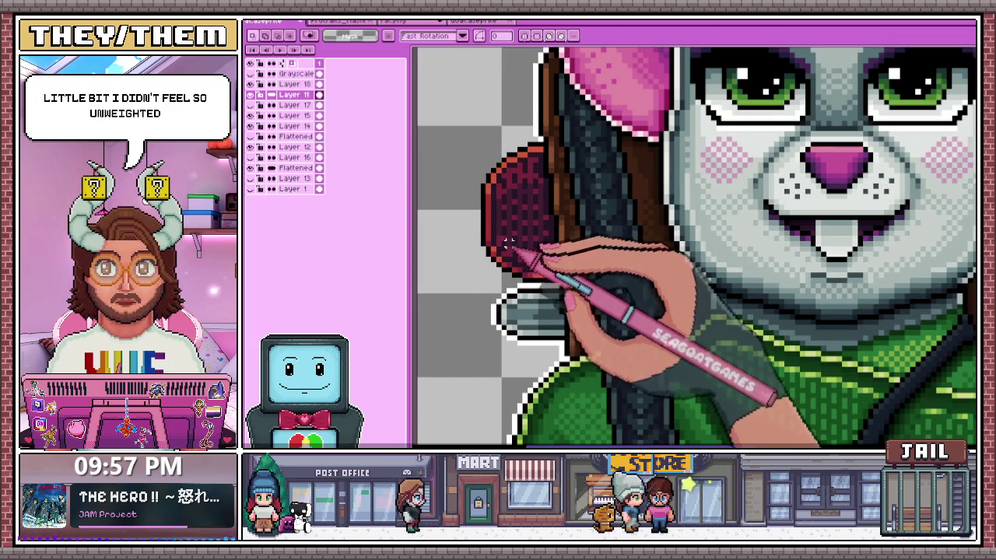
pyautogui.press('b')
pyautogui.scroll(1, 517, 269)
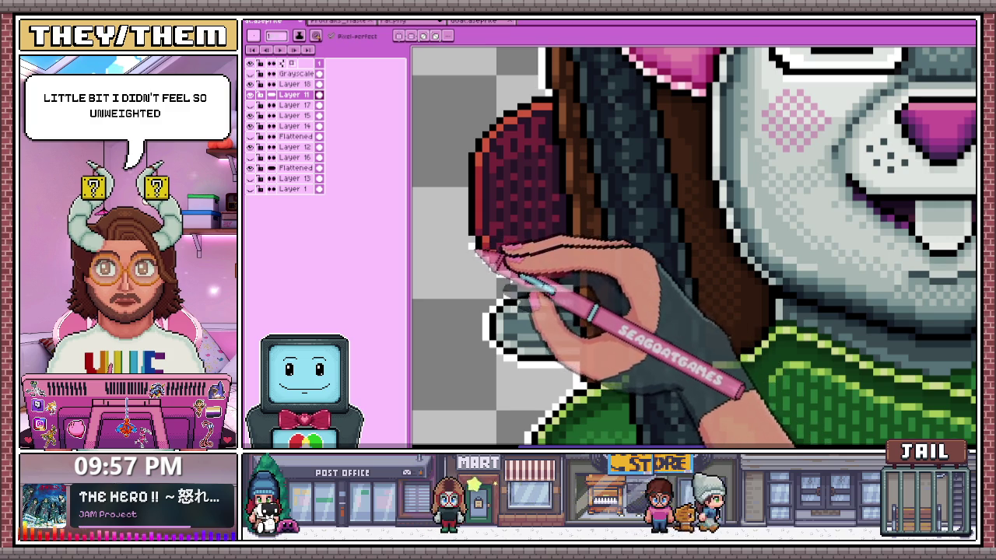
pyautogui.scroll(-1, 469, 189)
pyautogui.scroll(2, 467, 183)
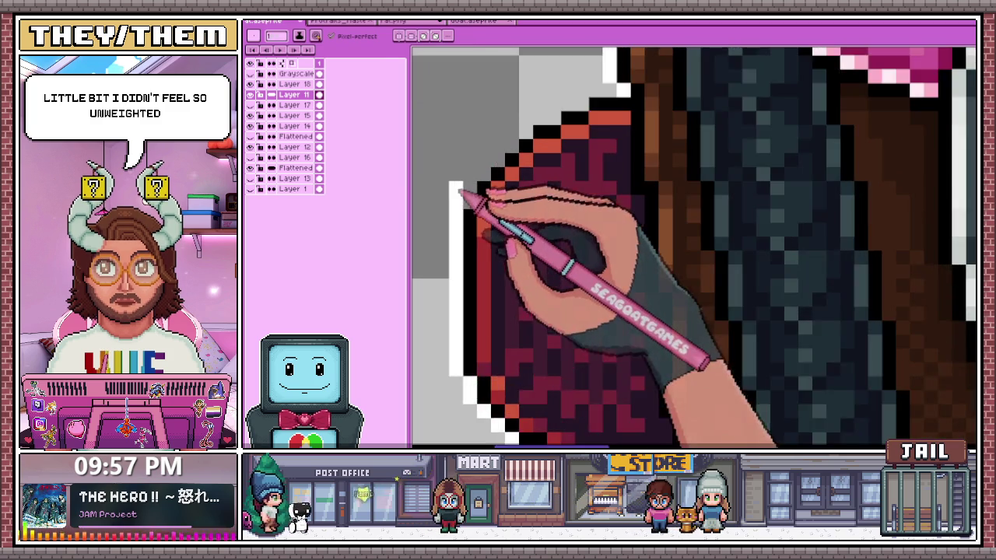
pyautogui.scroll(-1, 467, 170)
pyautogui.scroll(1, 468, 170)
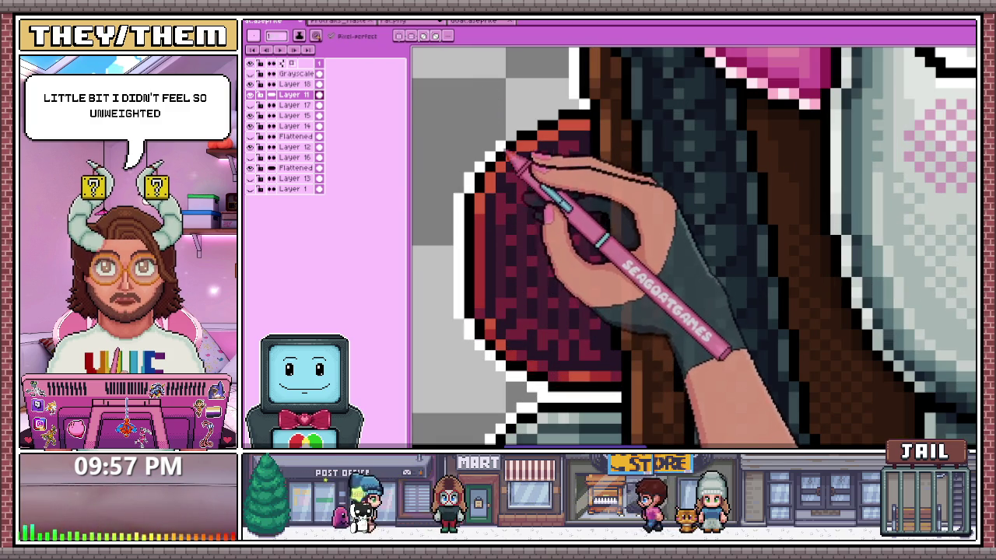
pyautogui.press('i')
pyautogui.scroll(-1, 533, 370)
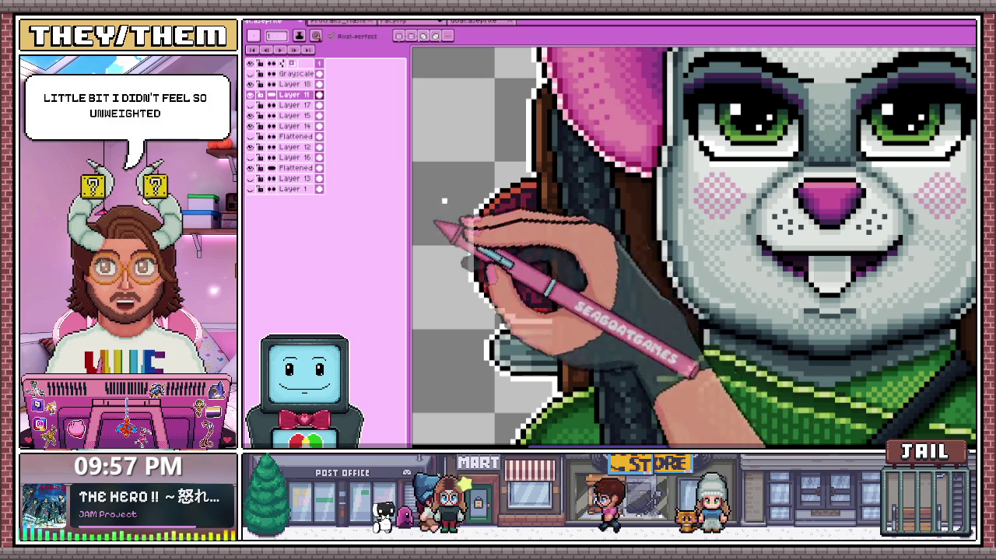
pyautogui.scroll(1, 518, 303)
pyautogui.press('b')
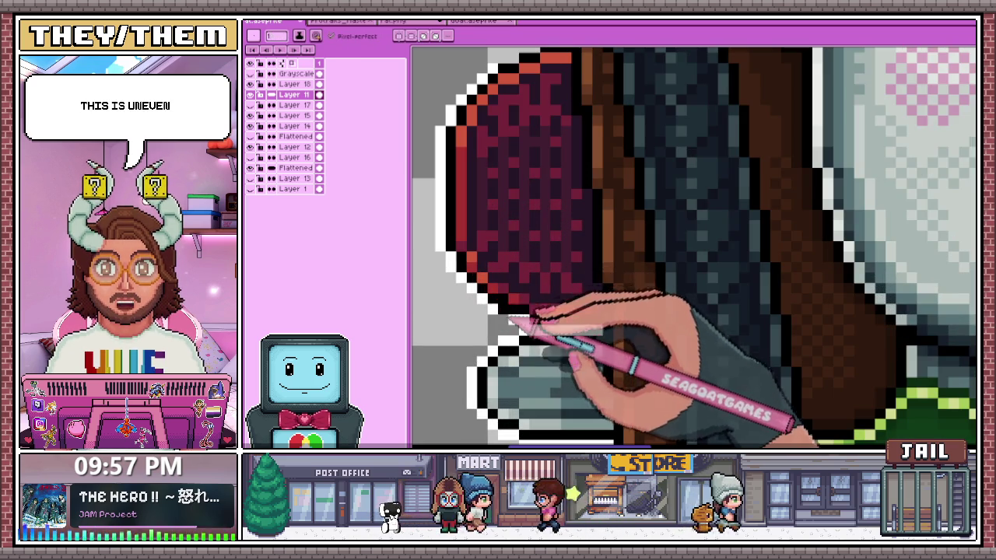
pyautogui.scroll(-1, 509, 280)
pyautogui.scroll(1, 515, 260)
pyautogui.scroll(1, 502, 243)
pyautogui.scroll(-2, 525, 298)
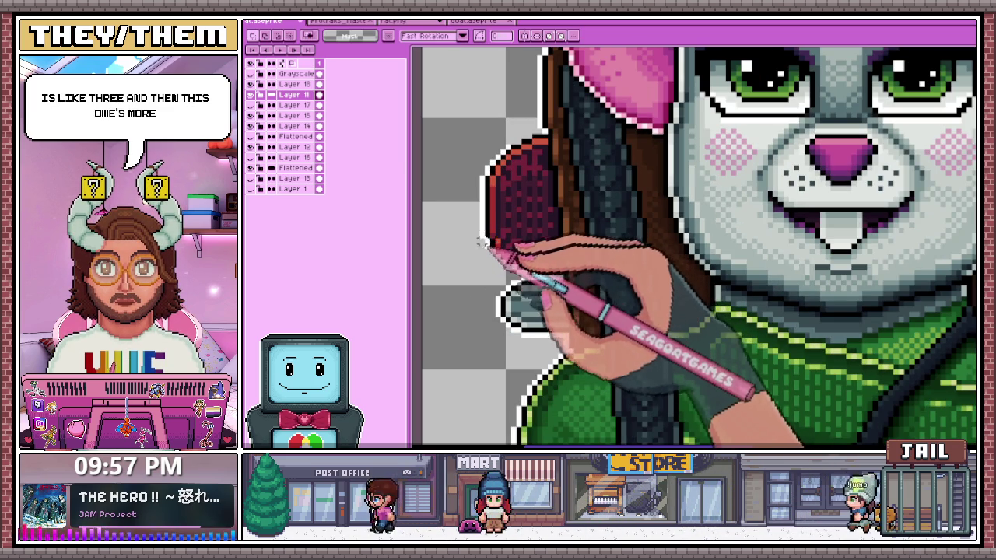
pyautogui.scroll(1, 486, 247)
pyautogui.scroll(-2, 507, 262)
pyautogui.scroll(-1, 506, 271)
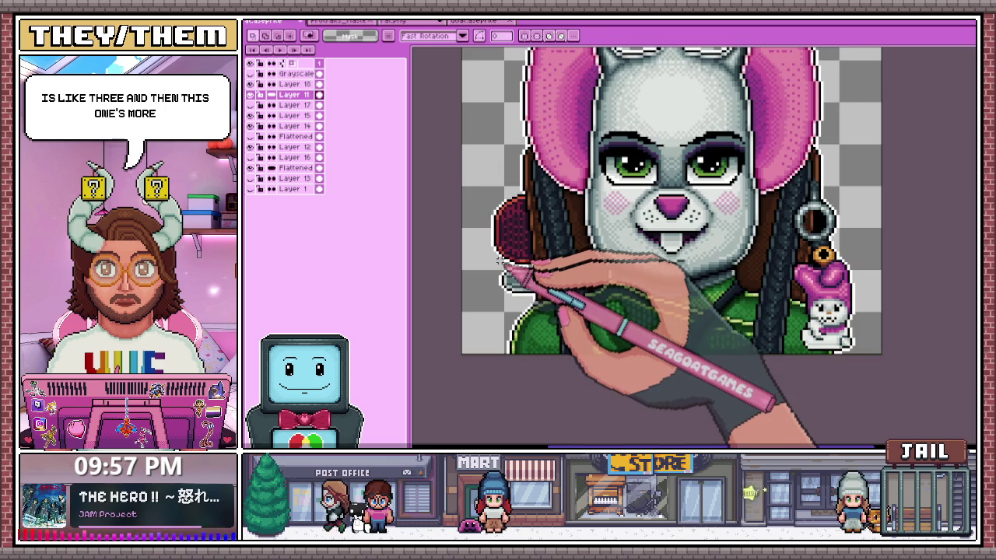
pyautogui.scroll(-1, 511, 276)
pyautogui.scroll(-1, 506, 271)
pyautogui.scroll(2, 504, 276)
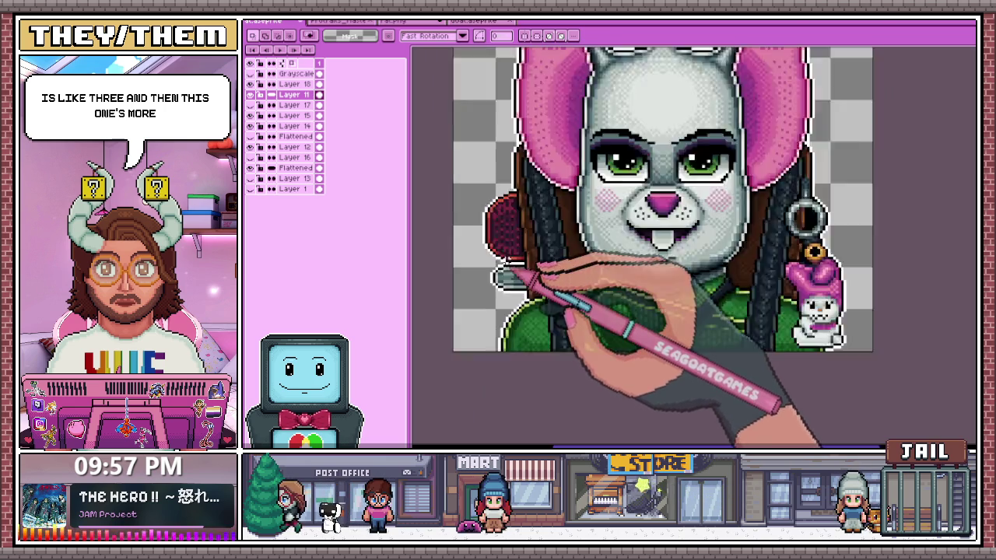
pyautogui.scroll(1, 501, 272)
pyautogui.scroll(-1, 504, 233)
pyautogui.scroll(-2, 498, 257)
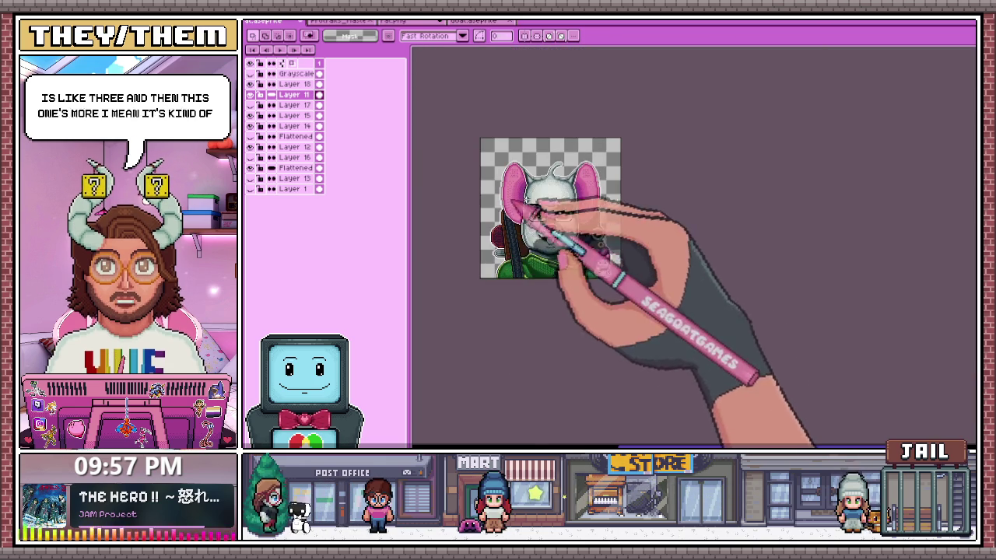
pyautogui.scroll(2, 505, 221)
pyautogui.scroll(2, 513, 191)
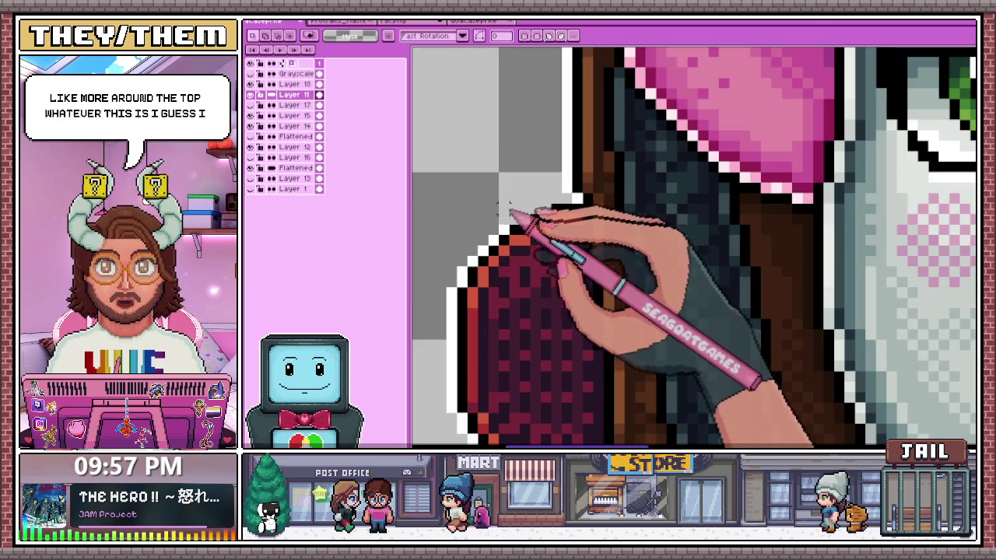
# Repaint the outline along the red piece's top edge, zooming in to check it
pyautogui.moveTo(509, 221); pyautogui.dragTo(578, 263)
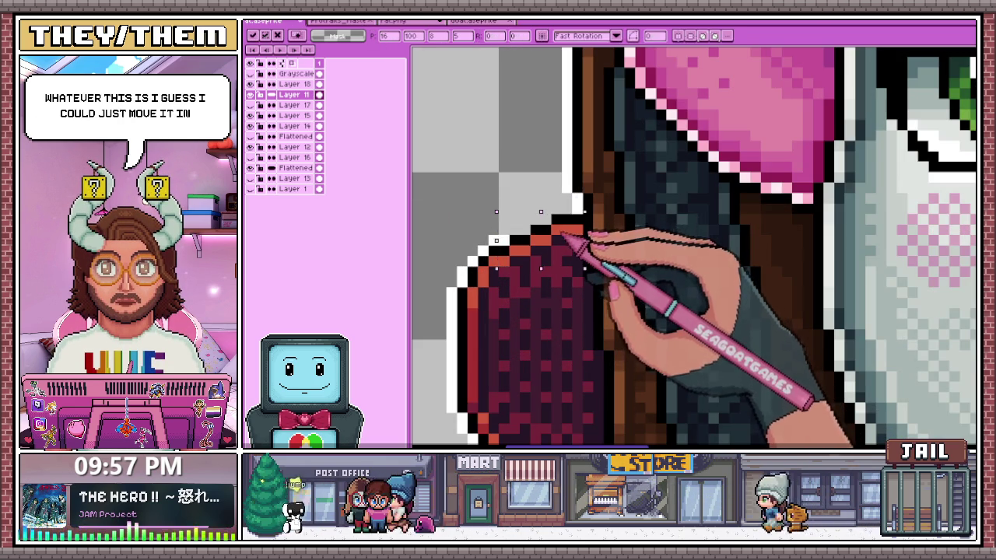
pyautogui.scroll(-2, 587, 241)
pyautogui.scroll(-1, 560, 312)
pyautogui.scroll(1, 537, 291)
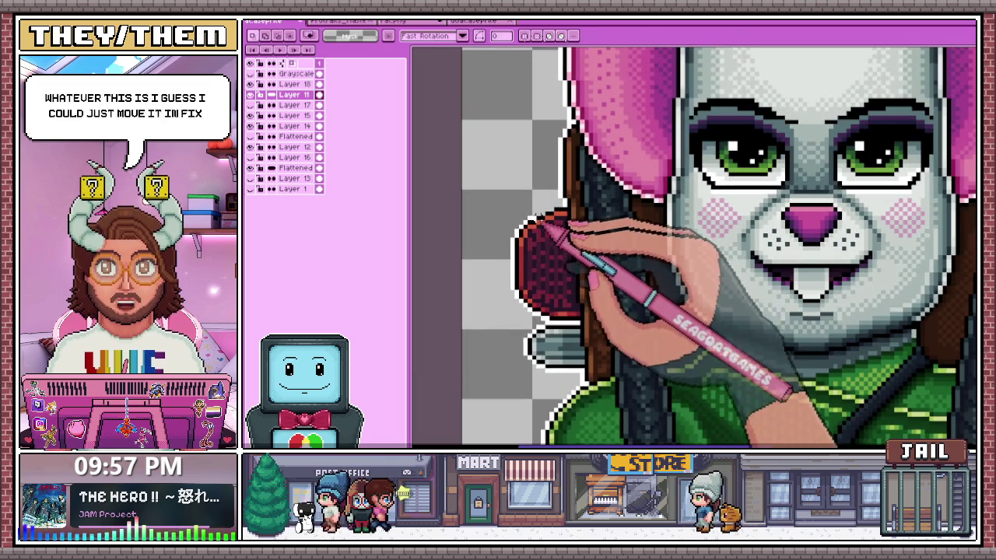
pyautogui.scroll(1, 537, 248)
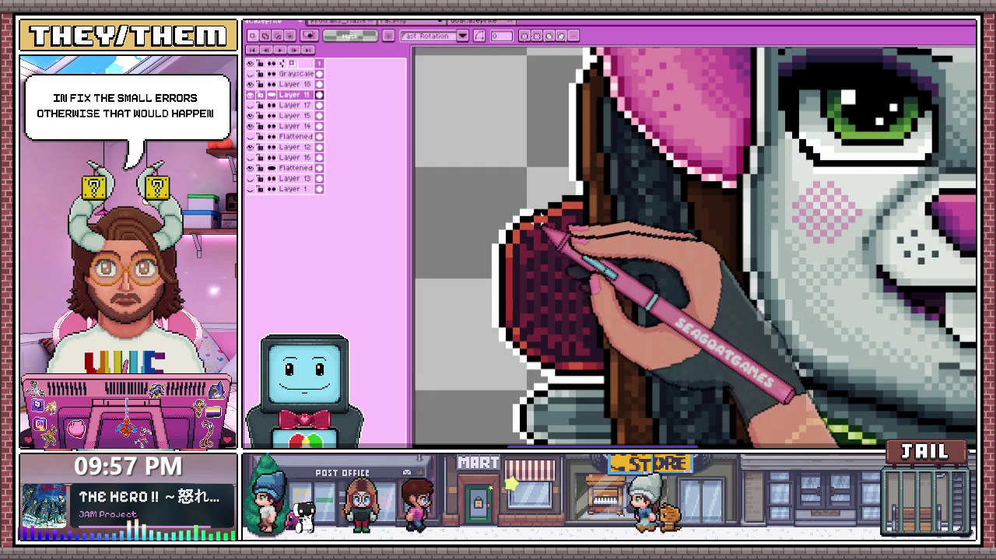
pyautogui.scroll(-2, 529, 221)
pyautogui.scroll(2, 534, 222)
pyautogui.scroll(-2, 533, 203)
pyautogui.scroll(-1, 535, 311)
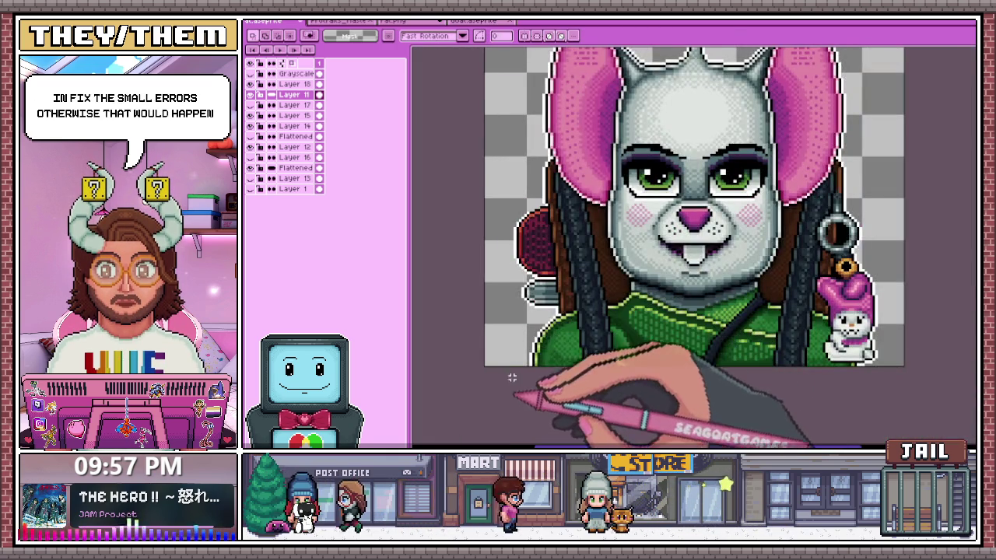
pyautogui.scroll(1, 532, 206)
pyautogui.scroll(1, 532, 195)
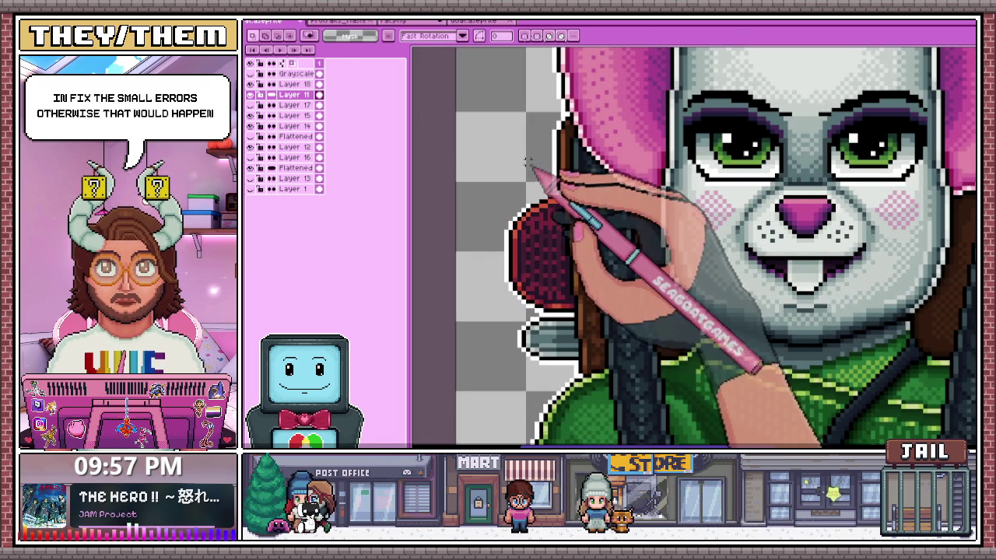
pyautogui.scroll(2, 529, 204)
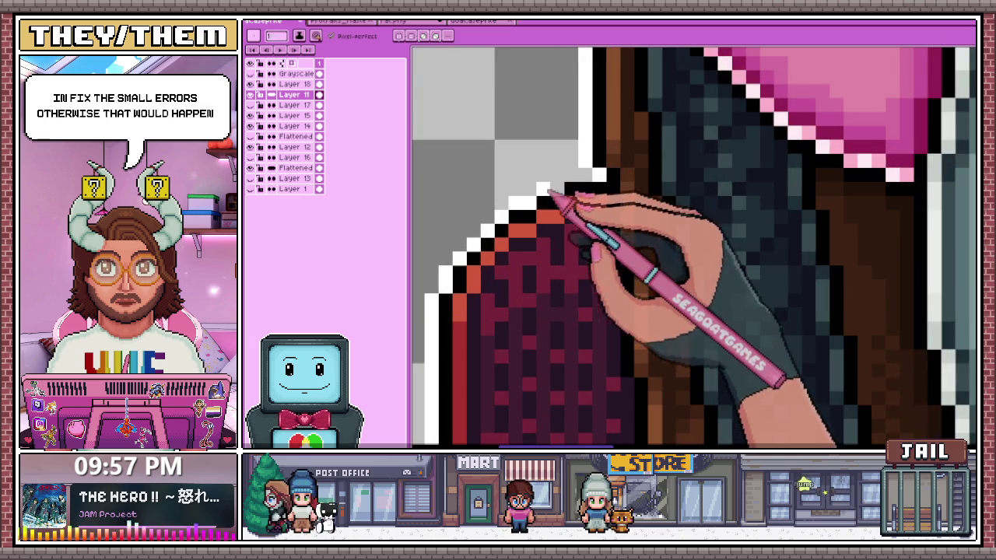
pyautogui.scroll(-3, 582, 179)
pyautogui.scroll(1, 583, 296)
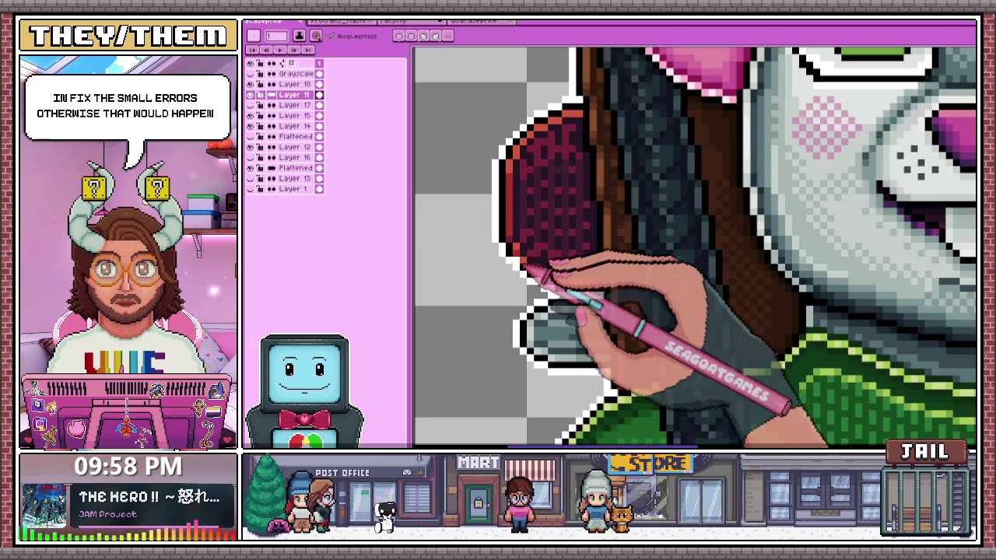
# Sample the dark red and retouch the checkered shading, checking it against the whole portrait
pyautogui.press('alt')
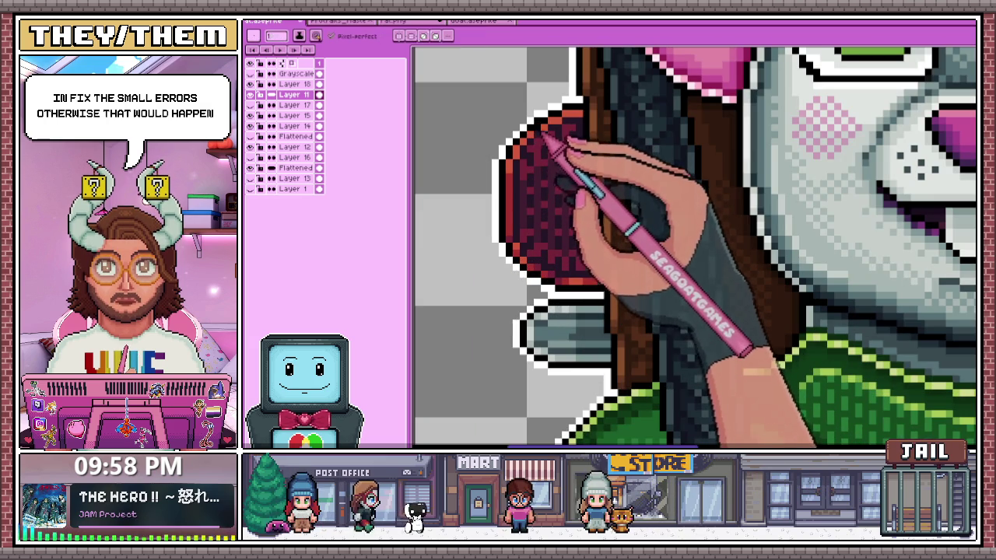
pyautogui.scroll(1, 544, 140)
pyautogui.scroll(1, 552, 140)
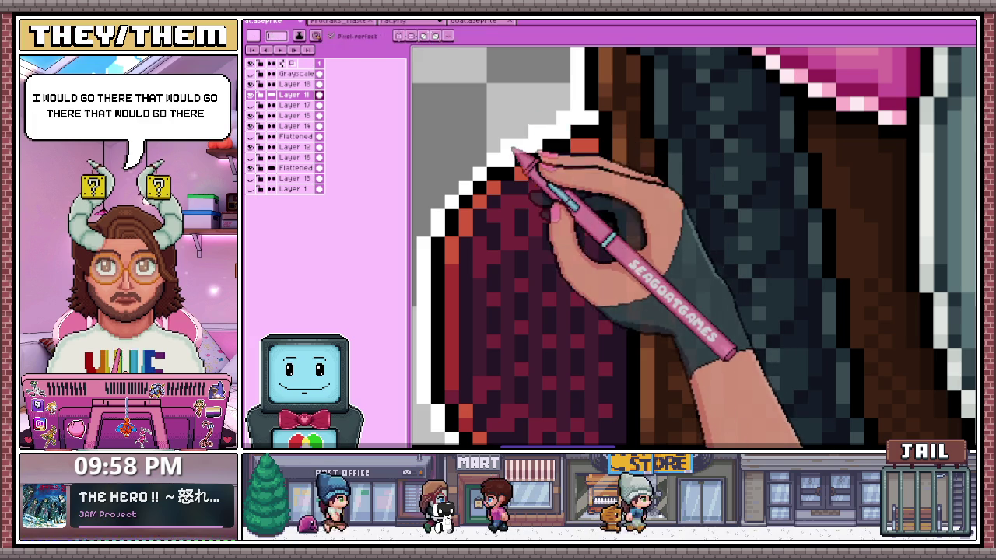
pyautogui.scroll(-1, 525, 190)
pyautogui.scroll(-1, 521, 179)
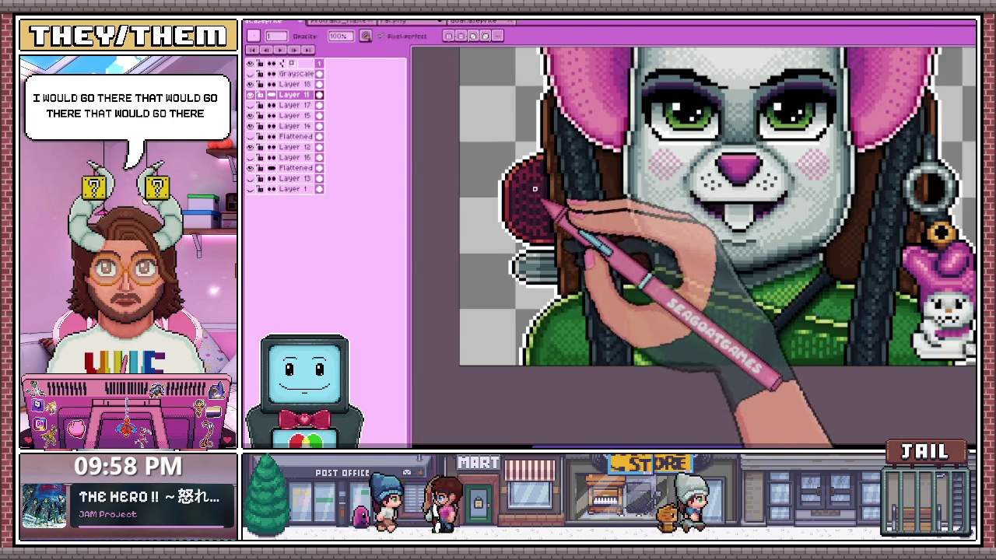
pyautogui.scroll(1, 533, 178)
pyautogui.scroll(1, 522, 175)
pyautogui.press('b')
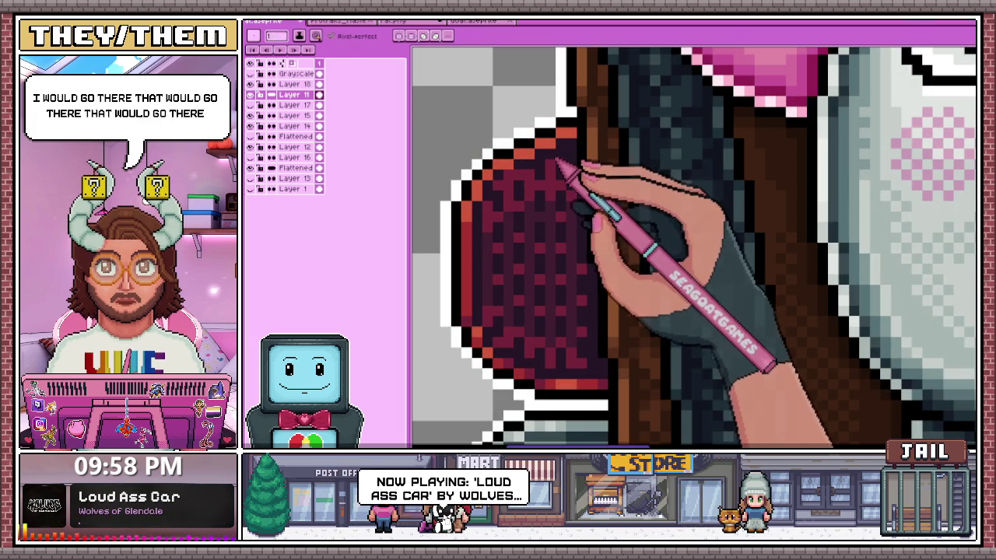
pyautogui.scroll(-2, 564, 165)
pyautogui.scroll(1, 553, 159)
pyautogui.scroll(2, 545, 173)
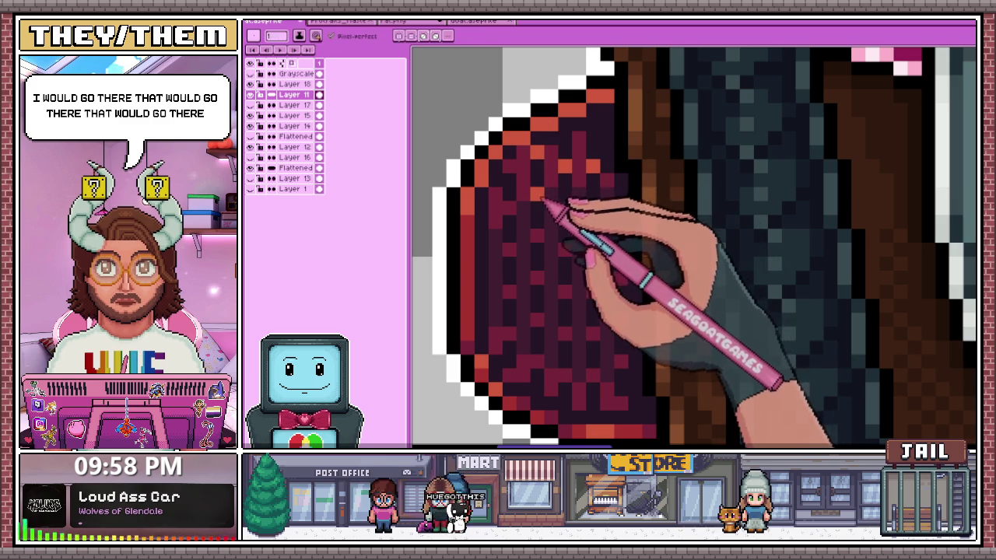
pyautogui.scroll(-2, 520, 219)
pyautogui.scroll(-1, 532, 180)
pyautogui.scroll(-2, 529, 196)
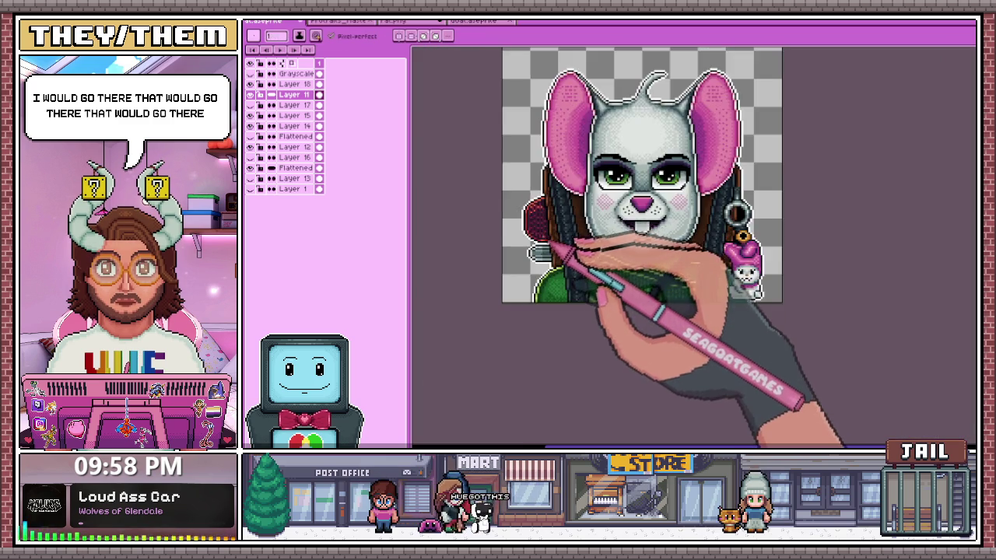
pyautogui.scroll(-1, 540, 253)
pyautogui.scroll(2, 558, 255)
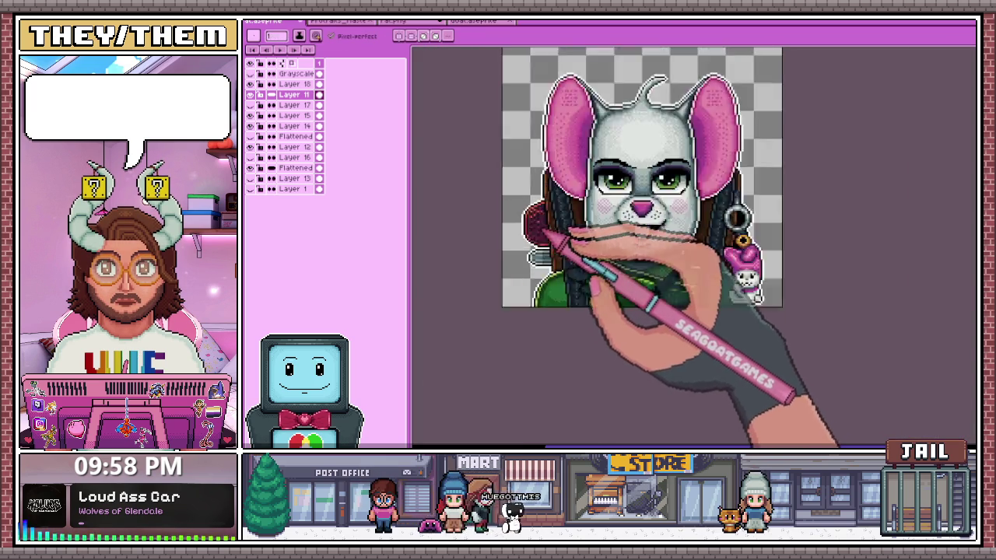
pyautogui.scroll(2, 544, 225)
pyautogui.scroll(1, 568, 225)
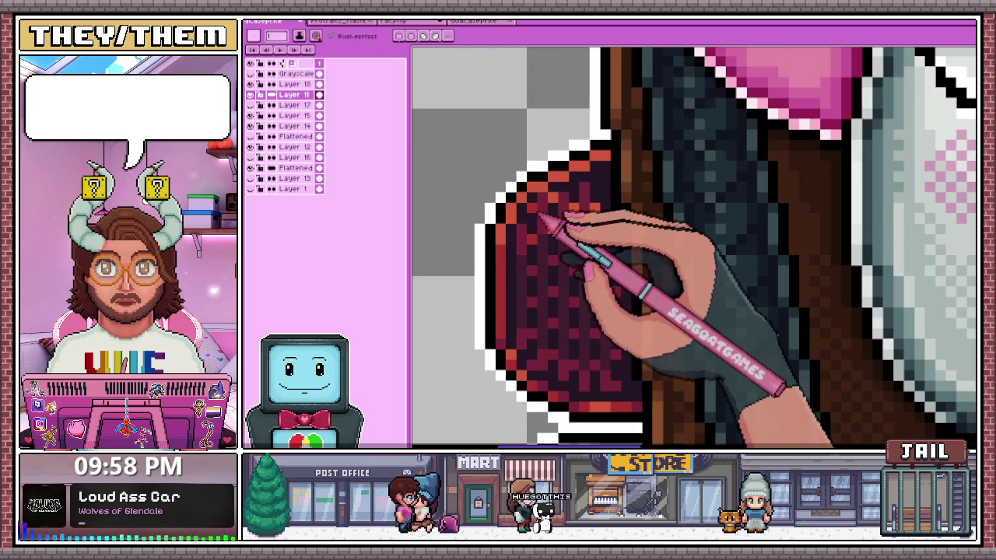
pyautogui.scroll(-1, 582, 221)
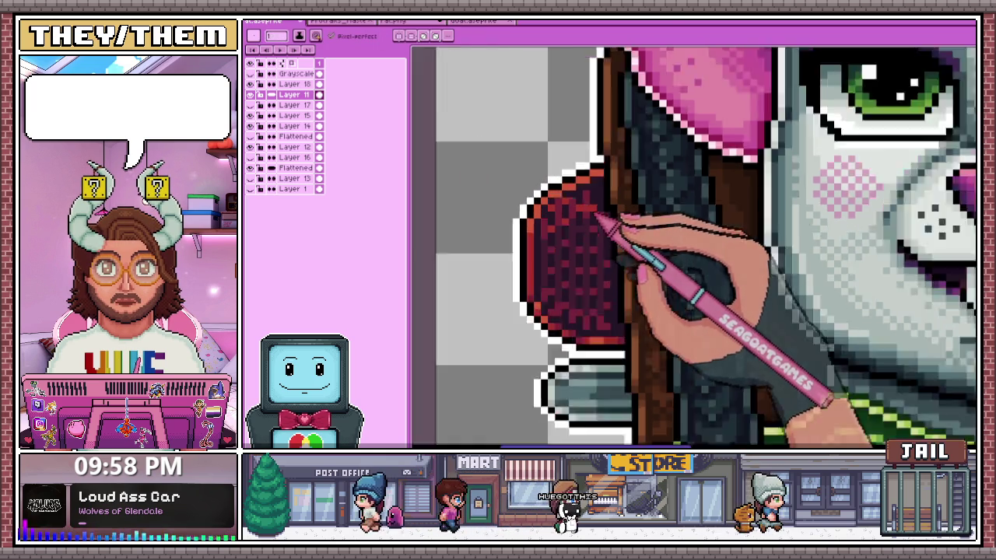
pyautogui.scroll(2, 591, 225)
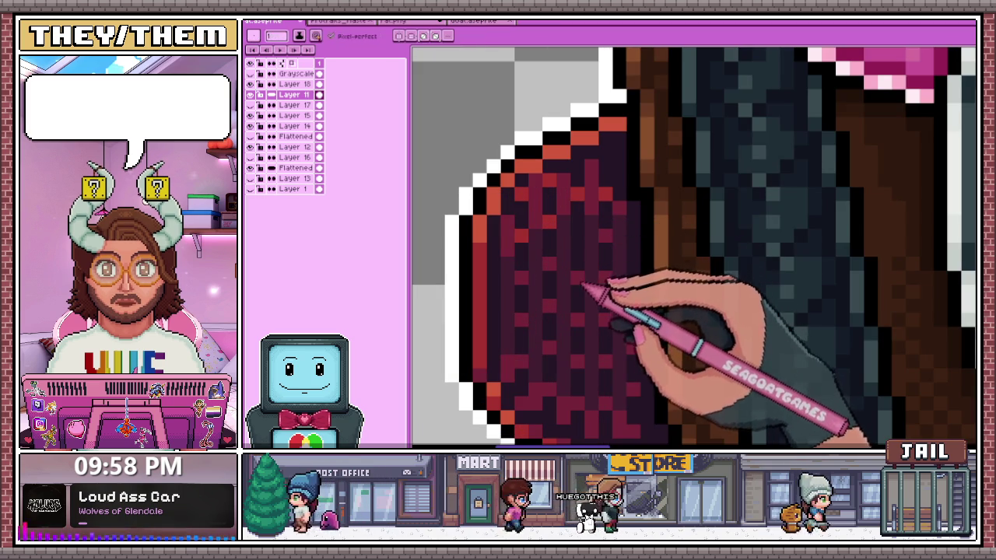
pyautogui.scroll(-2, 588, 248)
pyautogui.scroll(1, 591, 233)
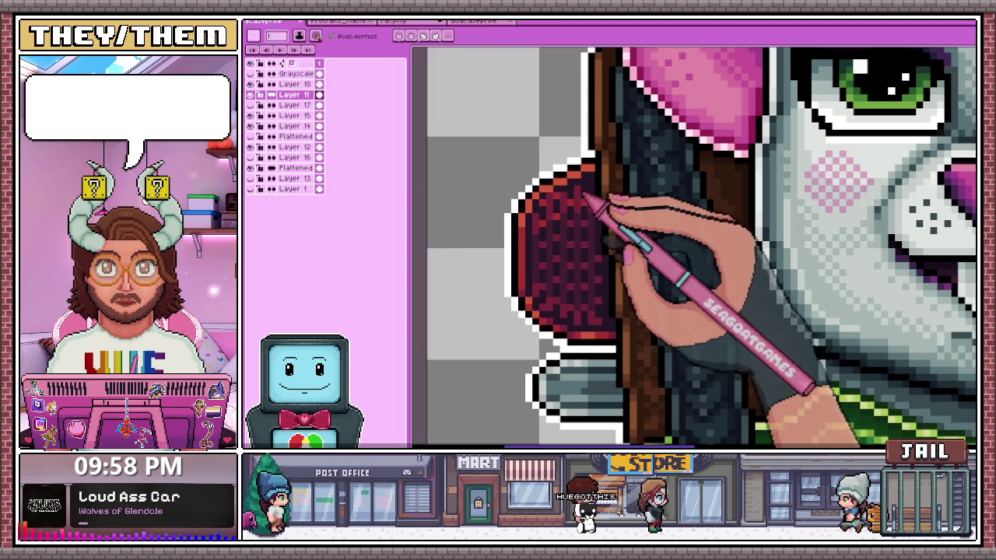
pyautogui.scroll(-2, 599, 268)
pyautogui.scroll(-2, 601, 280)
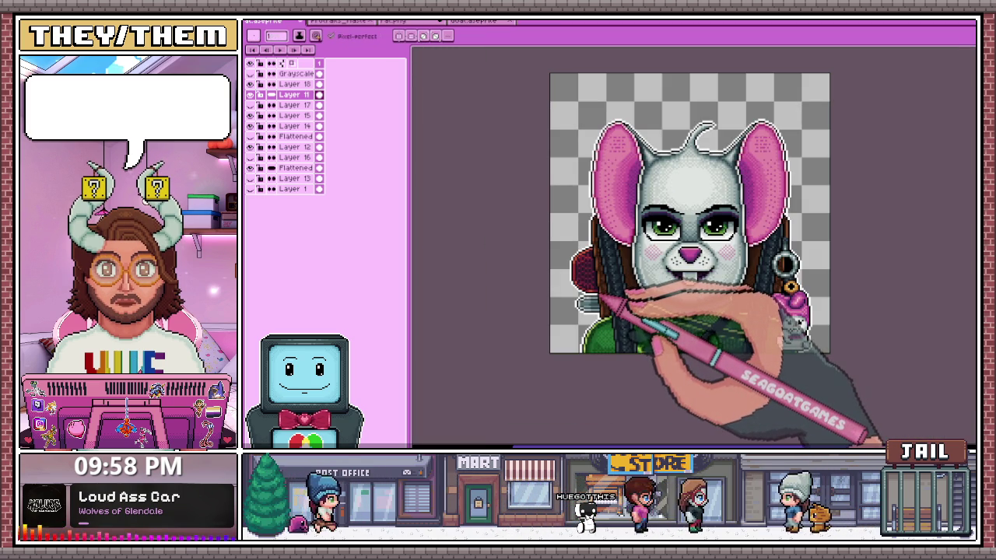
pyautogui.scroll(2, 600, 296)
pyautogui.scroll(1, 599, 280)
pyautogui.scroll(1, 583, 234)
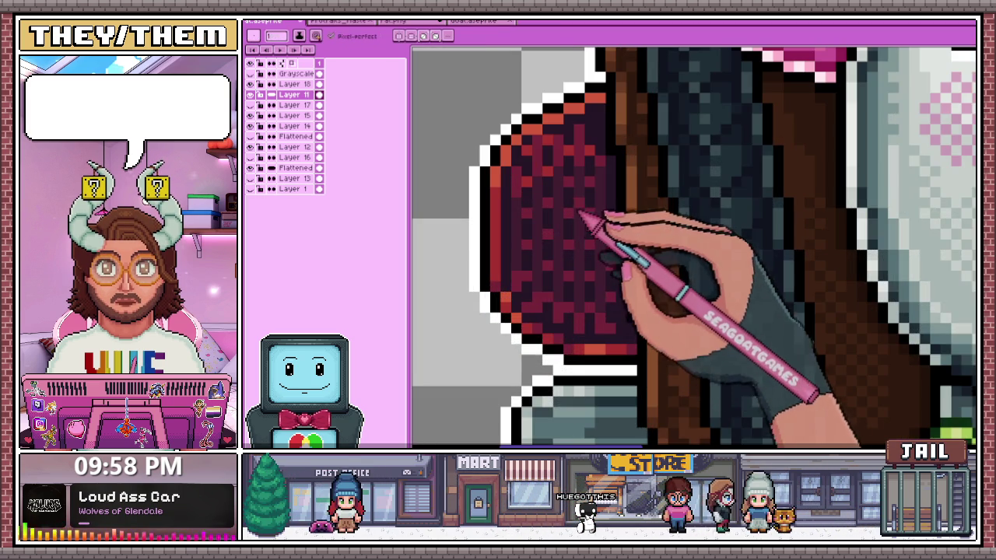
pyautogui.scroll(1, 577, 201)
pyautogui.scroll(1, 587, 165)
# Try transforming a thin vertical strip of the red shape, then confirm
pyautogui.moveTo(587, 125); pyautogui.dragTo(588, 385)
pyautogui.scroll(-1, 588, 386)
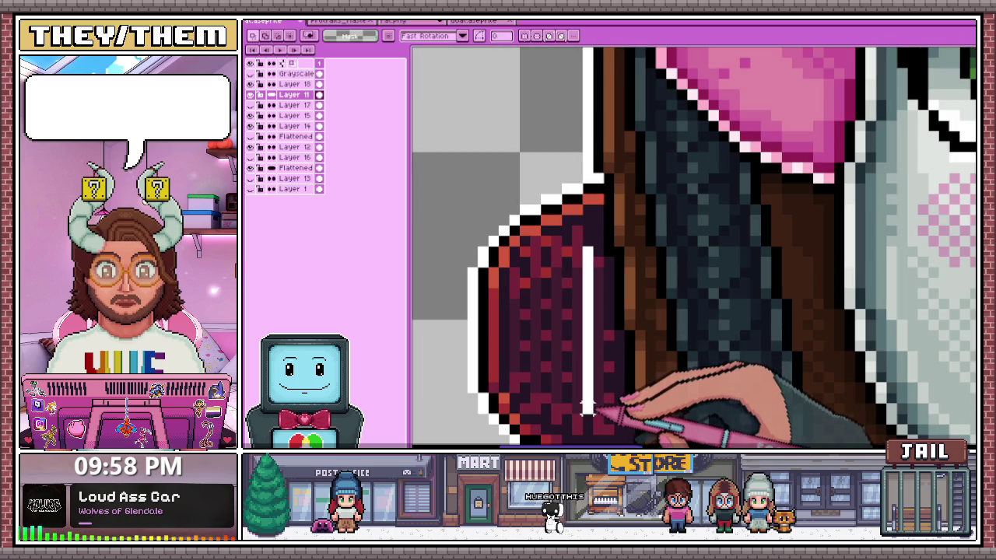
pyautogui.hotkey('ctrl', 't')
pyautogui.press('Return')
pyautogui.scroll(-2, 587, 253)
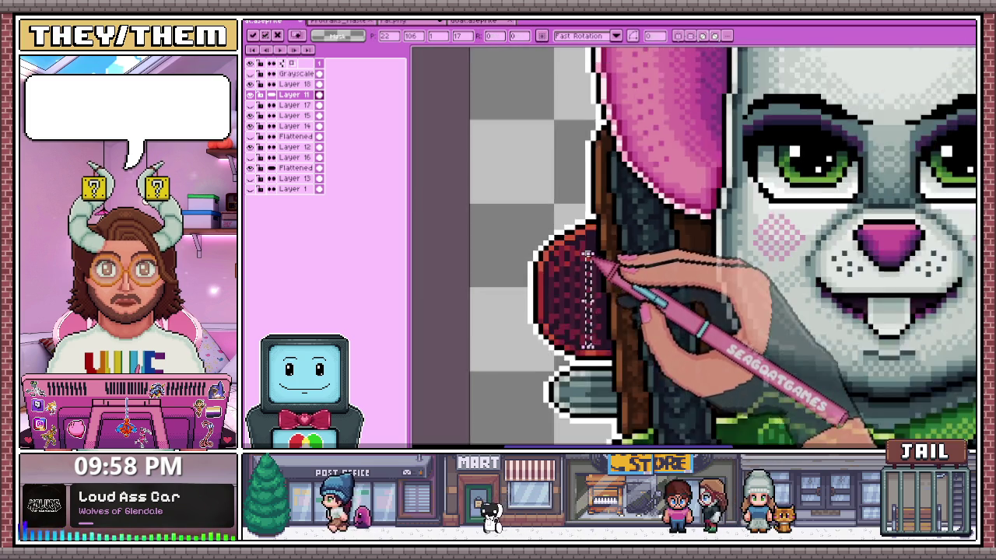
pyautogui.scroll(-1, 587, 264)
pyautogui.scroll(-1, 587, 272)
pyautogui.scroll(2, 592, 294)
pyautogui.scroll(2, 596, 296)
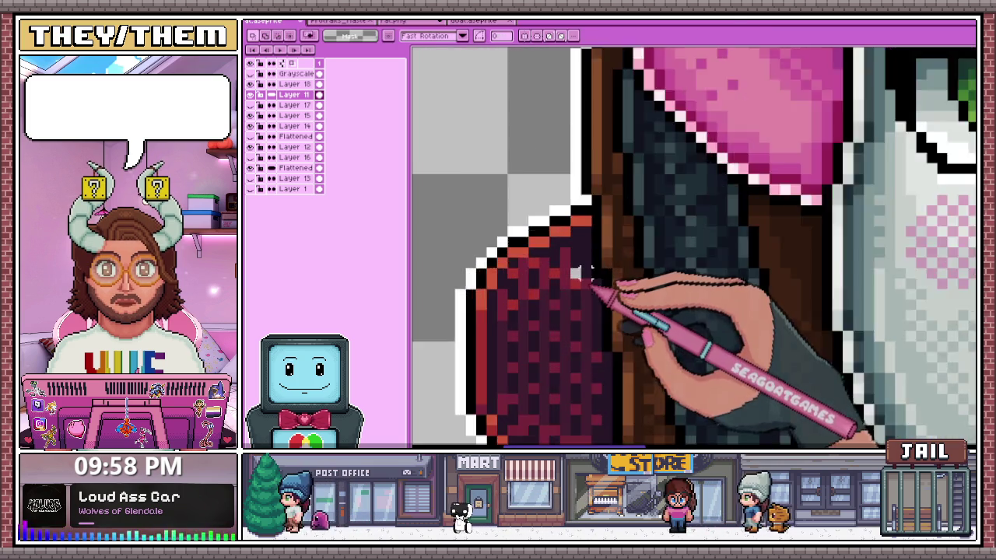
pyautogui.scroll(2, 583, 280)
# Sample canvas colours and touch up the red shape's pixel pattern, zooming to review
pyautogui.press('alt')
pyautogui.scroll(-2, 566, 241)
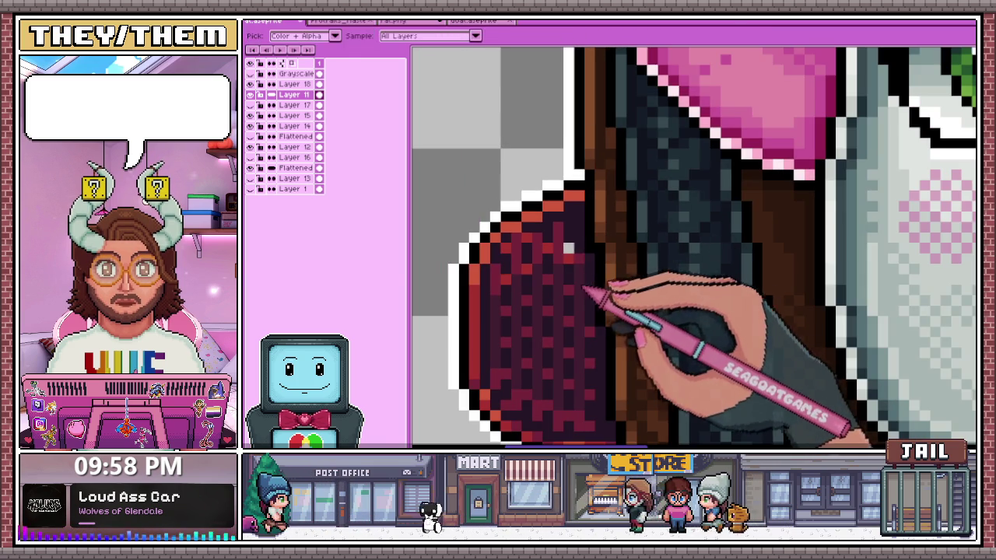
pyautogui.scroll(2, 581, 229)
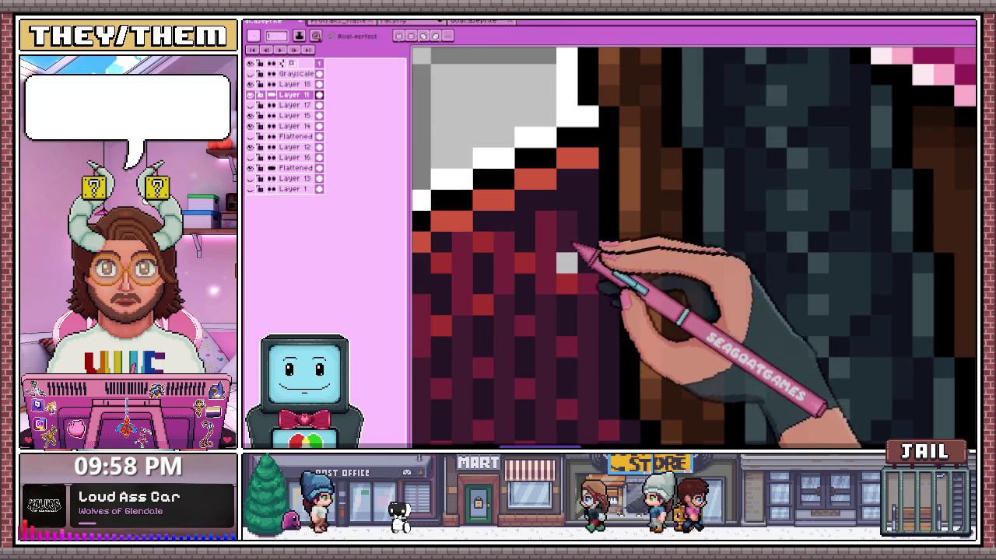
pyautogui.scroll(-2, 582, 212)
pyautogui.press('alt')
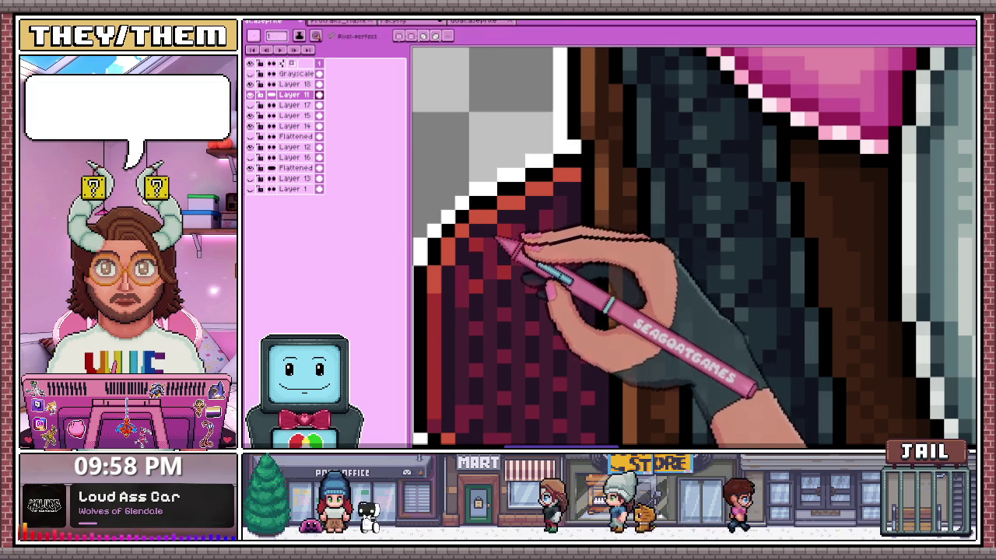
pyautogui.scroll(-2, 545, 237)
pyautogui.scroll(1, 506, 185)
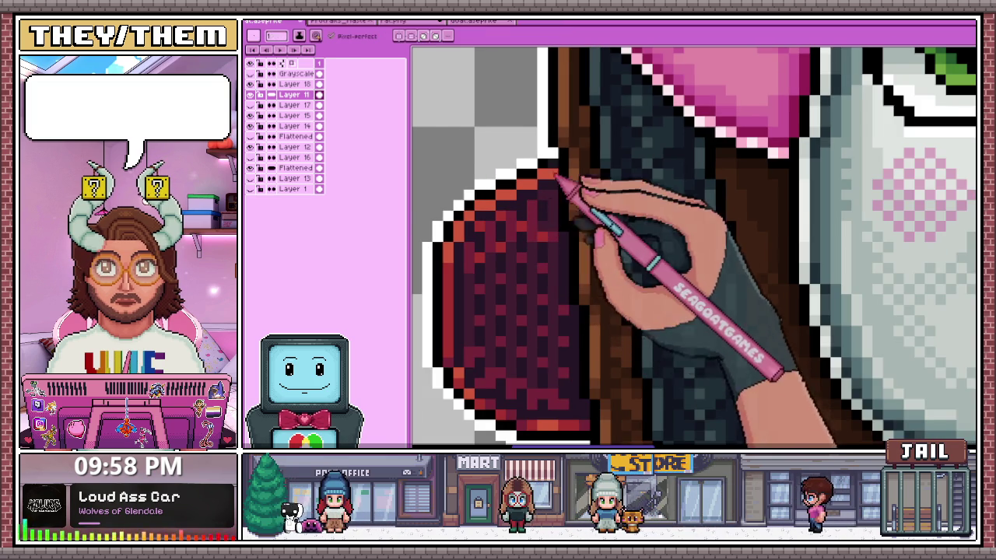
pyautogui.scroll(1, 555, 175)
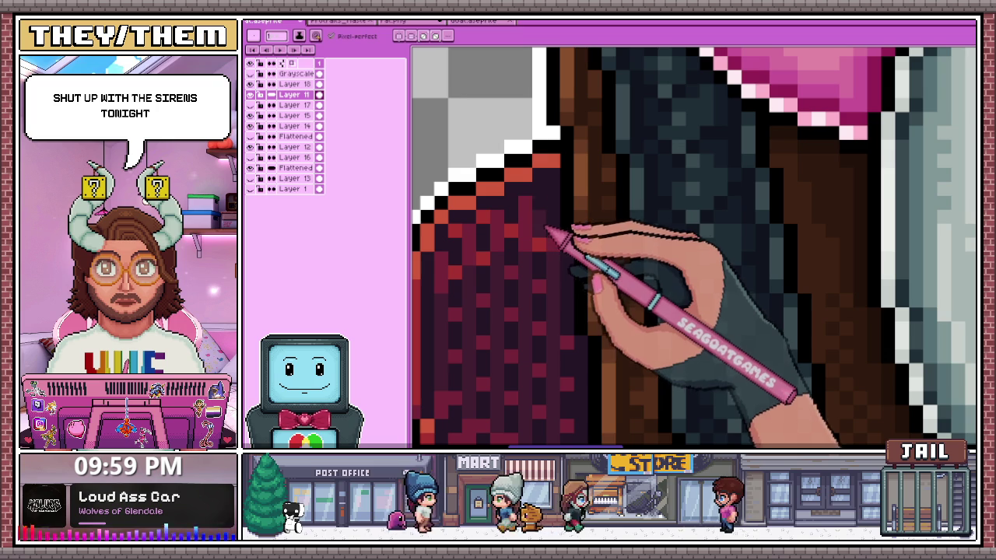
pyautogui.scroll(-1, 548, 198)
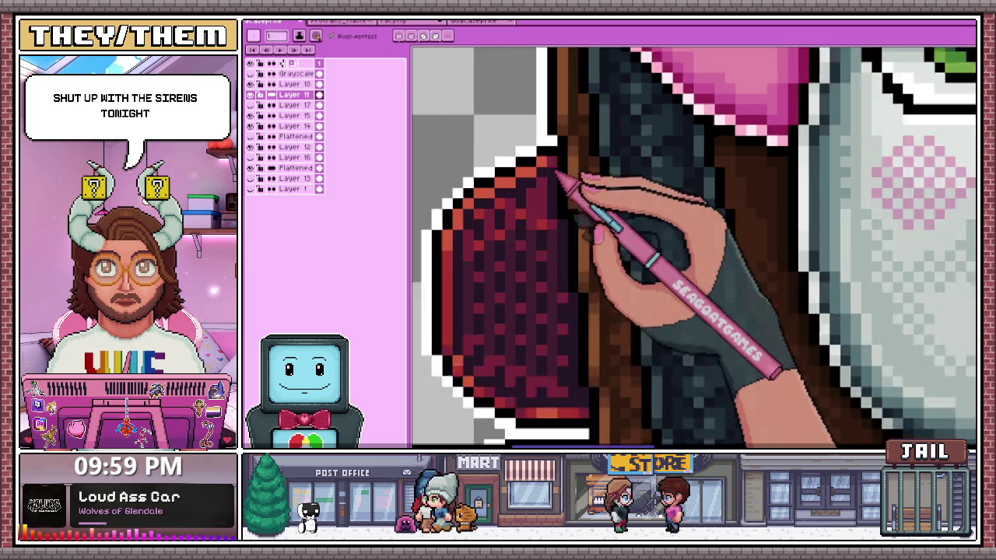
pyautogui.scroll(-2, 560, 234)
pyautogui.scroll(-1, 568, 237)
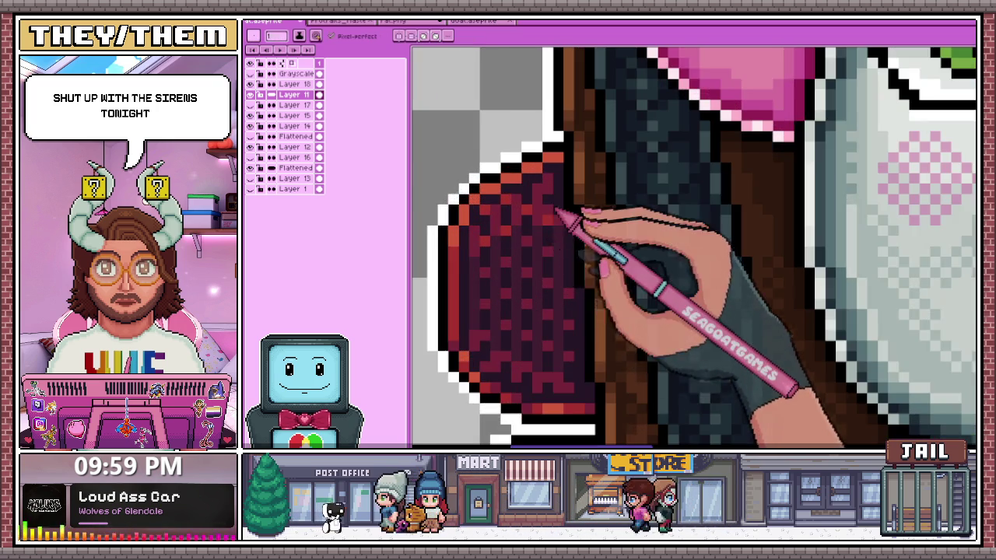
pyautogui.scroll(1, 554, 212)
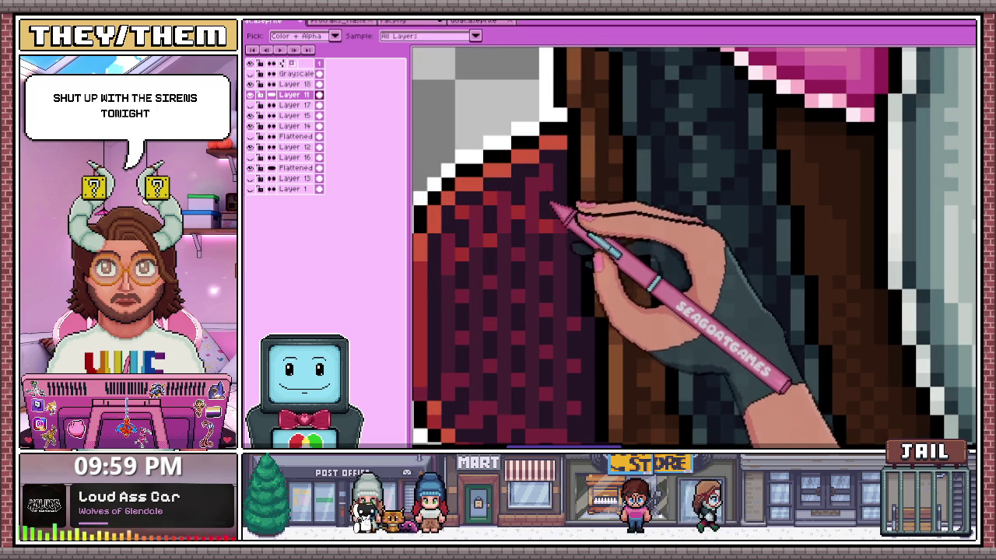
pyautogui.scroll(-2, 555, 220)
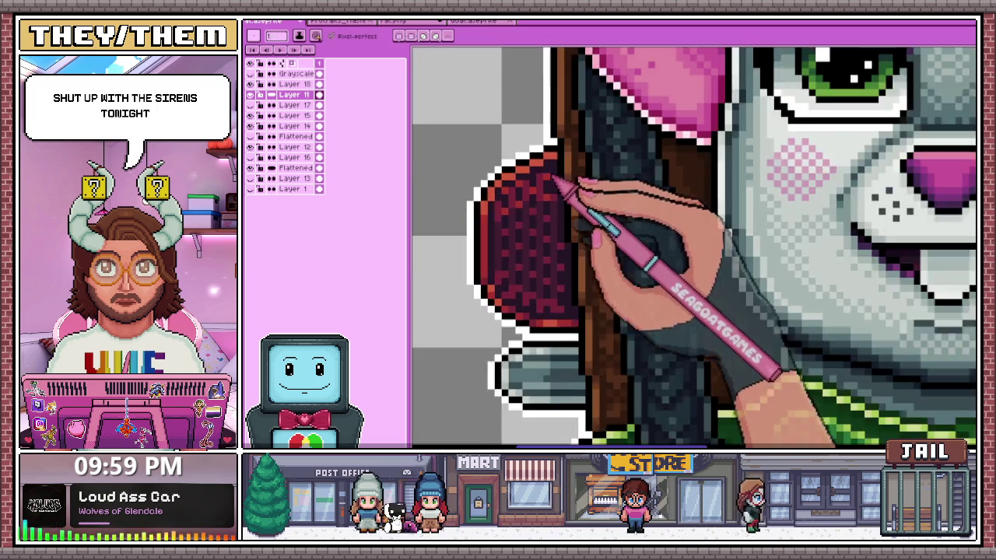
pyautogui.scroll(-2, 567, 226)
pyautogui.scroll(-3, 571, 258)
pyautogui.scroll(3, 569, 257)
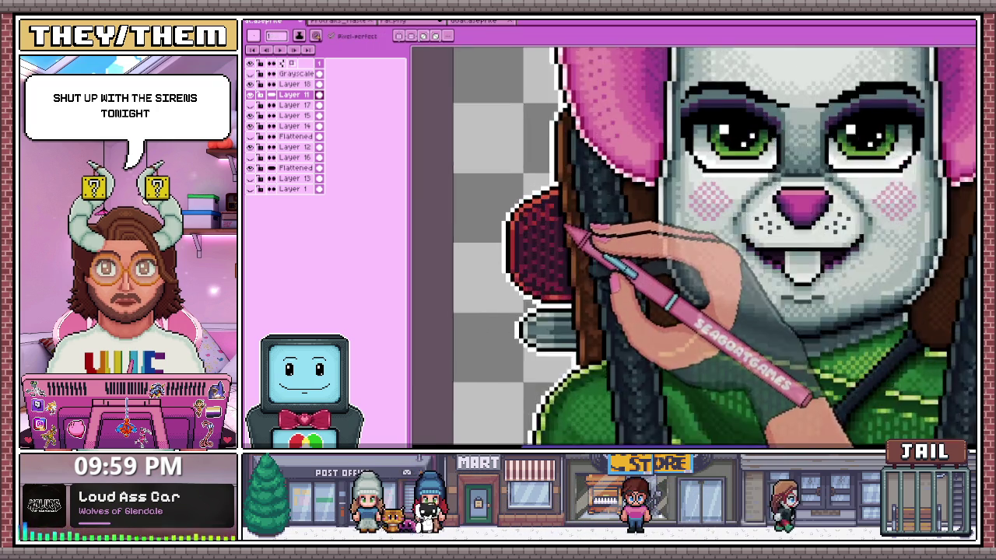
pyautogui.scroll(2, 571, 223)
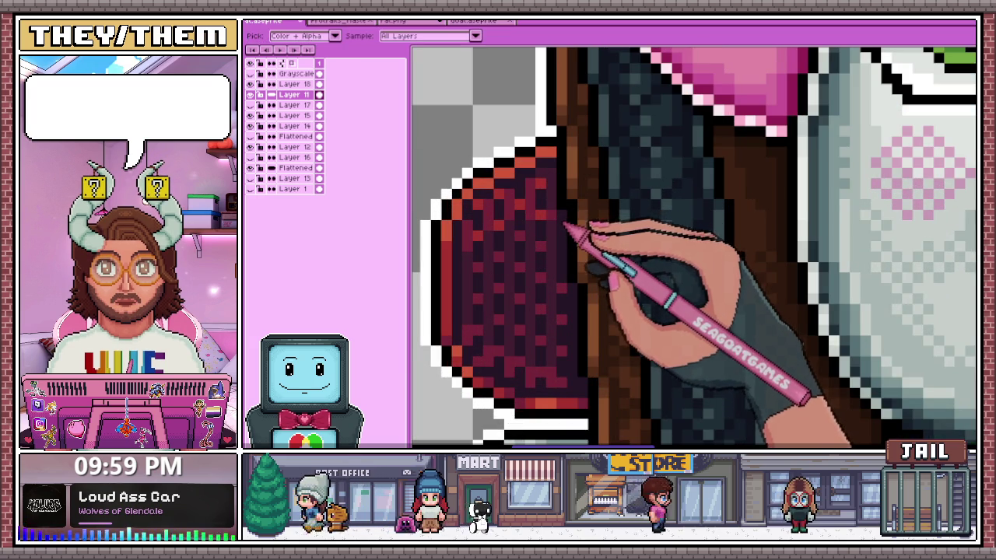
pyautogui.scroll(-2, 557, 233)
pyautogui.scroll(-2, 573, 262)
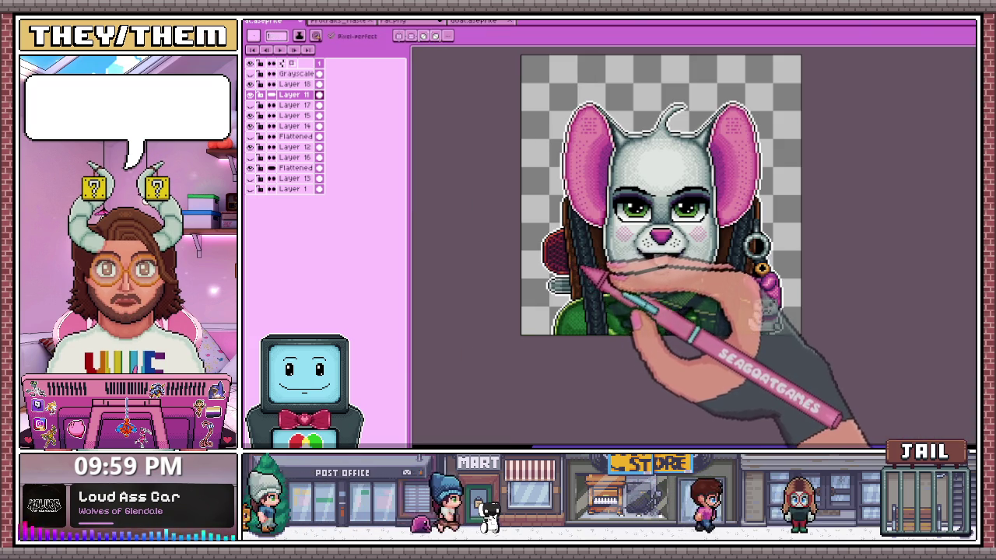
# Close the extra rat.png copy without saving its changes
pyautogui.scroll(2, 582, 273)
pyautogui.scroll(-2, 568, 273)
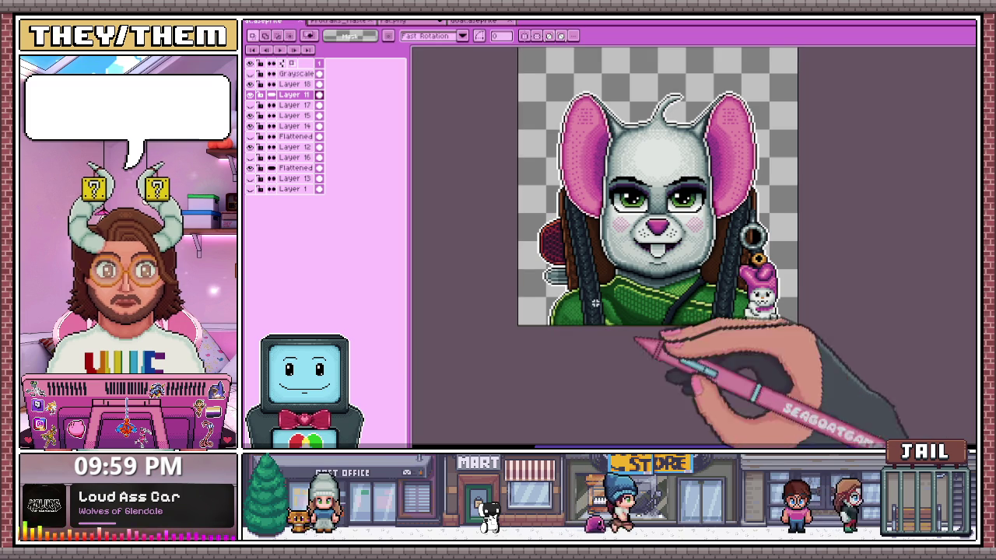
pyautogui.click(441, 22)
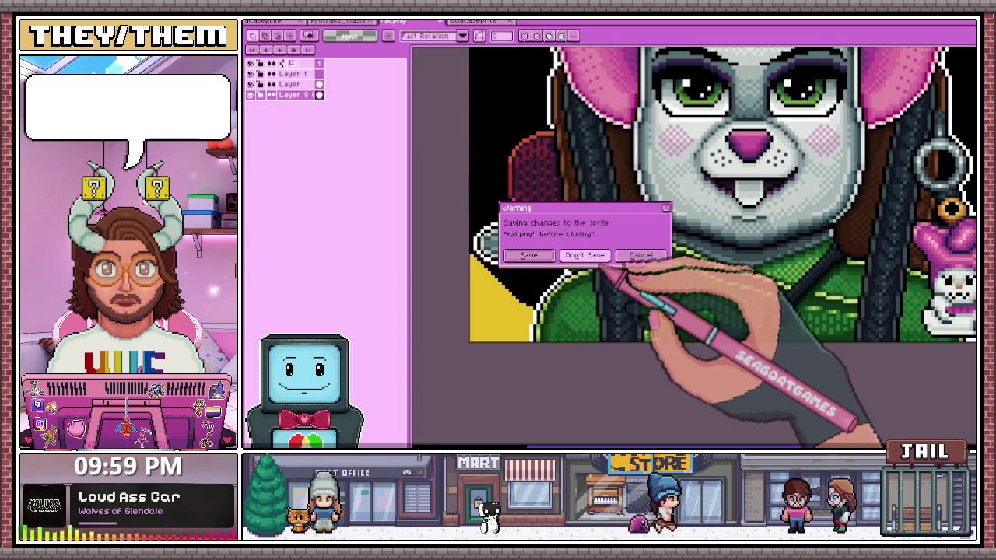
pyautogui.click(573, 255)
# Export the finished mouse portrait as rat.png
pyautogui.click(342, 21)
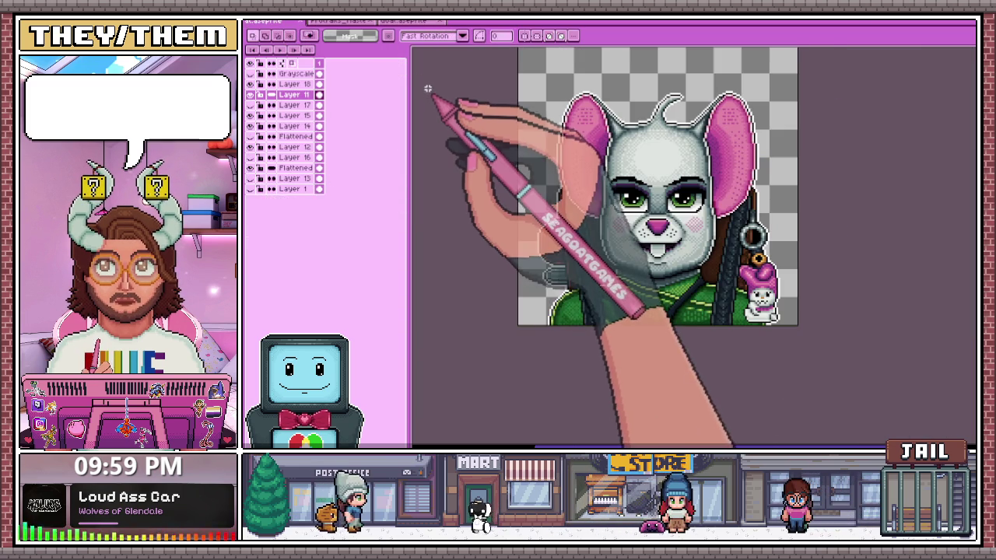
pyautogui.hotkey('ctrl', 'alt', 'shift', 's')
pyautogui.click(660, 299)
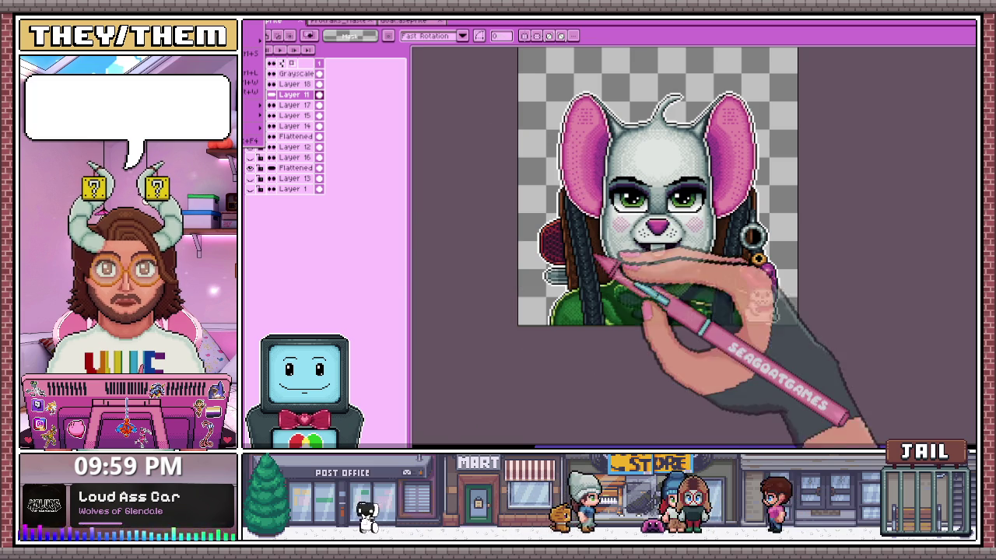
# Flatten the portrait to a new sprite and merge it over the radiation background
pyautogui.hotkey('ctrl', 'alt', 'd')
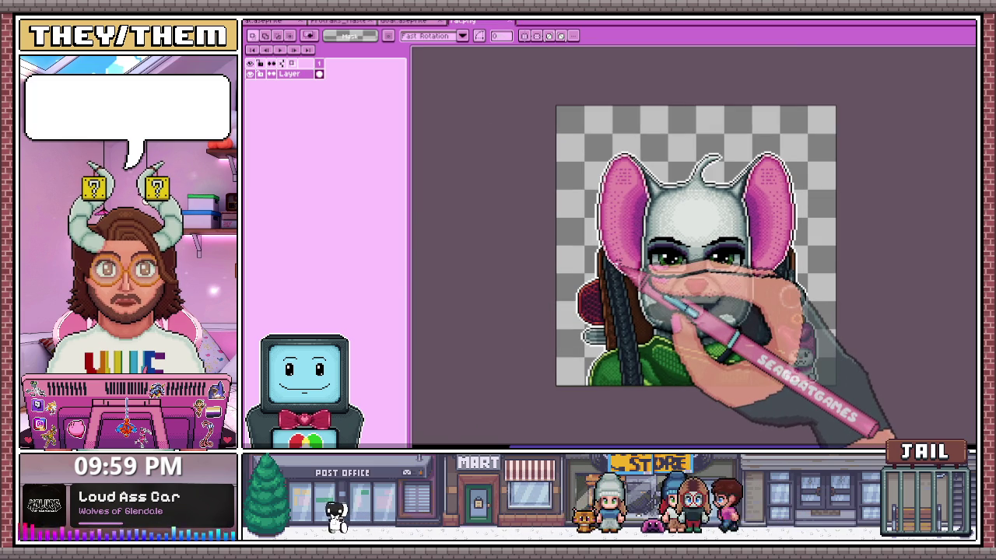
pyautogui.click(342, 20)
pyautogui.click(404, 20)
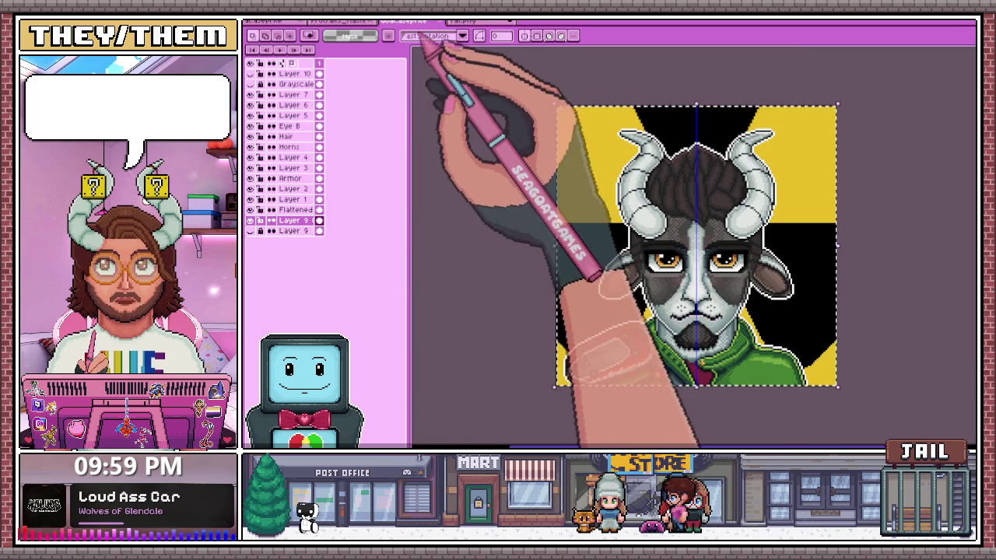
pyautogui.hotkey('ctrl', 'Tab')
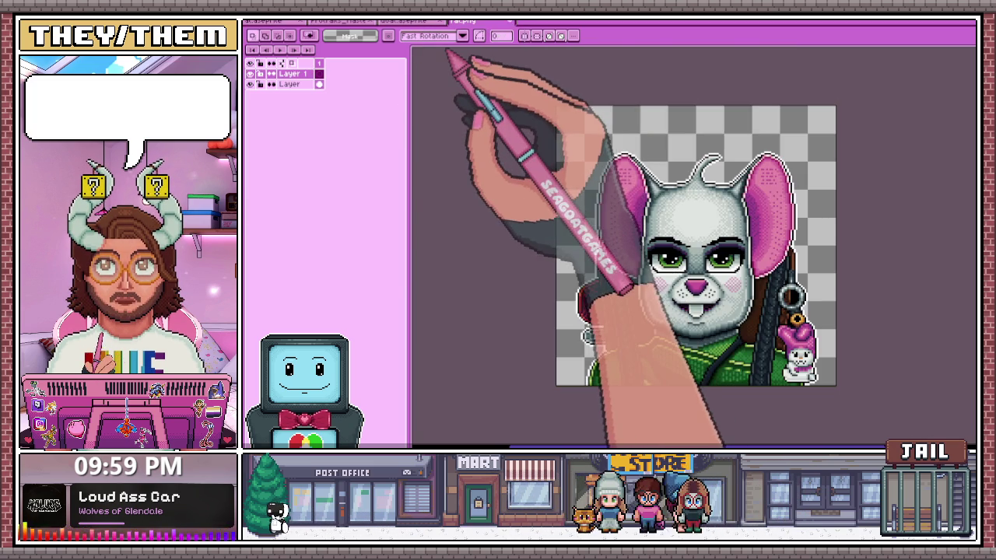
pyautogui.hotkey('ctrl', 'Tab')
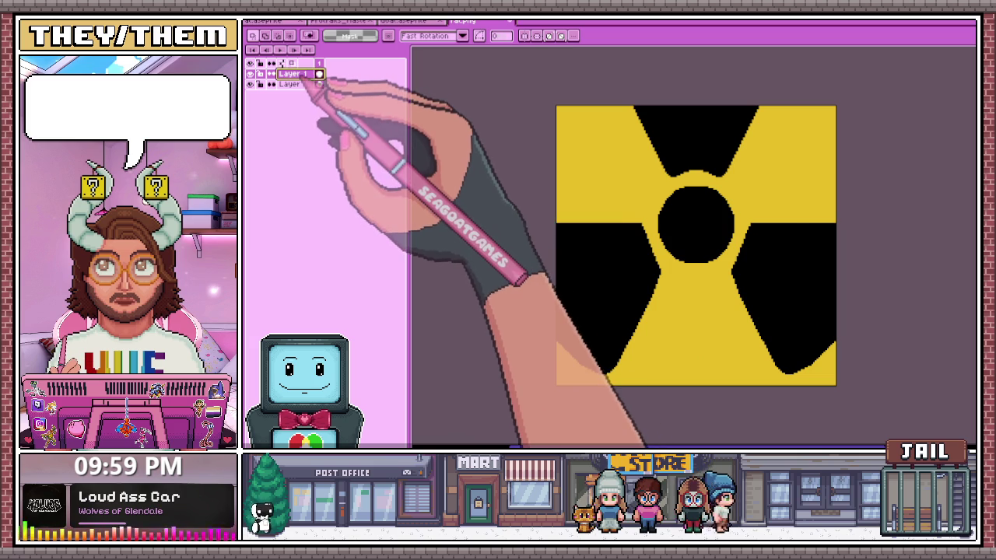
pyautogui.moveTo(291, 73); pyautogui.dragTo(296, 89)
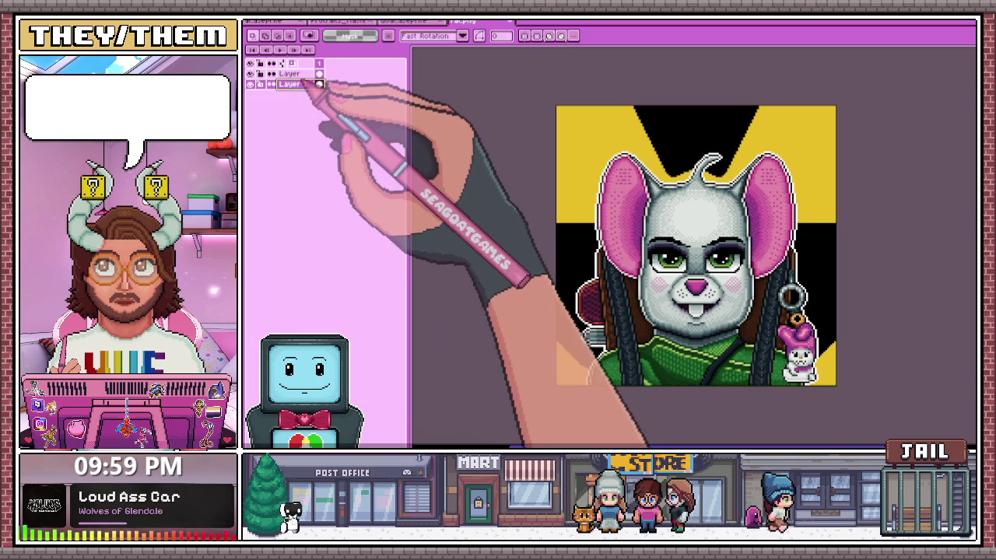
pyautogui.rightClick(298, 75)
pyautogui.click(319, 146)
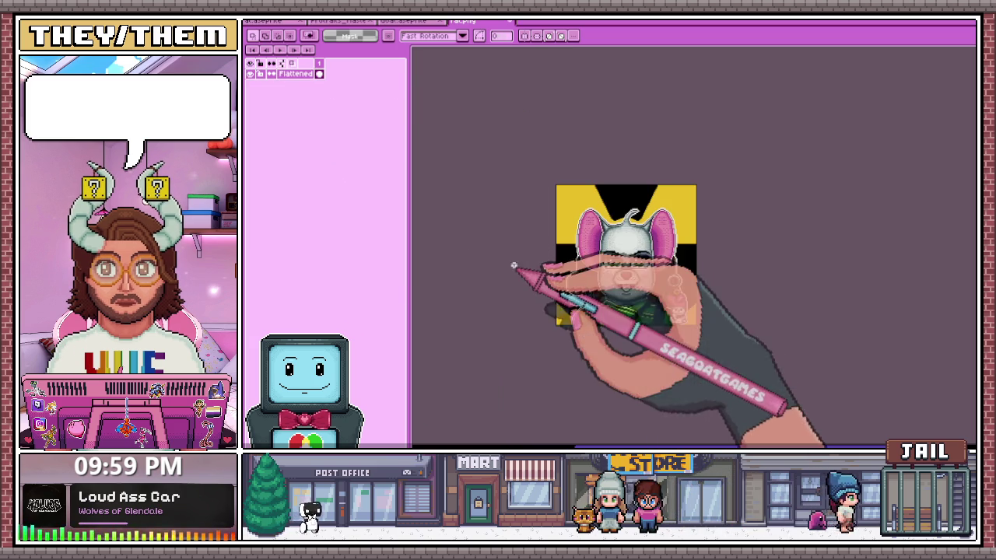
pyautogui.scroll(-1, 645, 269)
# Copy the combined mouse image and paste it into the portrait banner
pyautogui.hotkey('ctrl', 'a')
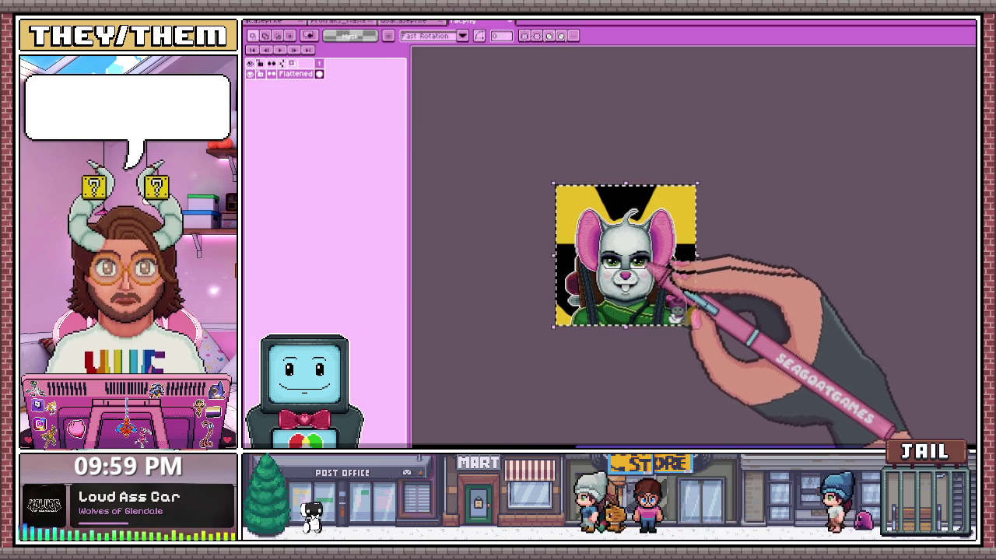
pyautogui.hotkey('ctrl', 'c')
pyautogui.click(404, 21)
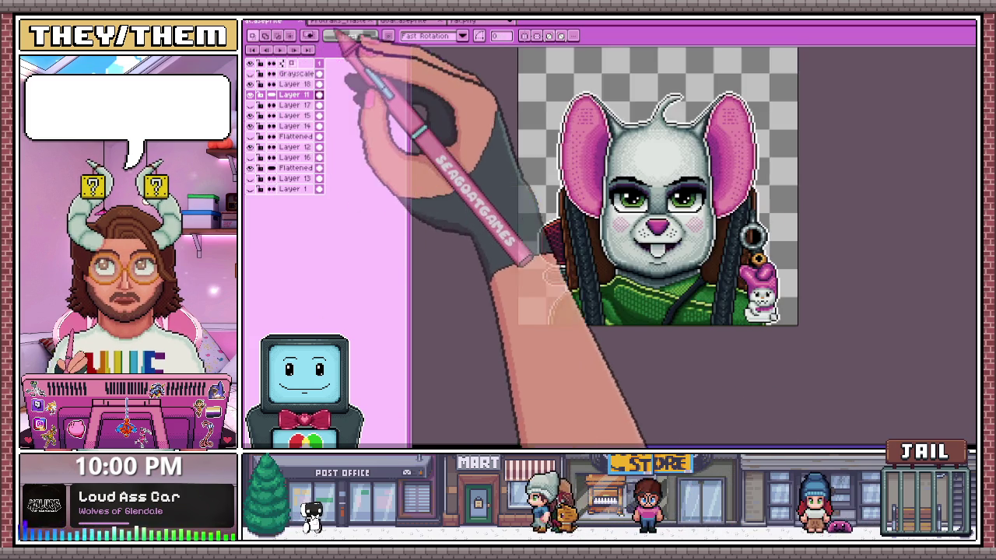
pyautogui.click(339, 21)
pyautogui.hotkey('ctrl', 'v')
# Place the pasted mouse portrait at the banner's right end and commit it in place
pyautogui.moveTo(529, 300); pyautogui.dragTo(965, 304)
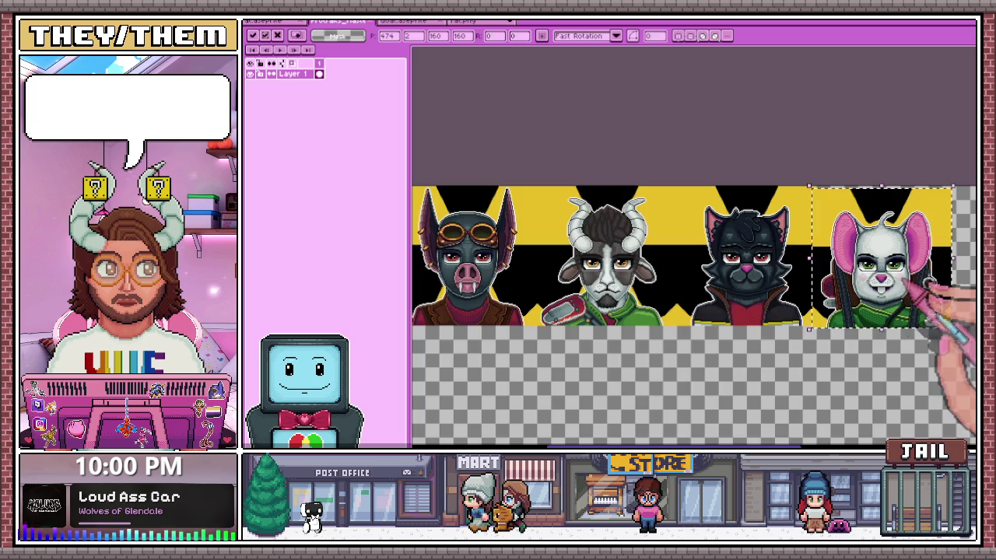
pyautogui.scroll(1, 949, 295)
pyautogui.scroll(2, 778, 334)
pyautogui.scroll(-1, 716, 313)
pyautogui.scroll(-2, 667, 344)
pyautogui.press('Return')
# Check the portraits' lower edge and yellow triangle with strip selections, then deselect
pyautogui.scroll(1, 673, 360)
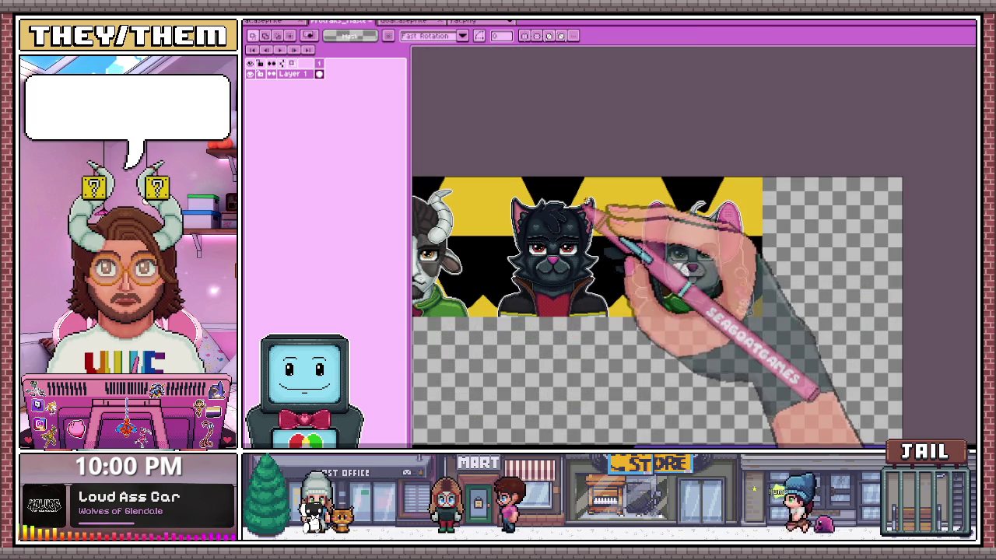
pyautogui.scroll(1, 657, 215)
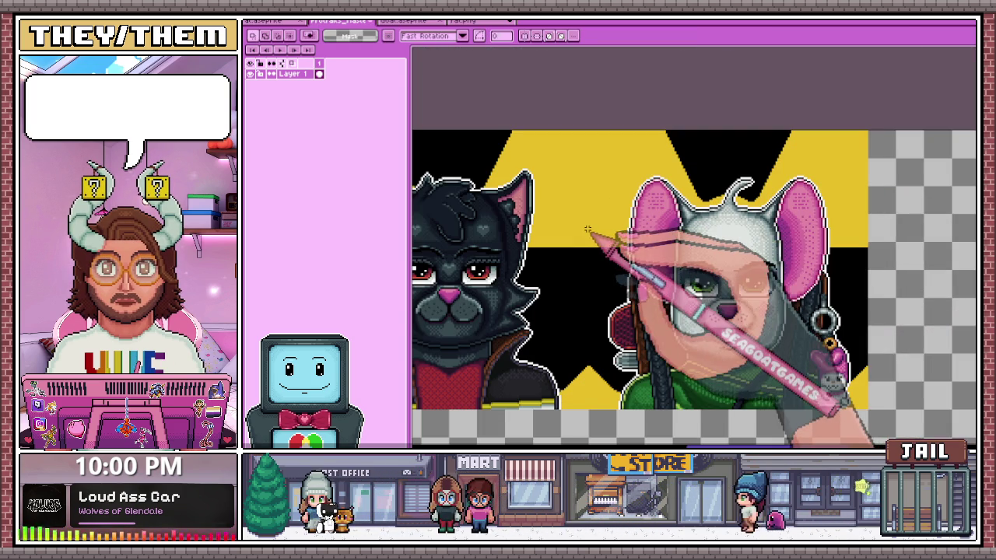
pyautogui.scroll(-1, 710, 208)
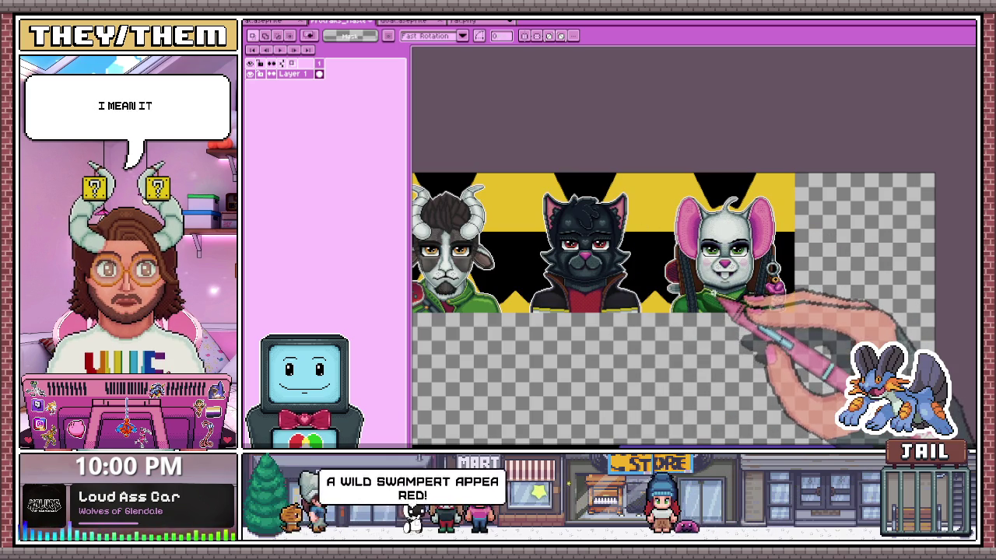
pyautogui.scroll(-1, 676, 280)
pyautogui.scroll(1, 560, 280)
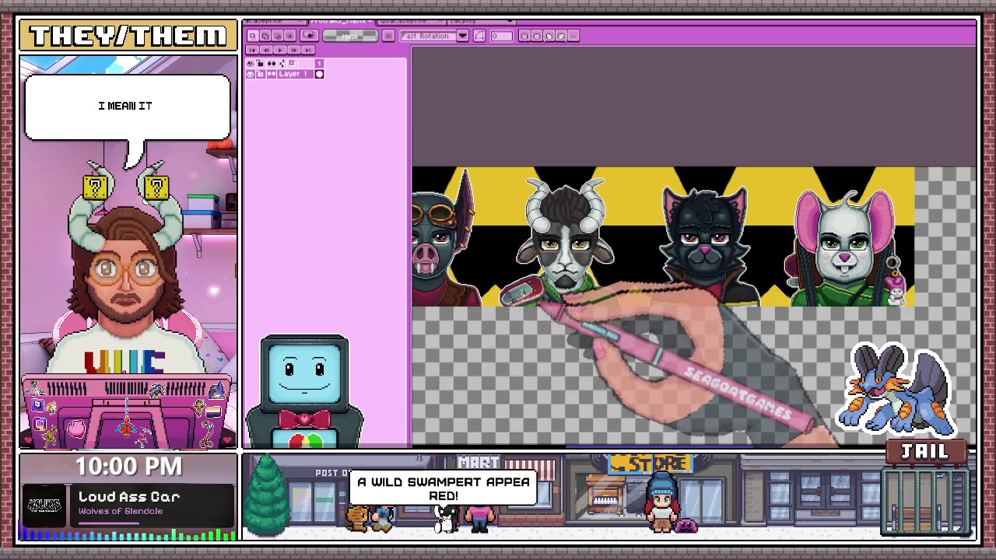
pyautogui.moveTo(442, 284); pyautogui.dragTo(883, 308)
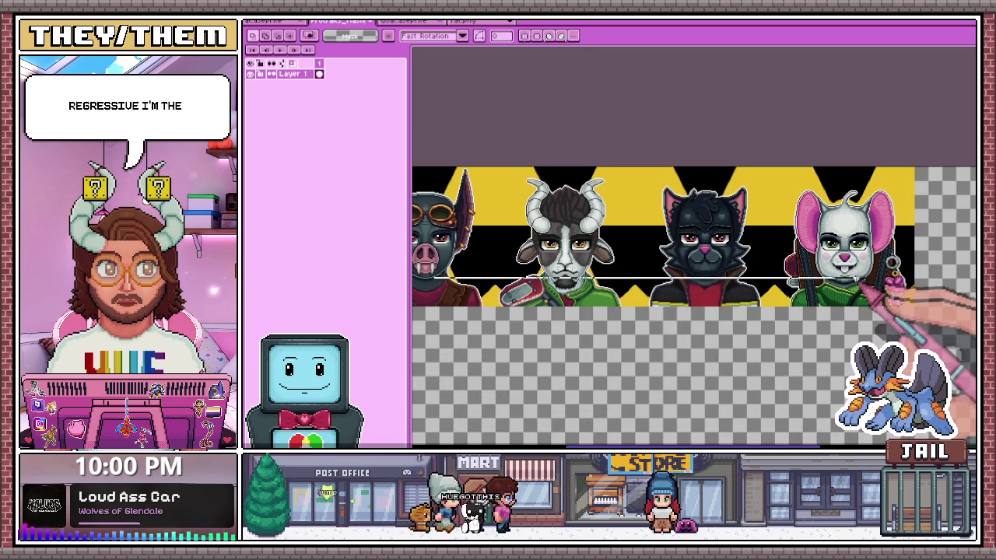
pyautogui.scroll(-1, 826, 309)
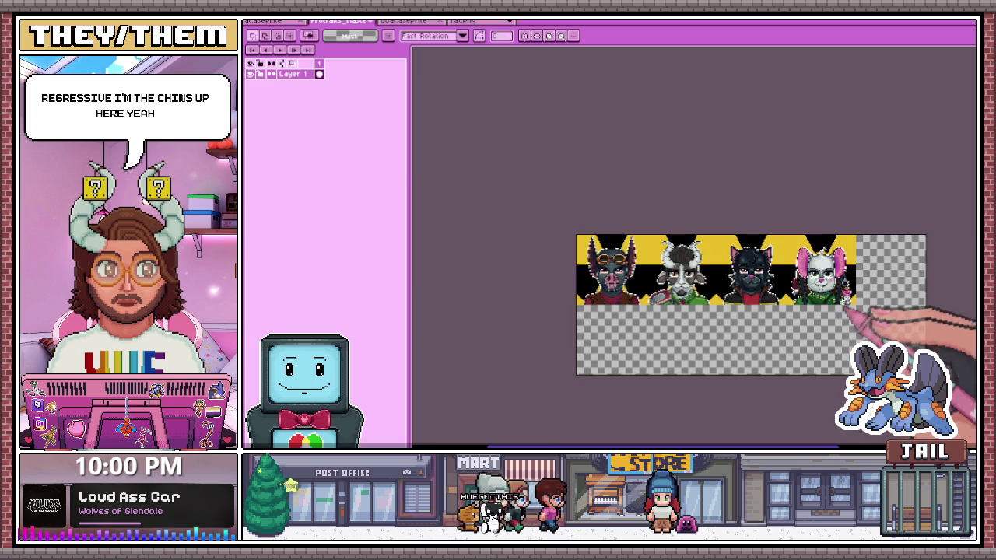
pyautogui.scroll(1, 823, 306)
pyautogui.scroll(2, 770, 306)
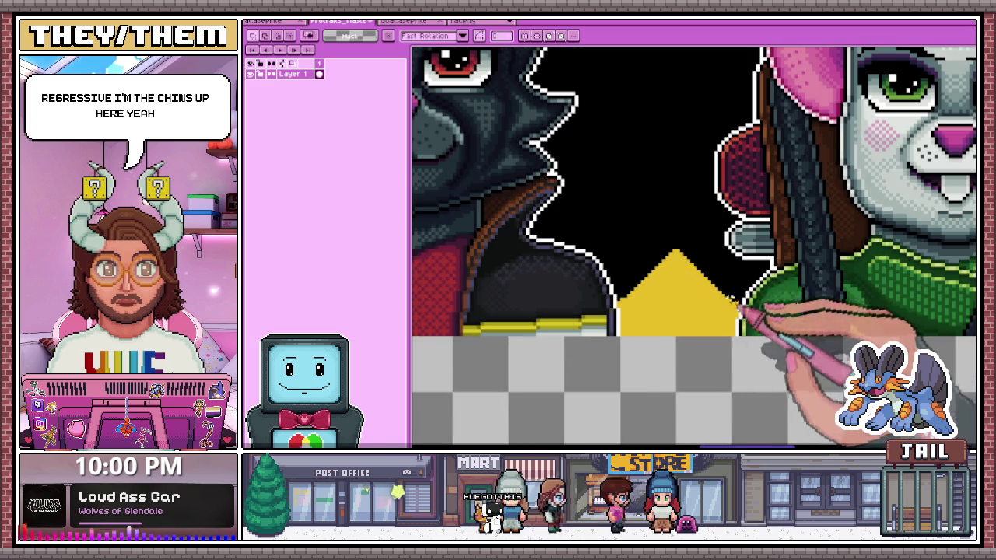
pyautogui.moveTo(599, 266); pyautogui.dragTo(814, 278)
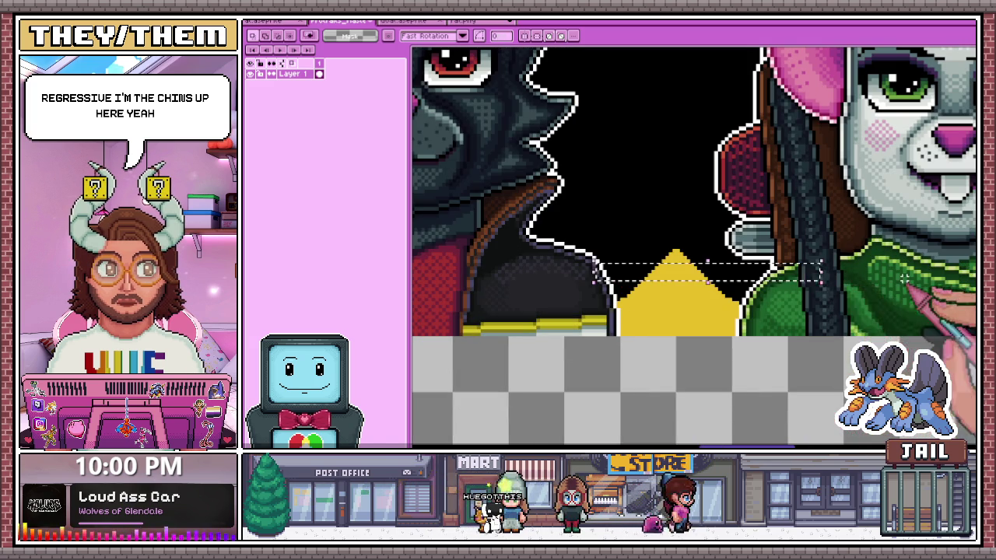
pyautogui.hotkey('ctrl', 'd')
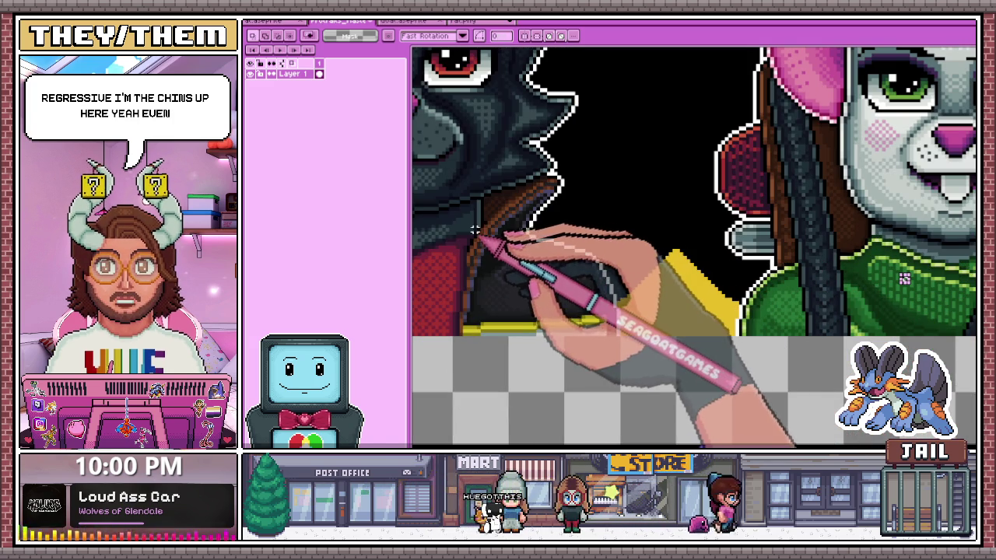
# Zoom out and back in so bat, goat, cat and mouse portraits show side by side
pyautogui.scroll(-3, 732, 296)
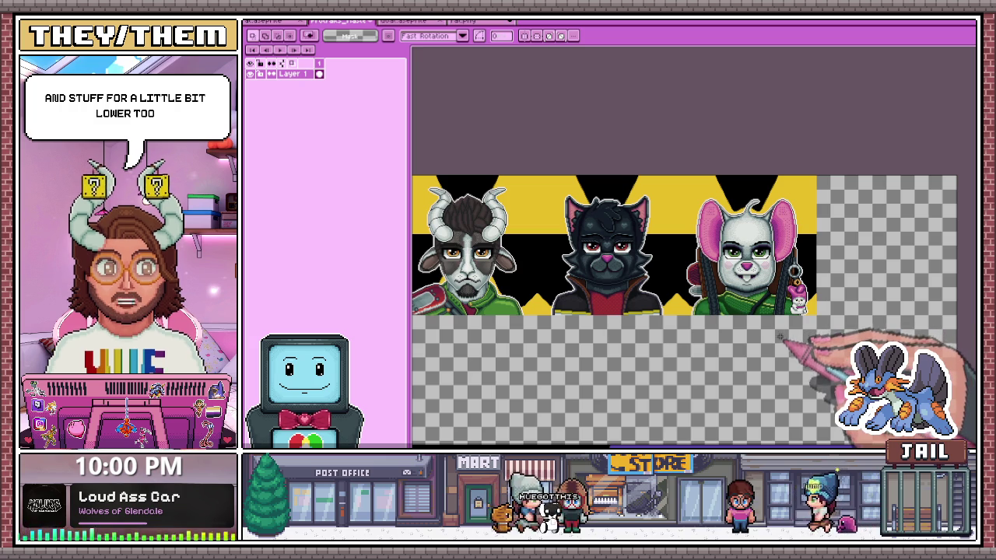
pyautogui.scroll(-1, 785, 337)
pyautogui.scroll(1, 726, 334)
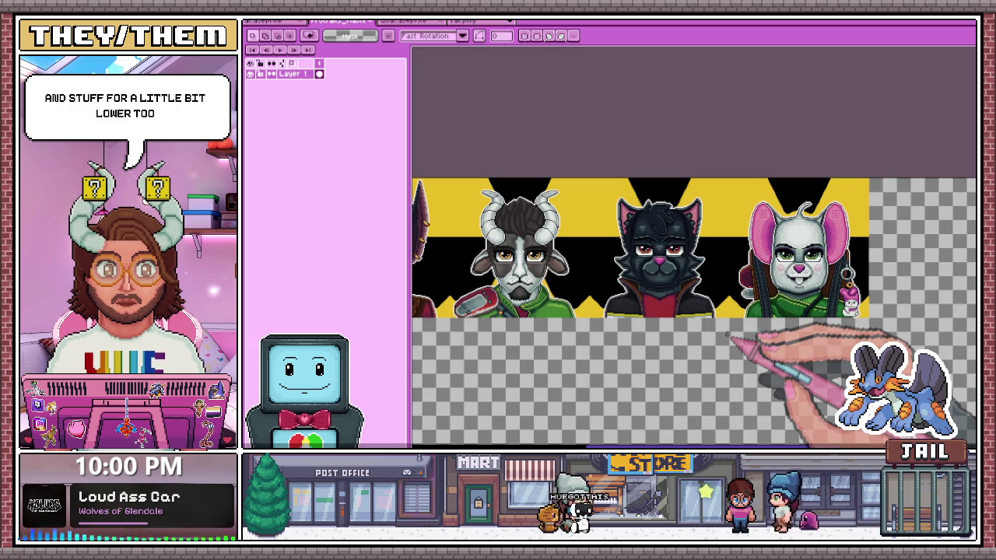
pyautogui.scroll(-1, 728, 335)
pyautogui.scroll(1, 728, 336)
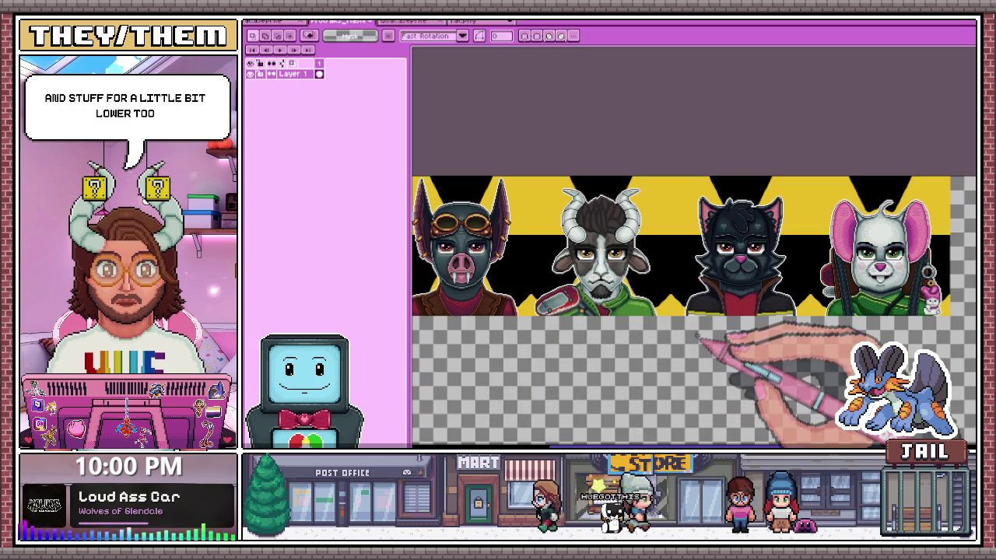
pyautogui.click(467, 21)
# Close rat.png without saving, check the banner and goat files, then return to the mouse portrait
pyautogui.click(508, 21)
pyautogui.click(599, 255)
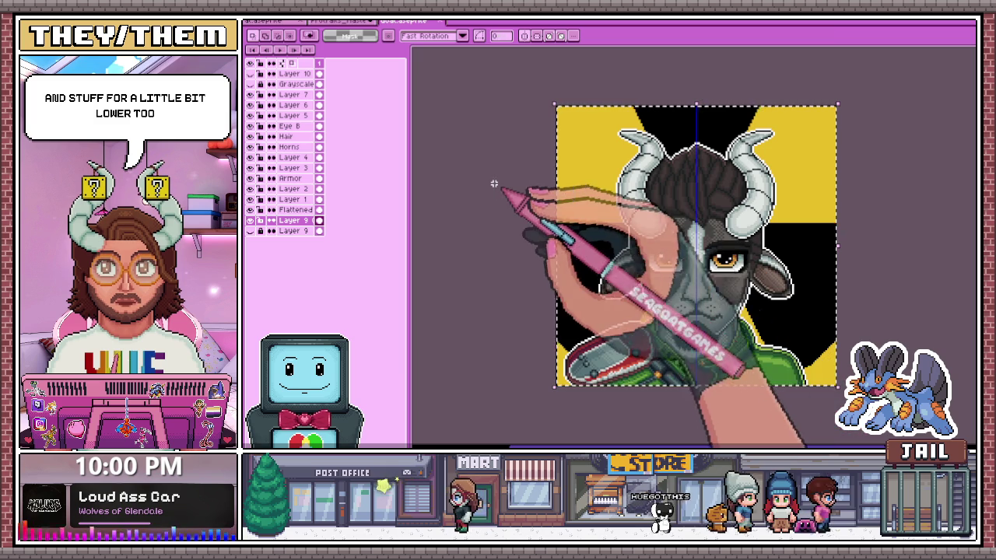
pyautogui.click(342, 21)
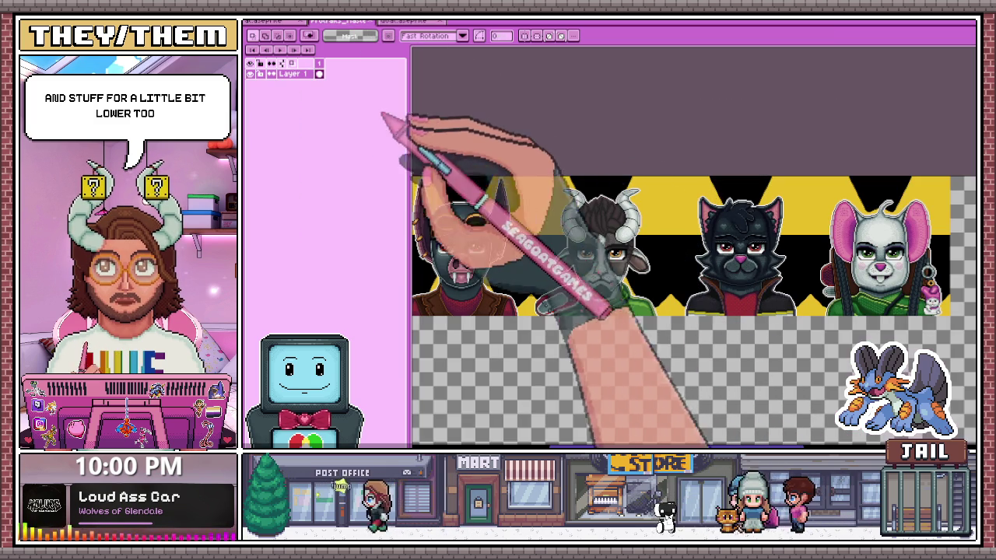
pyautogui.click(276, 21)
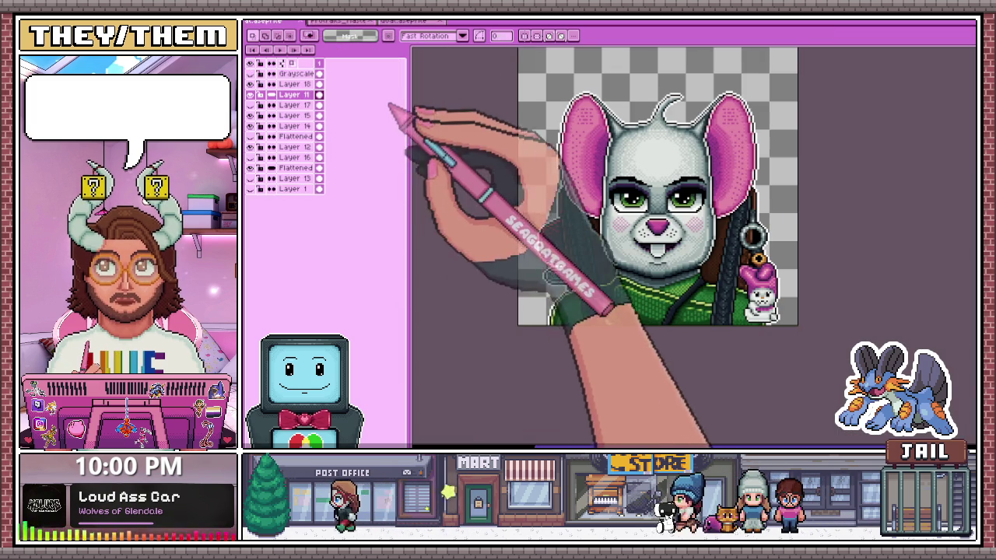
pyautogui.click(294, 189)
pyautogui.click(401, 21)
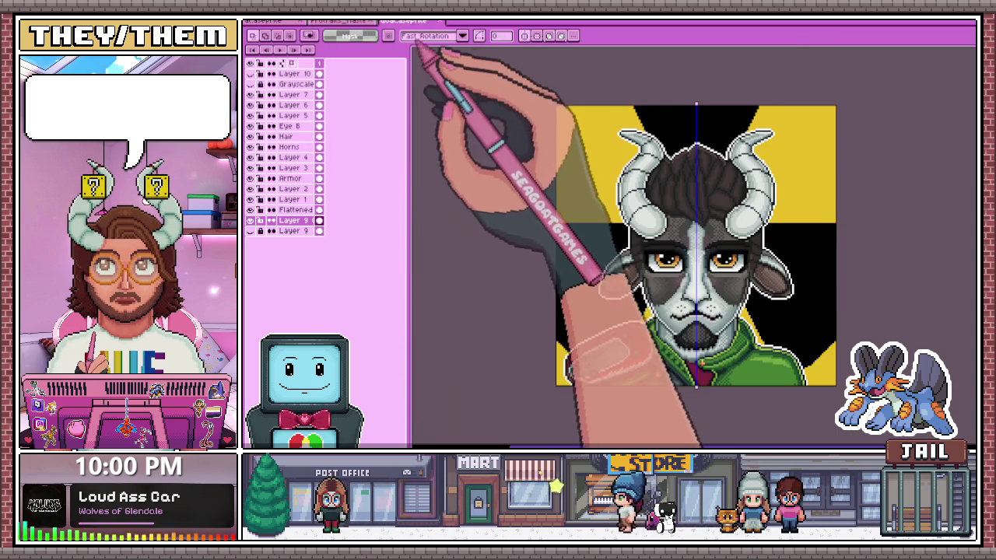
pyautogui.click(280, 21)
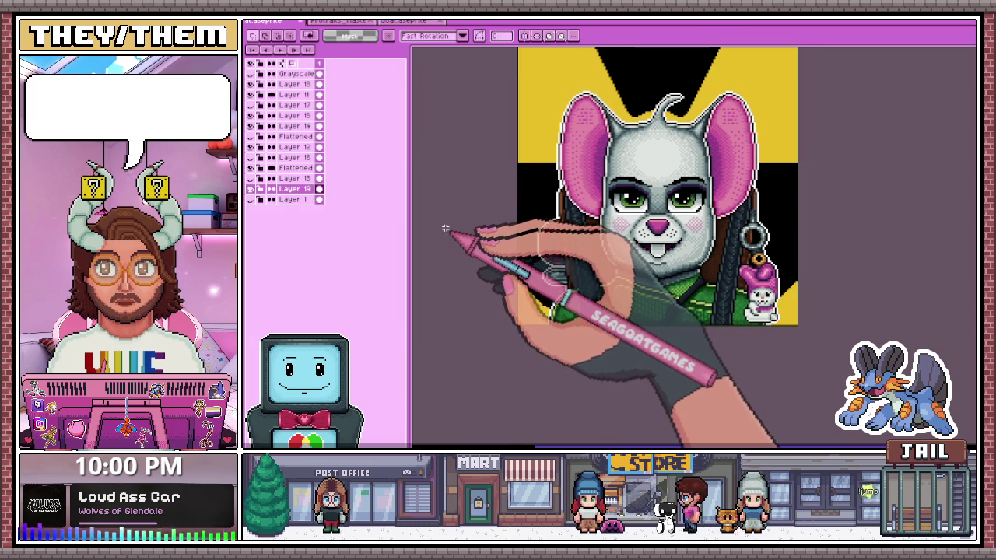
# Export the mouse portrait with its radiation background as rat.png, visible layers at 100%
pyautogui.hotkey('ctrl', 'r')
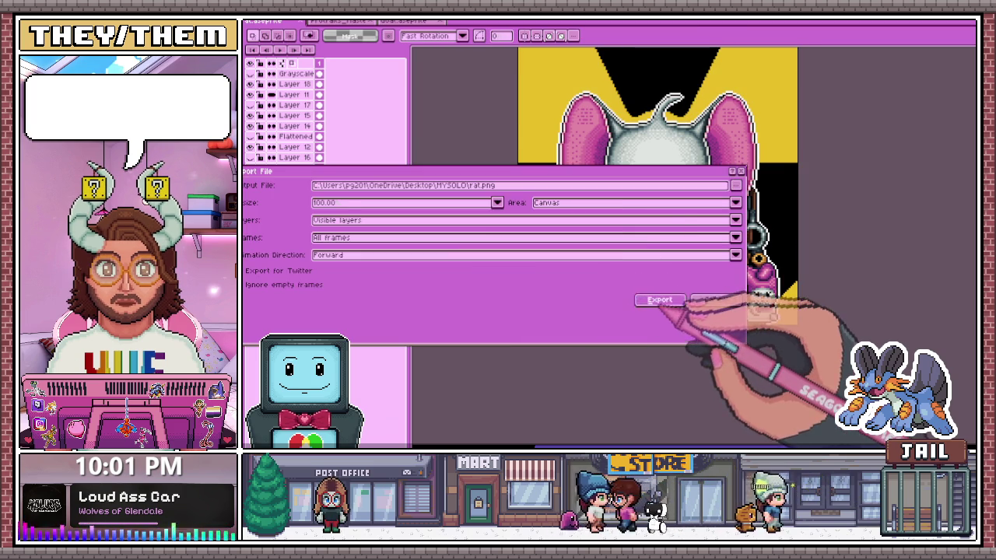
pyautogui.click(658, 299)
pyautogui.scroll(1, 575, 208)
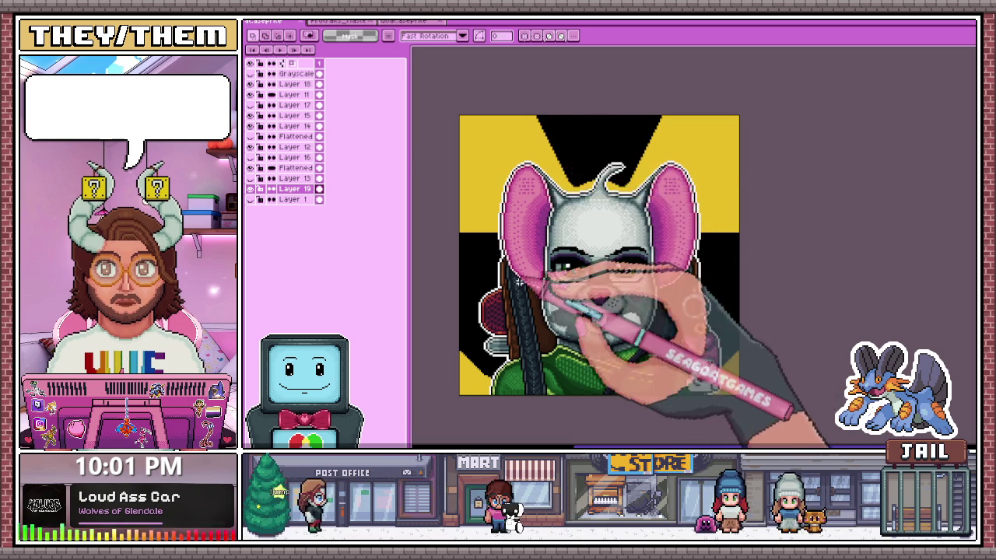
# Zoom in on the ear and add a new top layer for pencil touch-ups
pyautogui.scroll(1, 526, 287)
pyautogui.scroll(1, 569, 250)
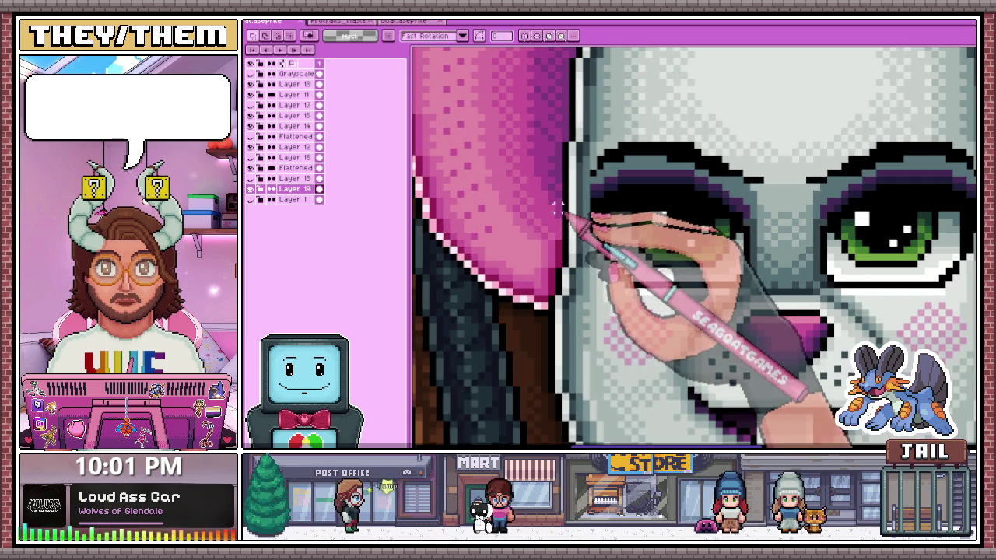
pyautogui.scroll(-2, 557, 207)
pyautogui.scroll(-2, 576, 288)
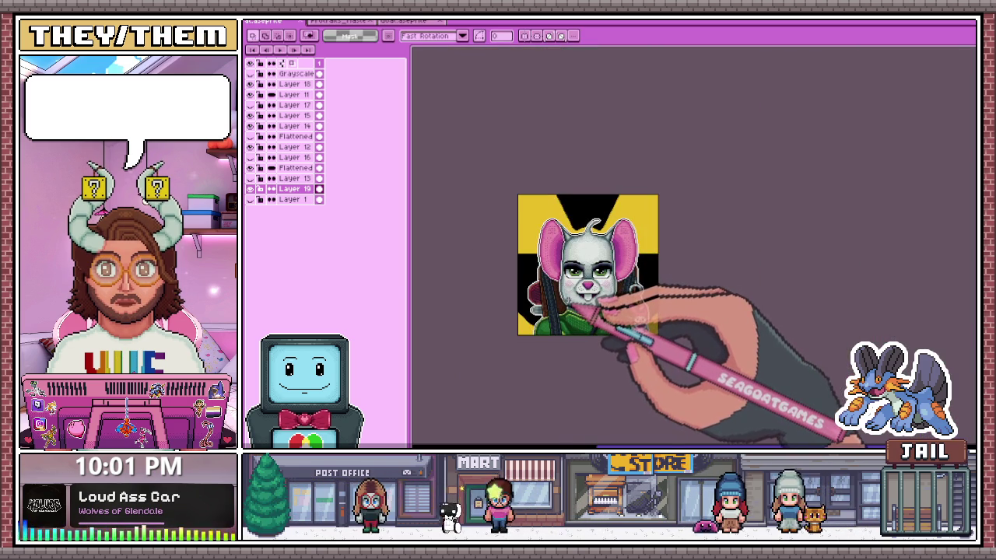
pyautogui.scroll(2, 595, 308)
pyautogui.scroll(2, 555, 267)
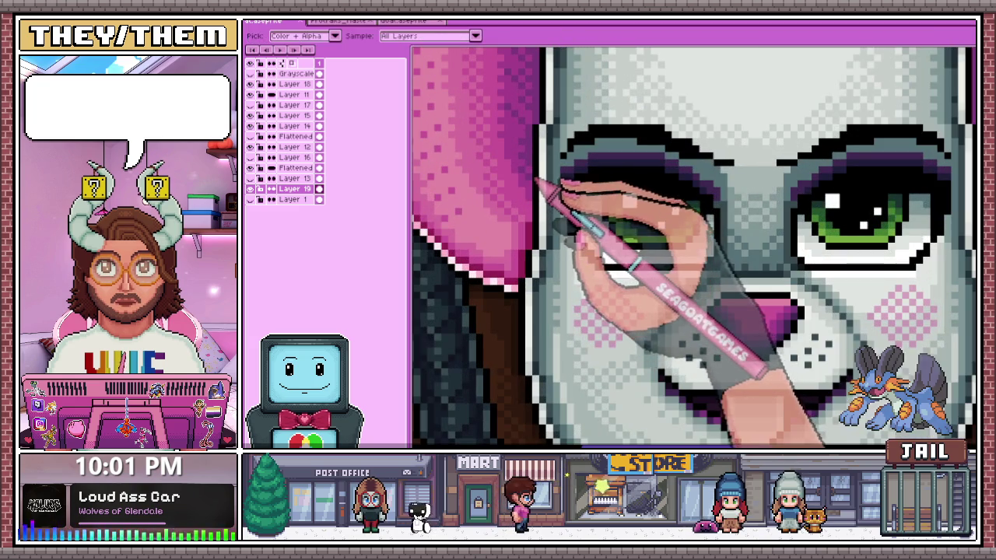
pyautogui.press('b')
pyautogui.scroll(1, 549, 238)
pyautogui.scroll(1, 540, 225)
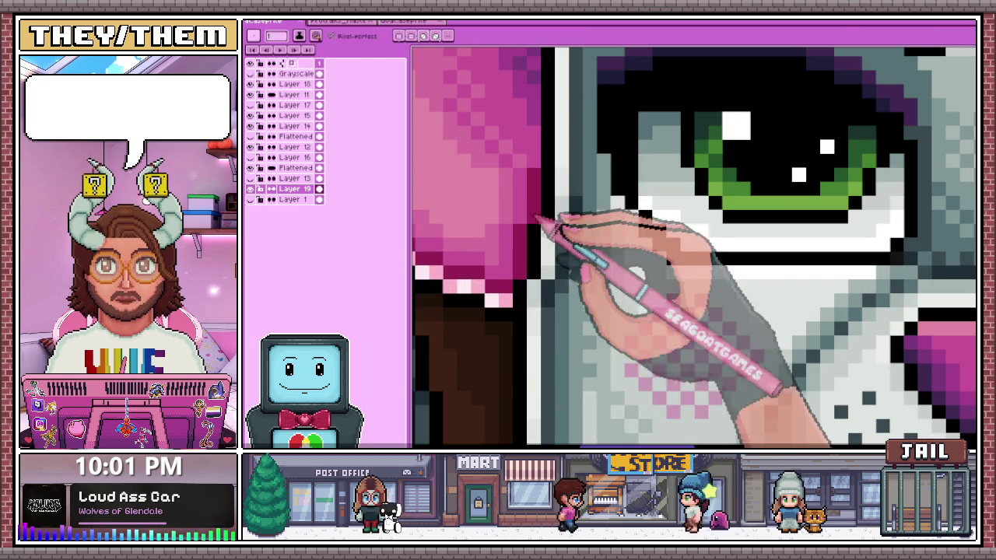
pyautogui.click(296, 74)
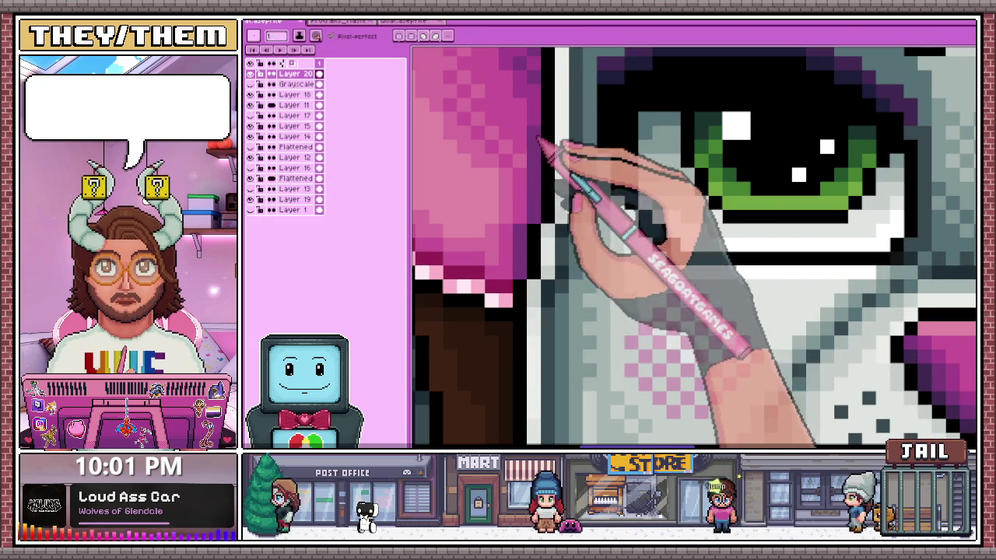
# Smooth the ear-to-face edge on the new layer, sampling colours from the artwork
pyautogui.scroll(-2, 544, 155)
pyautogui.scroll(-1, 661, 233)
pyautogui.scroll(2, 542, 212)
pyautogui.scroll(-2, 584, 257)
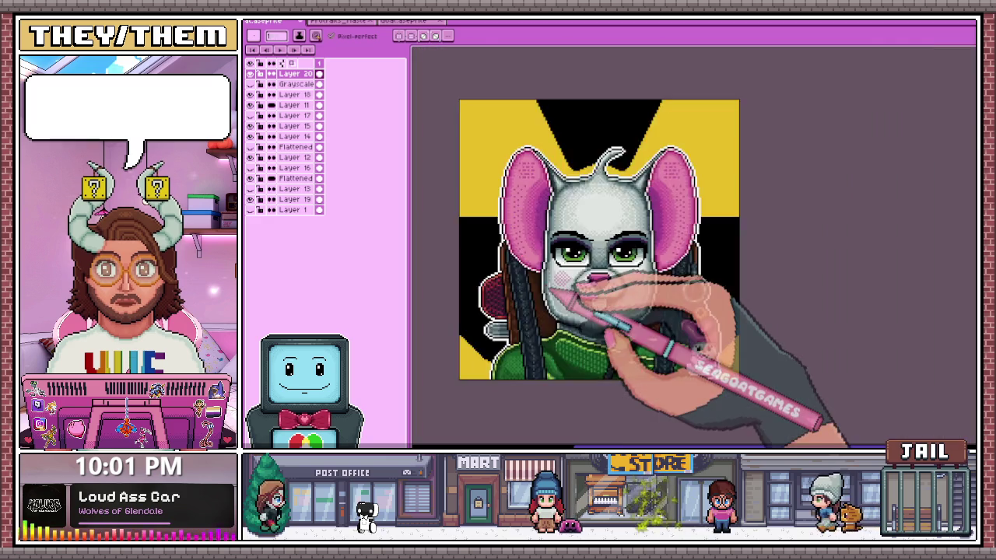
pyautogui.scroll(-2, 573, 288)
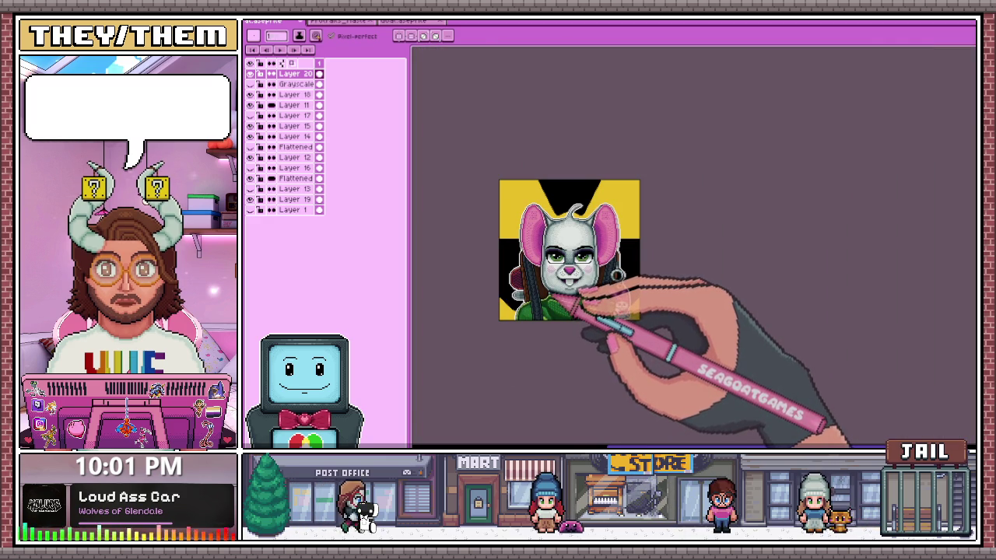
pyautogui.scroll(3, 580, 294)
pyautogui.scroll(2, 629, 262)
pyautogui.scroll(1, 560, 218)
pyautogui.press('alt')
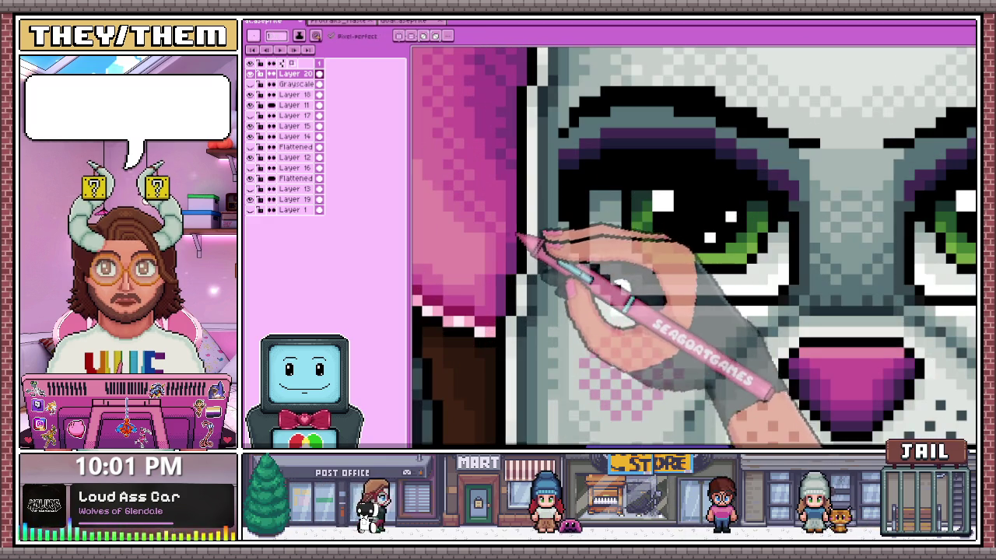
pyautogui.scroll(-1, 522, 223)
pyautogui.scroll(-2, 656, 329)
pyautogui.scroll(2, 684, 285)
pyautogui.scroll(1, 599, 276)
pyautogui.scroll(1, 615, 281)
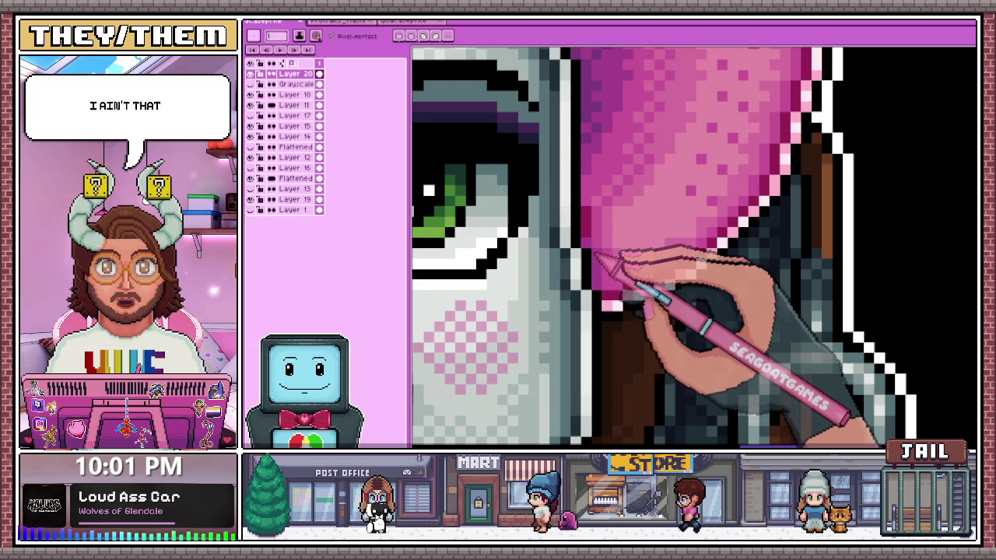
pyautogui.scroll(-2, 611, 273)
pyautogui.scroll(1, 622, 233)
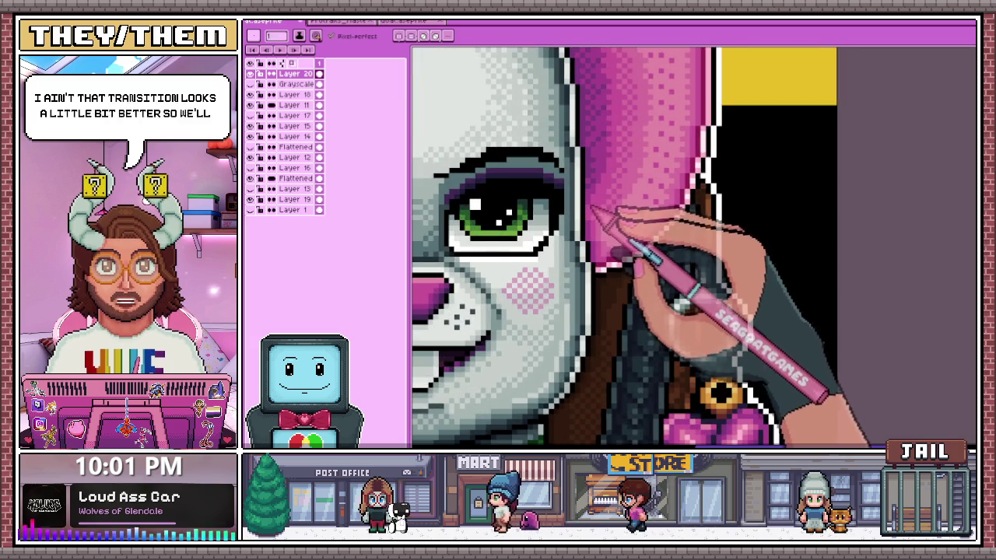
pyautogui.scroll(-2, 644, 278)
pyautogui.scroll(-1, 544, 264)
pyautogui.scroll(1, 512, 256)
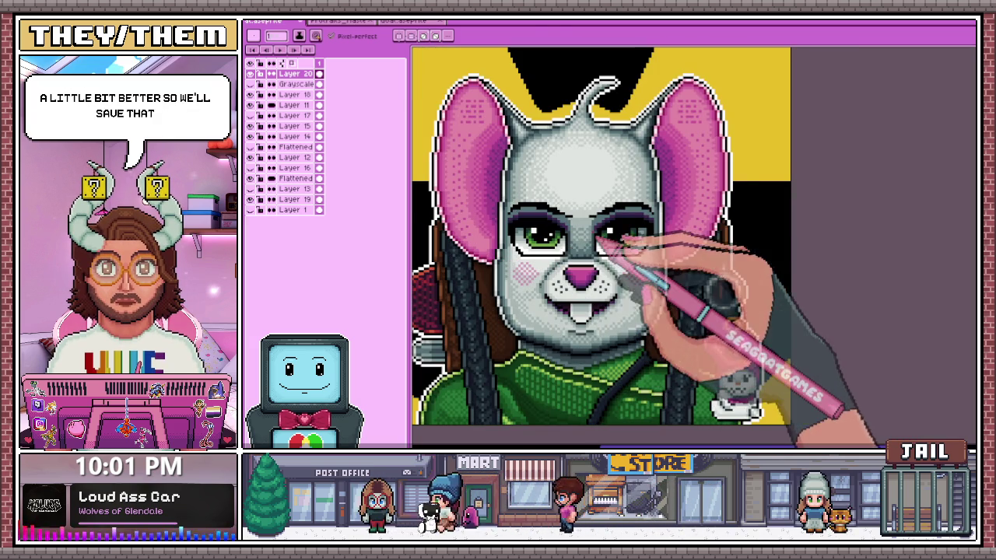
# Re-export the touched-up mouse portrait as rat.png and view it on the banner
pyautogui.hotkey('ctrl', 'alt', 'shift', 's')
pyautogui.click(645, 297)
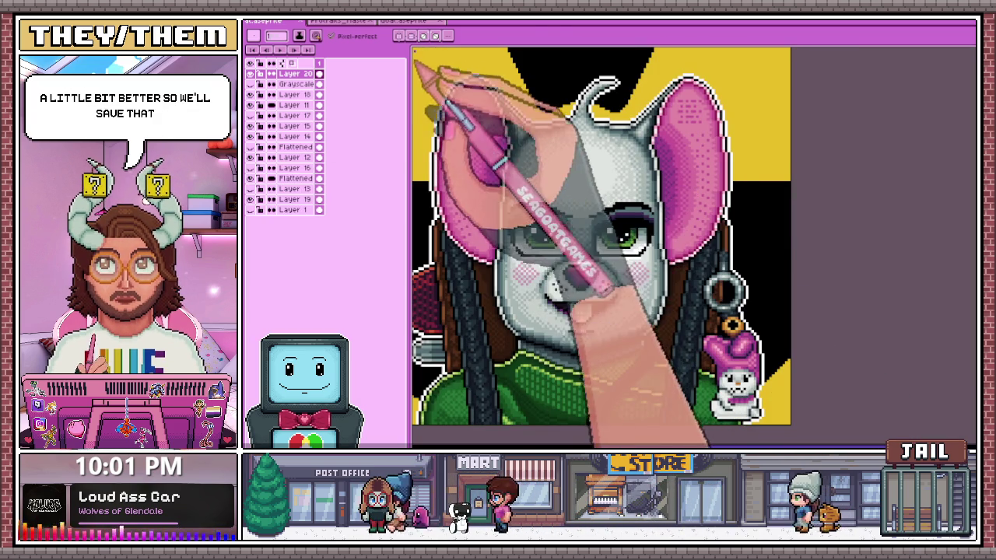
pyautogui.click(346, 21)
pyautogui.scroll(-2, 889, 256)
pyautogui.scroll(3, 866, 233)
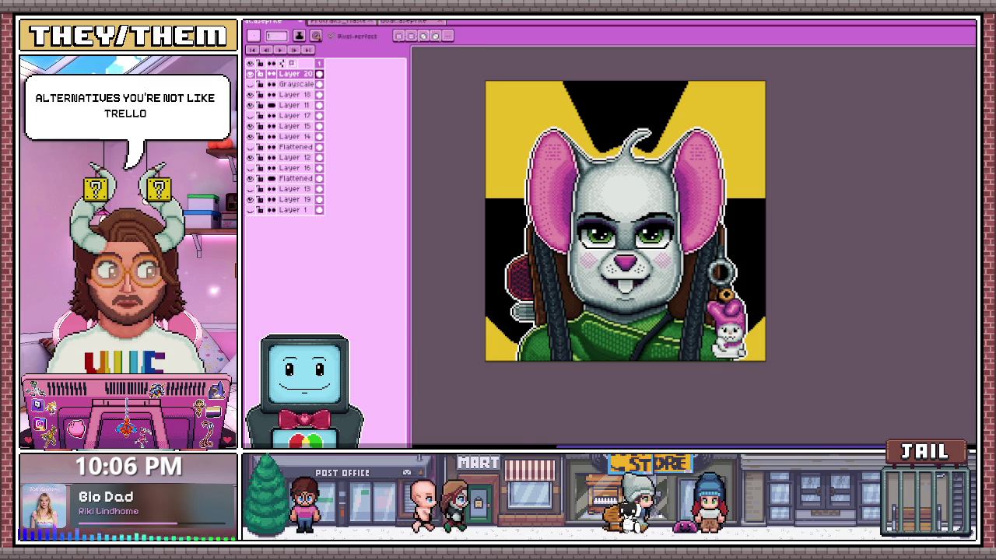
# Alt+Tab from Aseprite to the browser showing the project's Trello board
pyautogui.hotkey('alt', 'Tab')
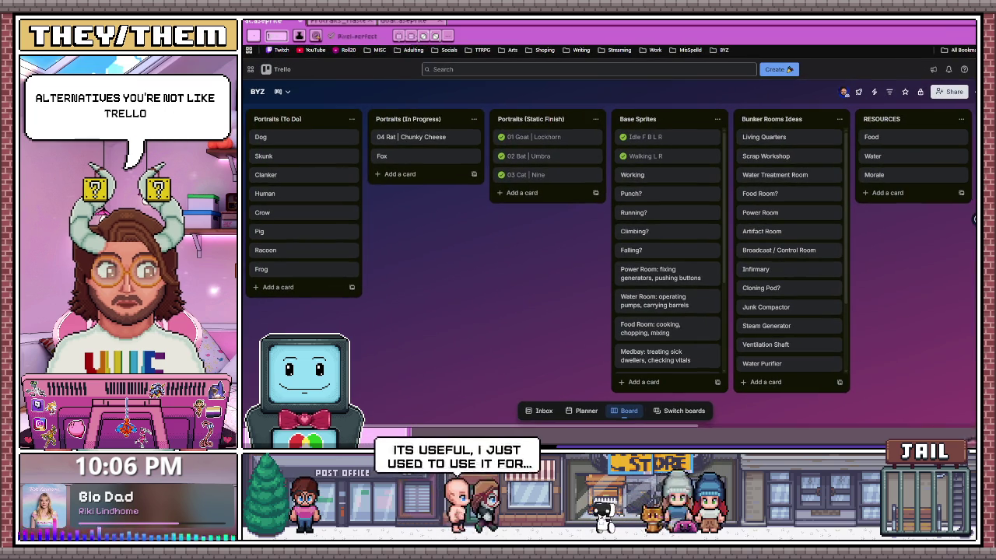
# Move the 04 Rat | Chunky Cheese card from Portraits (In Progress) to Portraits (Static Finish)
pyautogui.hscroll(2, 974, 218)
pyautogui.hscroll(4, 974, 219)
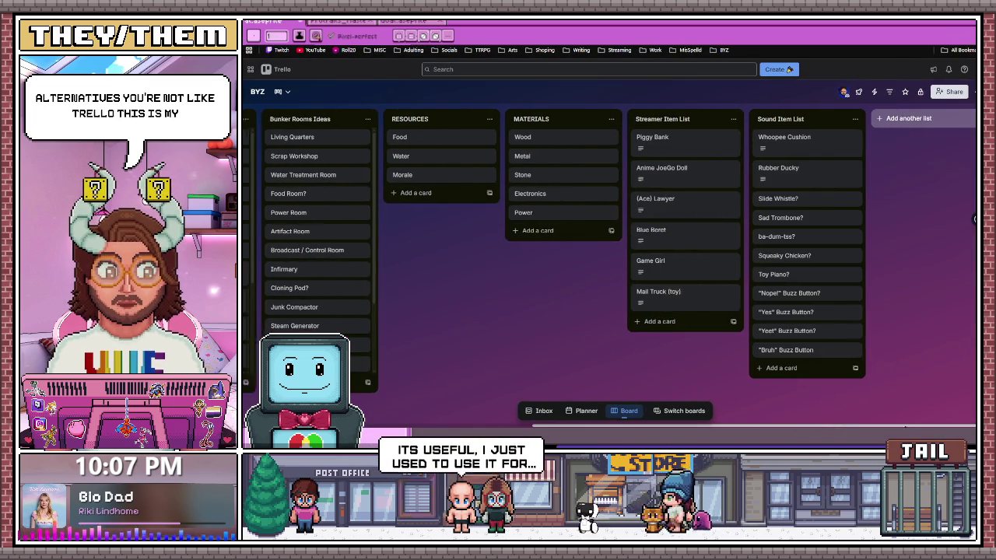
pyautogui.hscroll(-2, 571, 420)
pyautogui.hscroll(-2, 572, 420)
pyautogui.hscroll(-3, 572, 420)
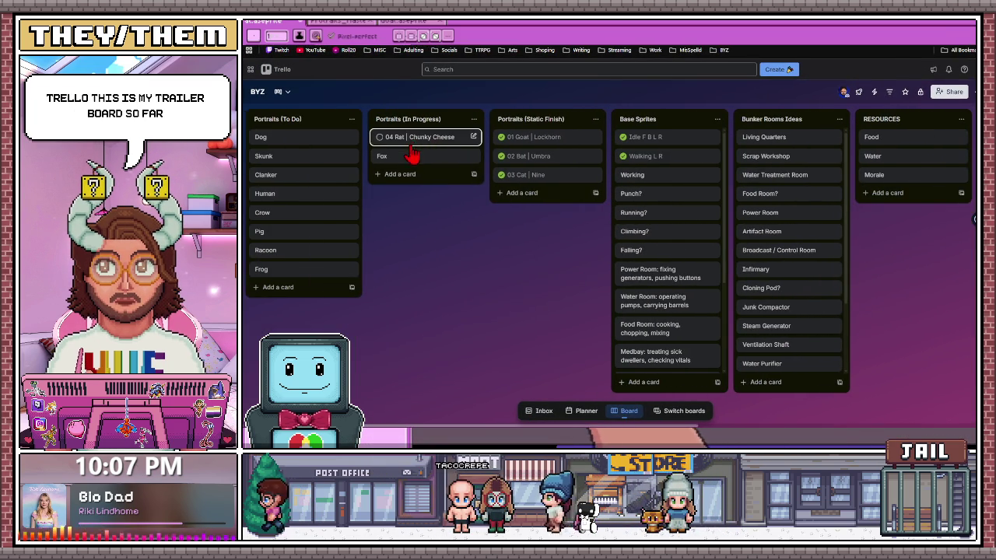
pyautogui.moveTo(412, 147); pyautogui.dragTo(545, 200)
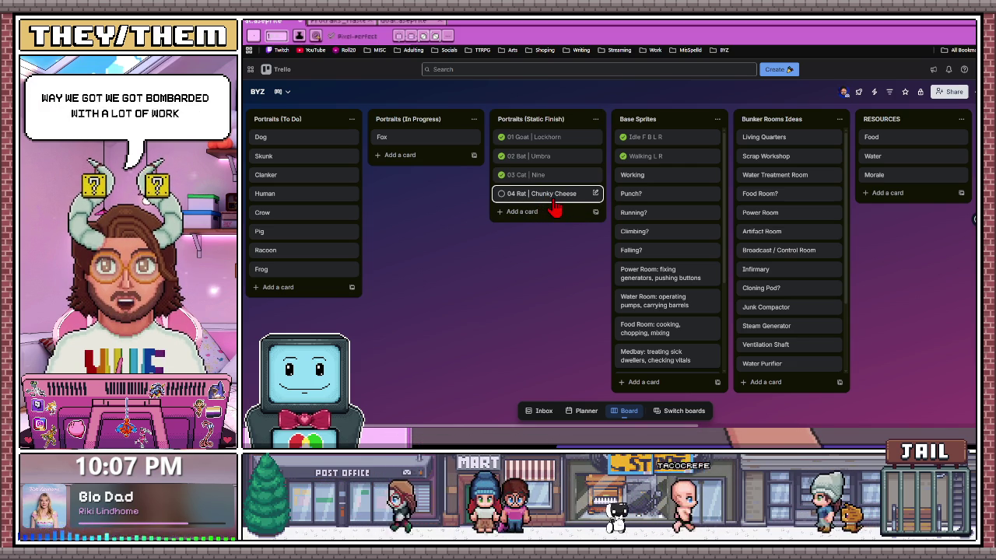
pyautogui.moveTo(537, 193)
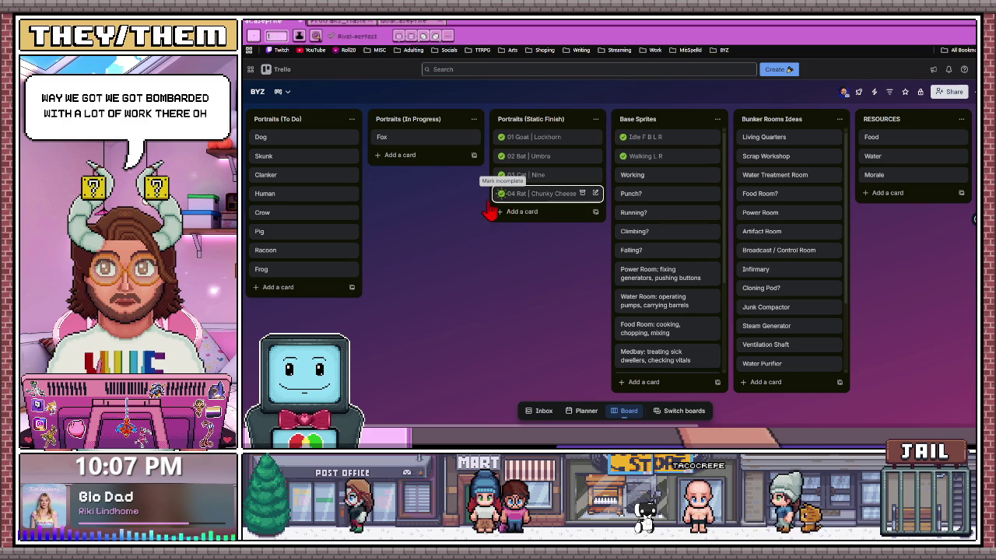
# Mark the 04 Rat card complete and move the Fox card to the top of Portraits (To Do)
pyautogui.click(501, 193)
pyautogui.moveTo(432, 153); pyautogui.dragTo(309, 156)
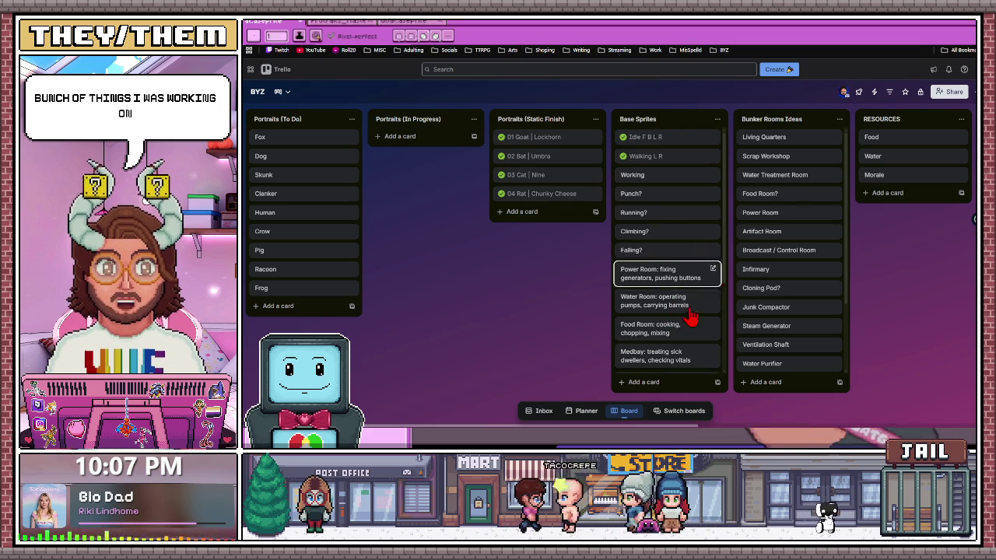
pyautogui.scroll(-2, 793, 182)
pyautogui.scroll(3, 794, 183)
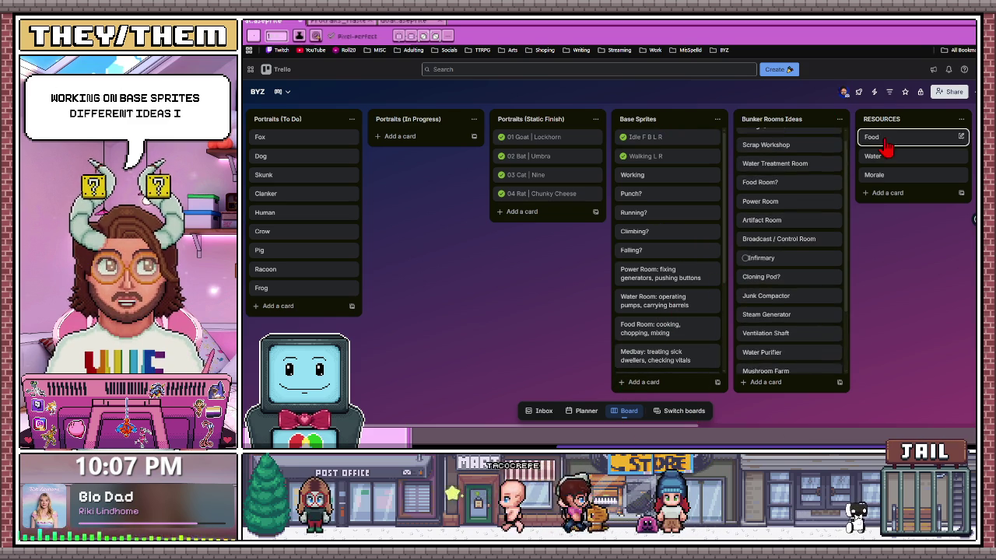
# Scroll to Materials, Streamer Item List and Sound Item List, then open the Anime JoeGo Doll card
pyautogui.hscroll(1, 568, 426)
pyautogui.moveTo(568, 426); pyautogui.dragTo(818, 409)
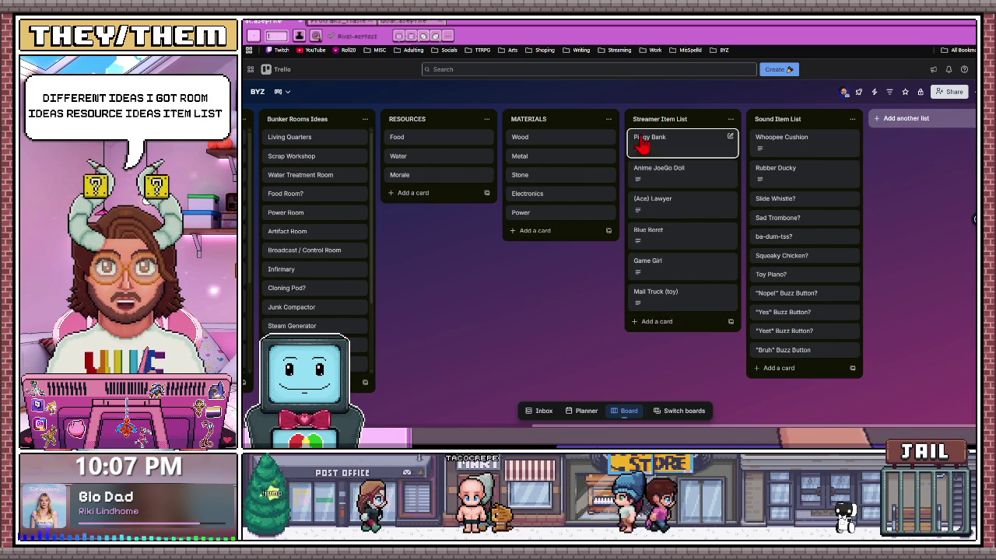
pyautogui.moveTo(681, 172)
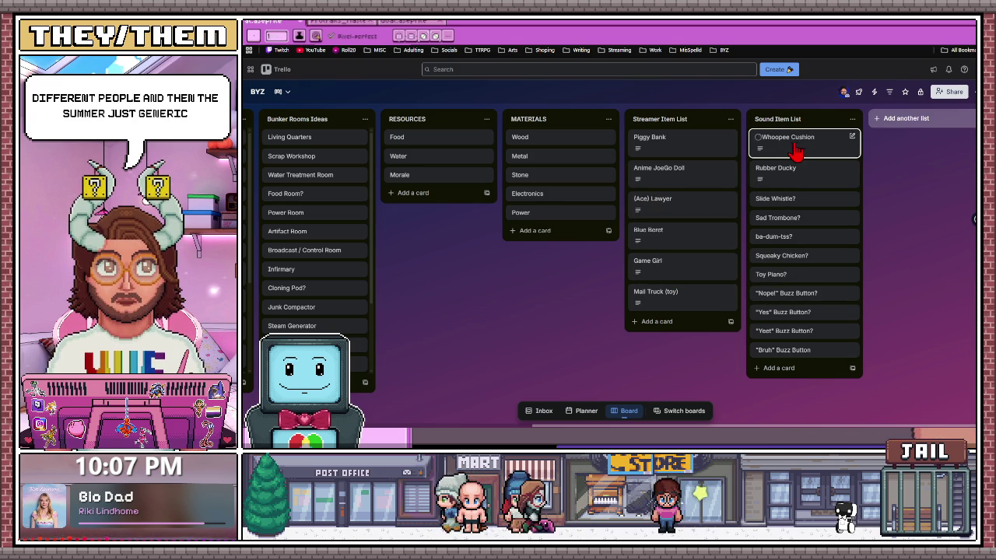
pyautogui.click(672, 187)
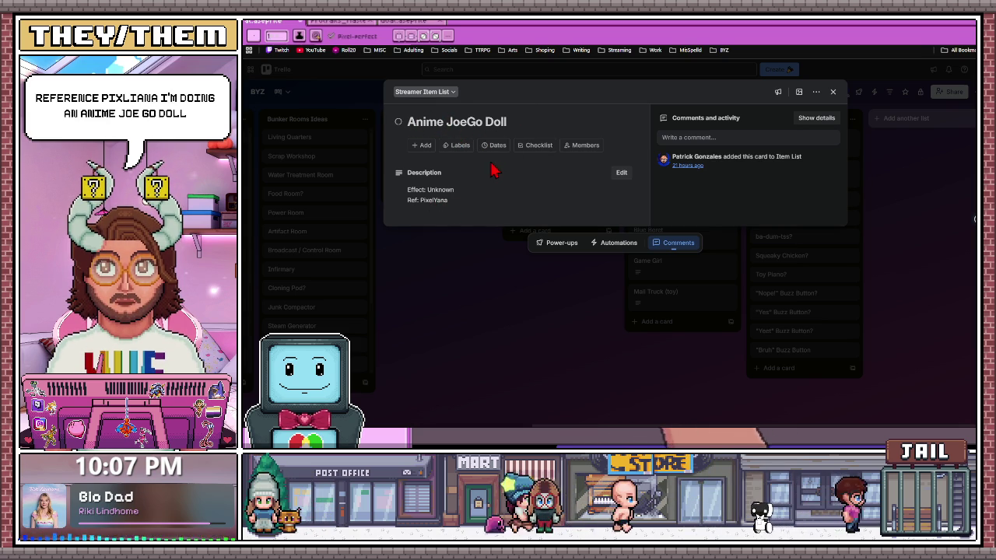
pyautogui.click(566, 329)
pyautogui.click(666, 272)
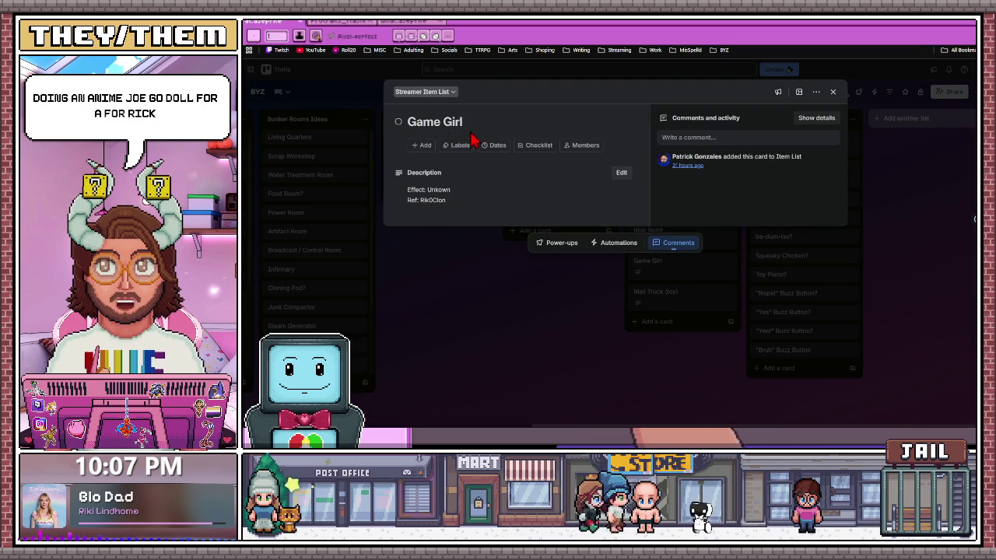
pyautogui.click(536, 325)
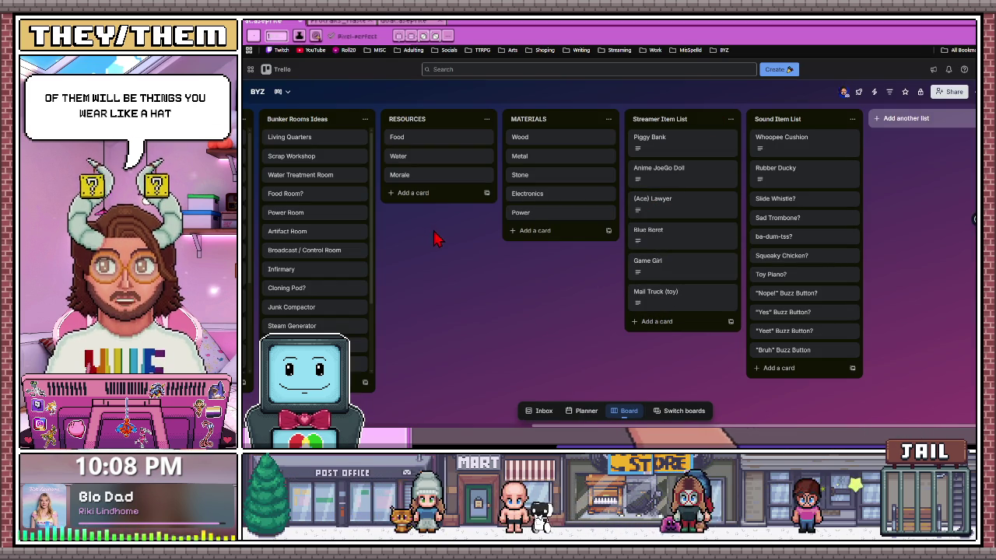
pyautogui.moveTo(560, 194)
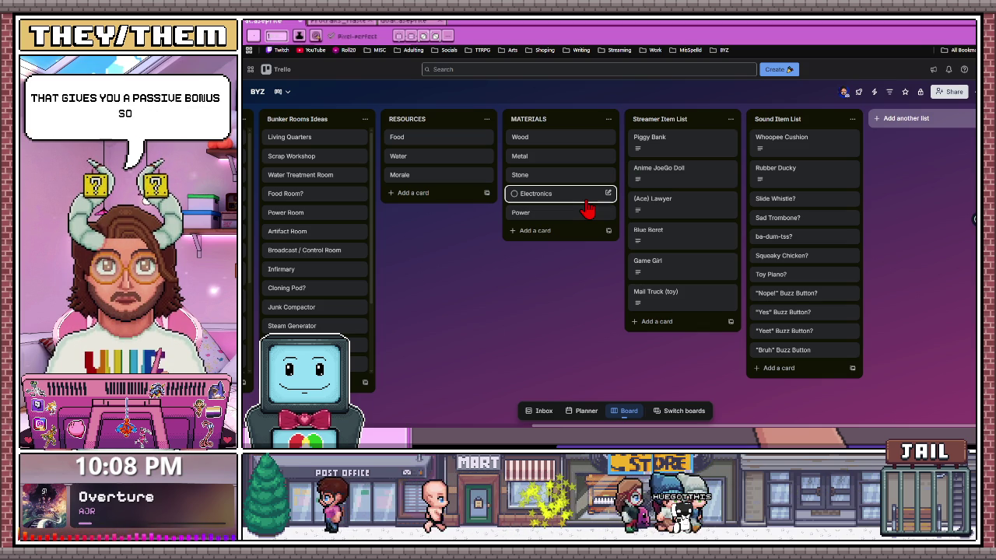
pyautogui.click(674, 146)
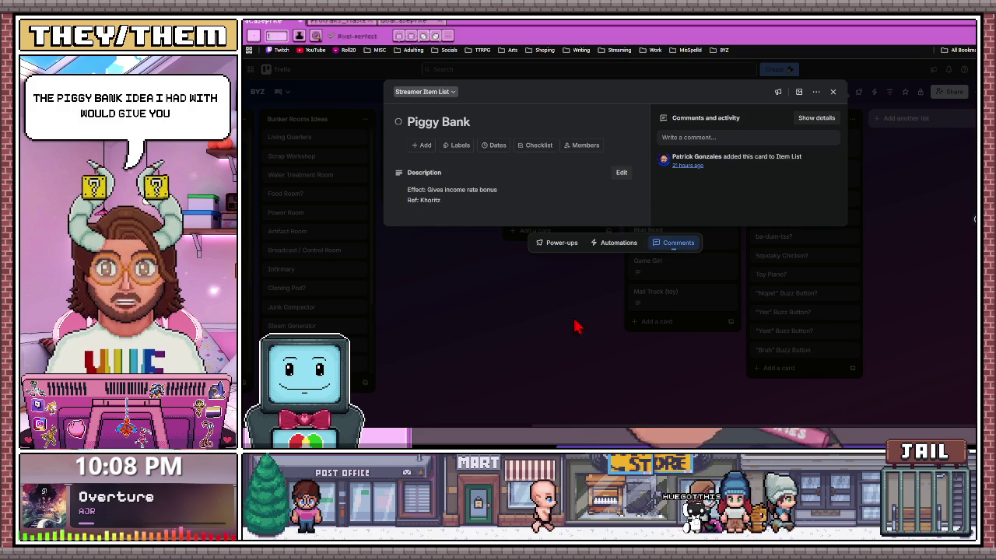
pyautogui.click(832, 92)
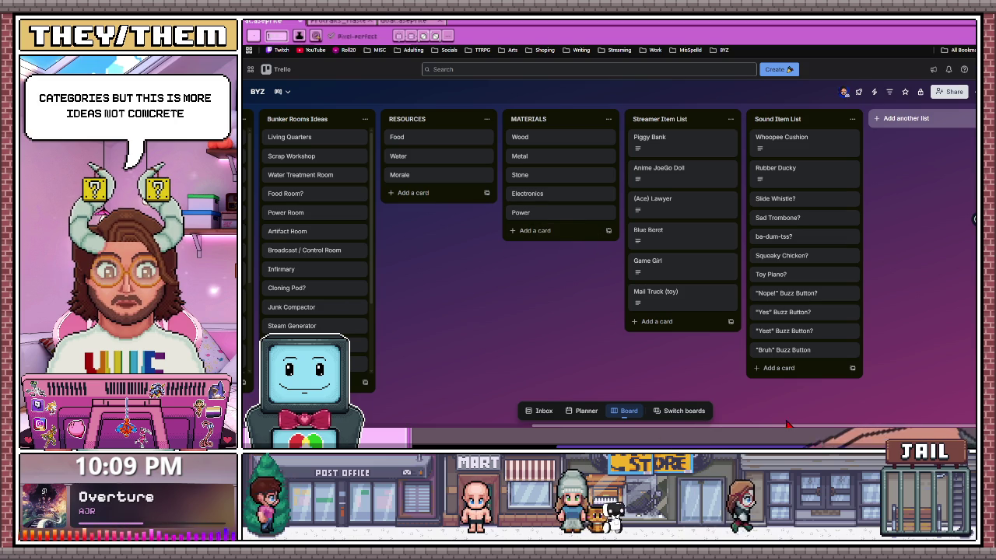
# Scroll the Trello board back left, then Alt+Tab back to Aseprite
pyautogui.hscroll(-1, 445, 424)
pyautogui.hscroll(-5, 445, 424)
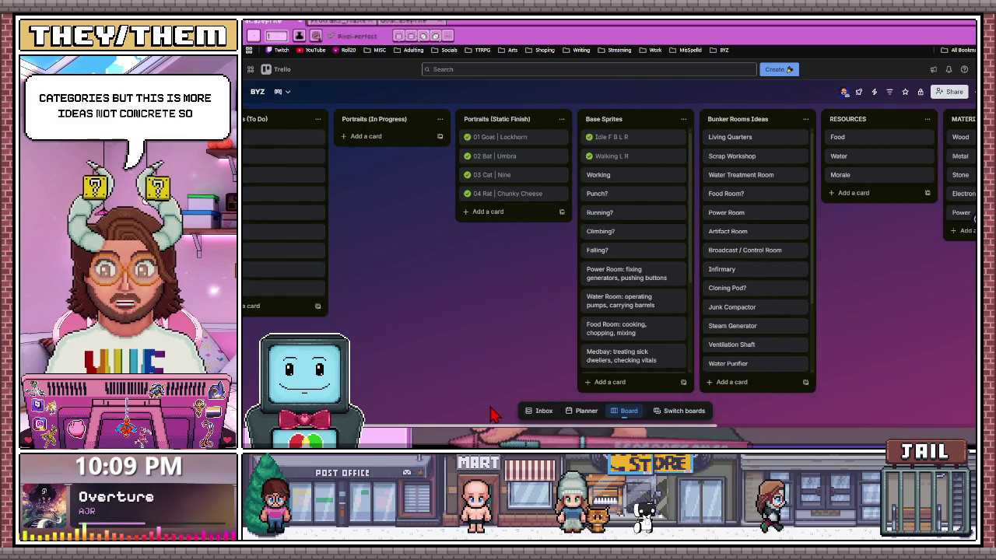
pyautogui.hscroll(-1, 431, 425)
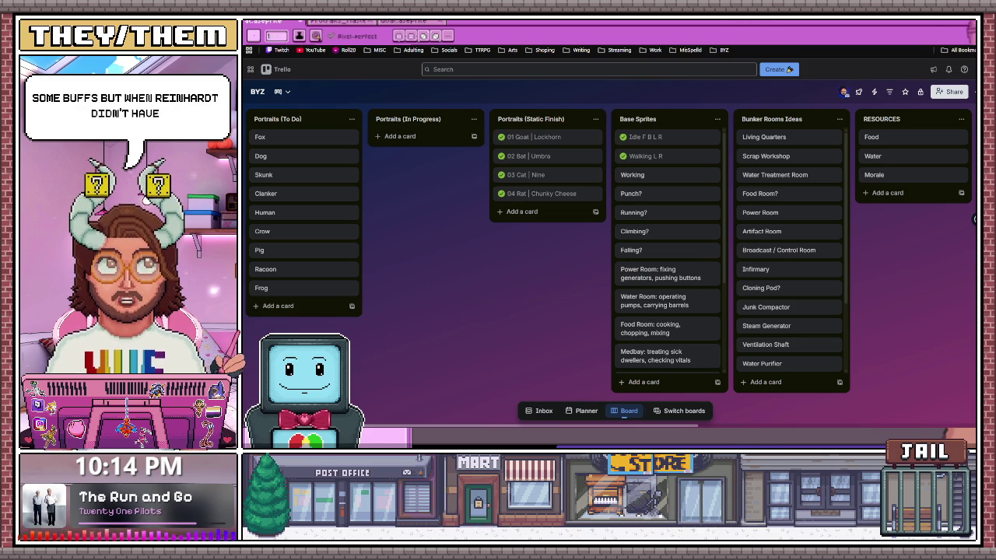
pyautogui.hotkey('alt', 'Tab')
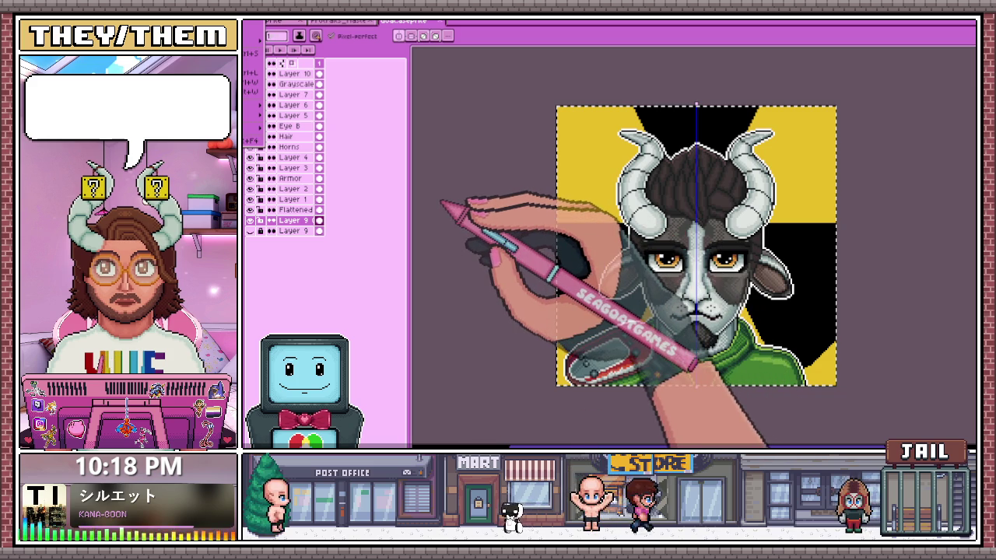
# Copy the flattened goat image and paste it into a new 160x160 canvas
pyautogui.hotkey('ctrl', 'Tab')
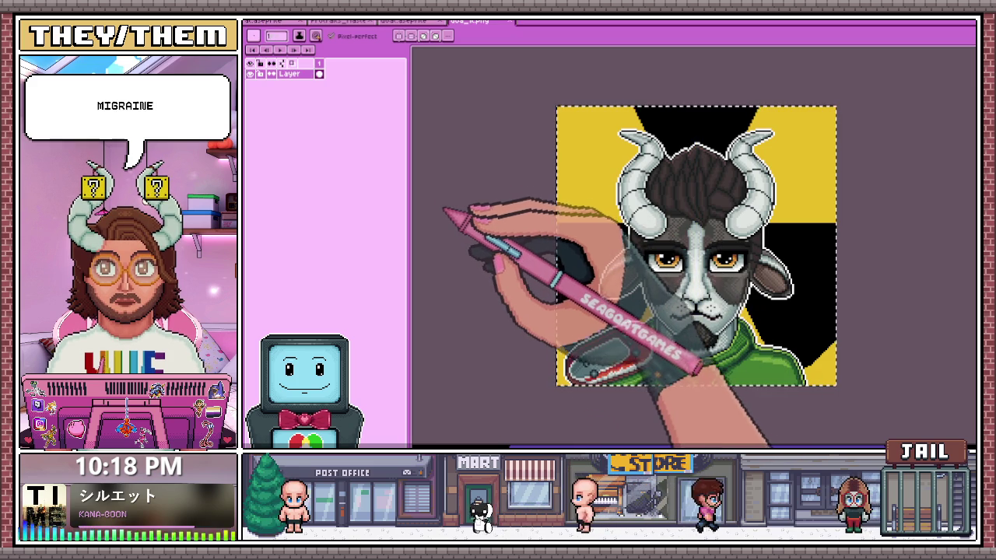
pyautogui.hotkey('ctrl', 'a')
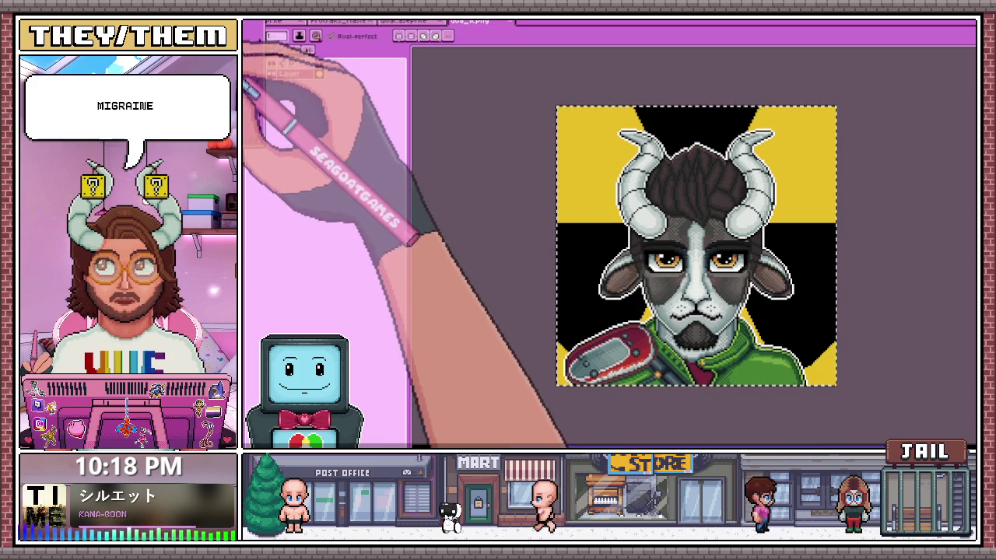
pyautogui.hotkey('ctrl', 'n')
pyautogui.click(557, 313)
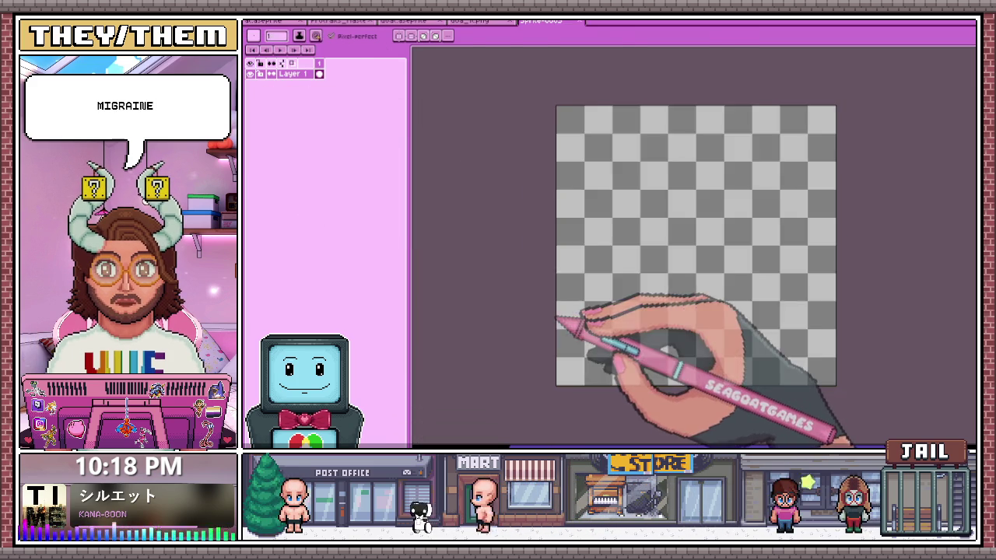
pyautogui.hotkey('ctrl', 'v')
# Add empty Layer 2, lower the goat layer's opacity, and select Layer 2 for drawing
pyautogui.hotkey('shift', 'n')
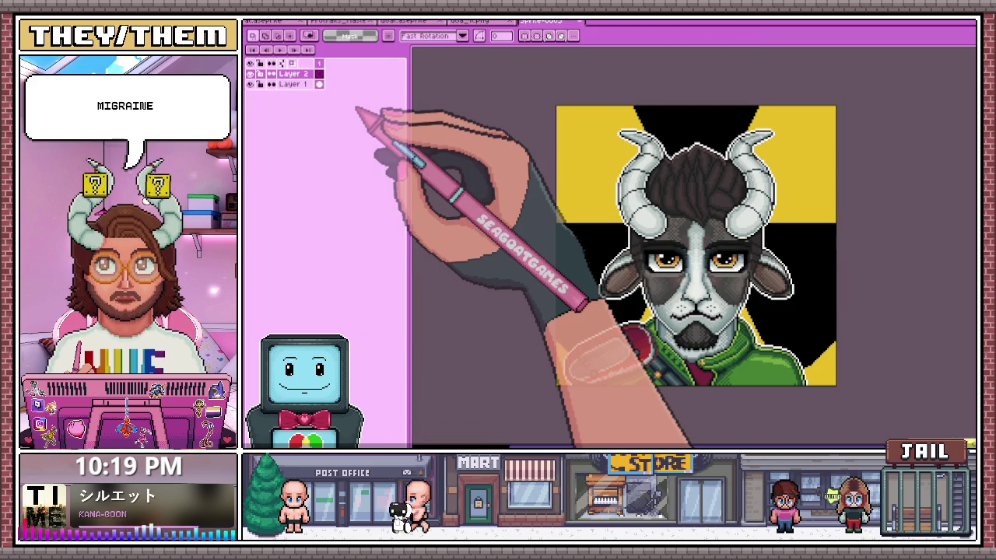
pyautogui.rightClick(293, 84)
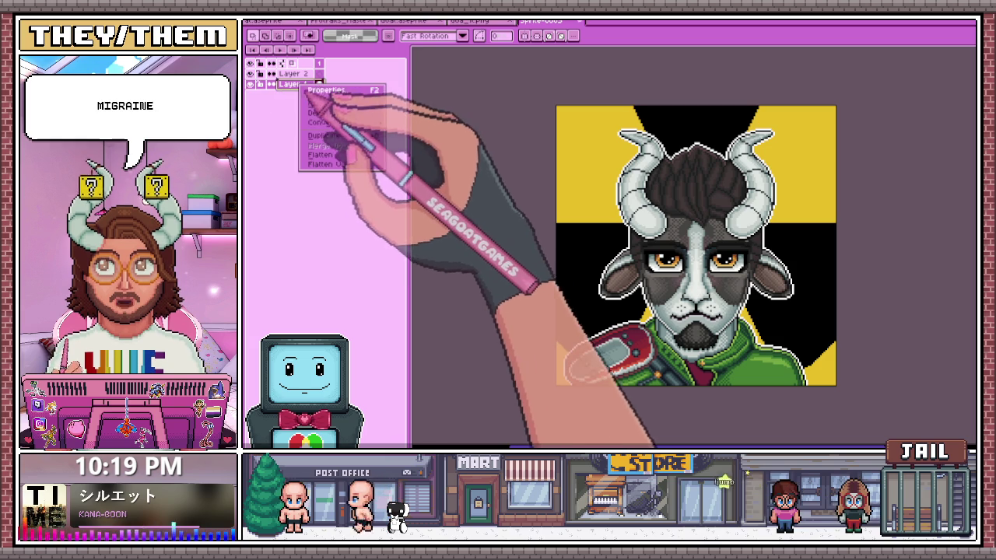
pyautogui.click(327, 95)
pyautogui.moveTo(855, 277); pyautogui.dragTo(820, 277)
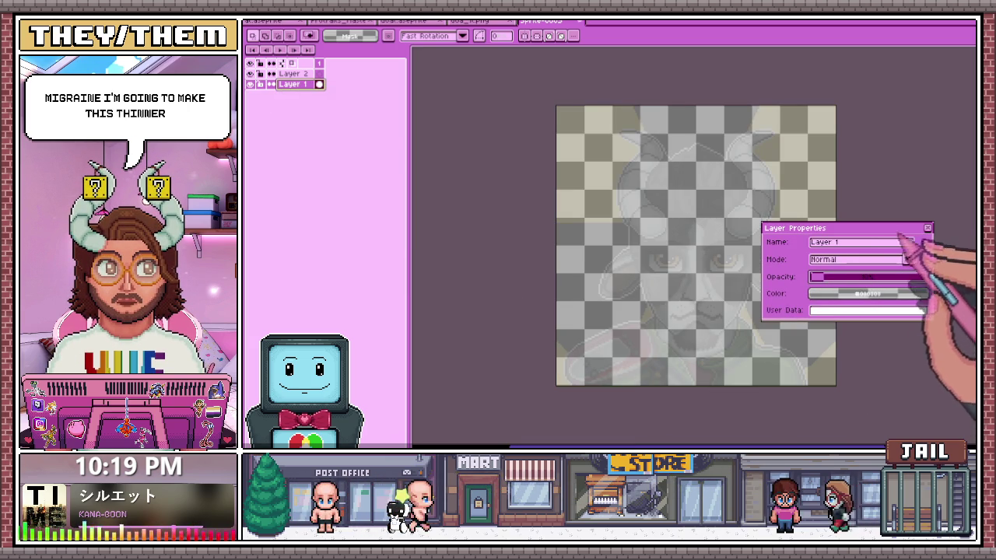
pyautogui.click(926, 228)
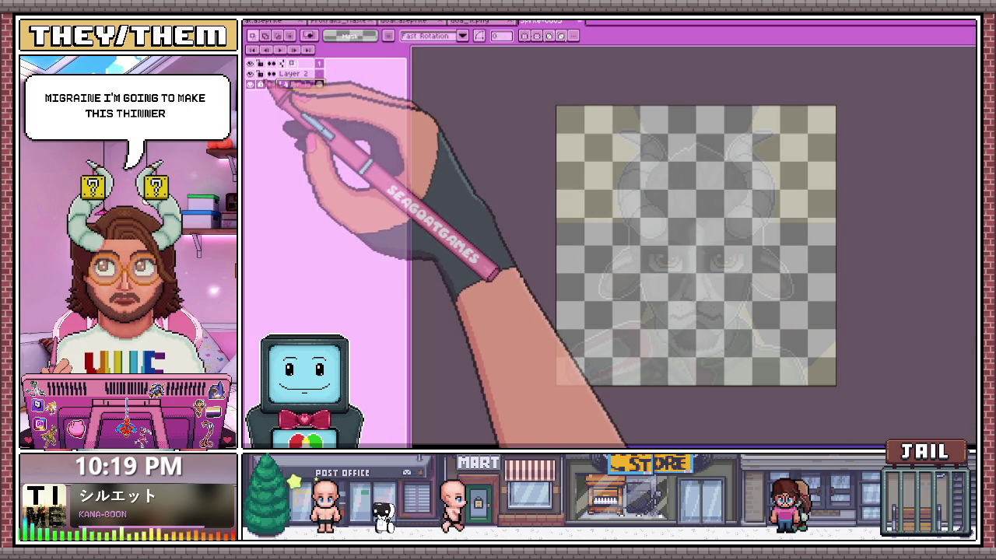
pyautogui.click(289, 74)
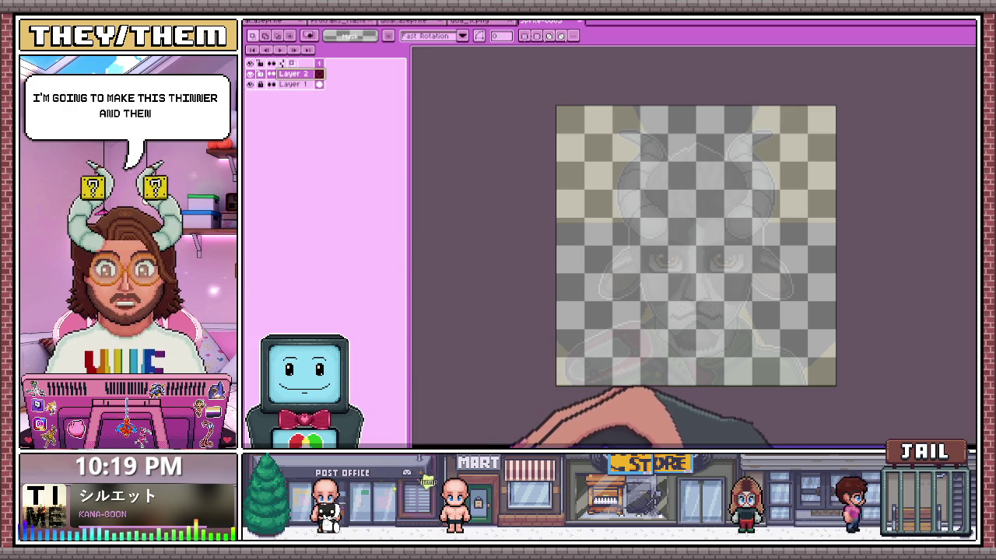
pyautogui.hotkey('ctrl', 't')
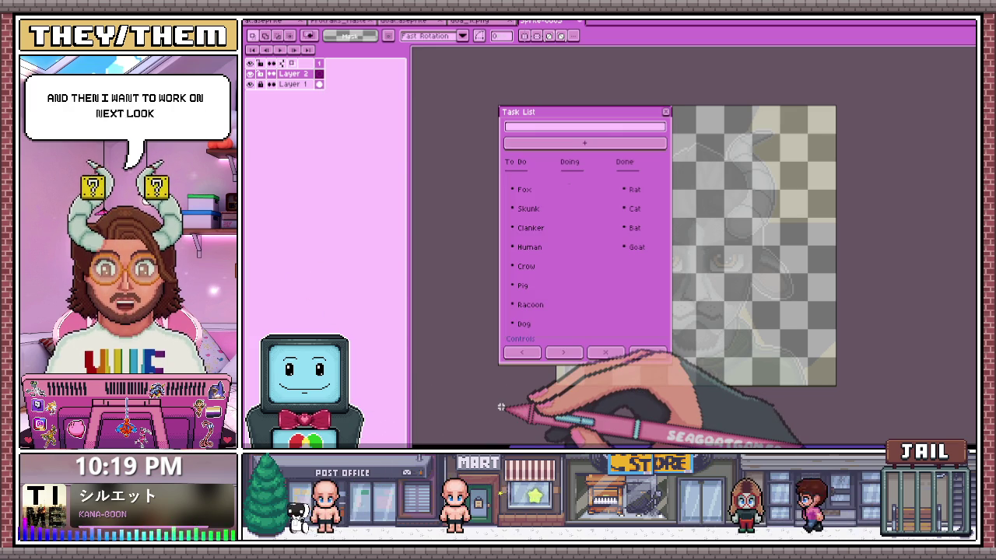
# Add Frog to the task list's To Do column and close the panel
pyautogui.write('Frog')
pyautogui.press('Return')
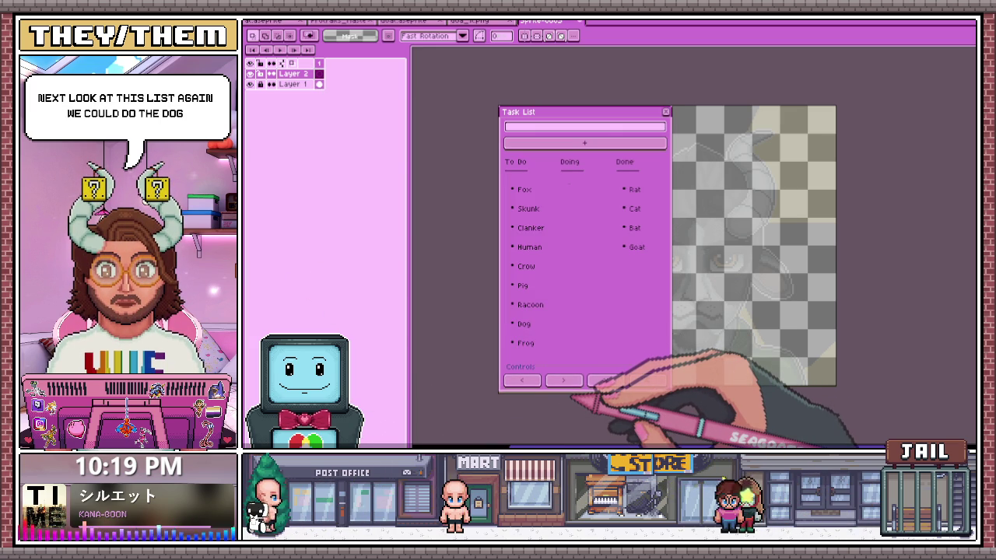
pyautogui.click(665, 111)
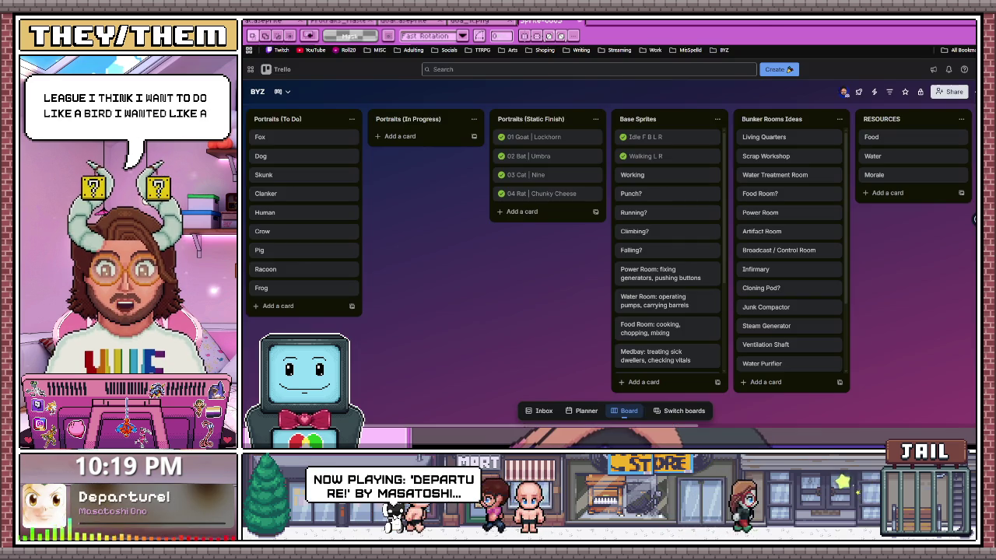
pyautogui.hotkey('alt', 'Tab')
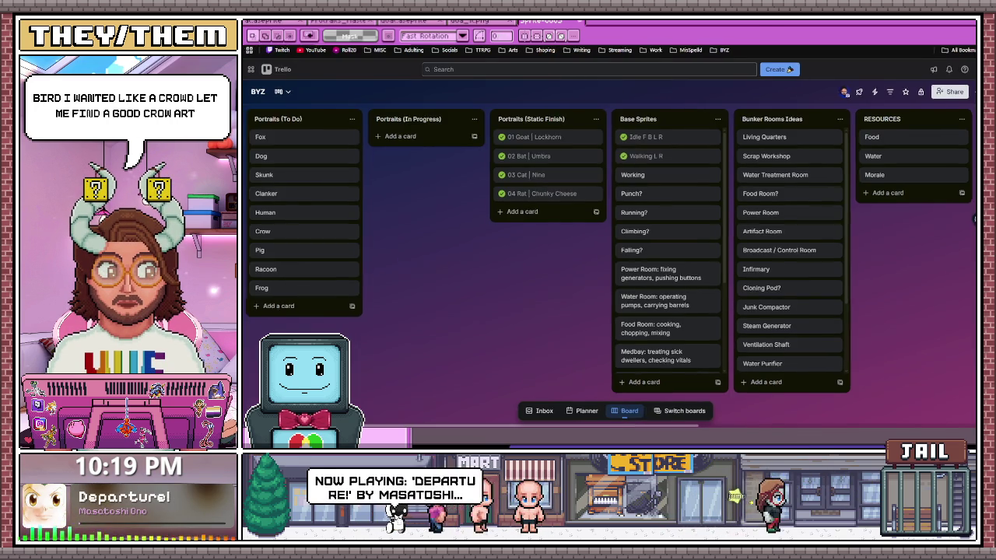
pyautogui.hotkey('alt', 'Tab')
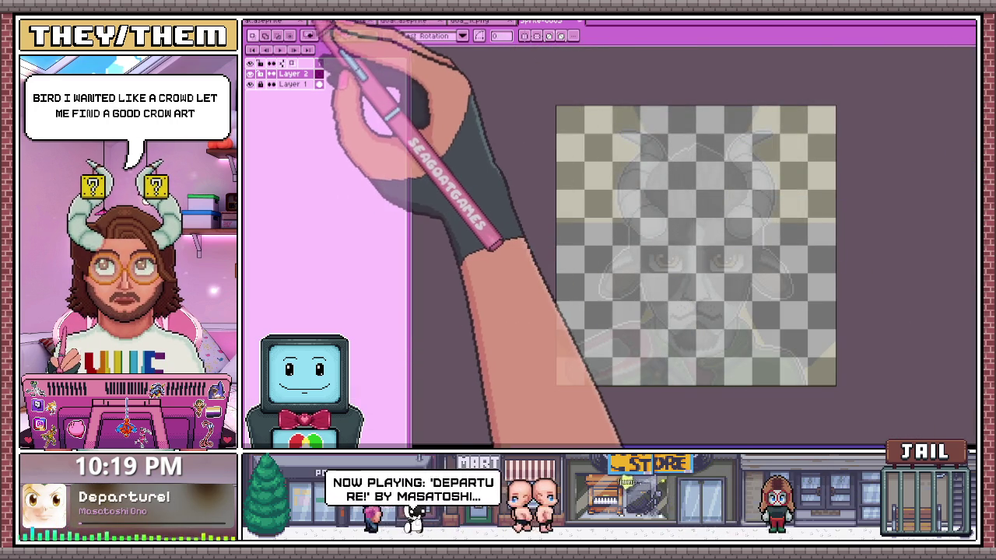
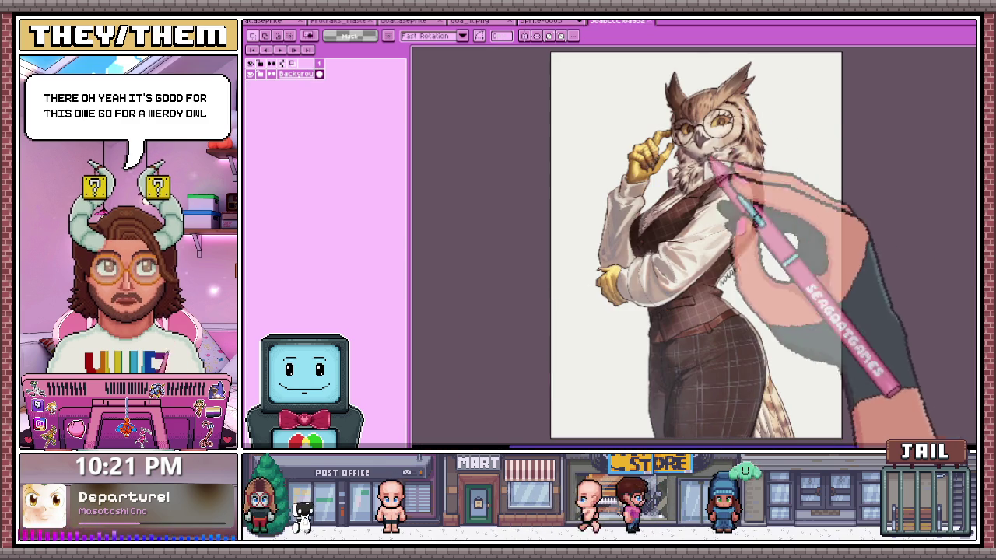
# Dock the owl reference image as a side panel to the right of the sprite canvas
pyautogui.moveTo(615, 21)
pyautogui.mouseDown()
pyautogui.moveTo(836, 50)
pyautogui.moveTo(795, 141)
pyautogui.mouseUp()
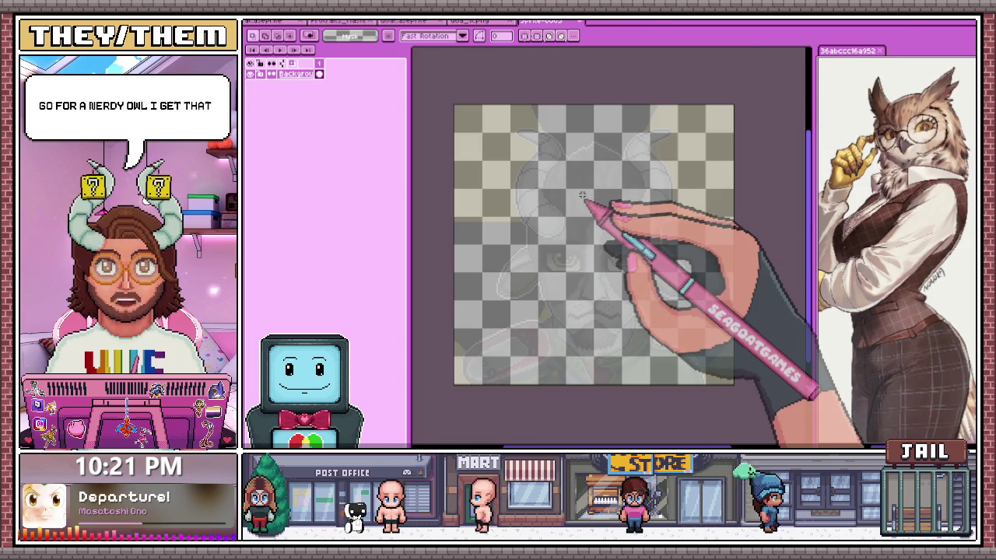
# Add a new layer above the faded sketch and switch to the Pencil
pyautogui.hotkey('ctrl', 'shift', 'n')
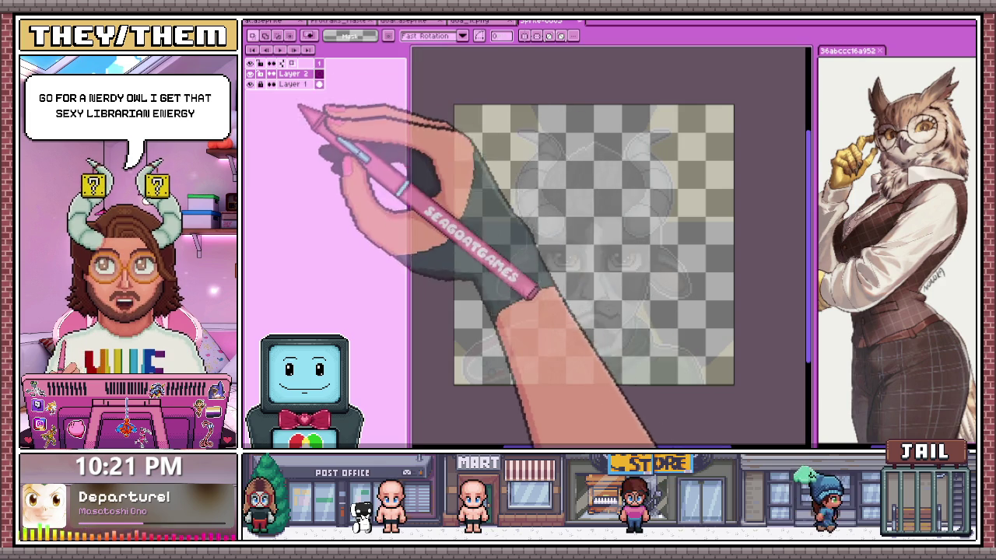
pyautogui.press('b')
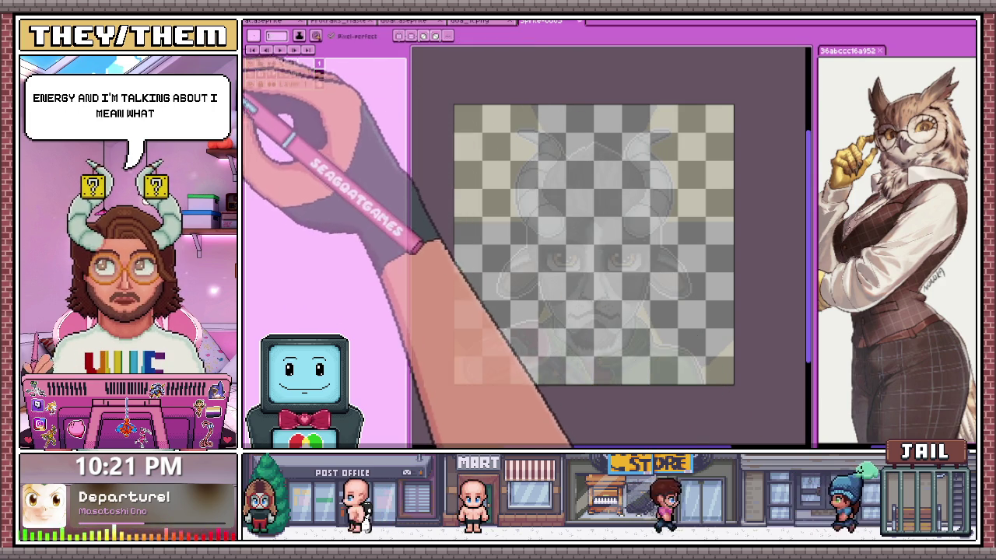
pyautogui.scroll(1, 563, 250)
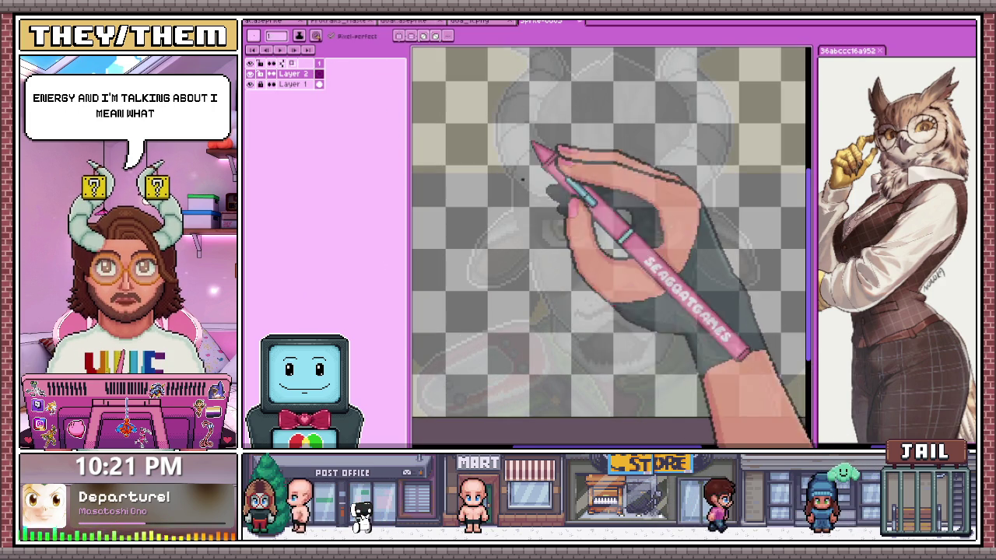
pyautogui.scroll(1, 572, 358)
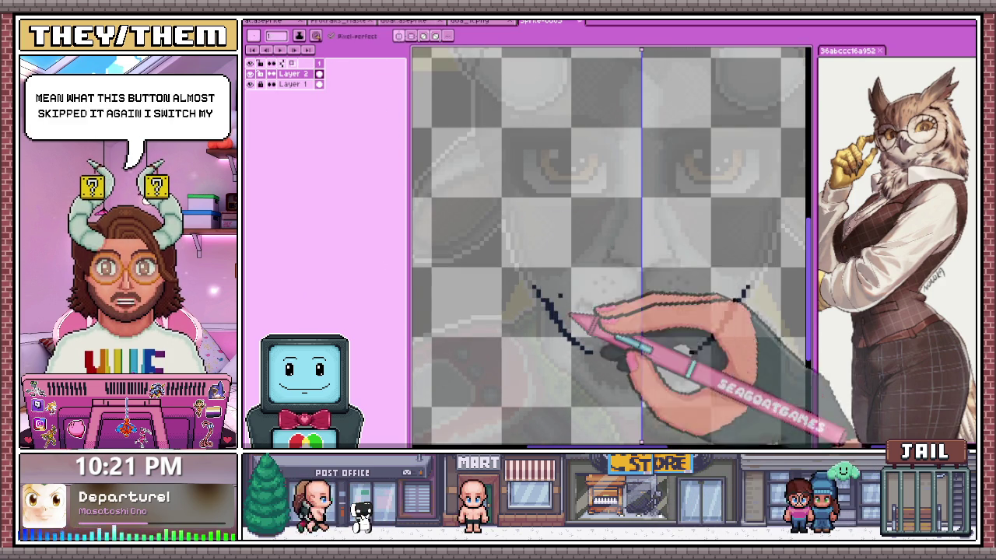
pyautogui.scroll(-1, 574, 329)
pyautogui.scroll(-1, 540, 284)
pyautogui.scroll(-1, 539, 284)
pyautogui.scroll(1, 522, 259)
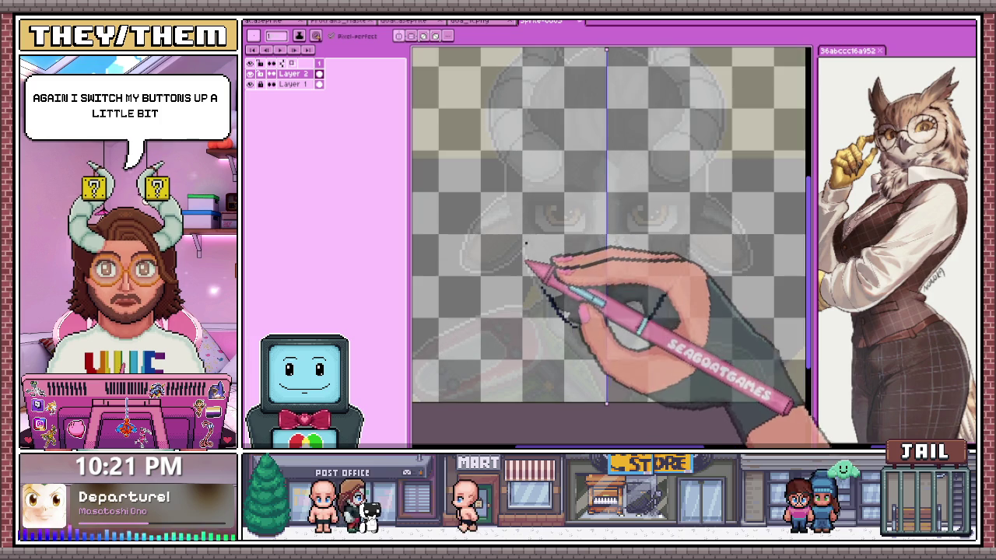
pyautogui.scroll(-1, 532, 132)
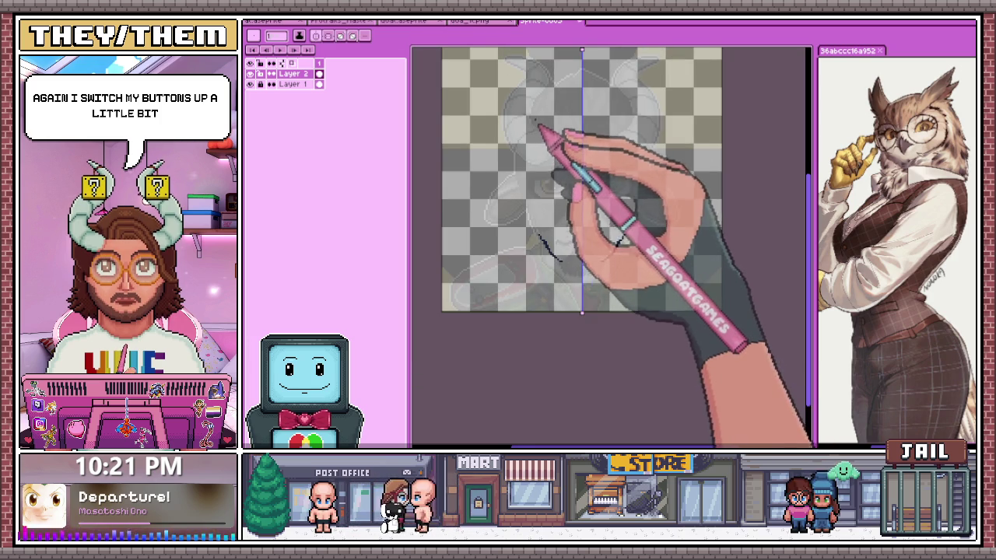
pyautogui.scroll(1, 538, 126)
# Draw a mirrored narrow egg-shaped head outline and reshape its bottom with a selection
pyautogui.moveTo(518, 82); pyautogui.dragTo(704, 281)
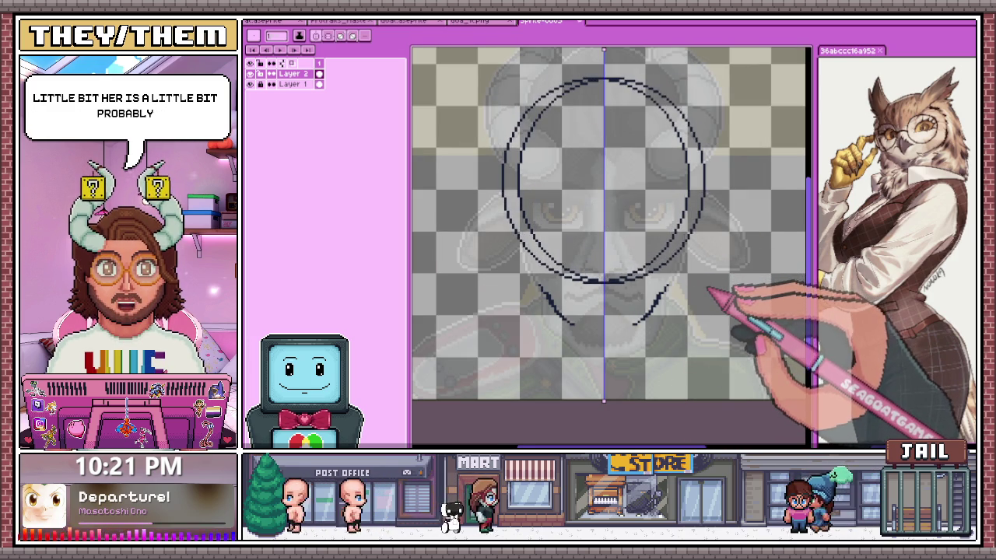
pyautogui.moveTo(566, 174); pyautogui.dragTo(564, 268)
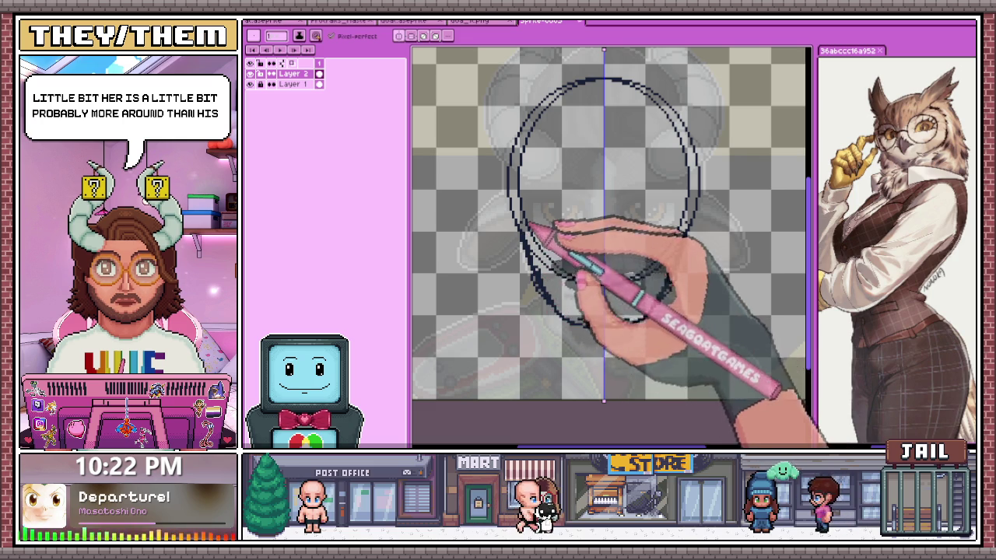
pyautogui.press('m')
pyautogui.moveTo(511, 296)
pyautogui.mouseDown()
pyautogui.moveTo(693, 367)
pyautogui.moveTo(670, 302)
pyautogui.moveTo(670, 311)
pyautogui.mouseUp()
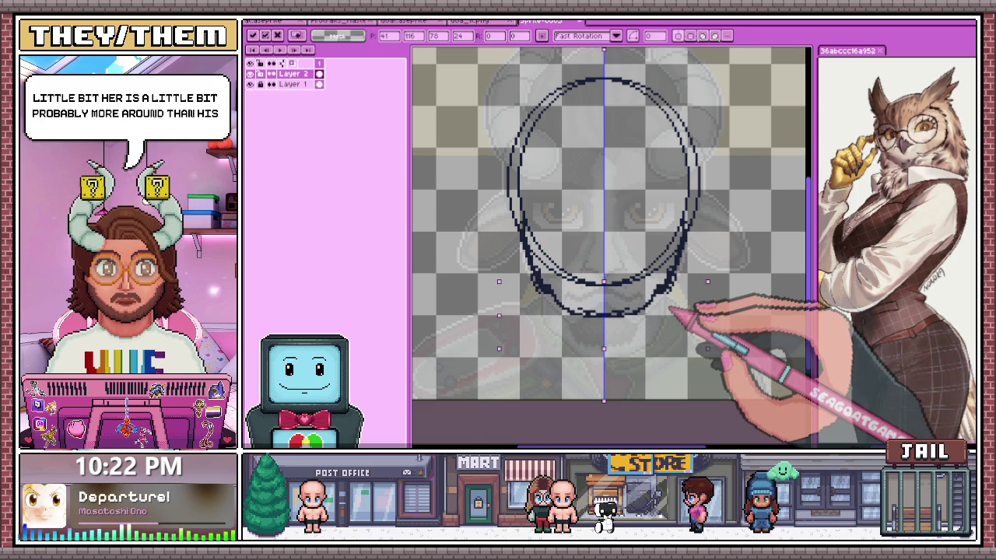
pyautogui.scroll(-4, 669, 312)
pyautogui.scroll(3, 670, 319)
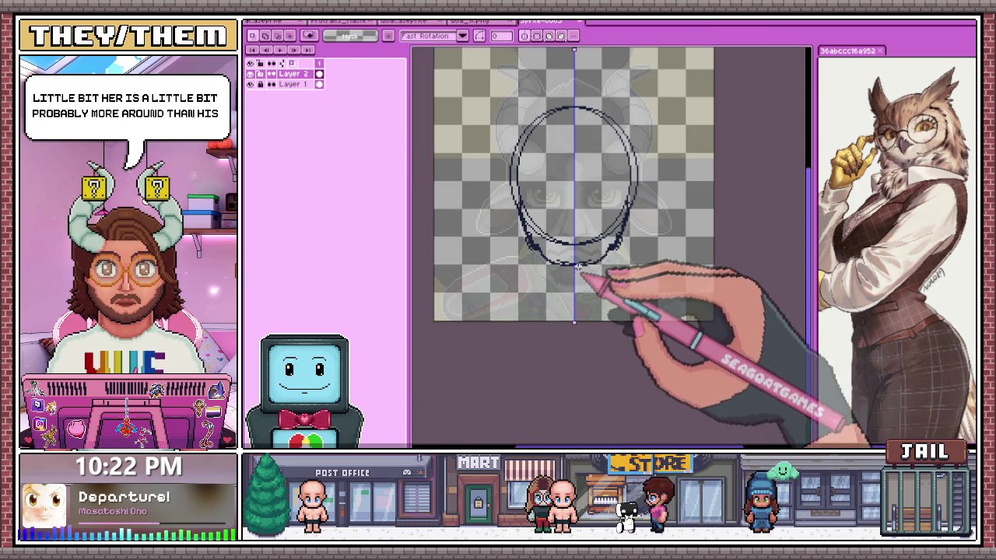
# Add mirrored Pencil marks near the bottom of the head oval
pyautogui.press('b')
pyautogui.scroll(3, 560, 288)
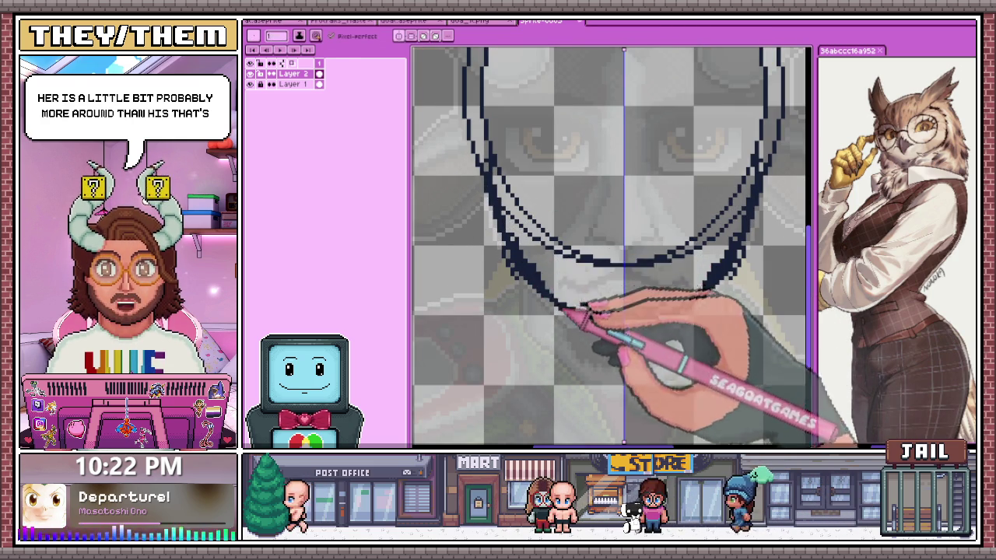
pyautogui.scroll(-1, 566, 311)
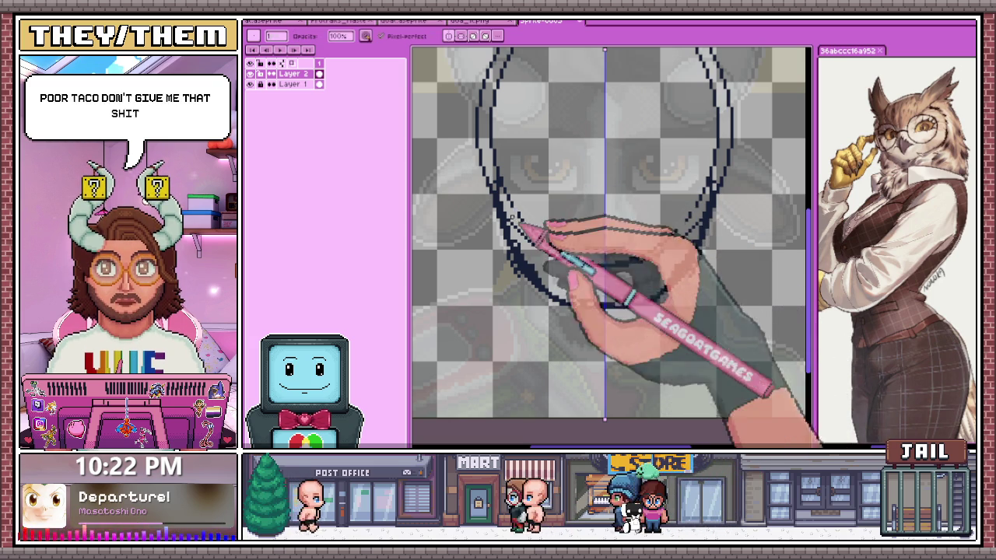
pyautogui.moveTo(537, 233); pyautogui.dragTo(591, 263)
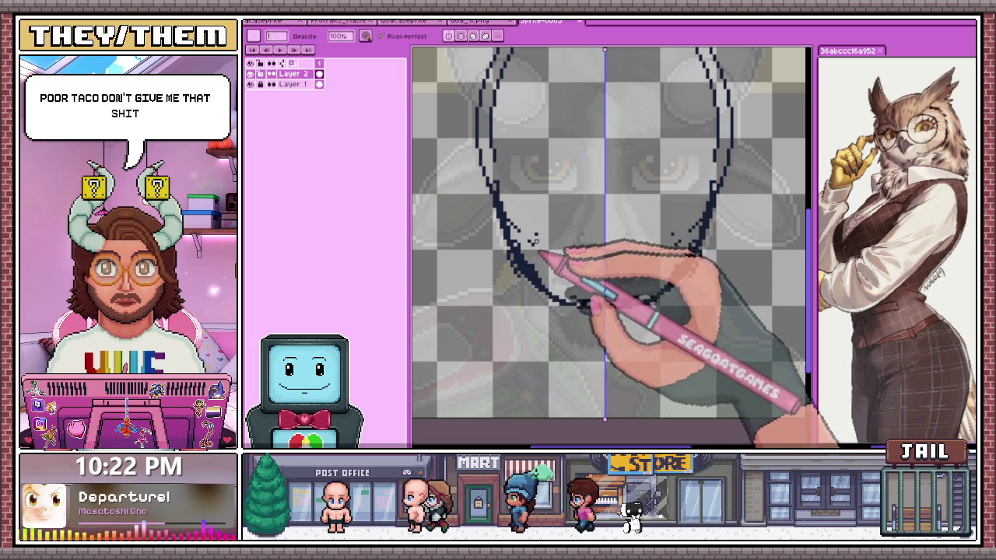
pyautogui.scroll(-3, 526, 242)
pyautogui.scroll(3, 563, 272)
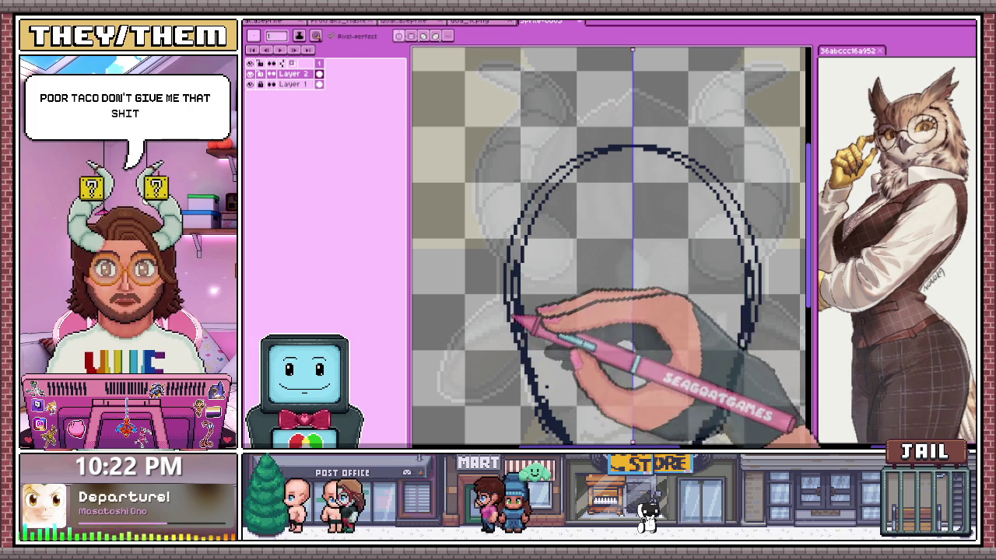
pyautogui.scroll(-1, 478, 201)
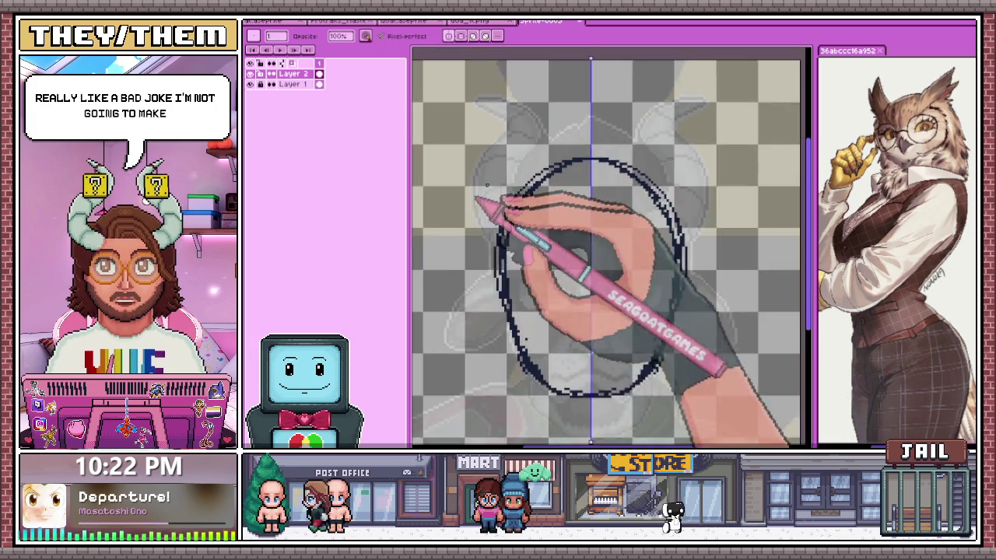
pyautogui.scroll(1, 487, 185)
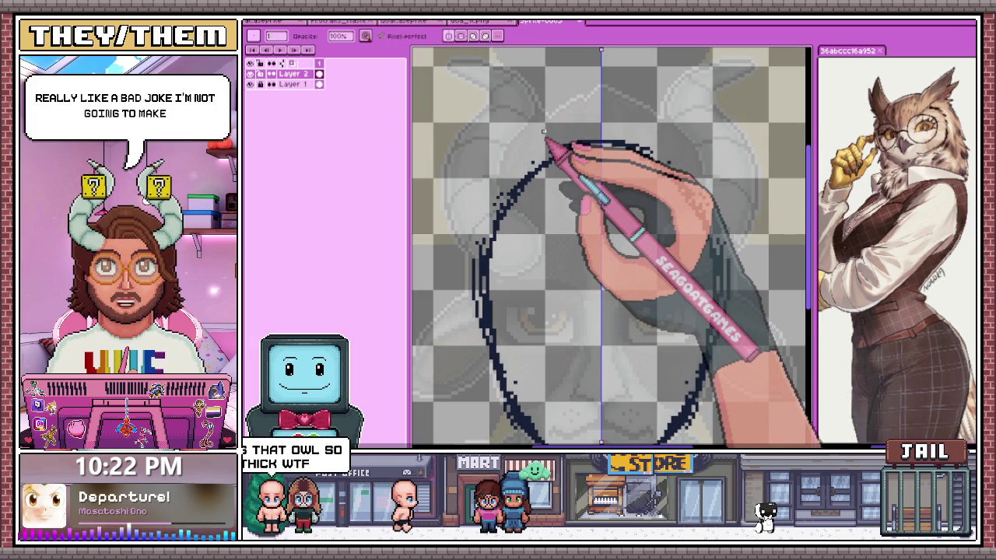
pyautogui.scroll(-1, 471, 223)
pyautogui.scroll(1, 482, 154)
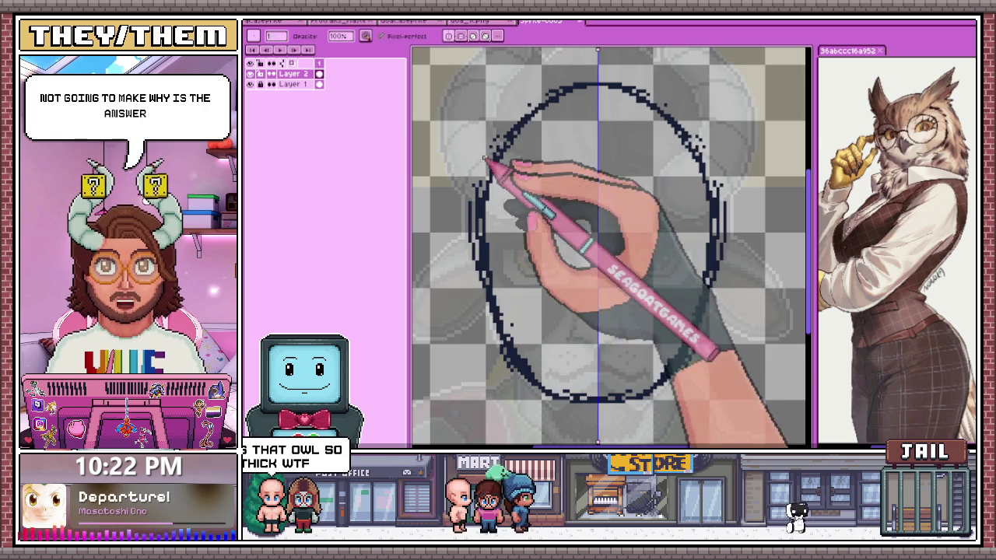
pyautogui.scroll(1, 467, 214)
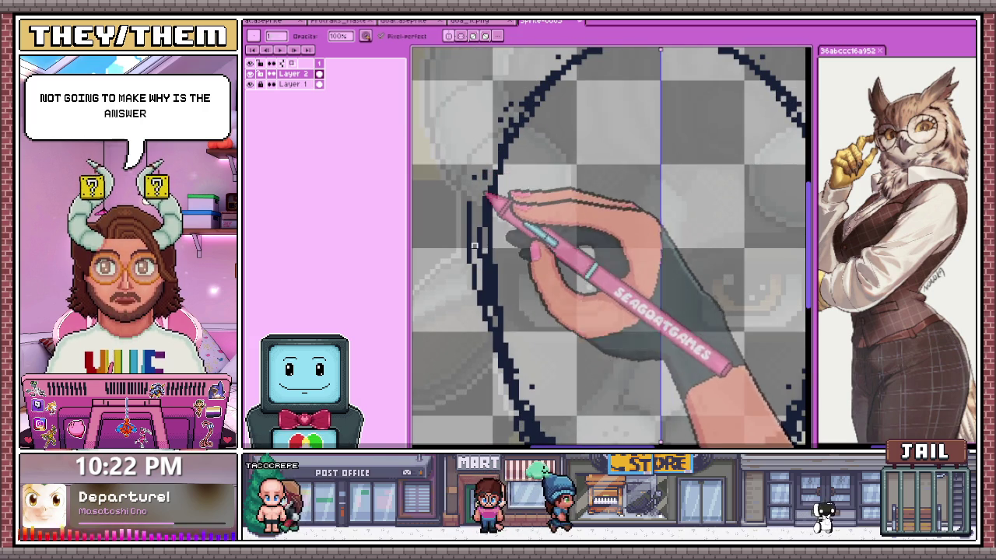
pyautogui.scroll(-1, 493, 210)
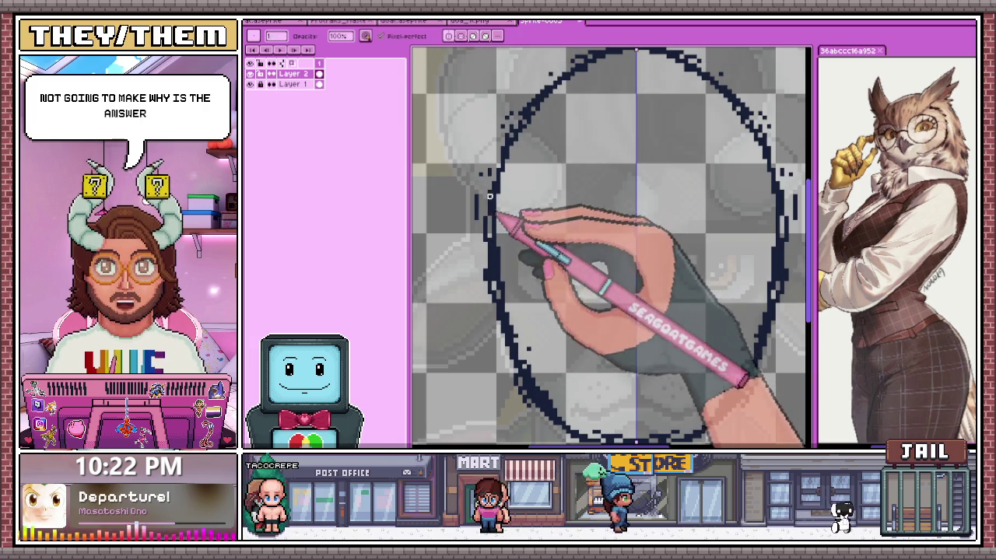
pyautogui.scroll(-1, 490, 203)
pyautogui.scroll(1, 514, 148)
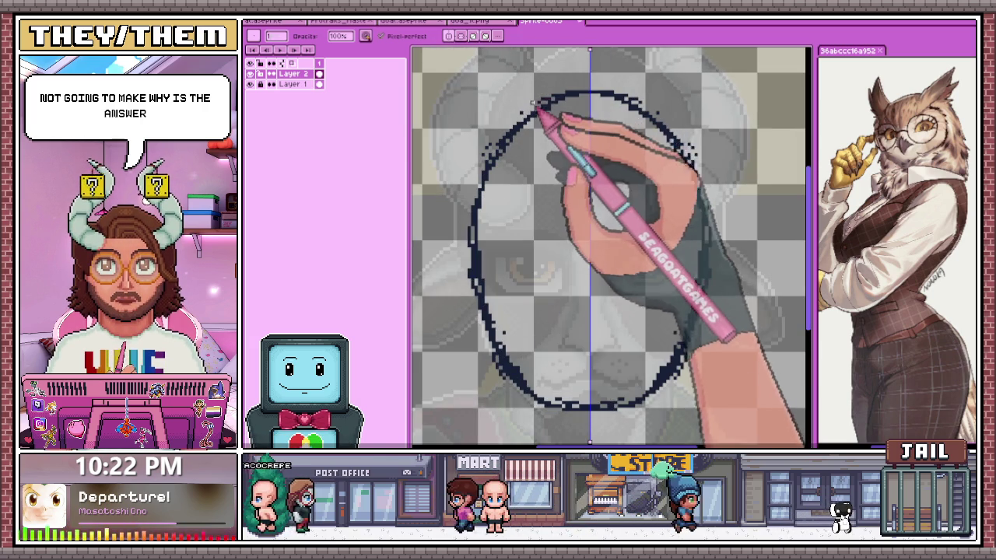
pyautogui.scroll(1, 502, 137)
# Erase stray pixels and draw a horizontal guide line under the left eye
pyautogui.press('e')
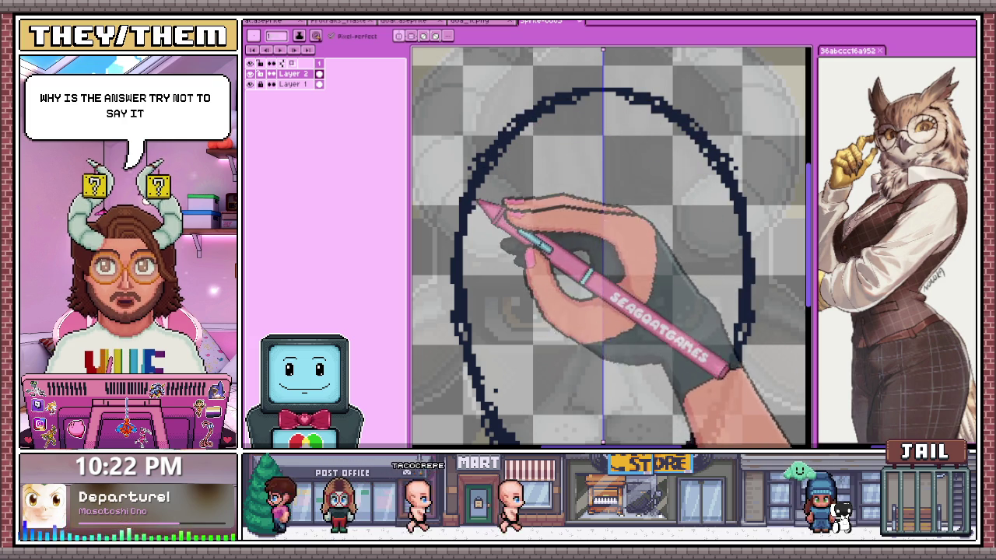
pyautogui.scroll(-1, 502, 208)
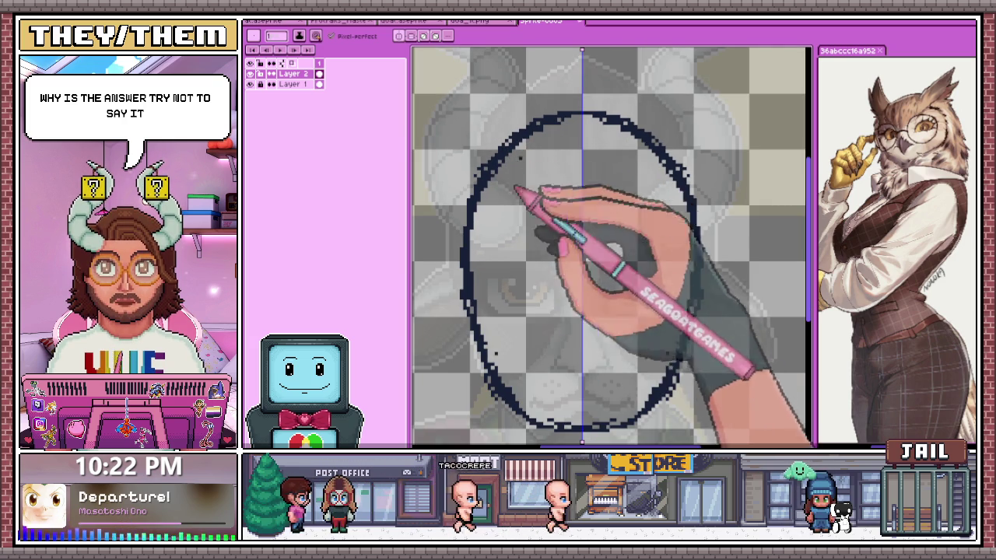
pyautogui.scroll(1, 507, 263)
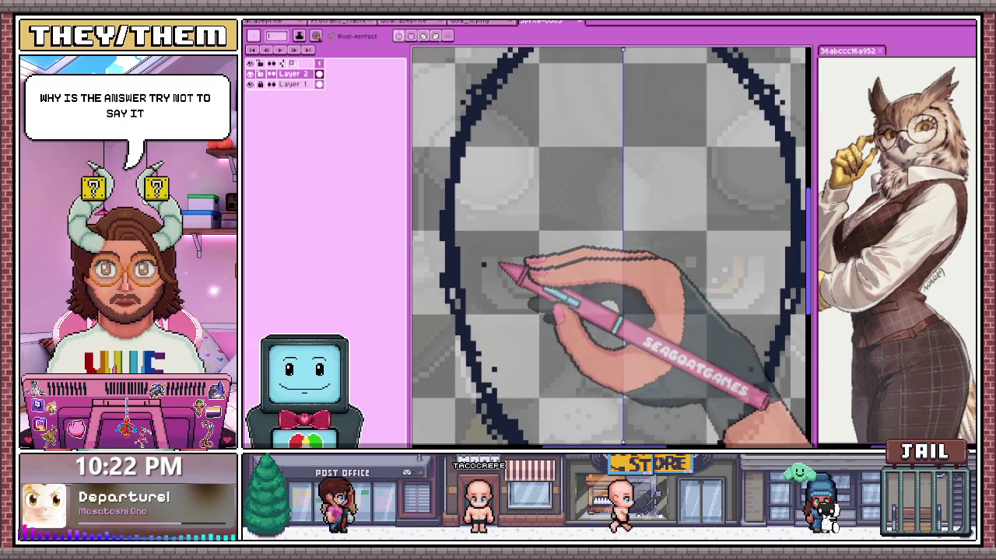
pyautogui.moveTo(493, 306); pyautogui.dragTo(576, 305)
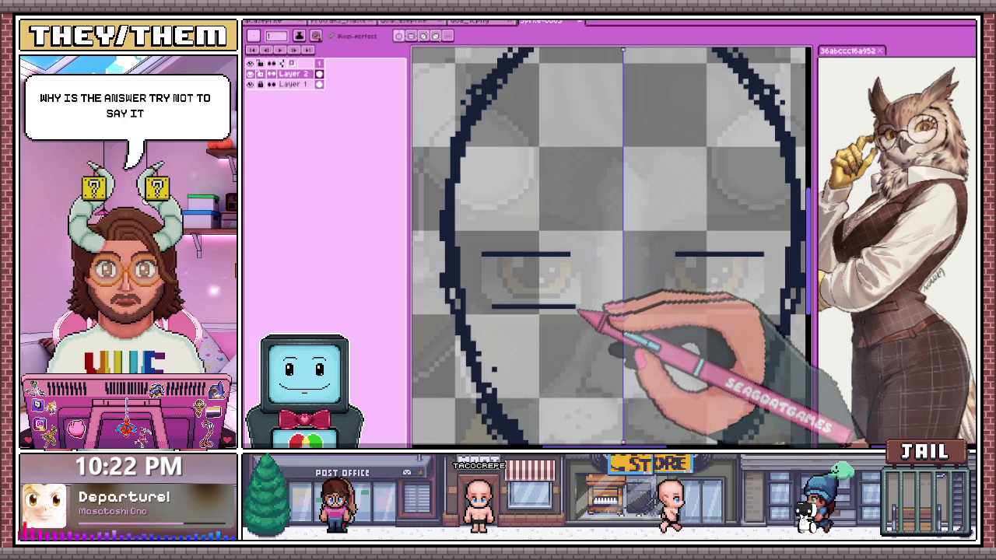
# Extend the nose strokes upward from the beak toward the eyes
pyautogui.scroll(-2, 607, 311)
pyautogui.scroll(-1, 630, 295)
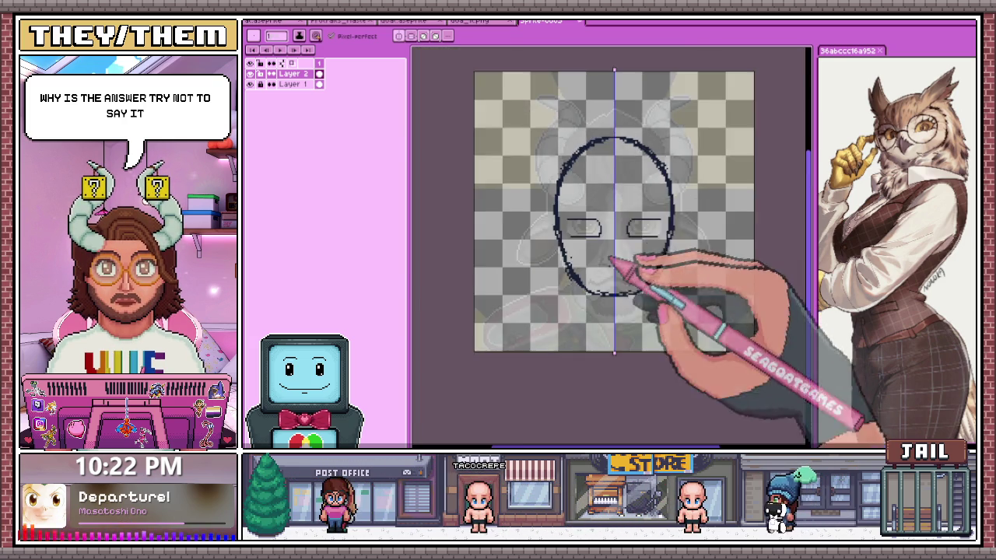
pyautogui.scroll(3, 627, 261)
pyautogui.scroll(1, 607, 261)
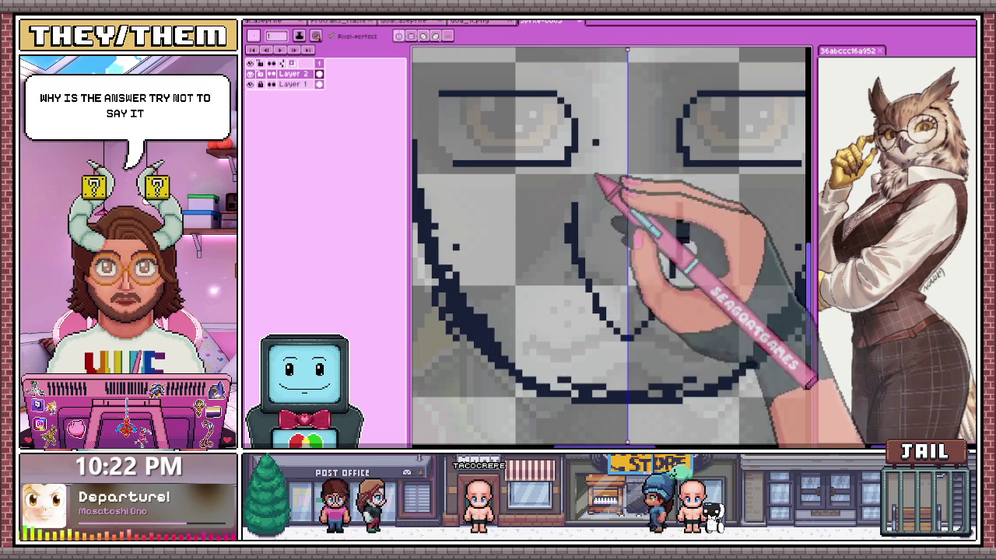
pyautogui.moveTo(573, 203); pyautogui.dragTo(595, 311)
pyautogui.scroll(-2, 580, 296)
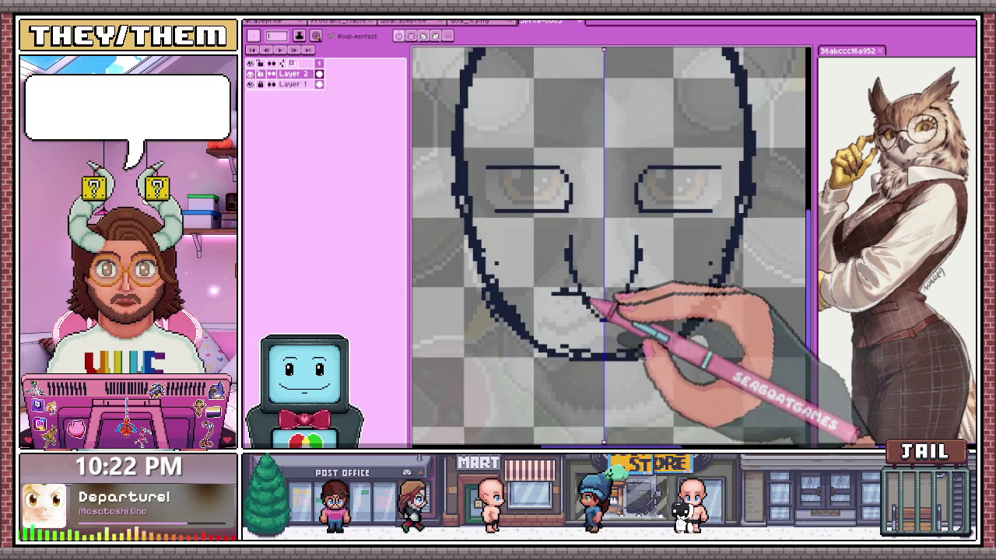
pyautogui.scroll(-1, 575, 294)
pyautogui.scroll(1, 588, 303)
pyautogui.scroll(1, 564, 288)
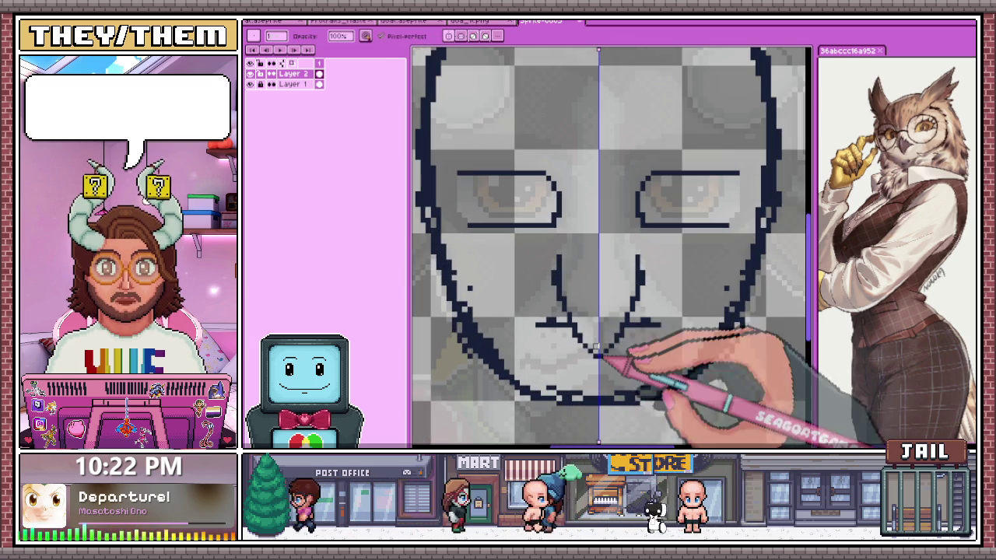
# Draw the mouth line, V-shaped muzzle strokes and arcs around the beak
pyautogui.press('e')
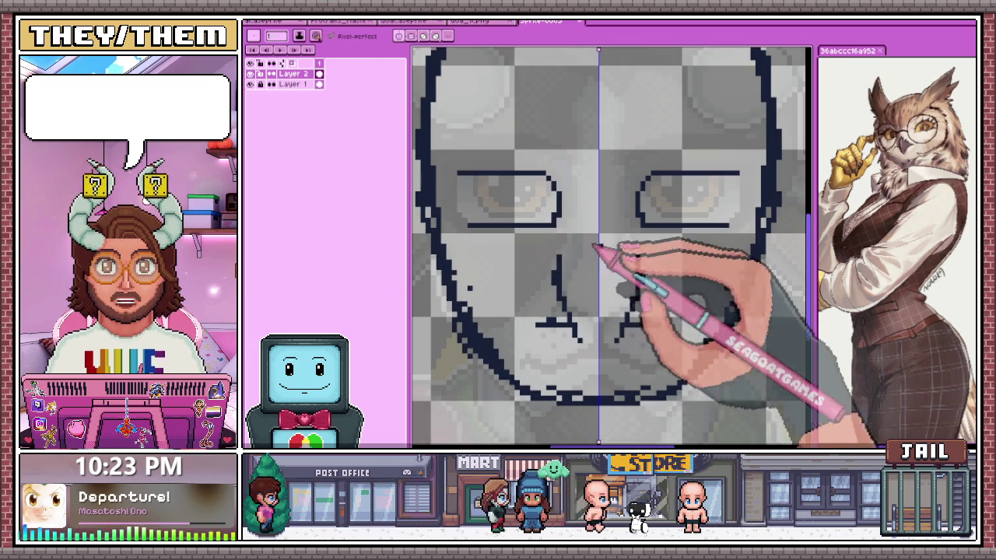
pyautogui.moveTo(574, 310); pyautogui.dragTo(593, 356)
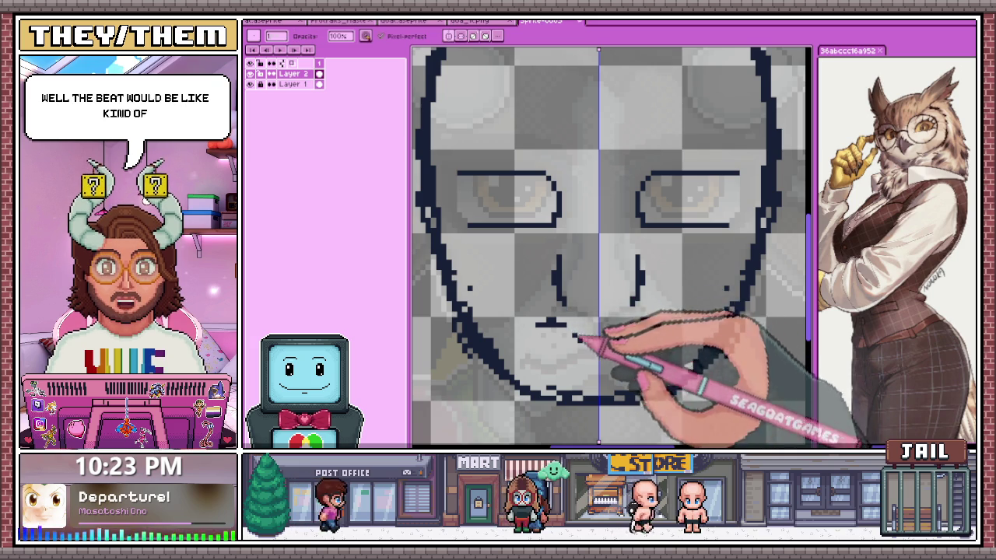
pyautogui.moveTo(566, 325); pyautogui.dragTo(559, 305)
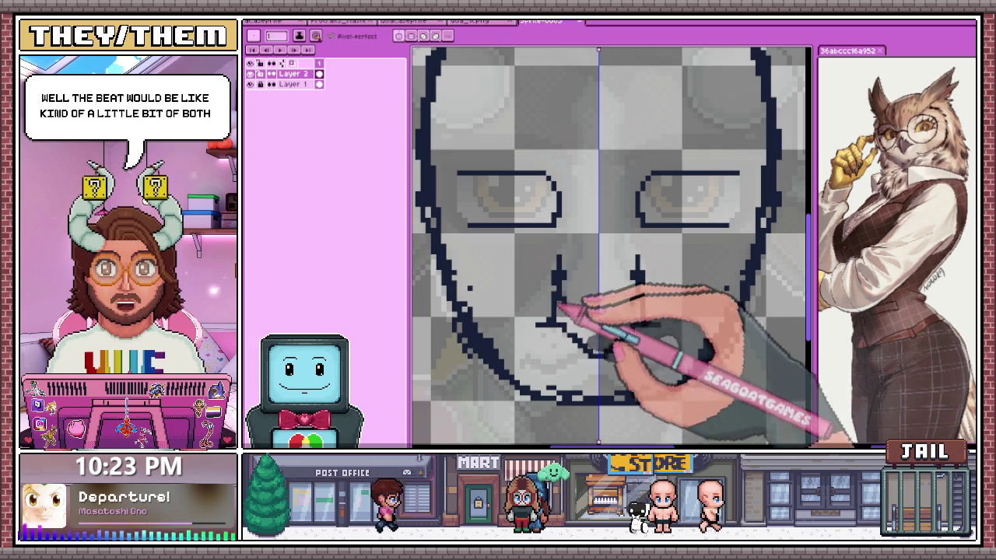
pyautogui.scroll(-2, 580, 317)
pyautogui.scroll(-1, 671, 296)
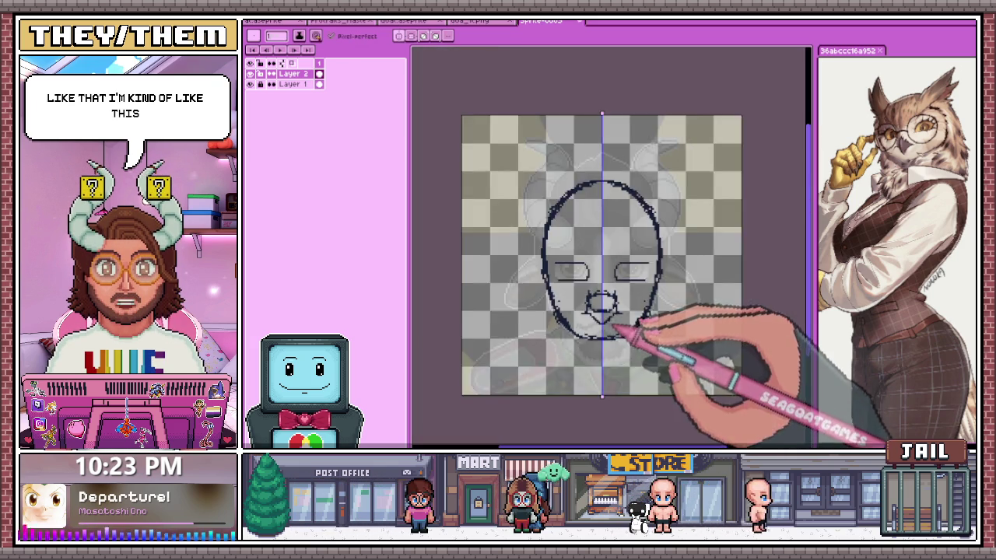
pyautogui.scroll(3, 633, 332)
pyautogui.moveTo(556, 294); pyautogui.dragTo(606, 338)
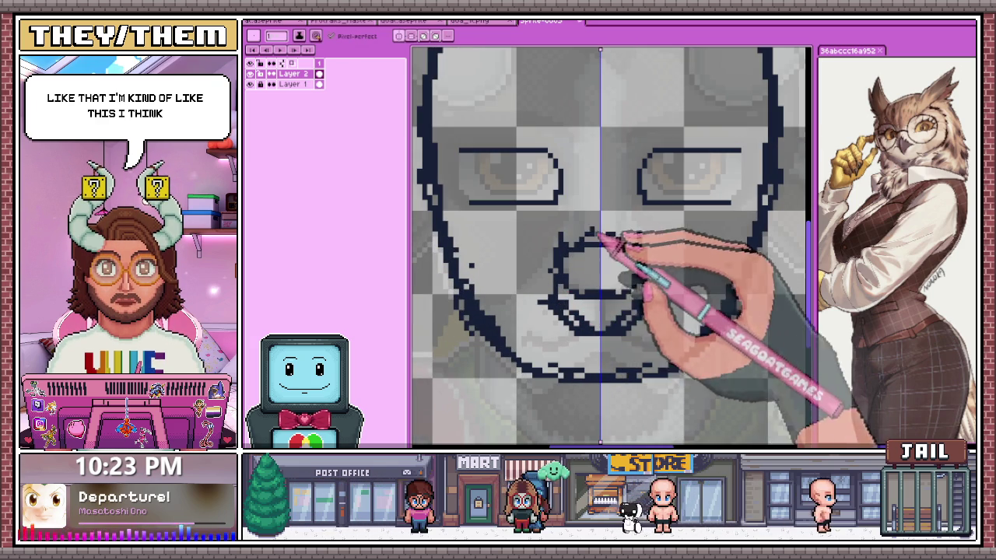
pyautogui.moveTo(605, 223); pyautogui.dragTo(549, 264)
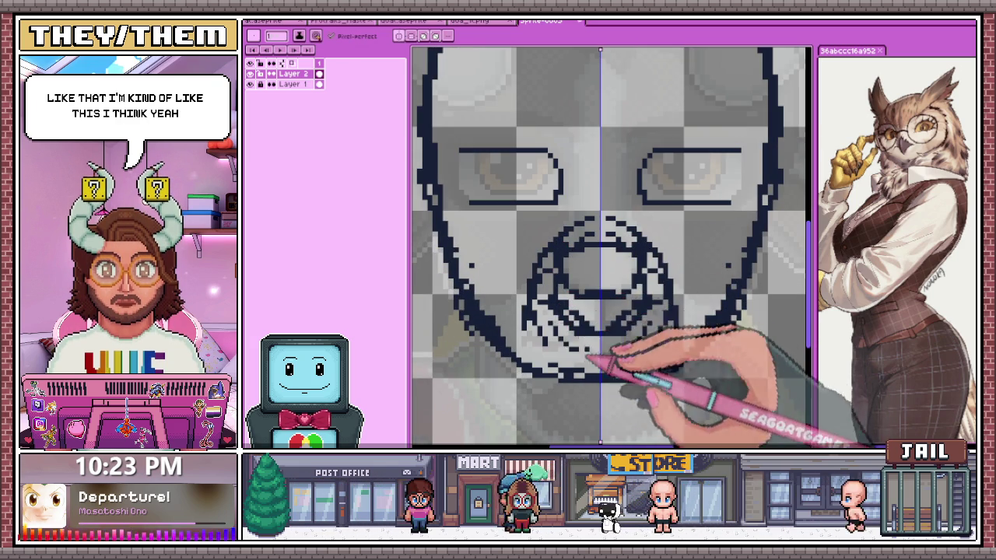
# Ring both eyes with rounded outlines and close the head's oval
pyautogui.scroll(-1, 604, 334)
pyautogui.scroll(-1, 583, 327)
pyautogui.scroll(1, 595, 262)
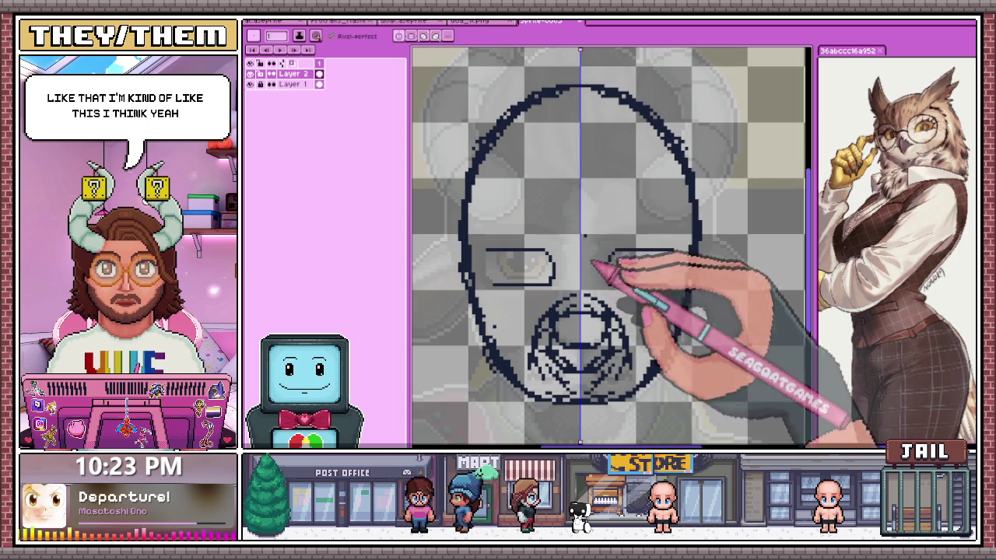
pyautogui.scroll(1, 588, 250)
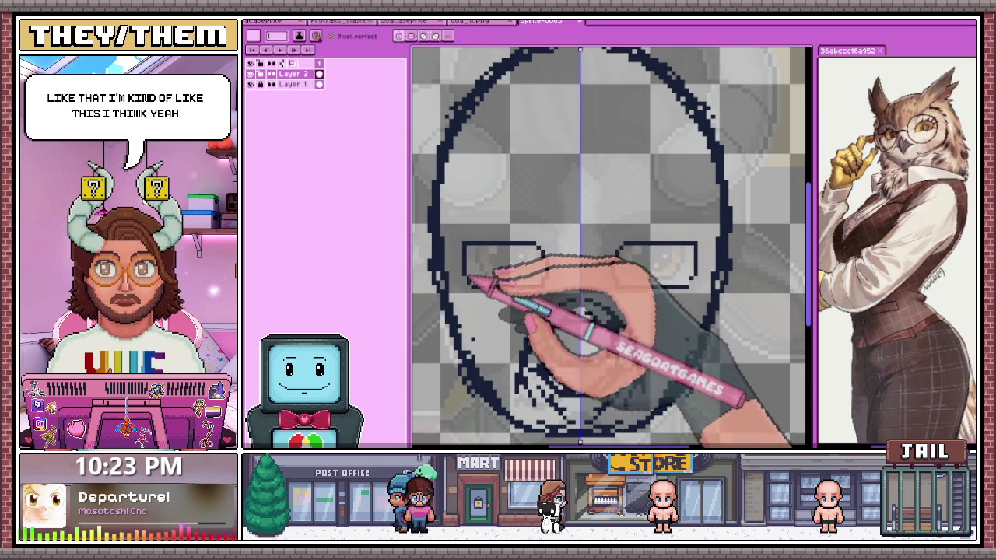
pyautogui.scroll(-2, 552, 210)
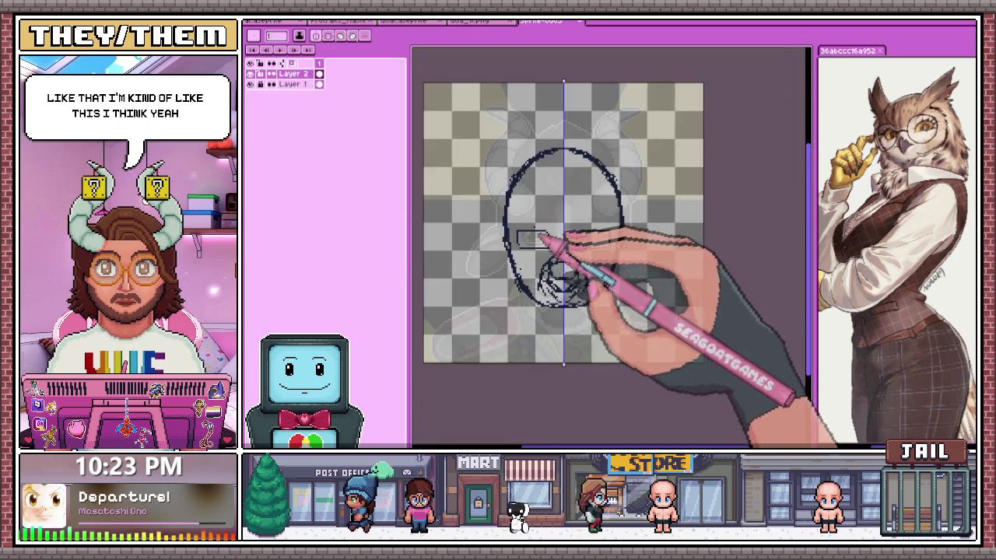
pyautogui.scroll(1, 536, 230)
pyautogui.moveTo(523, 232); pyautogui.dragTo(551, 286)
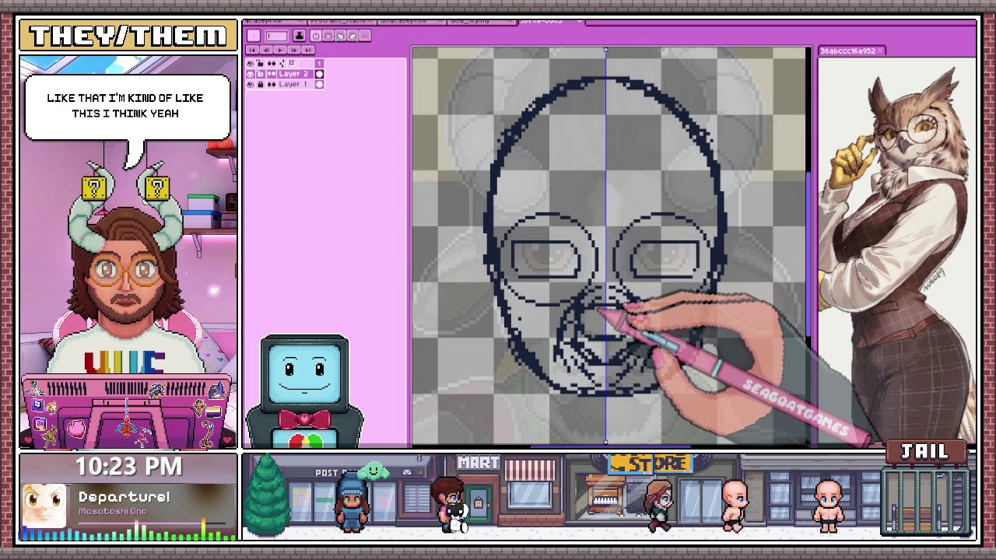
pyautogui.scroll(-2, 597, 310)
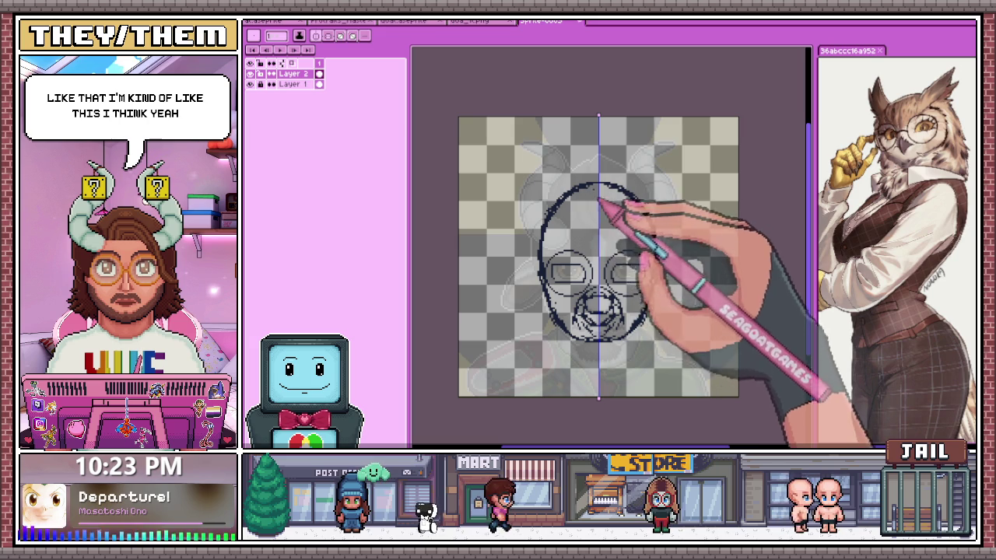
pyautogui.scroll(2, 576, 195)
pyautogui.moveTo(589, 238); pyautogui.dragTo(596, 229)
pyautogui.scroll(-2, 611, 138)
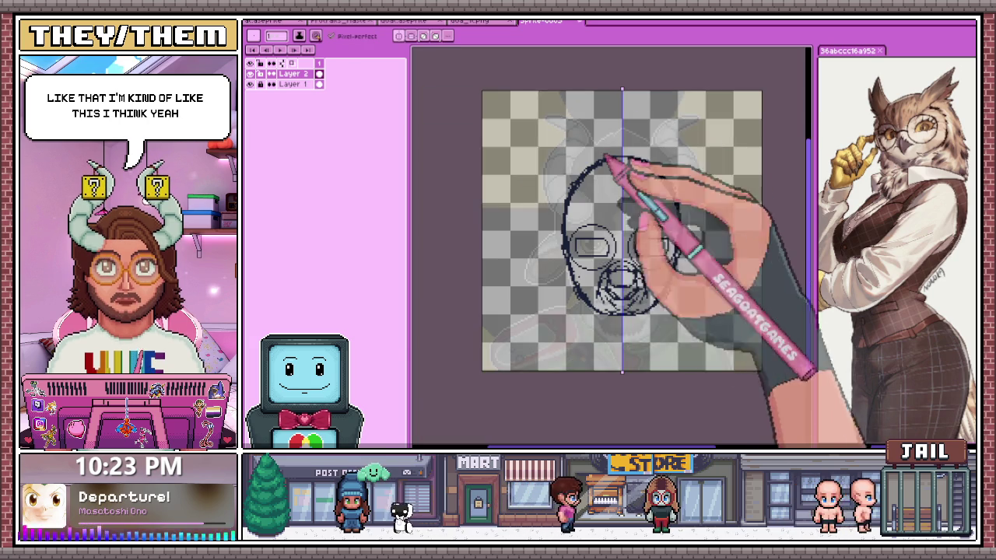
pyautogui.scroll(2, 622, 326)
pyautogui.scroll(-1, 604, 334)
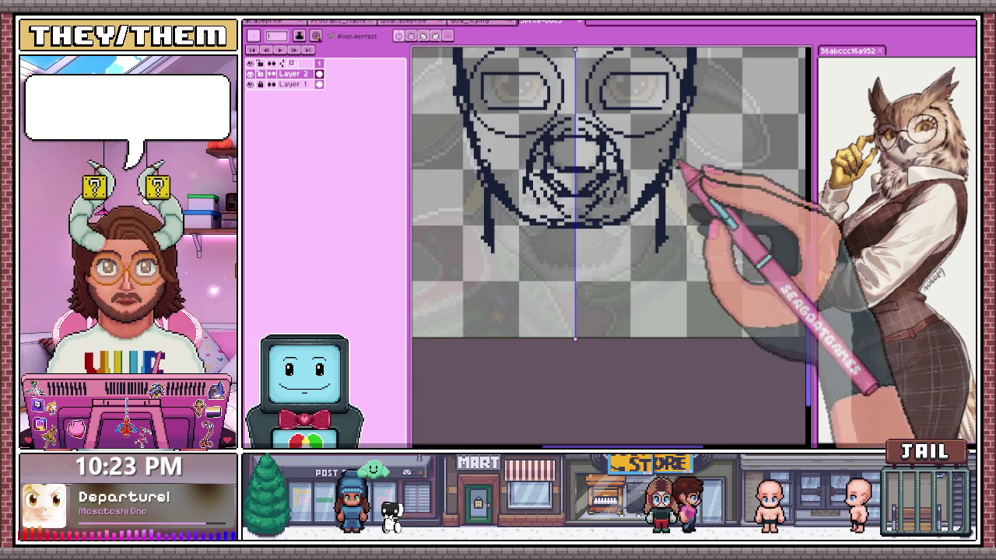
# Draw a diagonal shoulder line, then undo the stray stroke
pyautogui.scroll(-2, 704, 245)
pyautogui.scroll(3, 706, 247)
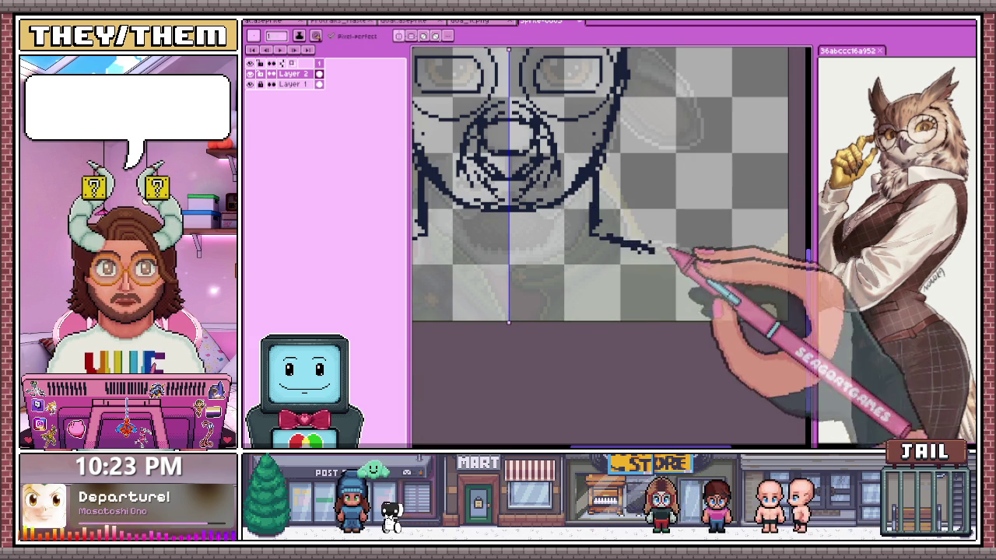
pyautogui.moveTo(666, 251); pyautogui.dragTo(704, 263)
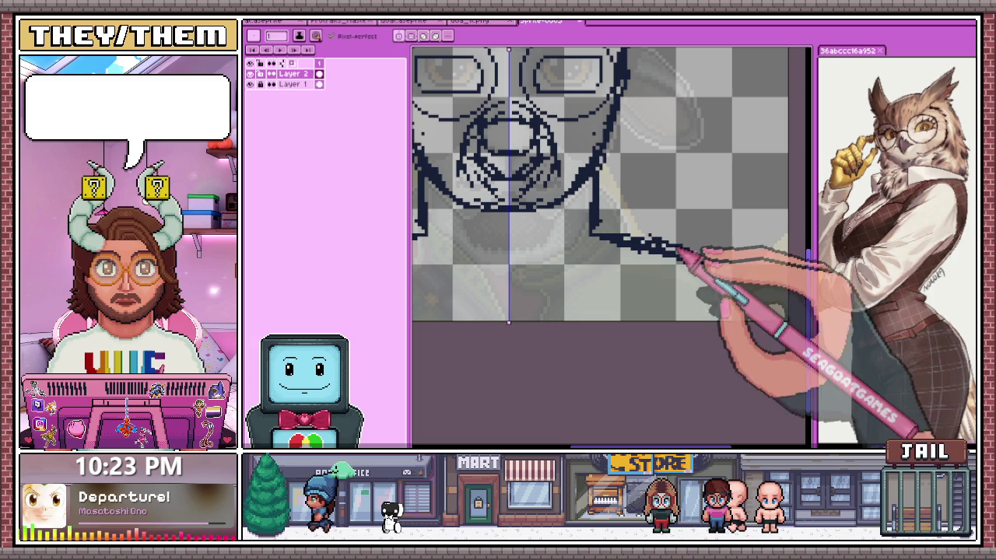
pyautogui.hotkey('ctrl', 'z')
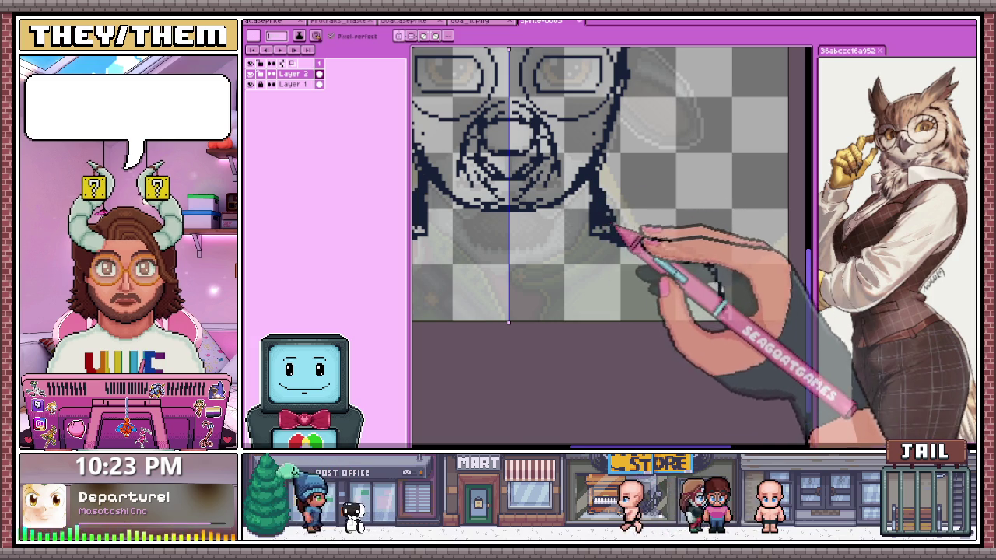
# Zoom around the face and return to the Pencil to add whisker strokes and the eye-ring bridge
pyautogui.scroll(-3, 616, 231)
pyautogui.scroll(2, 545, 229)
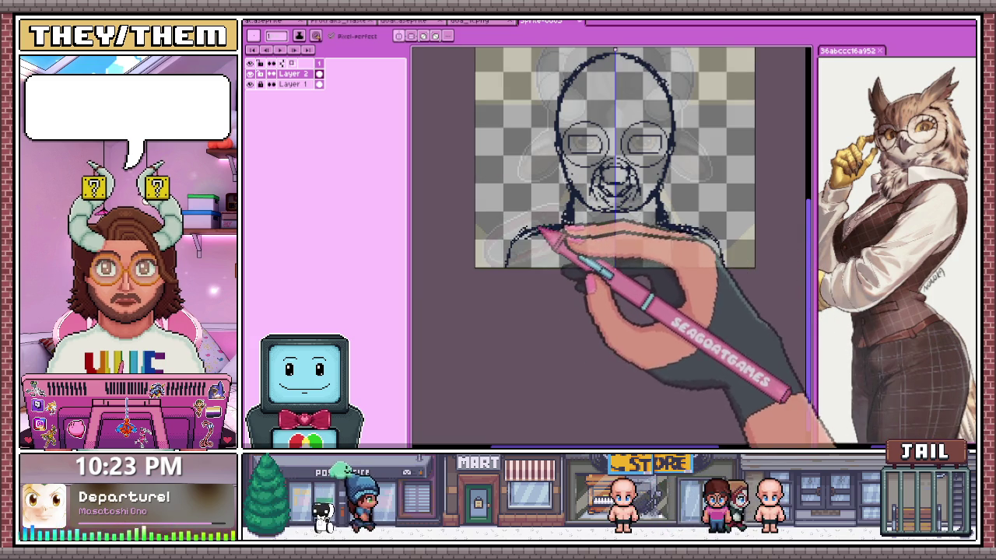
pyautogui.scroll(-2, 575, 264)
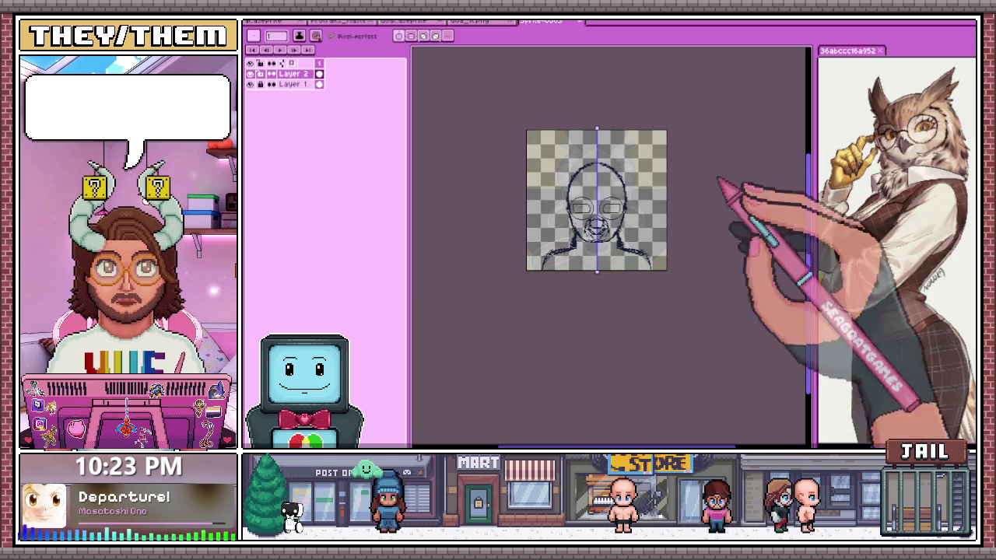
pyautogui.scroll(2, 576, 210)
pyautogui.scroll(2, 555, 209)
pyautogui.scroll(1, 537, 182)
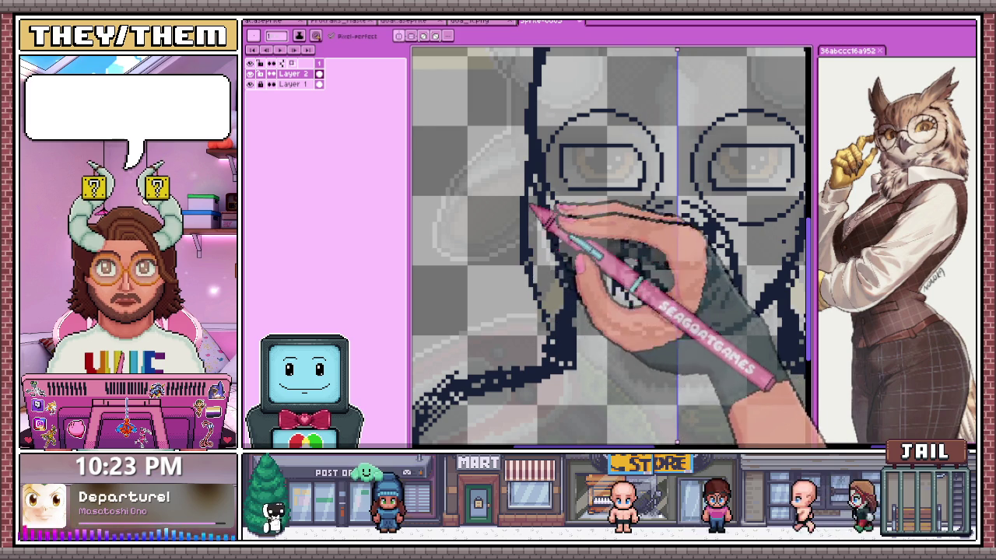
pyautogui.scroll(1, 536, 194)
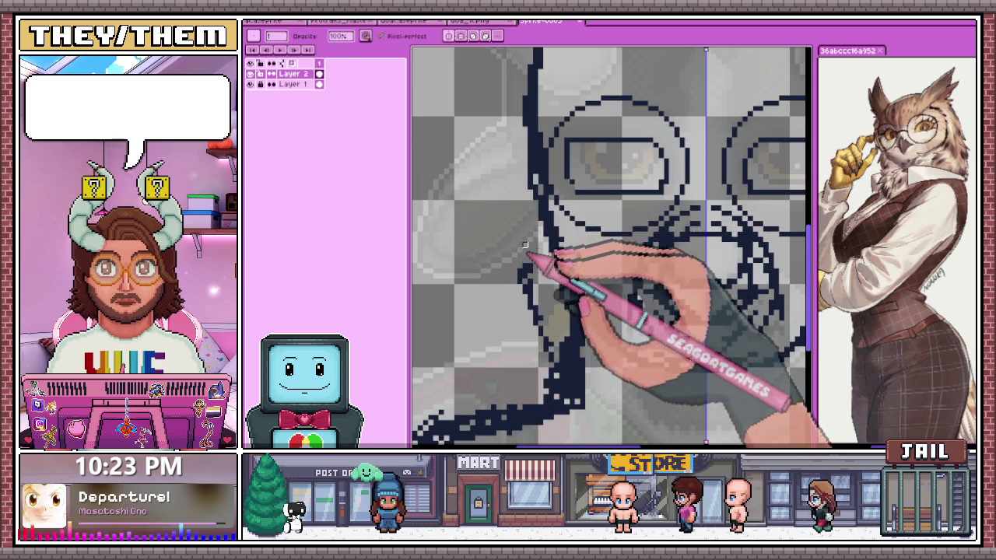
pyautogui.scroll(-2, 545, 256)
pyautogui.scroll(2, 552, 346)
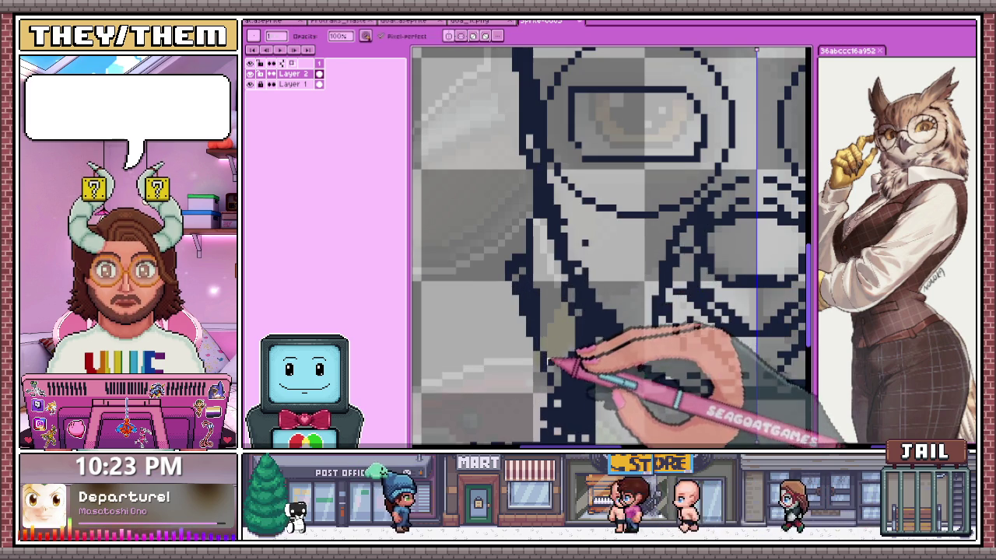
pyautogui.scroll(-2, 538, 318)
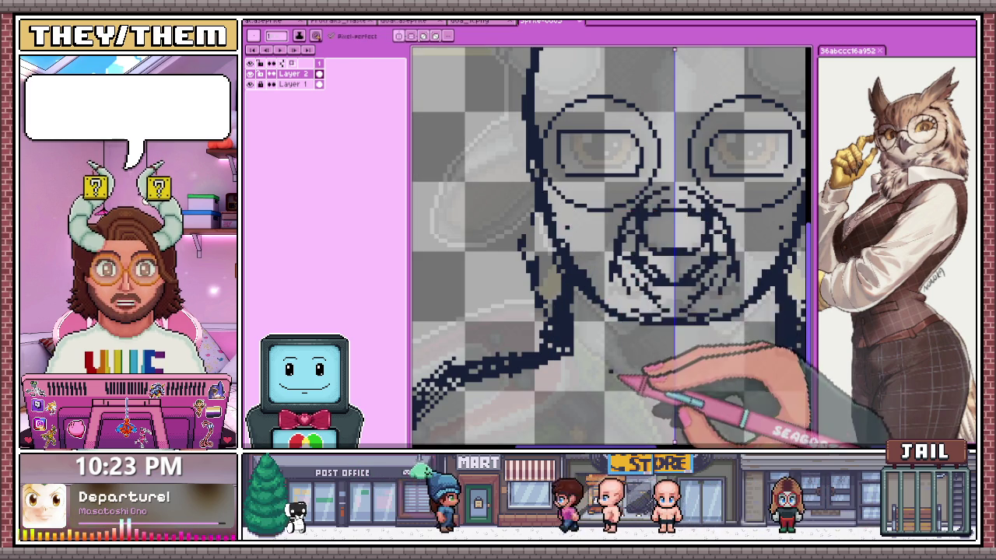
pyautogui.scroll(-1, 633, 378)
pyautogui.scroll(2, 612, 205)
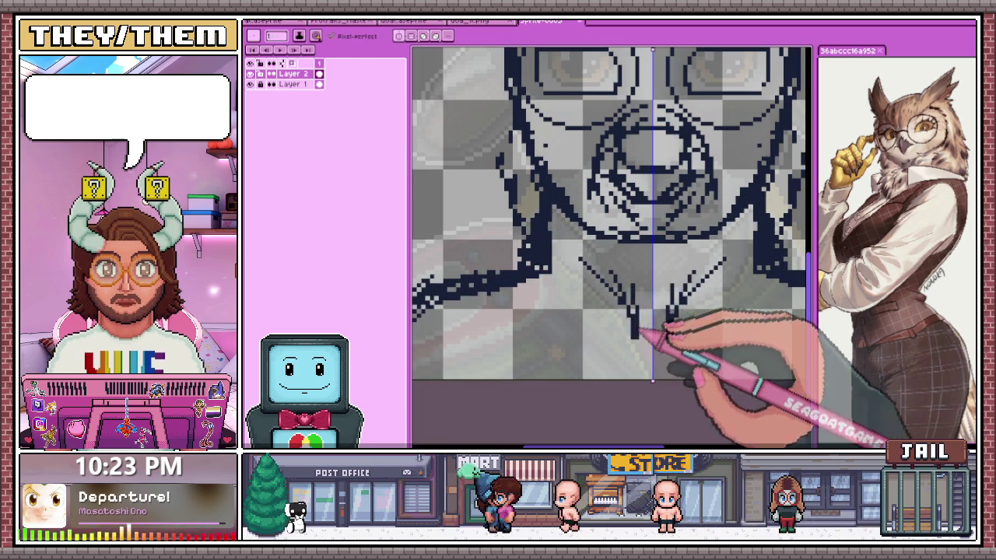
pyautogui.scroll(-2, 589, 297)
pyautogui.scroll(-2, 638, 382)
pyautogui.scroll(3, 638, 382)
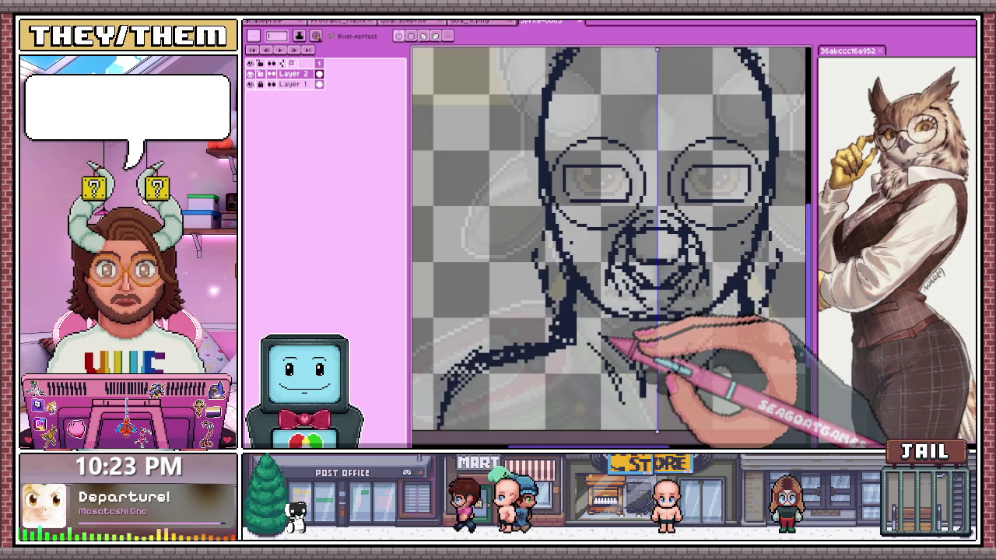
pyautogui.scroll(-1, 640, 349)
pyautogui.scroll(1, 618, 307)
pyautogui.scroll(1, 645, 329)
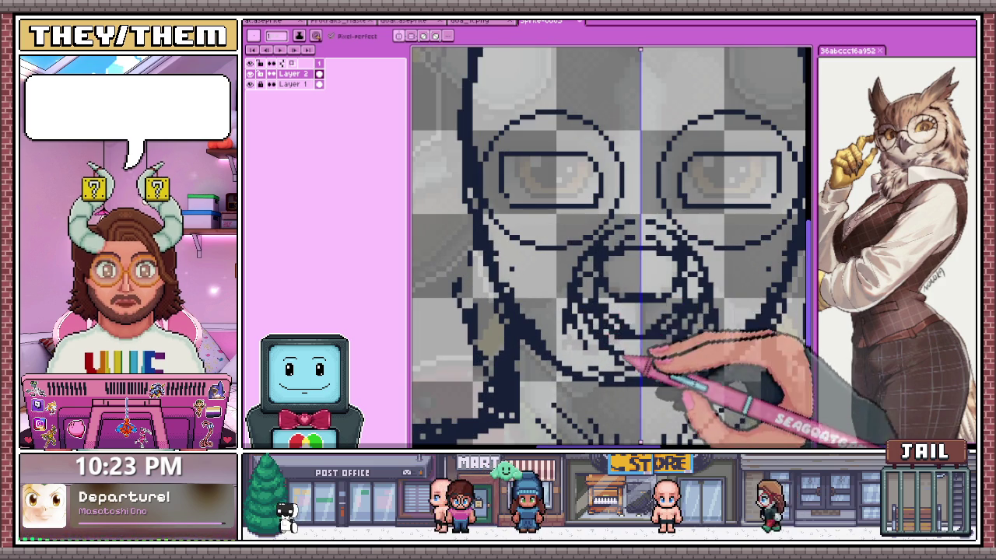
pyautogui.press('b')
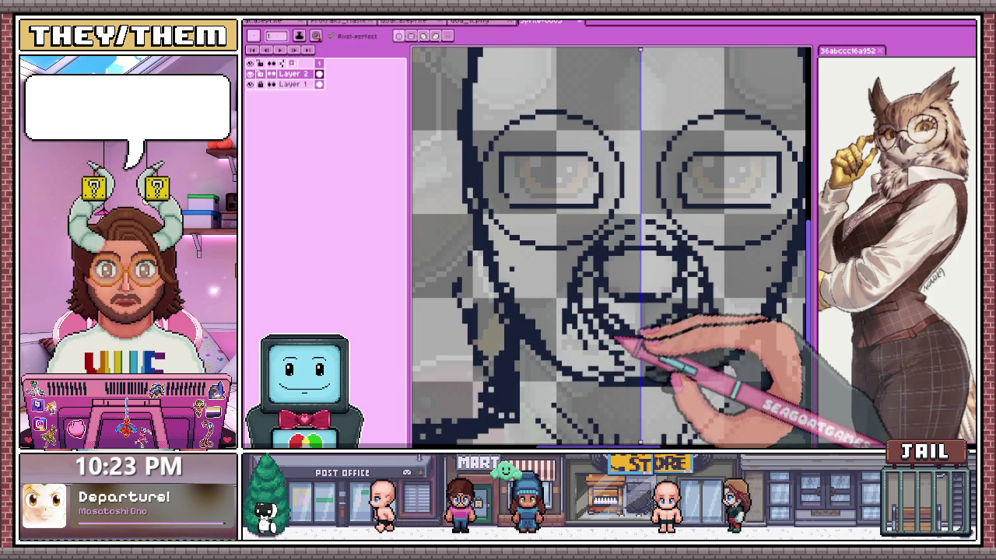
# Use the Eraser to refine the beak whiskers and the bridge joining the glasses rings
pyautogui.press('e')
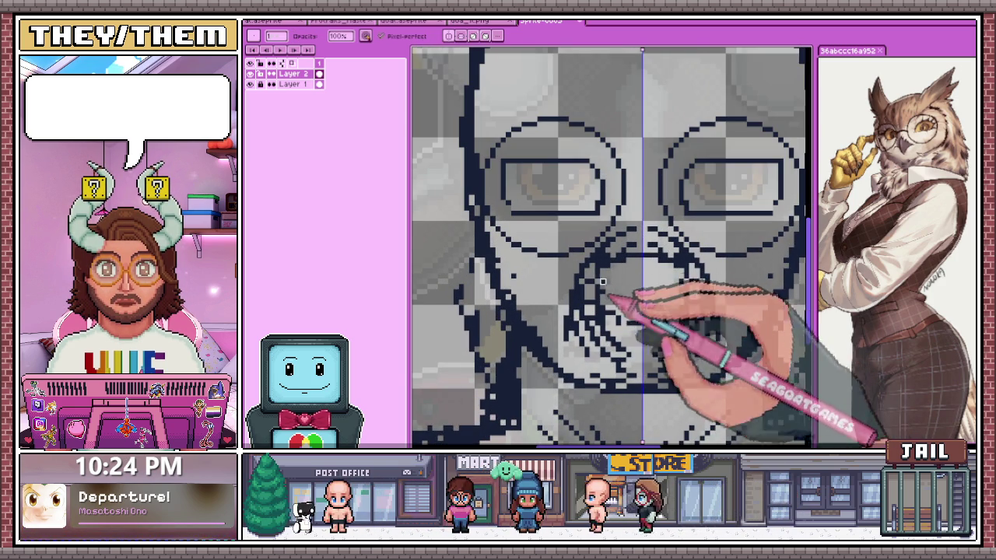
pyautogui.scroll(-1, 617, 258)
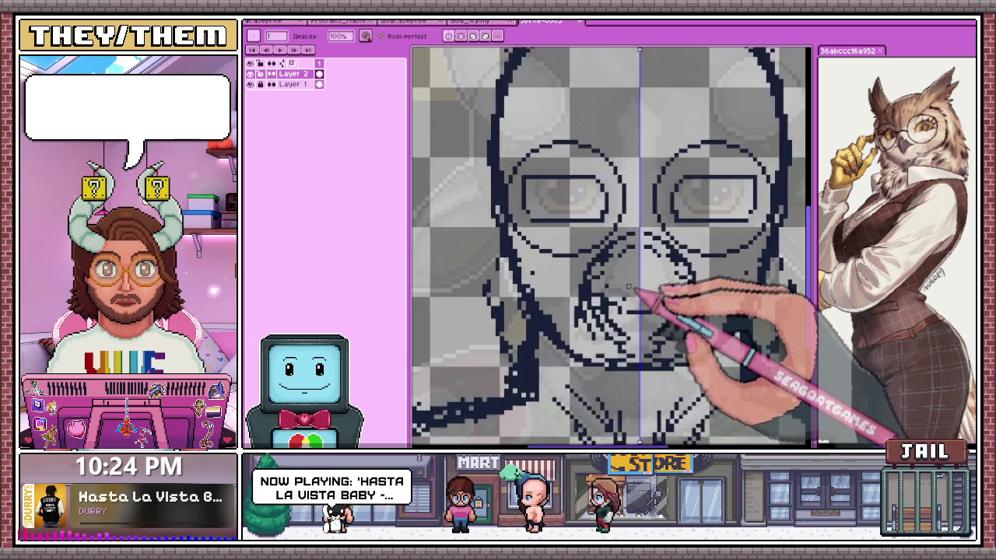
pyautogui.press('e')
pyautogui.scroll(2, 622, 288)
pyautogui.scroll(-1, 622, 310)
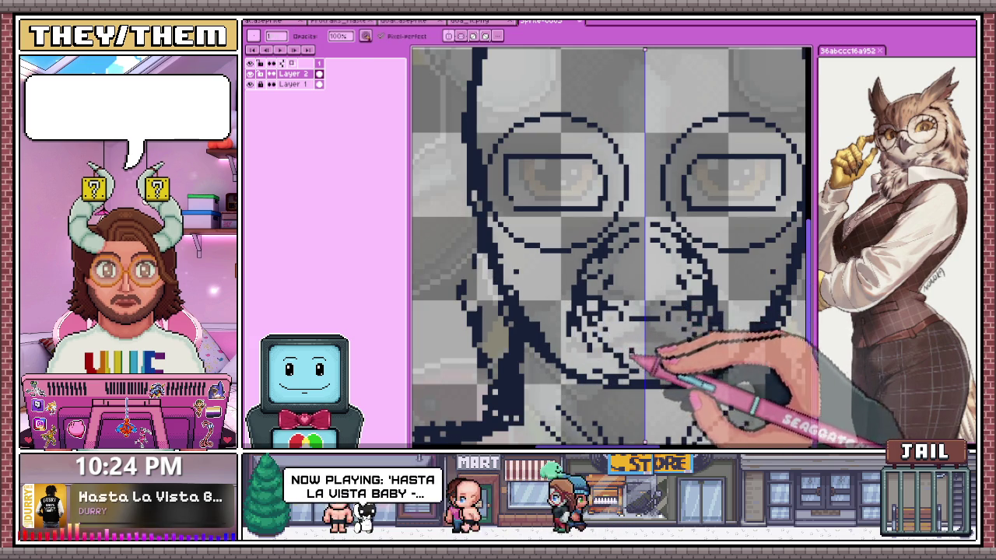
pyautogui.scroll(-2, 629, 342)
pyautogui.scroll(1, 645, 339)
pyautogui.scroll(-2, 649, 342)
pyautogui.scroll(2, 649, 346)
pyautogui.scroll(1, 623, 335)
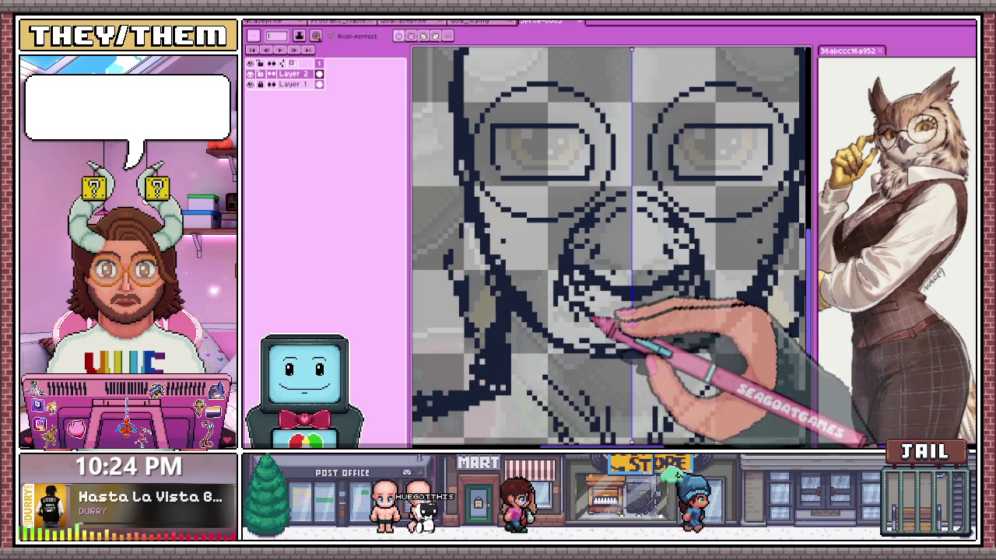
pyautogui.scroll(-1, 589, 310)
pyautogui.scroll(1, 667, 284)
pyautogui.scroll(2, 629, 207)
pyautogui.scroll(-1, 629, 207)
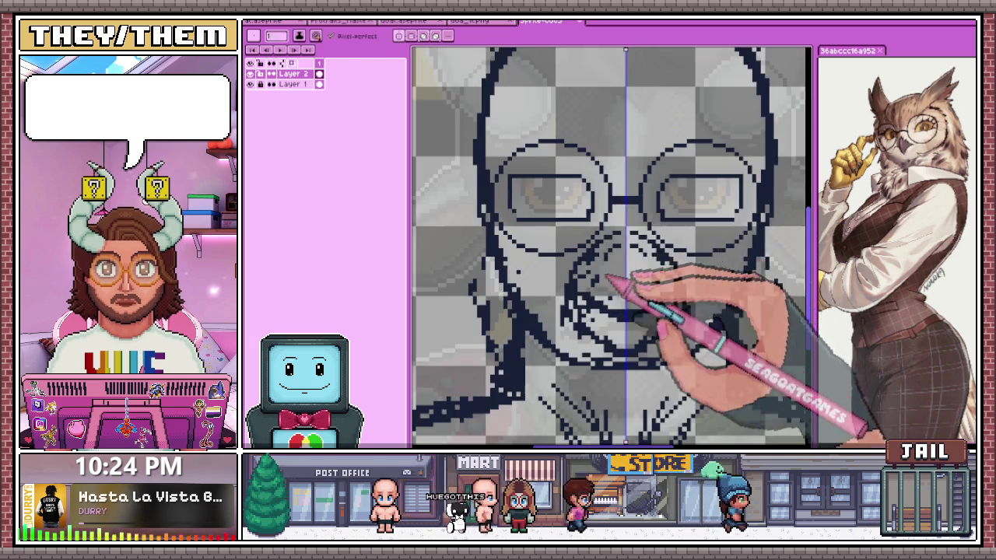
pyautogui.scroll(1, 615, 233)
pyautogui.scroll(-1, 620, 241)
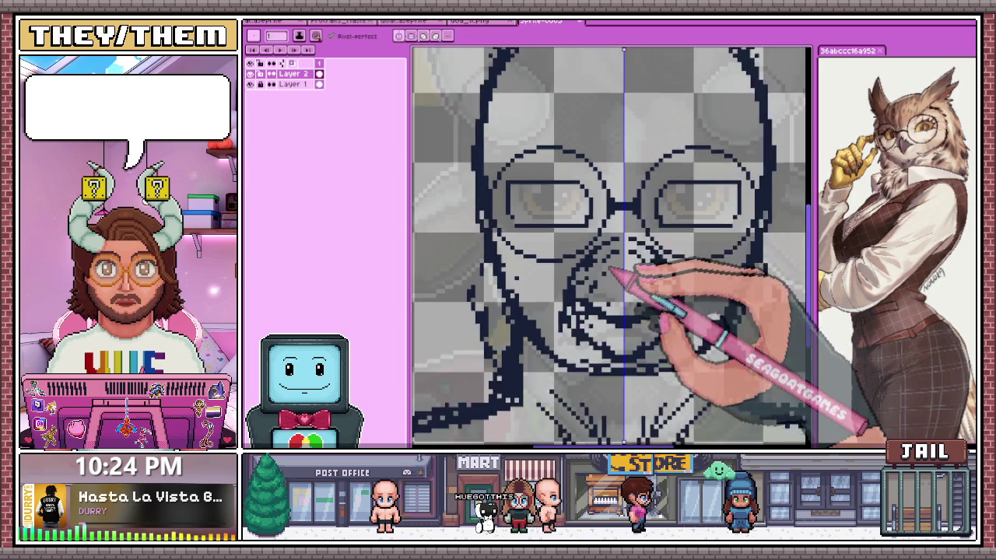
pyautogui.scroll(-1, 599, 233)
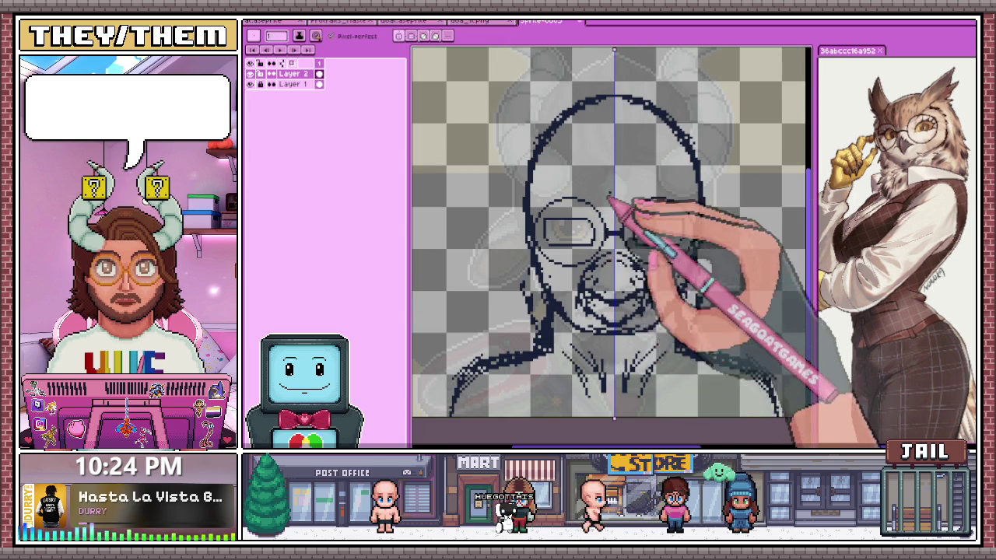
# Zoom in on the area above the glasses and pick the Pencil
pyautogui.scroll(1, 609, 197)
pyautogui.scroll(1, 623, 222)
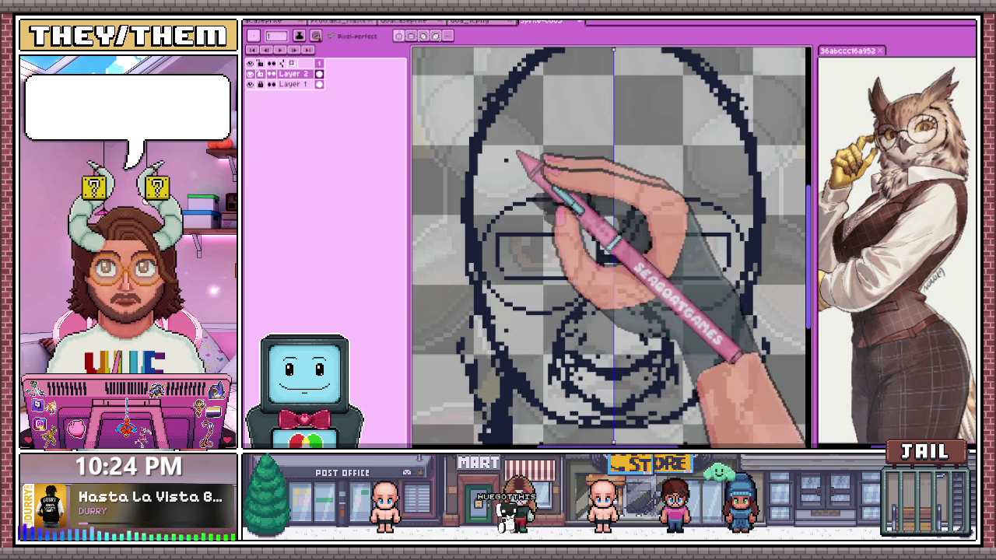
pyautogui.scroll(-1, 614, 242)
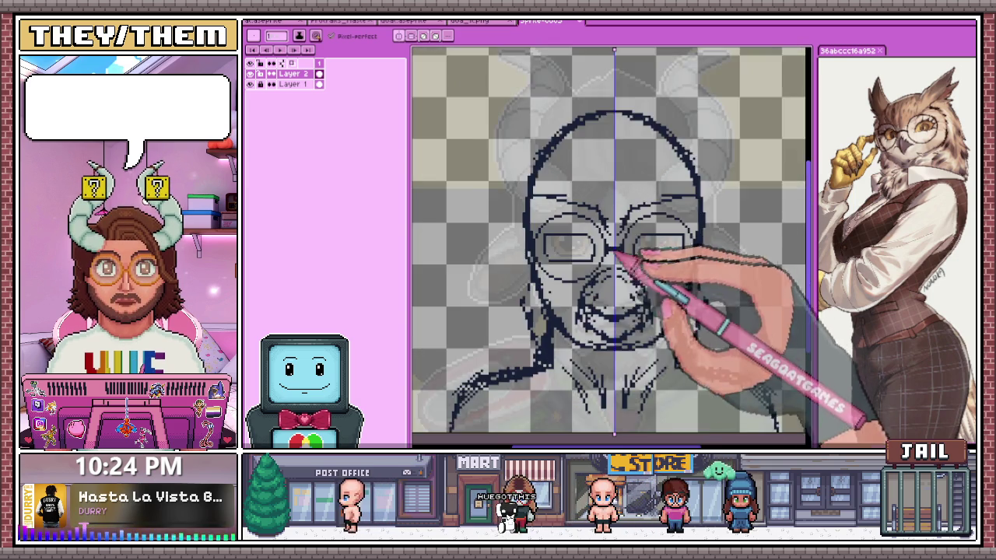
pyautogui.scroll(-2, 614, 250)
pyautogui.scroll(1, 596, 200)
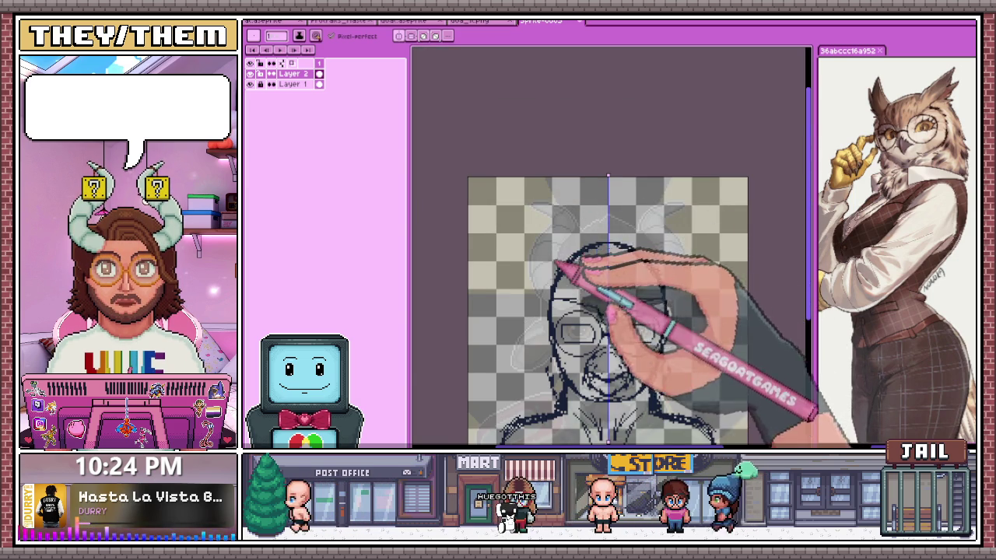
pyautogui.scroll(1, 559, 266)
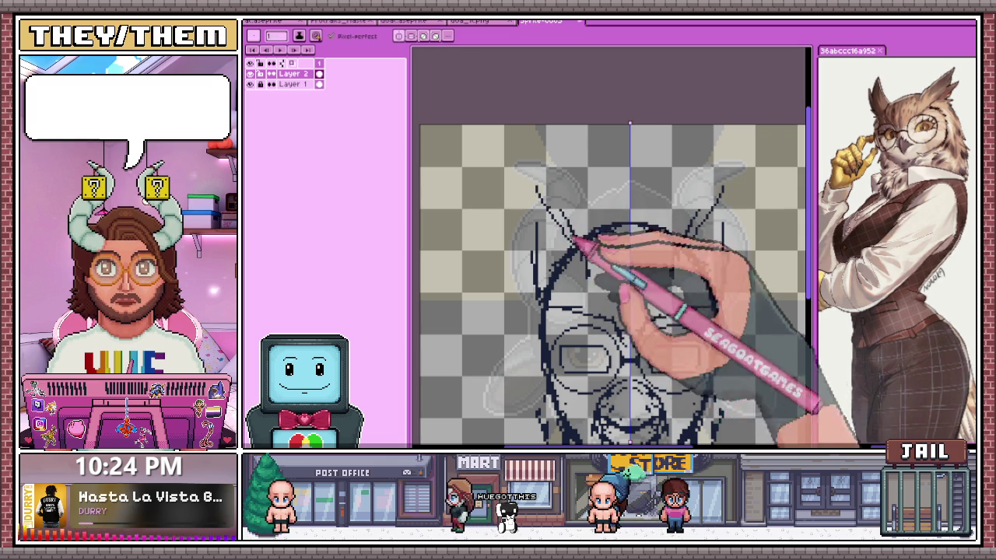
pyautogui.scroll(-2, 546, 301)
pyautogui.scroll(2, 583, 277)
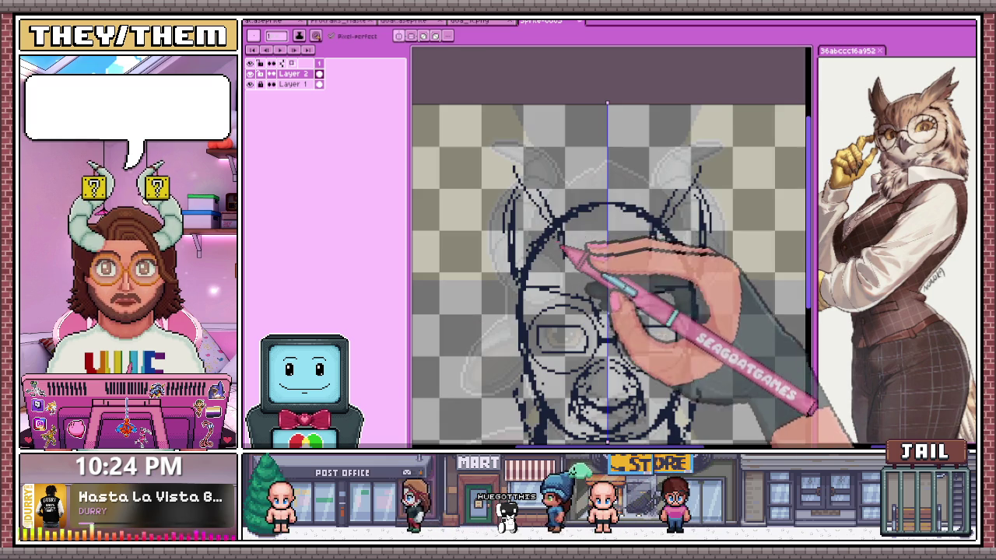
pyautogui.scroll(1, 629, 274)
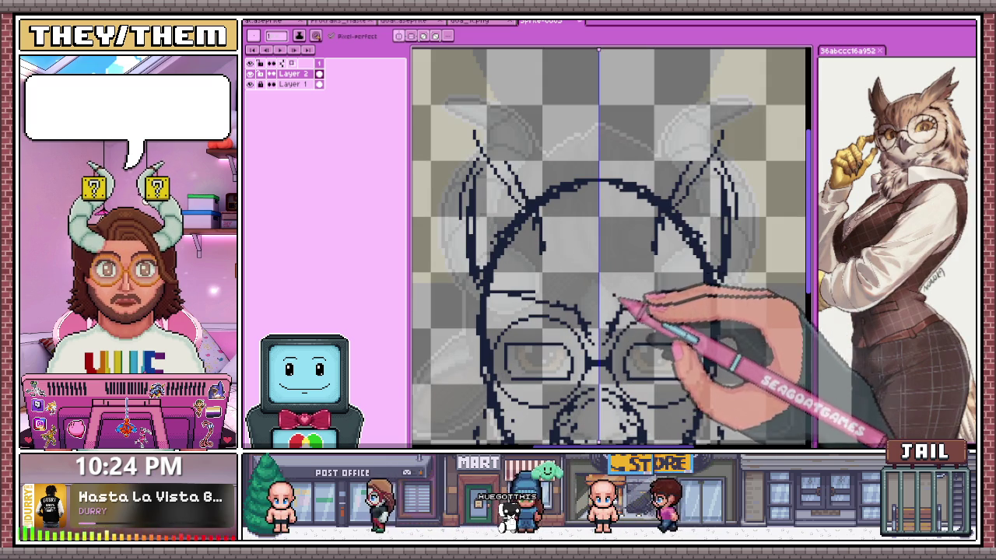
pyautogui.press('b')
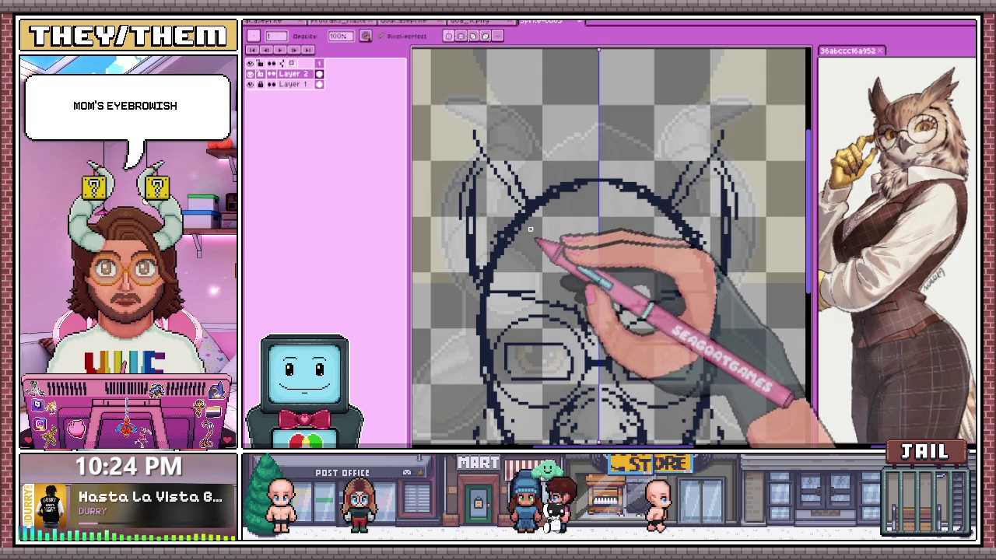
pyautogui.press('b')
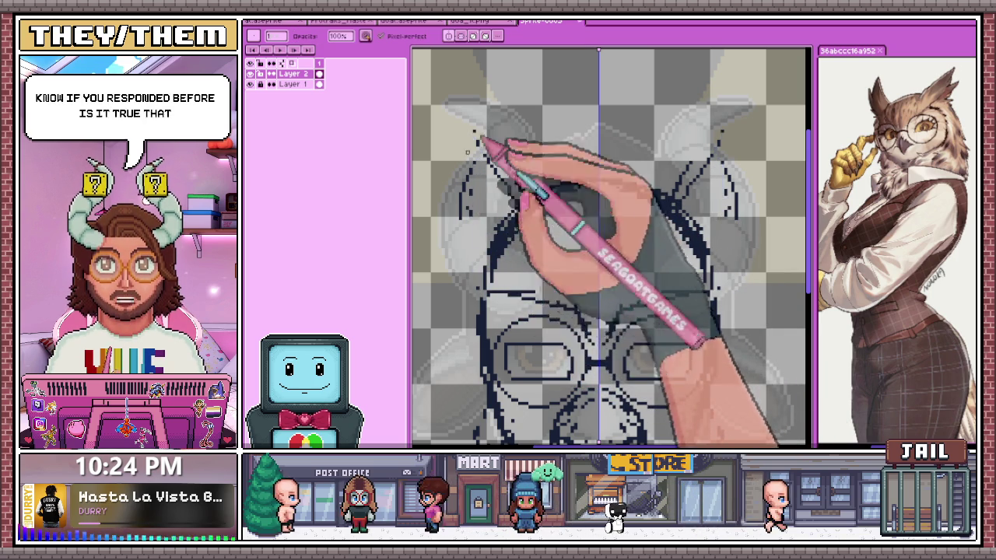
# Draw an arc across the top of the head, then undo the diagonal ear lines
pyautogui.moveTo(490, 257); pyautogui.dragTo(614, 185)
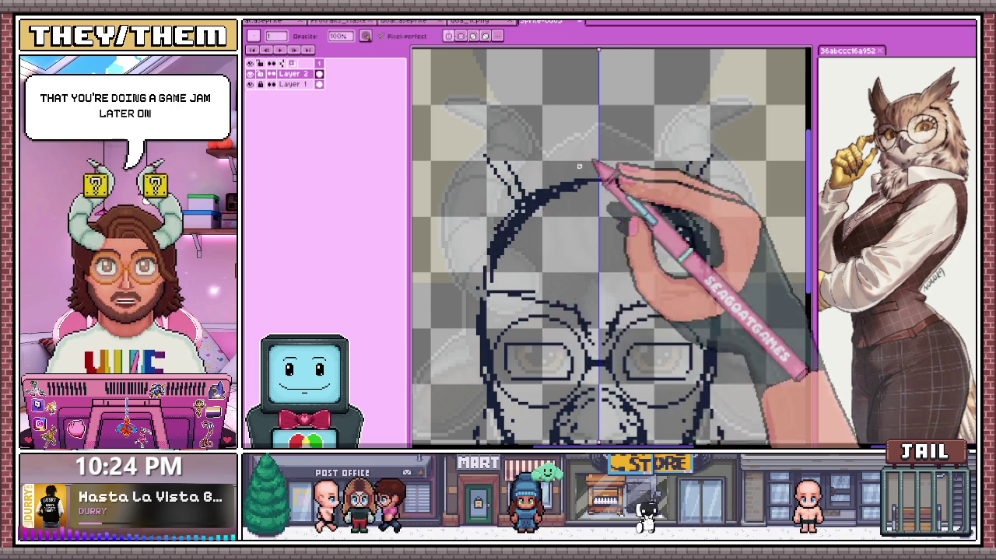
pyautogui.scroll(1, 575, 175)
pyautogui.hotkey('ctrl', 'z')
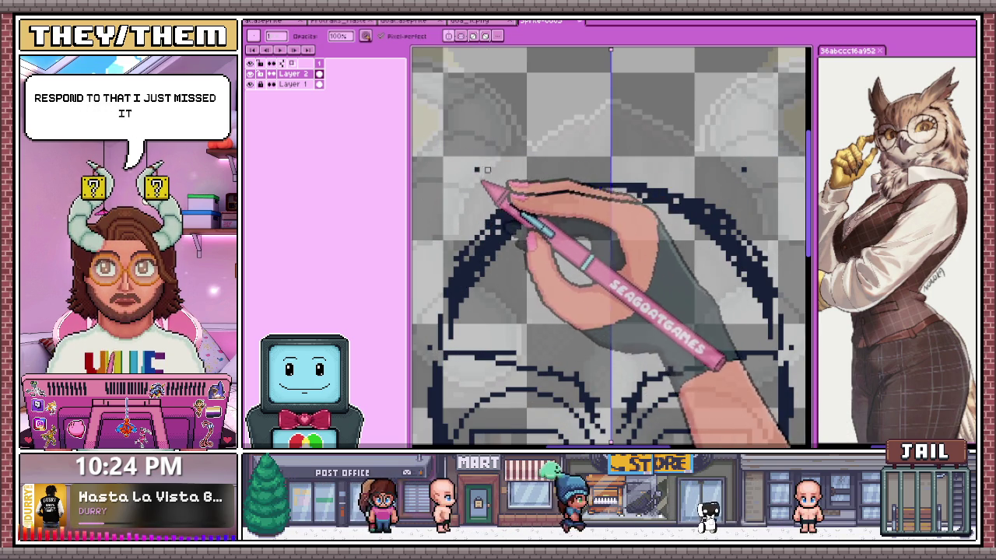
pyautogui.scroll(-2, 482, 165)
pyautogui.scroll(2, 498, 227)
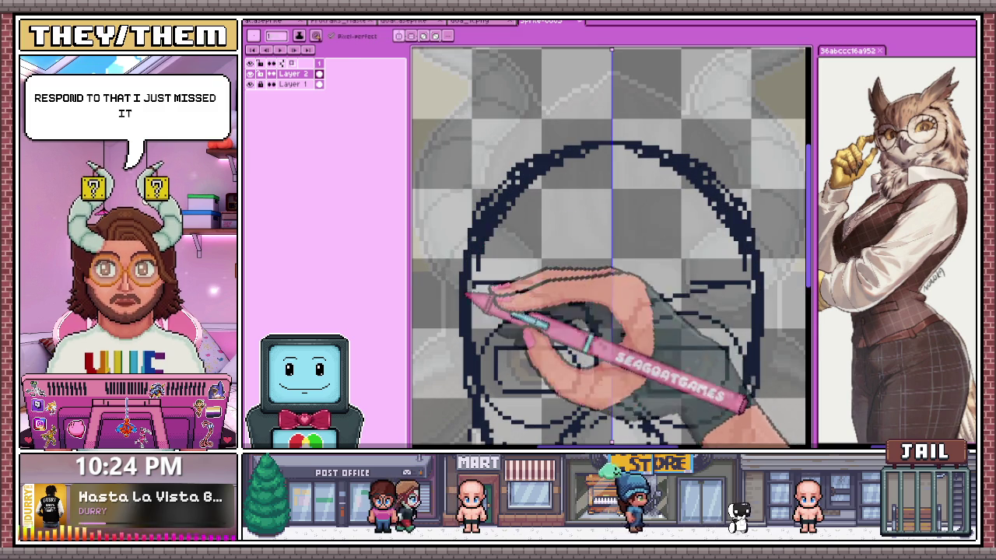
pyautogui.scroll(-2, 473, 288)
pyautogui.scroll(2, 507, 378)
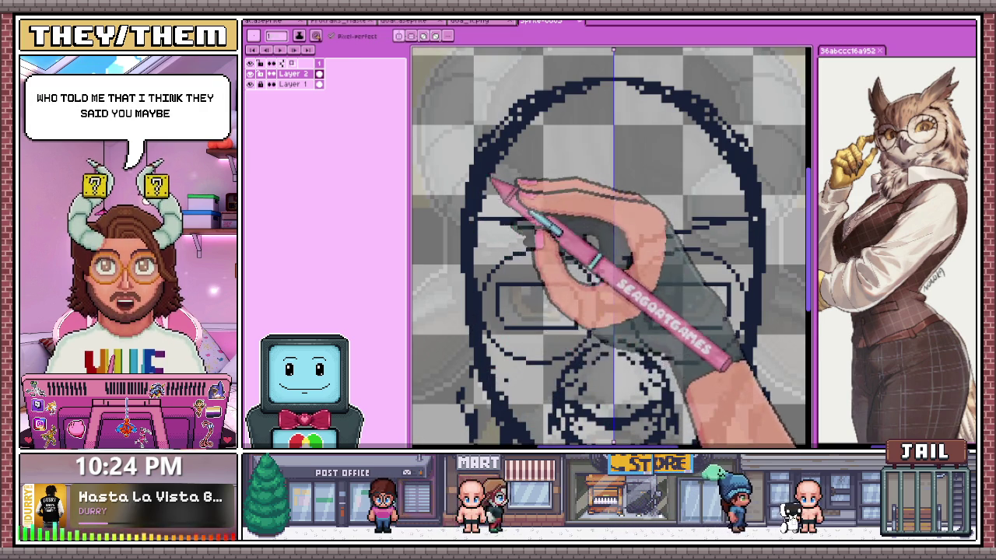
pyautogui.scroll(-2, 471, 305)
pyautogui.scroll(2, 489, 289)
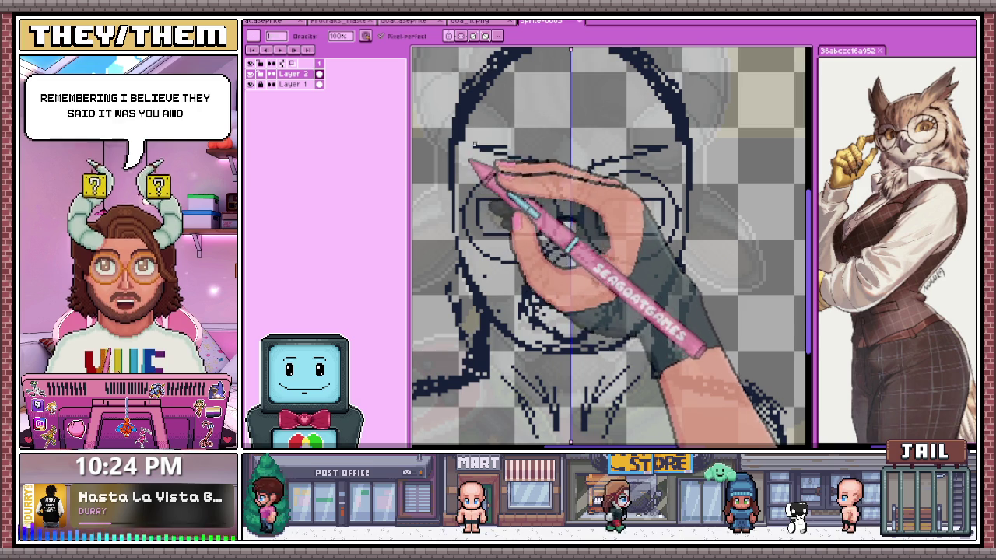
# Extend the mirrored left eyebrow stroke toward the centre above the lenses
pyautogui.moveTo(474, 145); pyautogui.dragTo(519, 150)
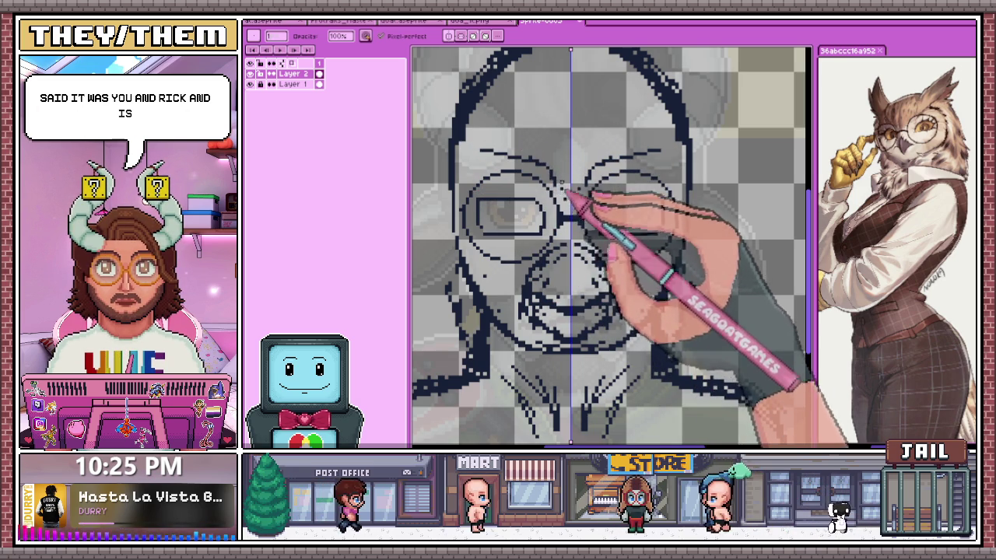
pyautogui.scroll(-1, 562, 185)
pyautogui.scroll(1, 560, 187)
pyautogui.scroll(1, 553, 190)
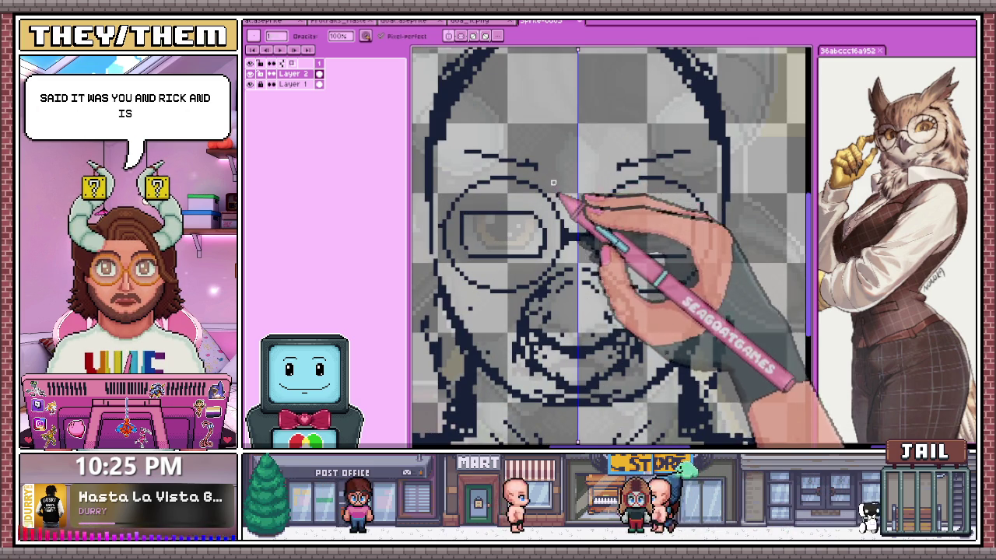
pyautogui.scroll(-2, 500, 167)
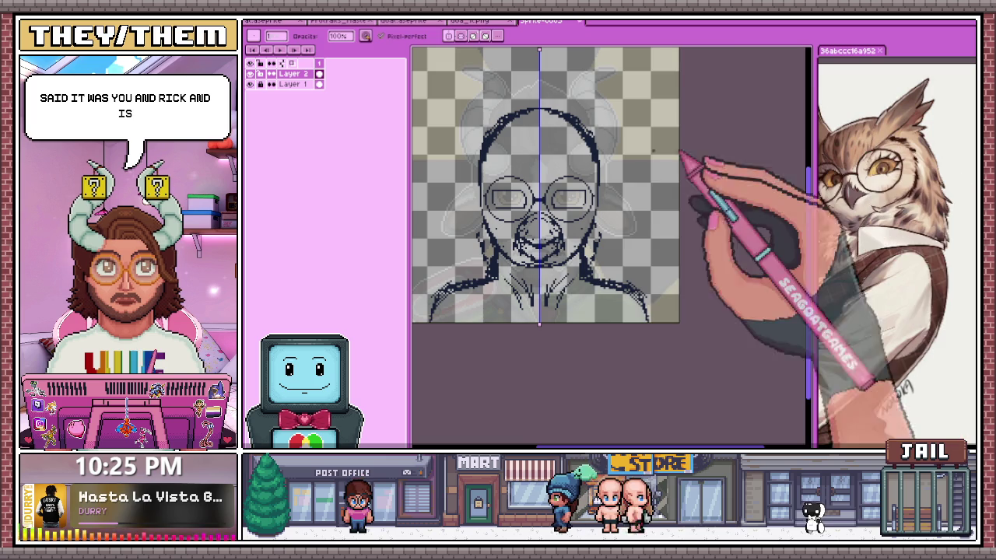
pyautogui.scroll(2, 545, 192)
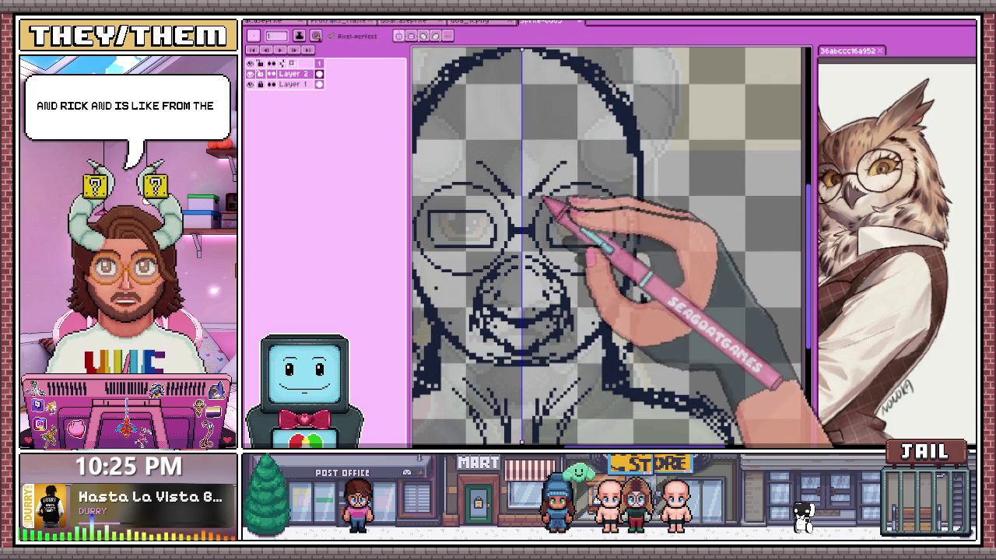
# Draw brow strokes rising from the glasses up toward the ear and top stroke
pyautogui.scroll(-1, 601, 132)
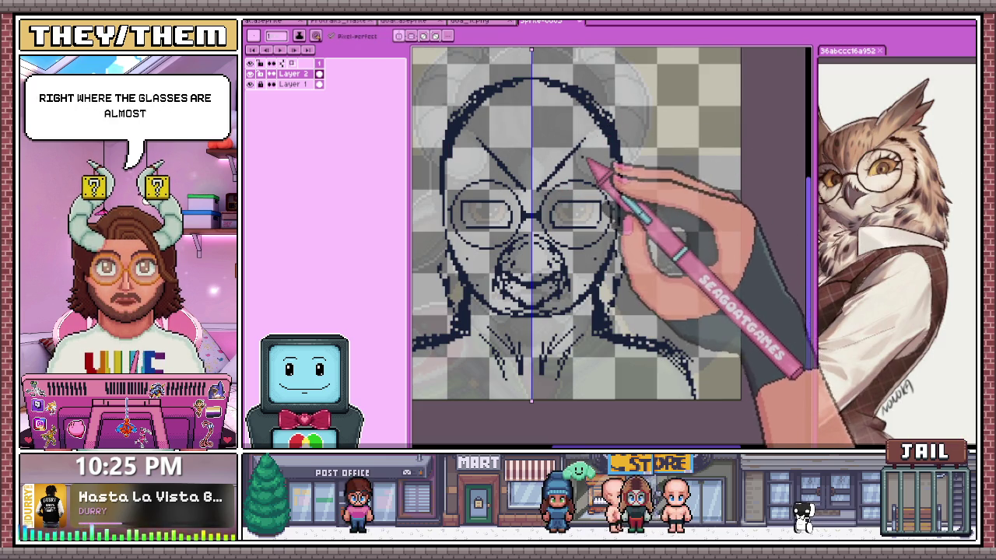
pyautogui.scroll(-1, 615, 156)
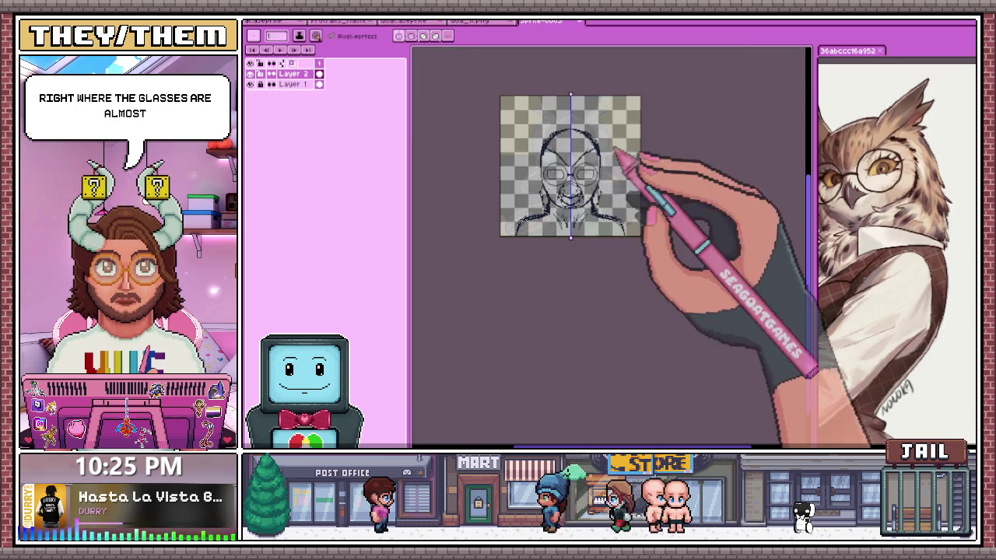
pyautogui.scroll(2, 580, 195)
pyautogui.scroll(-1, 607, 140)
pyautogui.scroll(1, 513, 233)
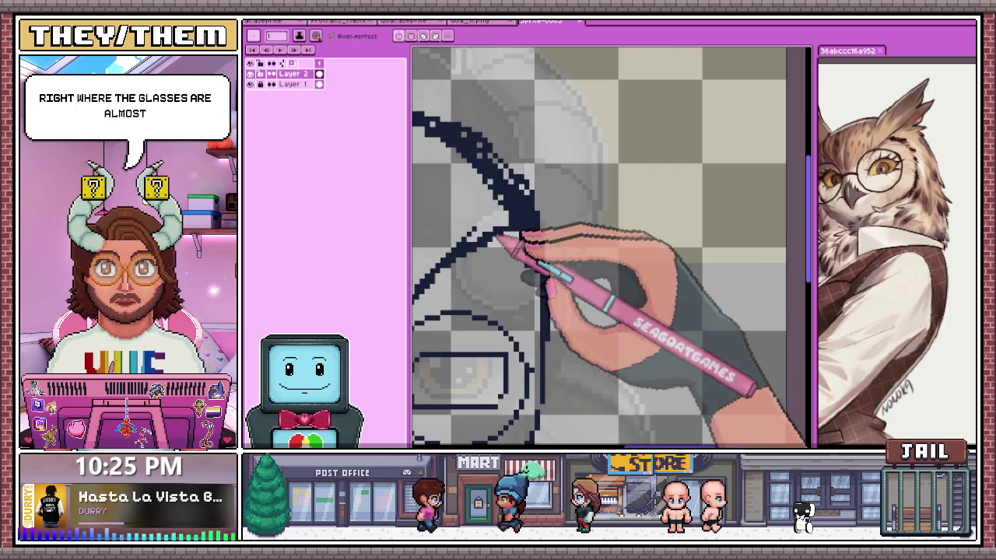
pyautogui.moveTo(565, 183)
pyautogui.mouseDown()
pyautogui.moveTo(689, 97)
pyautogui.moveTo(684, 133)
pyautogui.mouseUp()
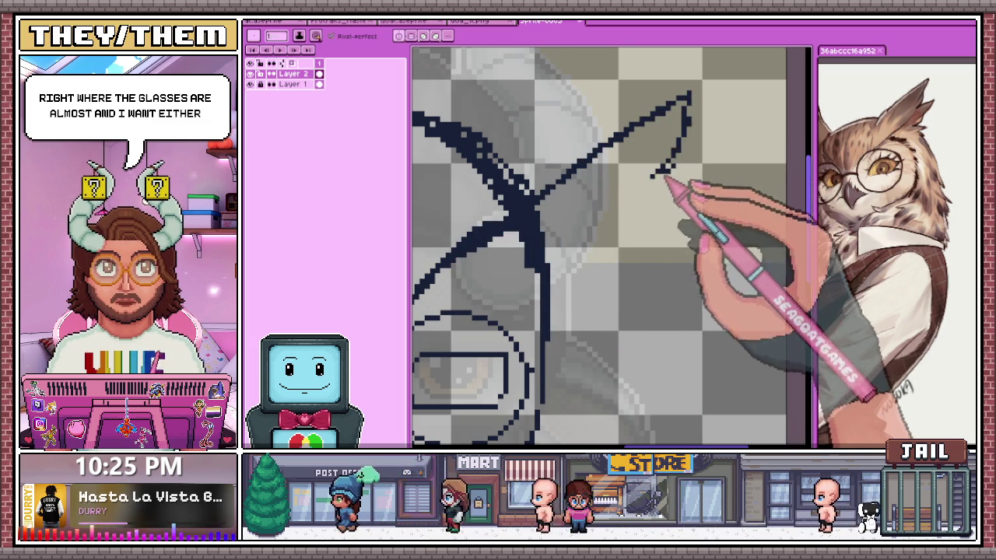
pyautogui.scroll(-2, 614, 288)
pyautogui.scroll(1, 573, 272)
pyautogui.scroll(1, 537, 266)
pyautogui.moveTo(498, 248); pyautogui.dragTo(564, 215)
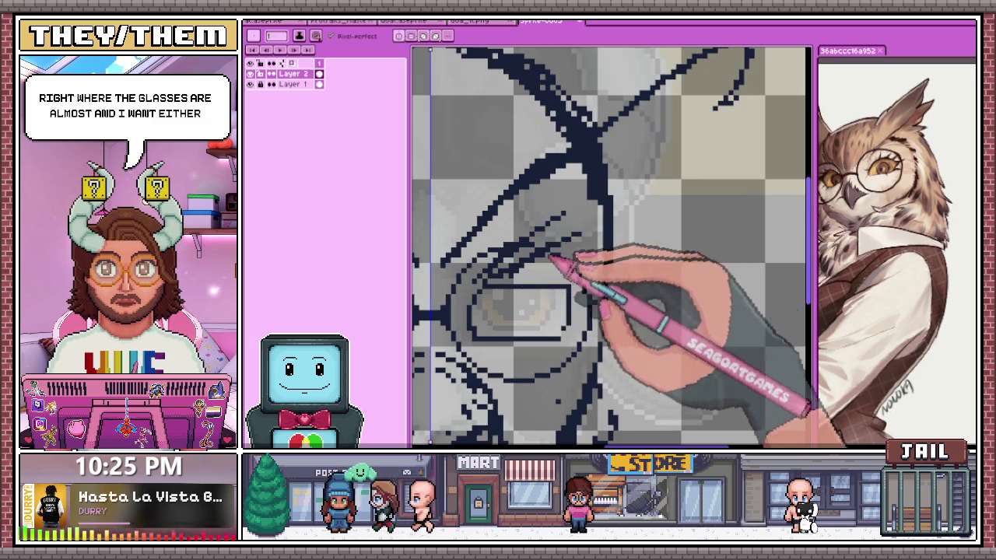
pyautogui.moveTo(631, 189); pyautogui.dragTo(727, 100)
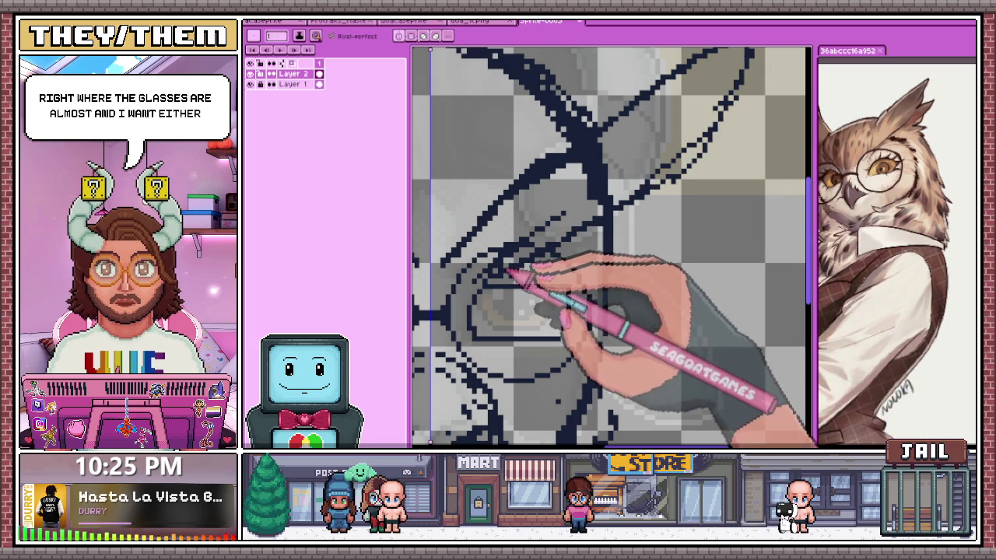
# Erase stray pixels to thin and rework the head-top outline strokes
pyautogui.scroll(-2, 595, 228)
pyautogui.scroll(-2, 644, 215)
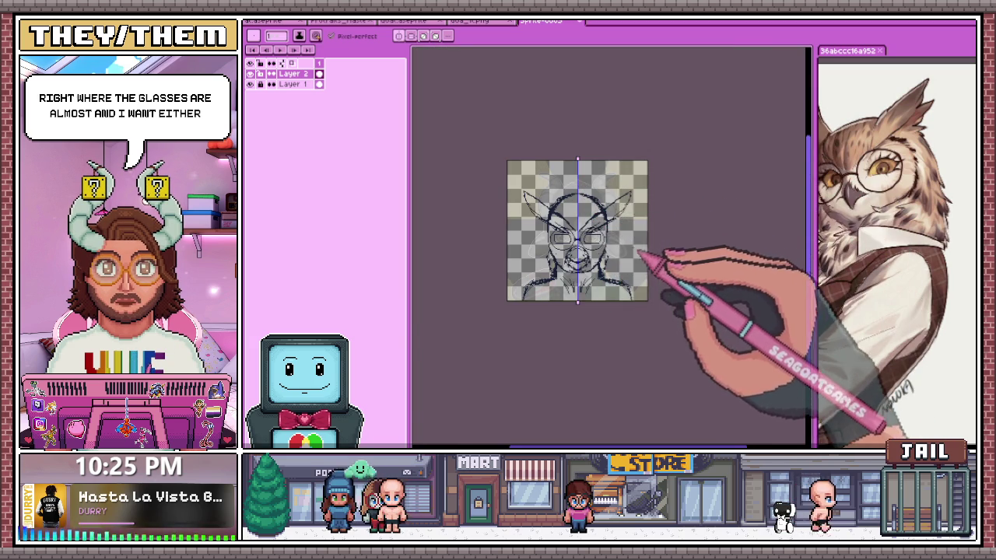
pyautogui.scroll(2, 641, 251)
pyautogui.scroll(2, 629, 228)
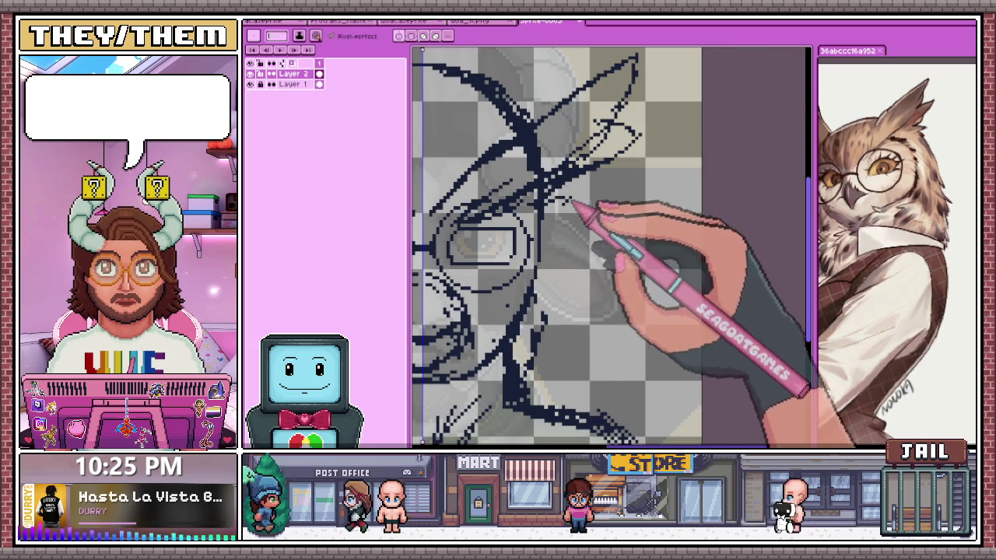
pyautogui.scroll(1, 555, 223)
pyautogui.scroll(-1, 581, 220)
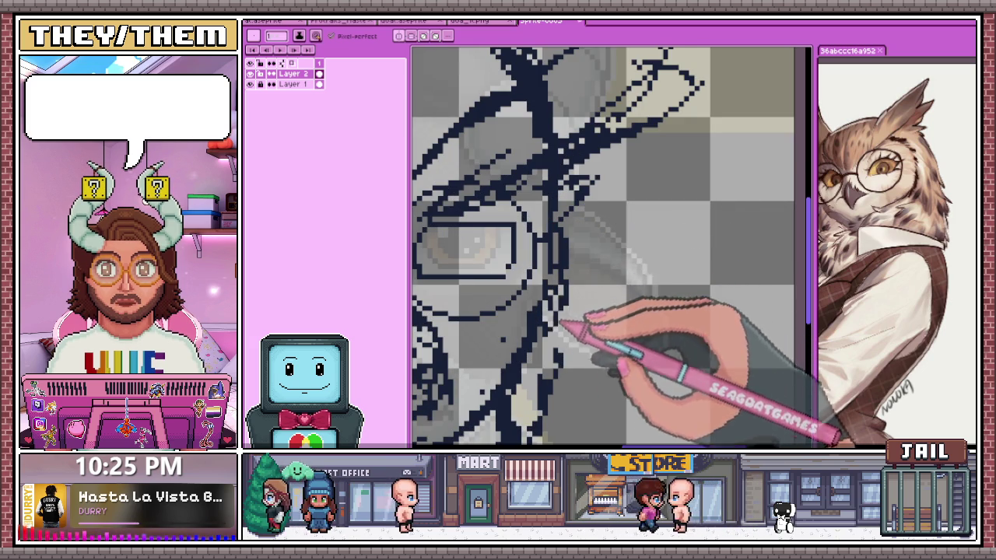
pyautogui.scroll(-3, 561, 323)
pyautogui.scroll(-1, 588, 273)
pyautogui.scroll(2, 578, 274)
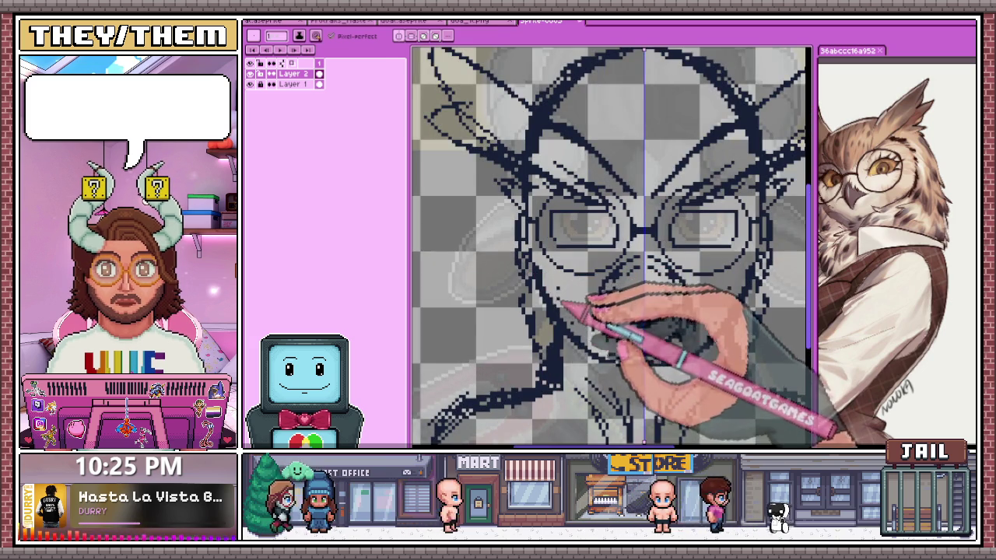
pyautogui.press('b')
pyautogui.scroll(-1, 611, 247)
pyautogui.scroll(-1, 610, 248)
pyautogui.press('e')
pyautogui.scroll(2, 610, 247)
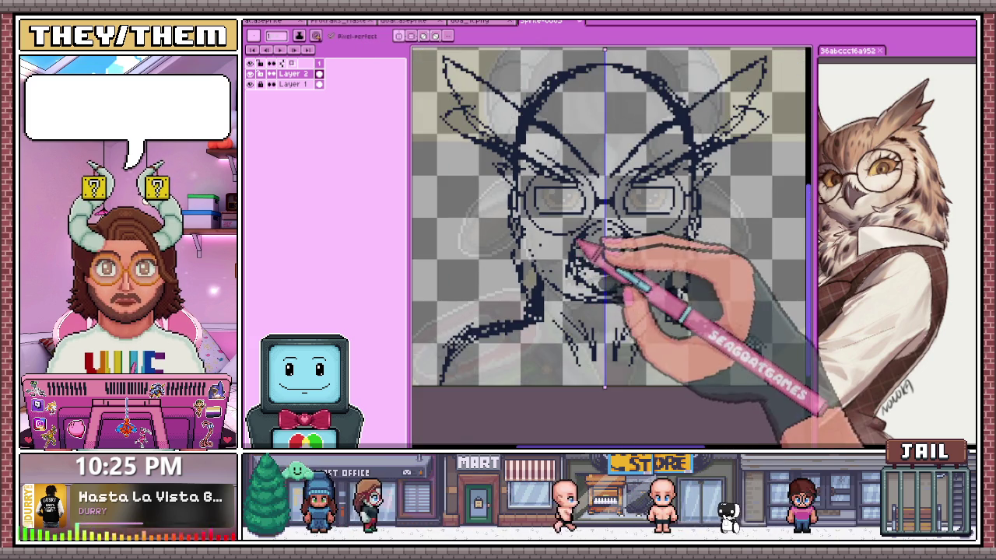
pyautogui.scroll(1, 610, 248)
pyautogui.scroll(1, 610, 248)
pyautogui.scroll(-1, 597, 267)
pyautogui.press('b')
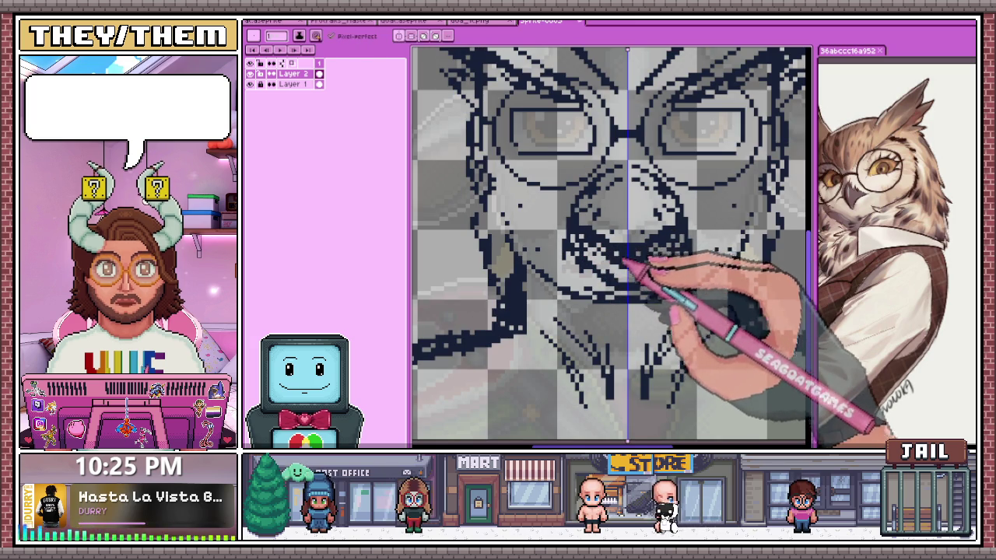
pyautogui.scroll(-1, 629, 268)
pyautogui.scroll(-1, 628, 267)
pyautogui.scroll(2, 615, 261)
pyautogui.press('e')
pyautogui.scroll(1, 622, 269)
pyautogui.scroll(-1, 649, 285)
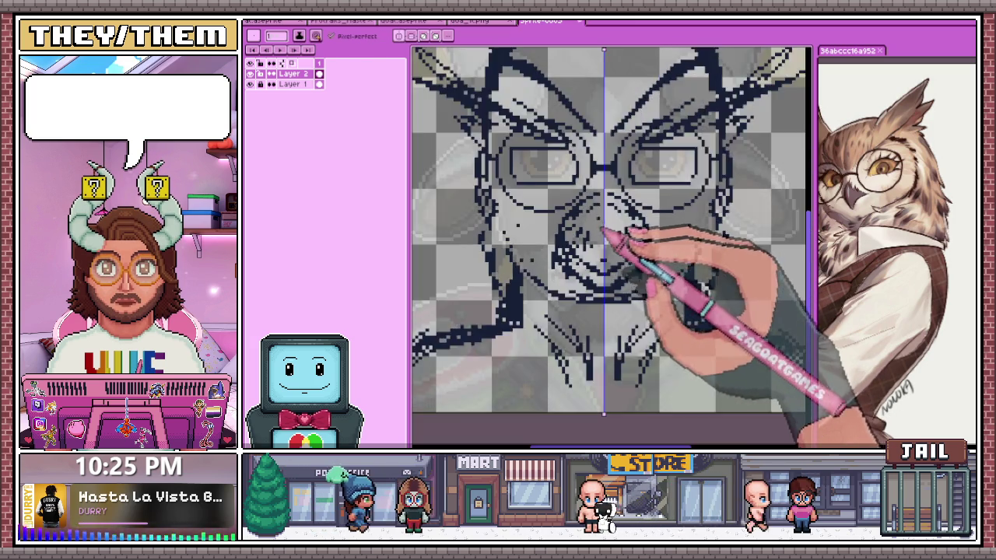
pyautogui.scroll(-1, 607, 226)
pyautogui.scroll(1, 575, 132)
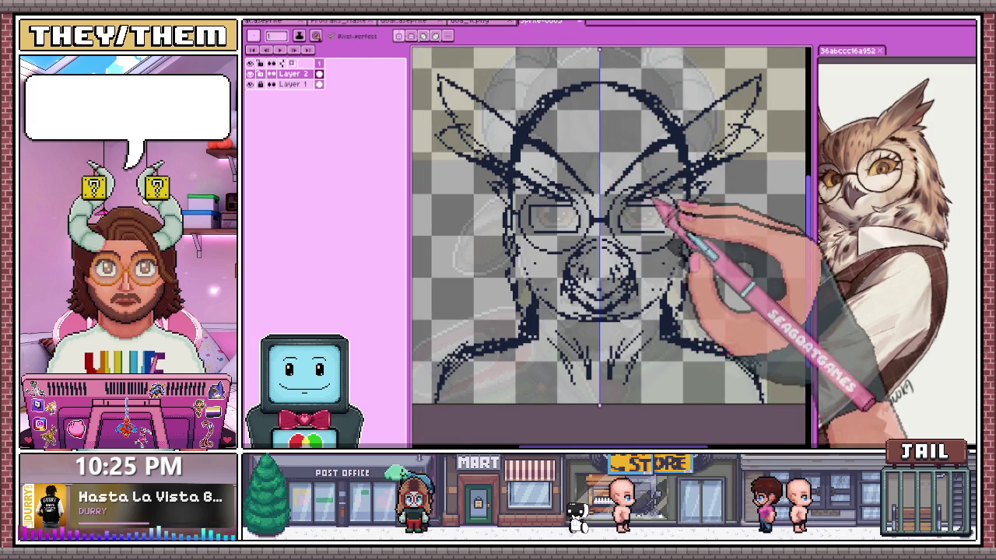
pyautogui.scroll(1, 656, 208)
pyautogui.scroll(-1, 544, 234)
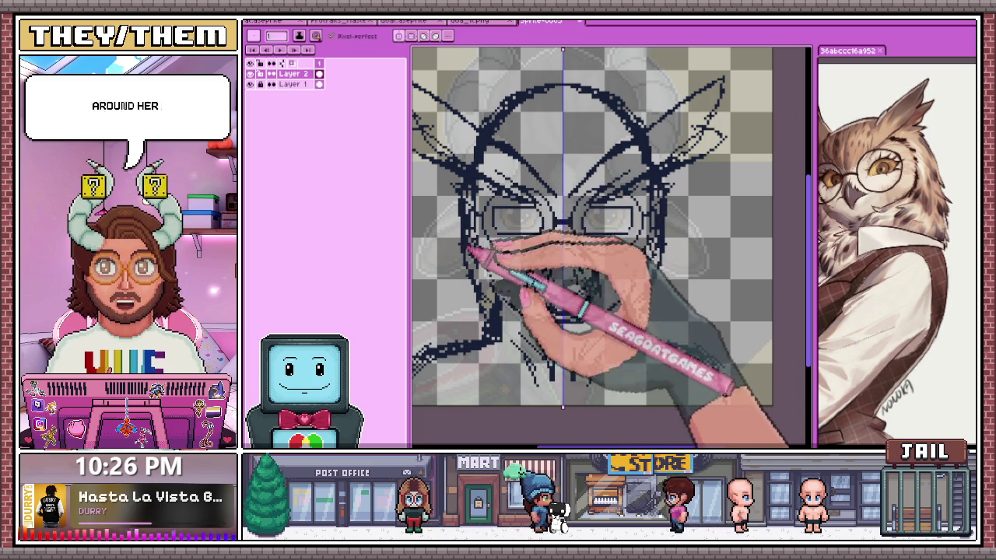
pyautogui.press('b')
pyautogui.press('e')
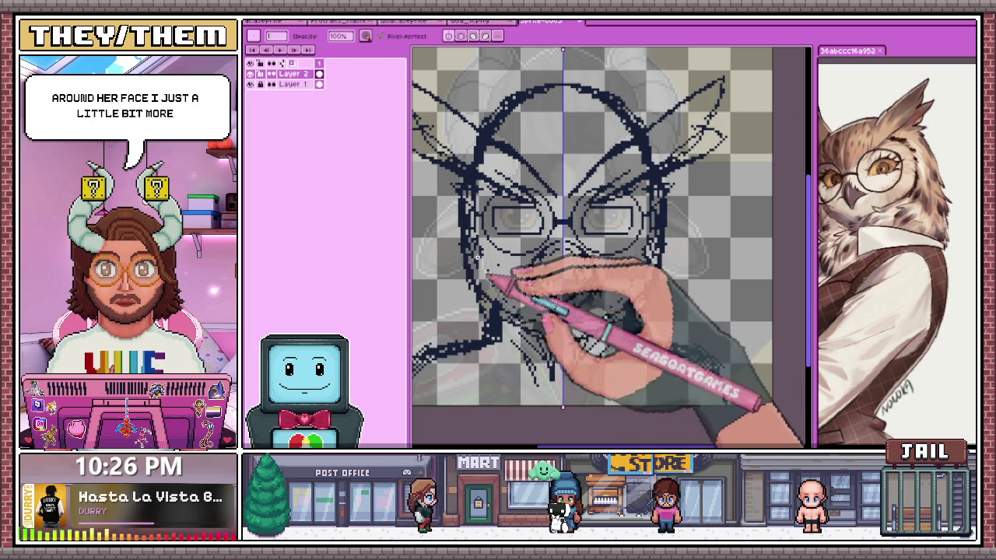
pyautogui.press('e')
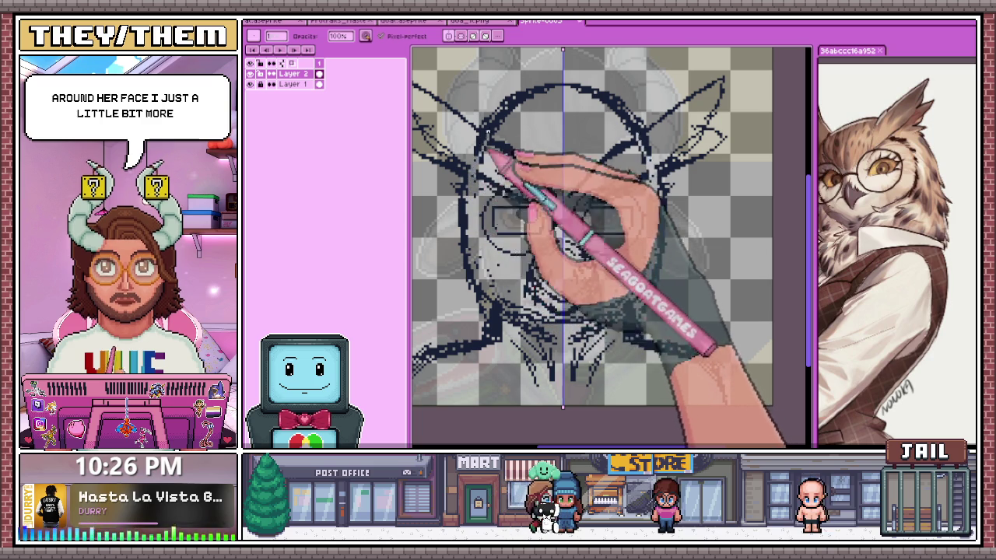
pyautogui.moveTo(506, 130); pyautogui.dragTo(551, 88)
pyautogui.press('e')
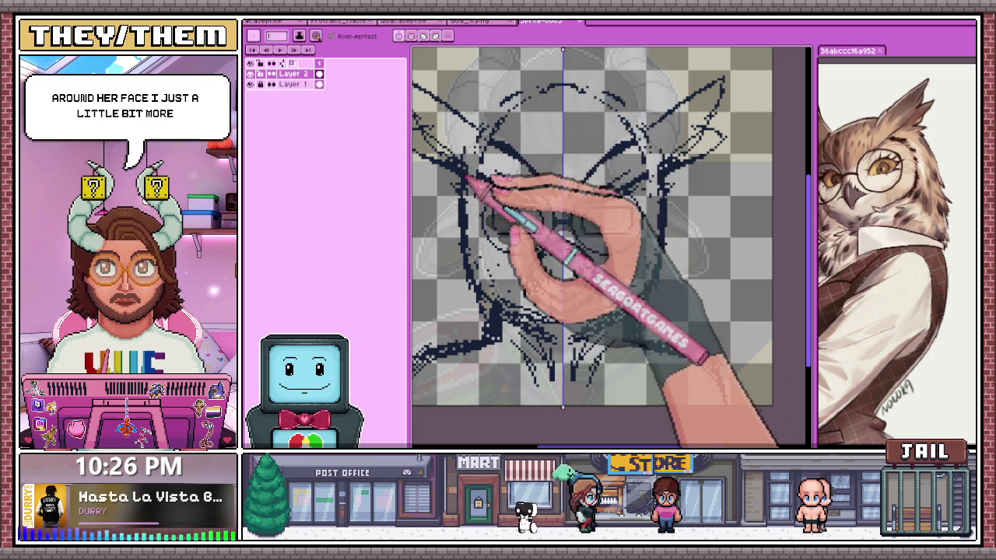
pyautogui.moveTo(478, 133); pyautogui.dragTo(563, 89)
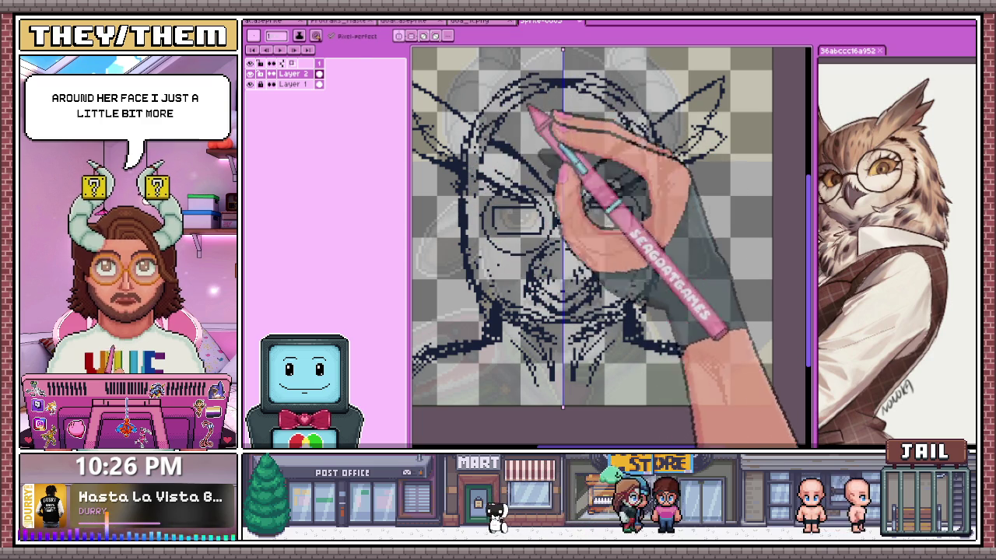
# Extend a dark centre line down the forehead along the vertical guide
pyautogui.scroll(1, 473, 145)
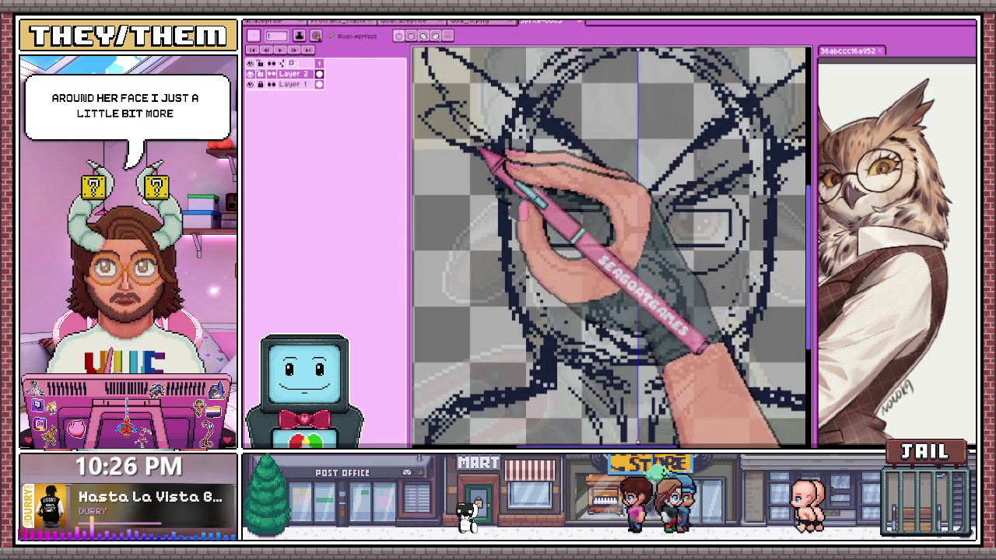
pyautogui.scroll(-2, 516, 166)
pyautogui.scroll(3, 638, 229)
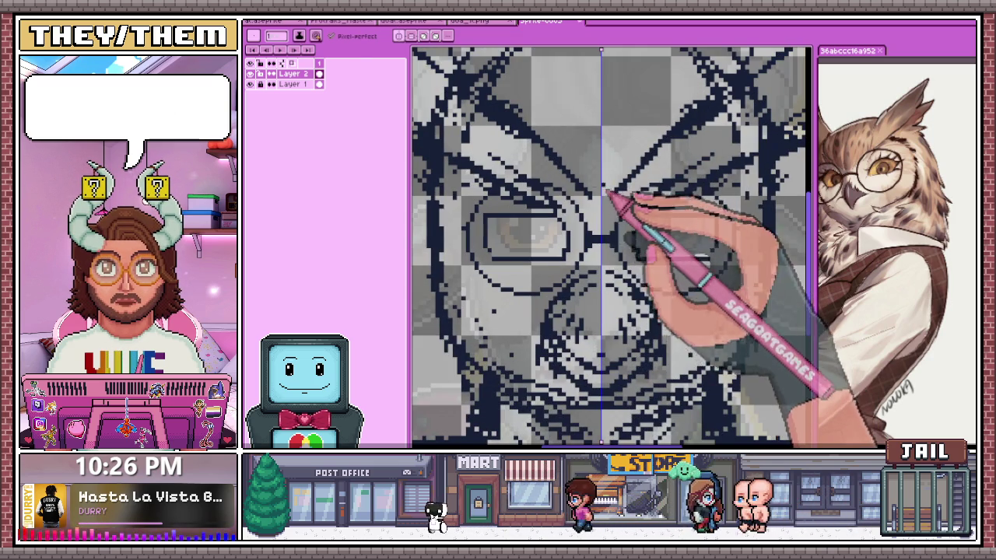
pyautogui.scroll(-2, 609, 187)
pyautogui.scroll(1, 604, 147)
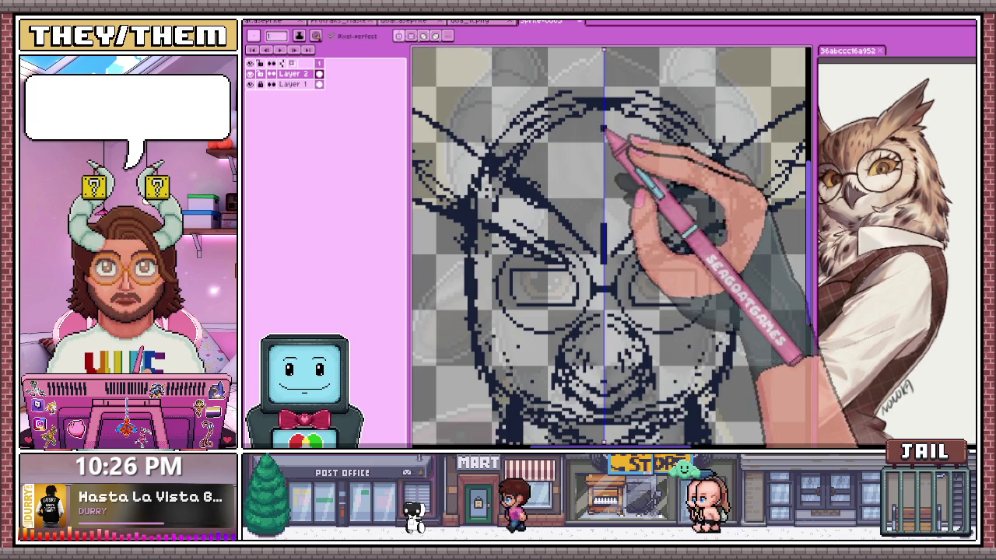
pyautogui.keyDown('shift'); pyautogui.click(604, 129); pyautogui.keyUp('shift')
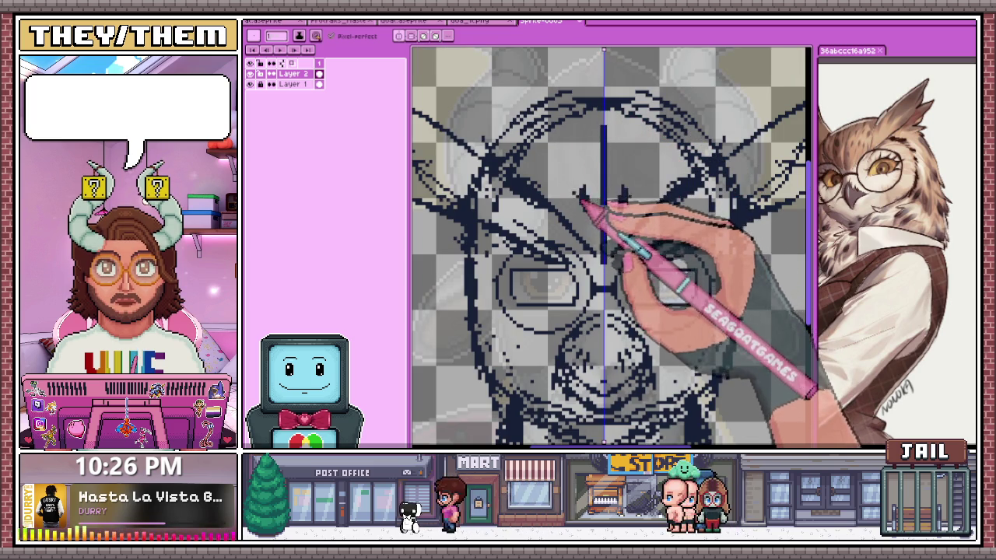
pyautogui.scroll(-1, 577, 155)
pyautogui.scroll(-2, 567, 166)
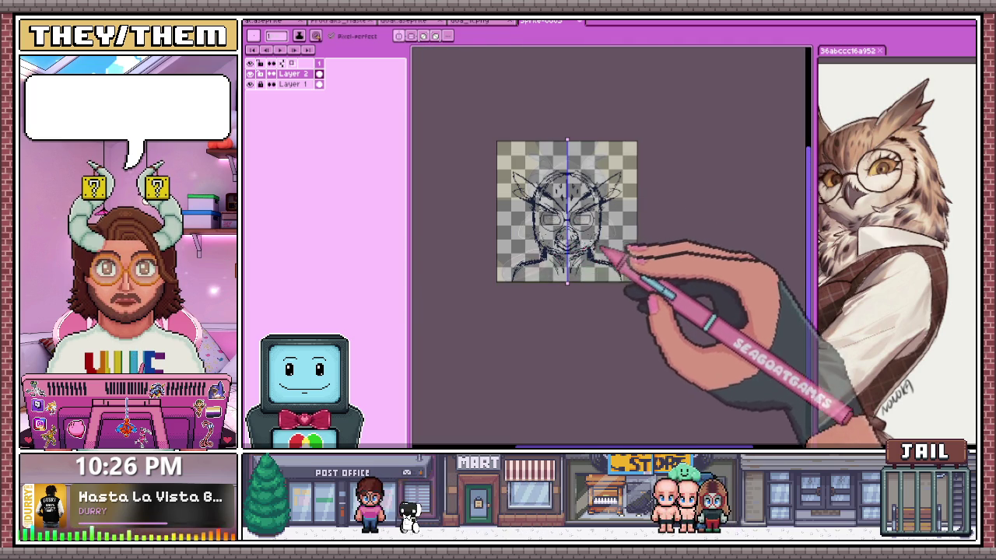
pyautogui.scroll(2, 606, 256)
pyautogui.scroll(1, 556, 229)
pyautogui.scroll(-1, 549, 228)
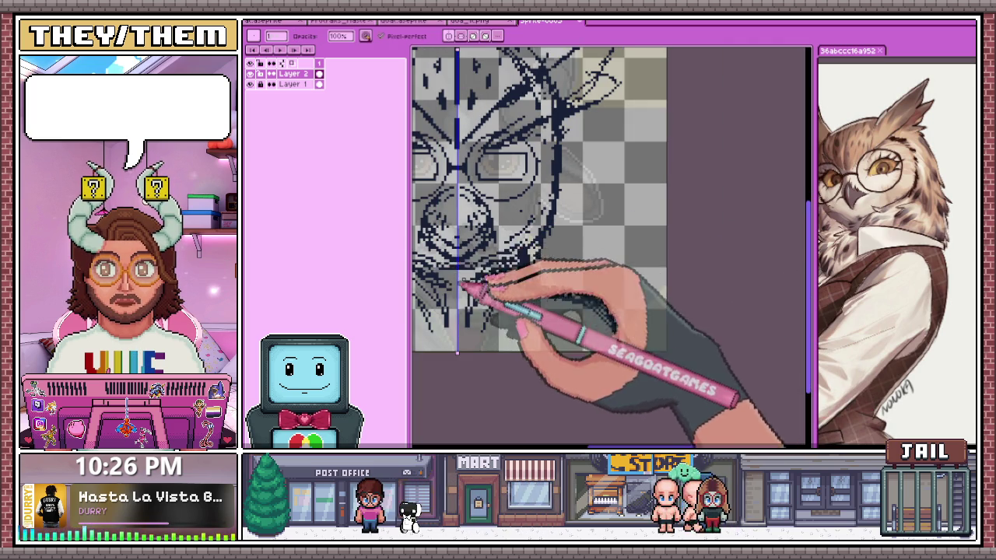
pyautogui.scroll(-2, 483, 276)
pyautogui.scroll(2, 467, 272)
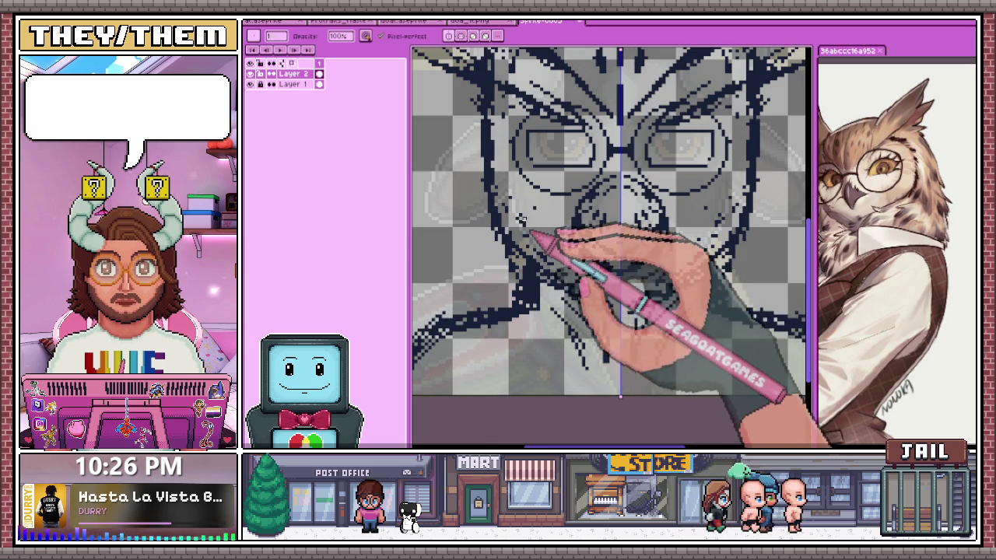
pyautogui.scroll(-2, 556, 243)
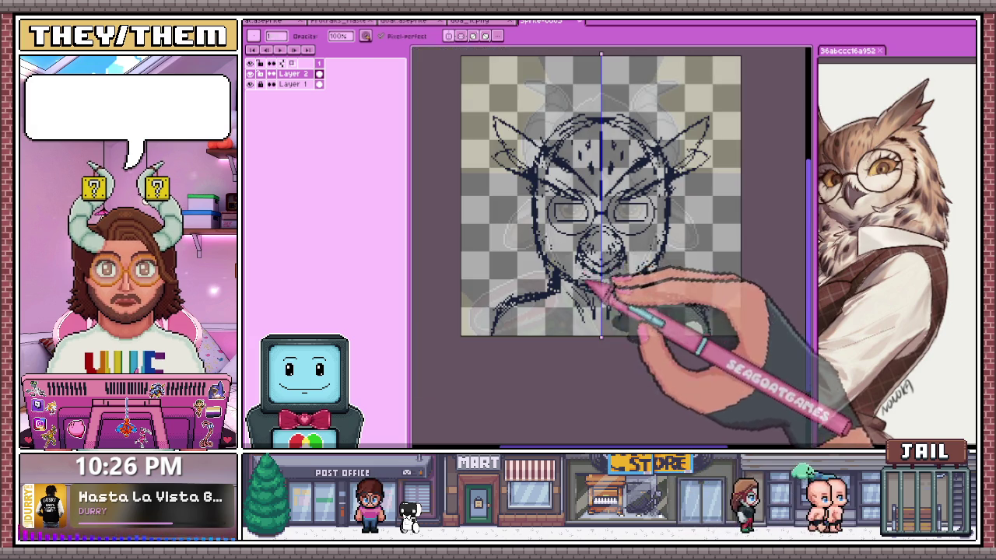
pyautogui.scroll(-2, 602, 297)
pyautogui.scroll(2, 575, 268)
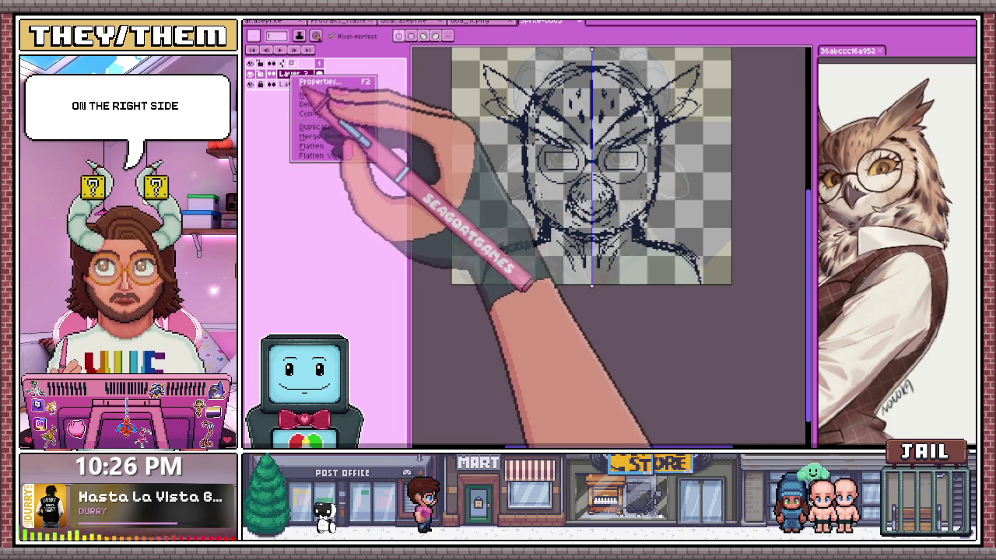
# Fade the sketch layer to low opacity and add a new layer above it
pyautogui.doubleClick(294, 74)
pyautogui.moveTo(895, 277); pyautogui.dragTo(836, 277)
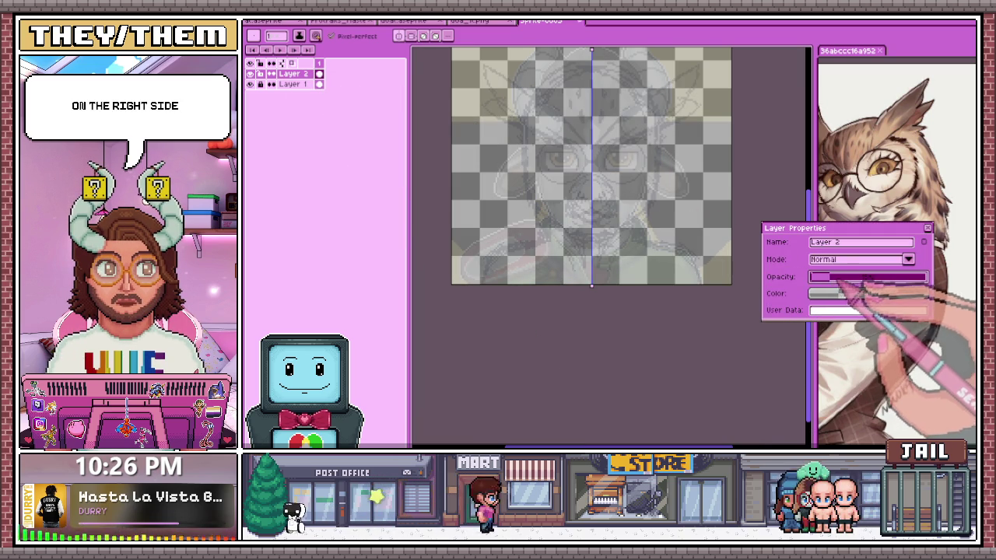
pyautogui.click(927, 228)
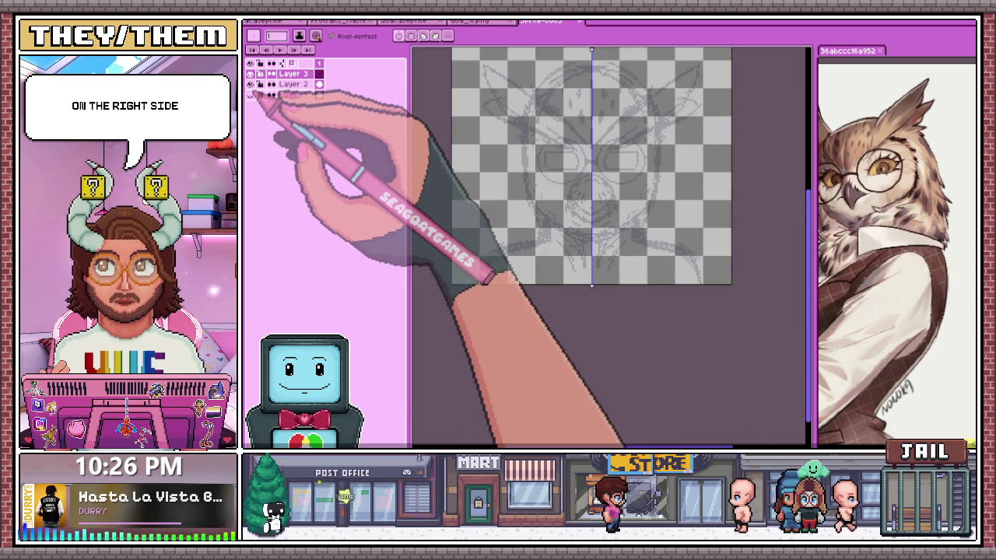
pyautogui.hotkey('shift', 'n')
pyautogui.scroll(1, 589, 174)
pyautogui.scroll(1, 507, 179)
pyautogui.scroll(1, 540, 196)
pyautogui.scroll(1, 523, 204)
# Draw curved strokes under the eye sketches, closing them into a full eye circle
pyautogui.moveTo(522, 204); pyautogui.dragTo(560, 205)
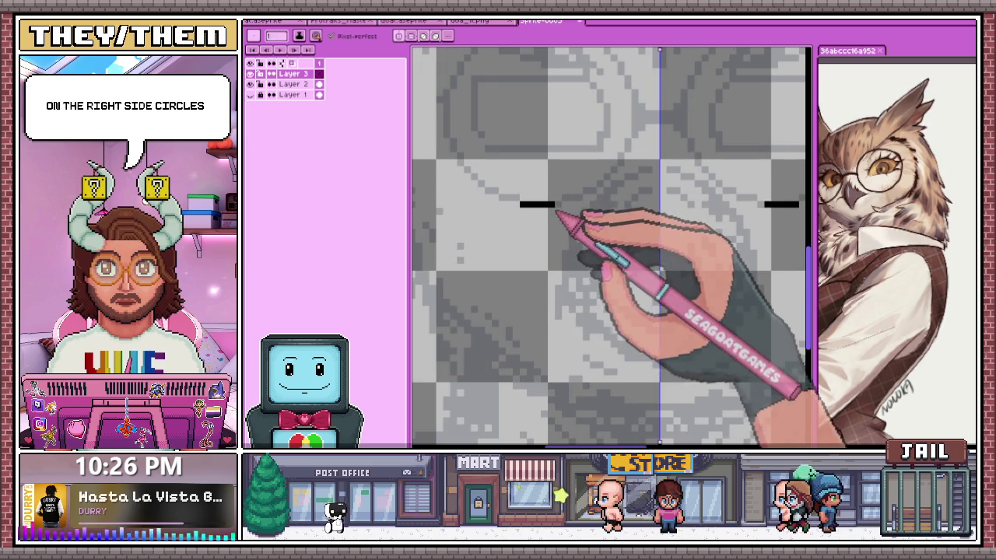
pyautogui.scroll(-2, 494, 228)
pyautogui.scroll(2, 545, 218)
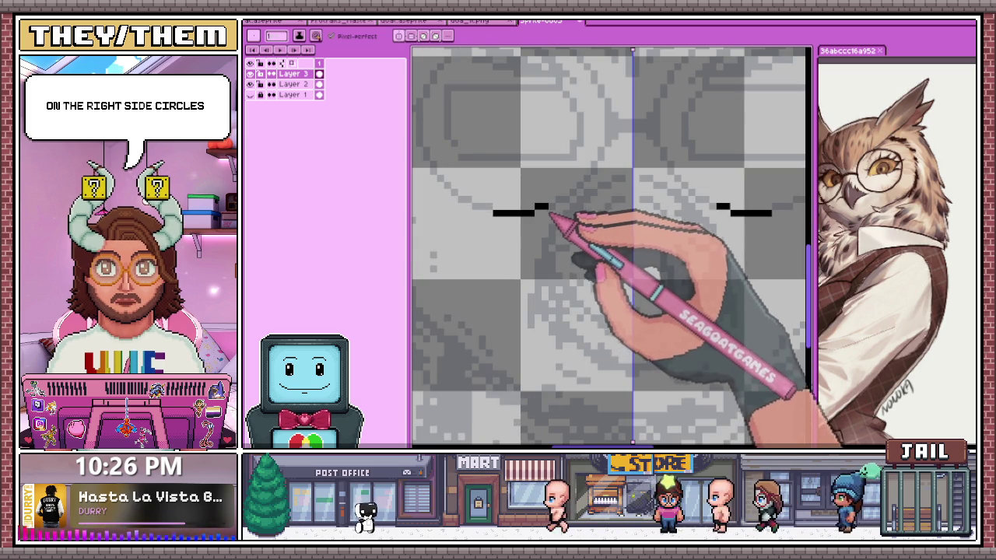
pyautogui.moveTo(564, 200); pyautogui.dragTo(483, 207)
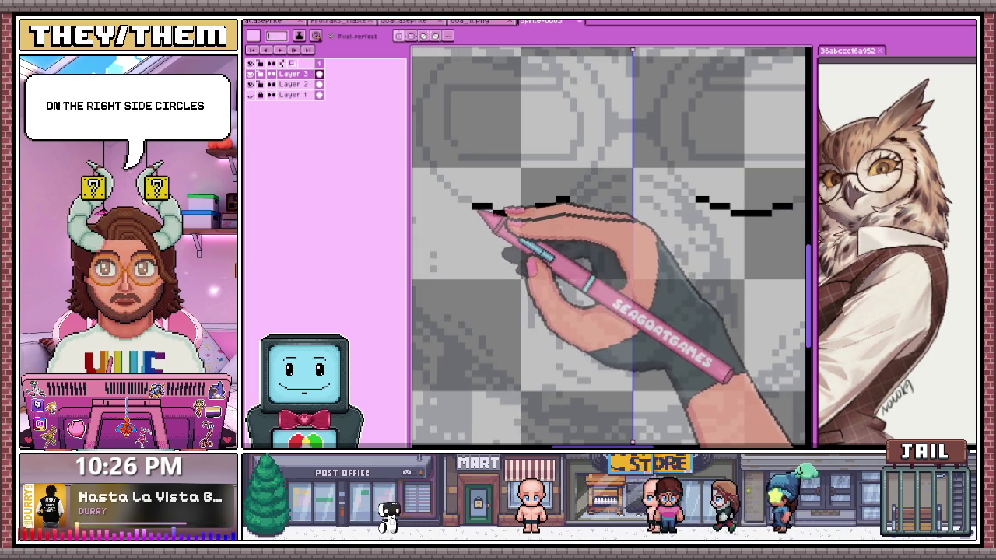
pyautogui.scroll(1, 483, 204)
pyautogui.click(486, 220)
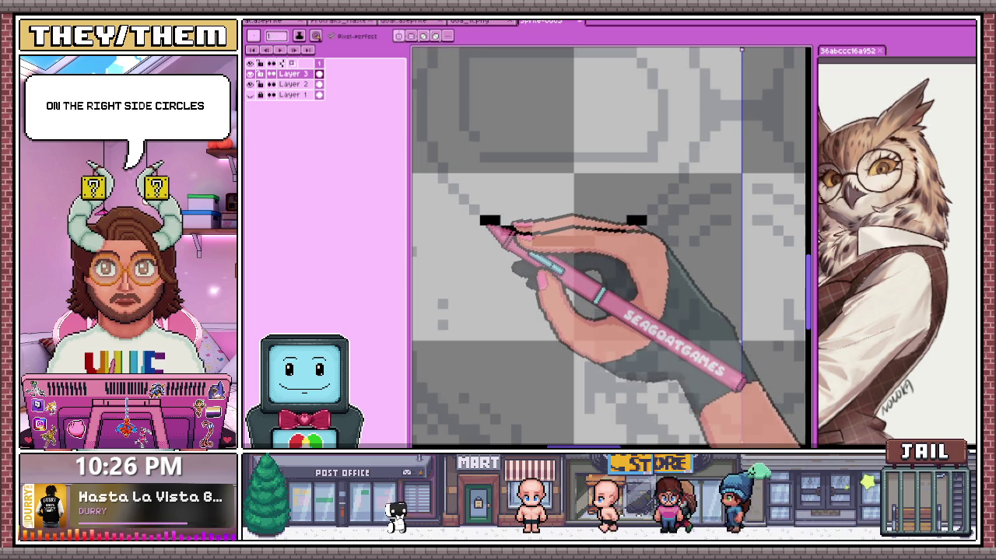
pyautogui.scroll(-1, 474, 208)
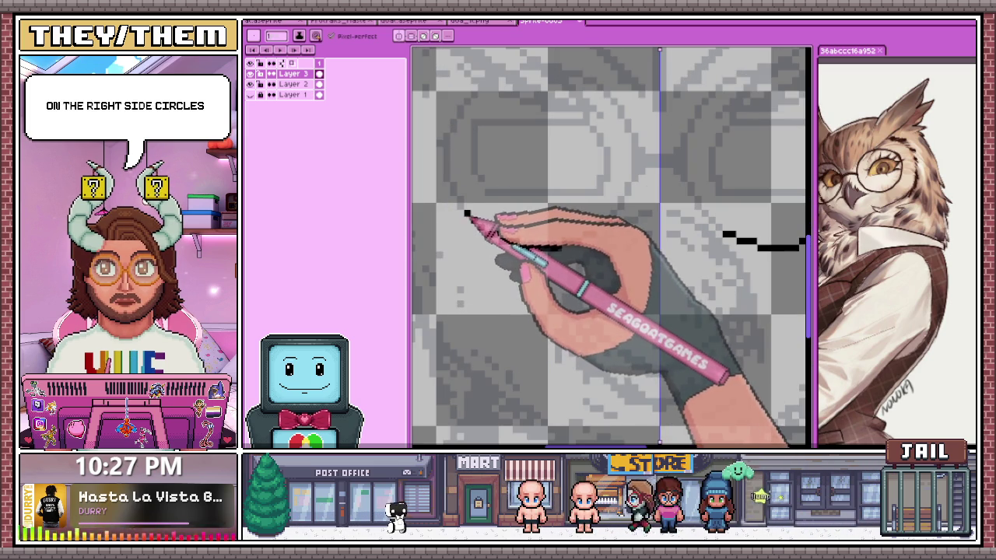
pyautogui.scroll(-2, 465, 249)
pyautogui.scroll(2, 532, 223)
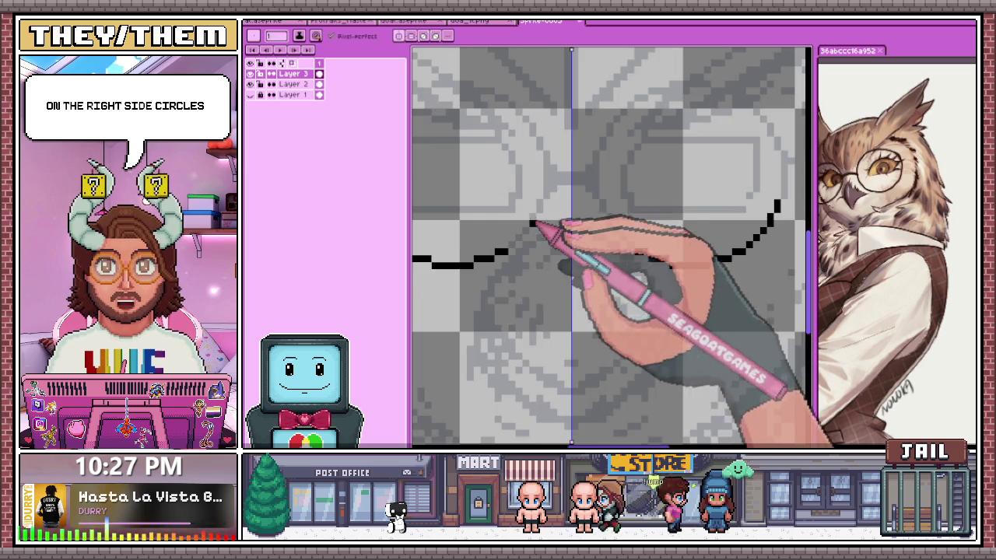
pyautogui.scroll(1, 532, 223)
pyautogui.moveTo(539, 231); pyautogui.dragTo(570, 122)
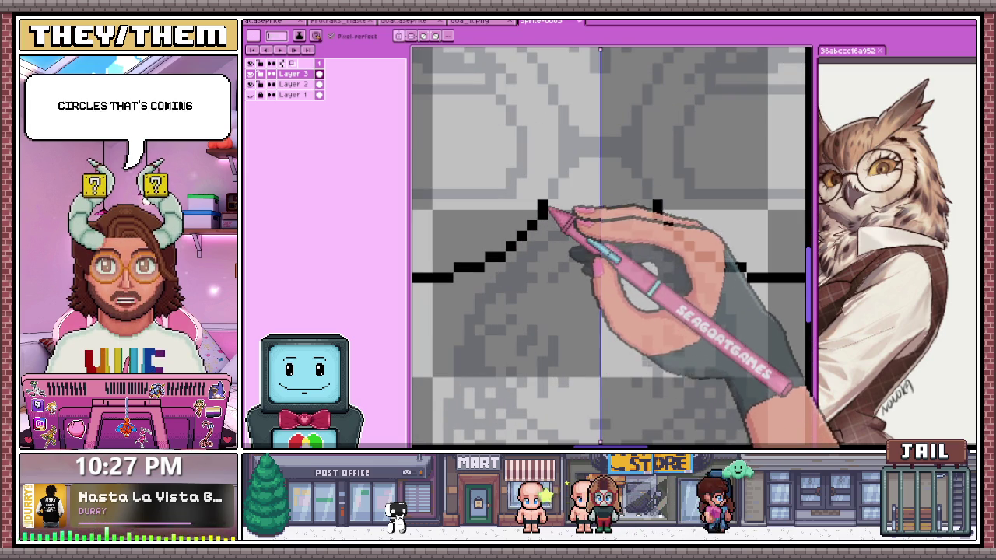
pyautogui.scroll(-2, 544, 171)
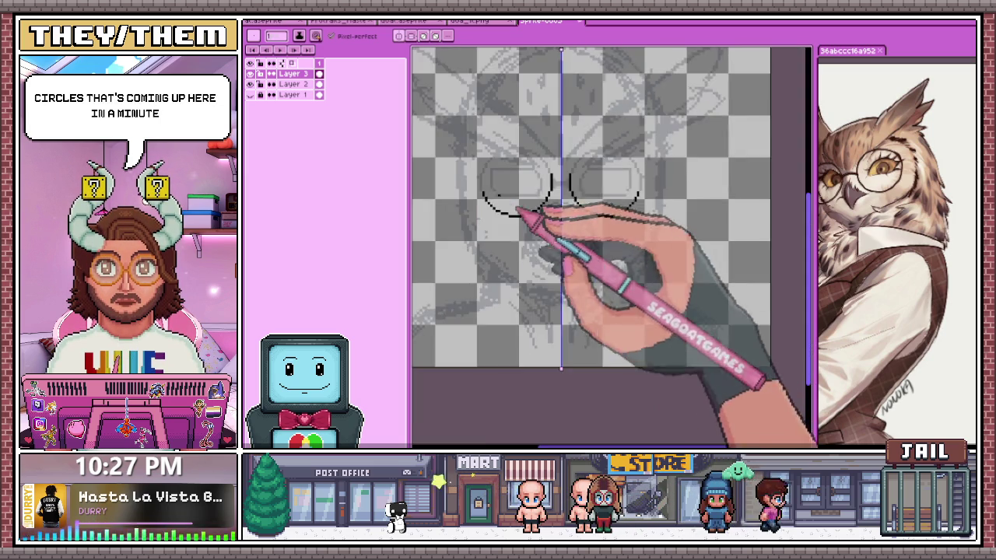
pyautogui.scroll(2, 522, 210)
pyautogui.scroll(-1, 493, 195)
pyautogui.scroll(-1, 513, 175)
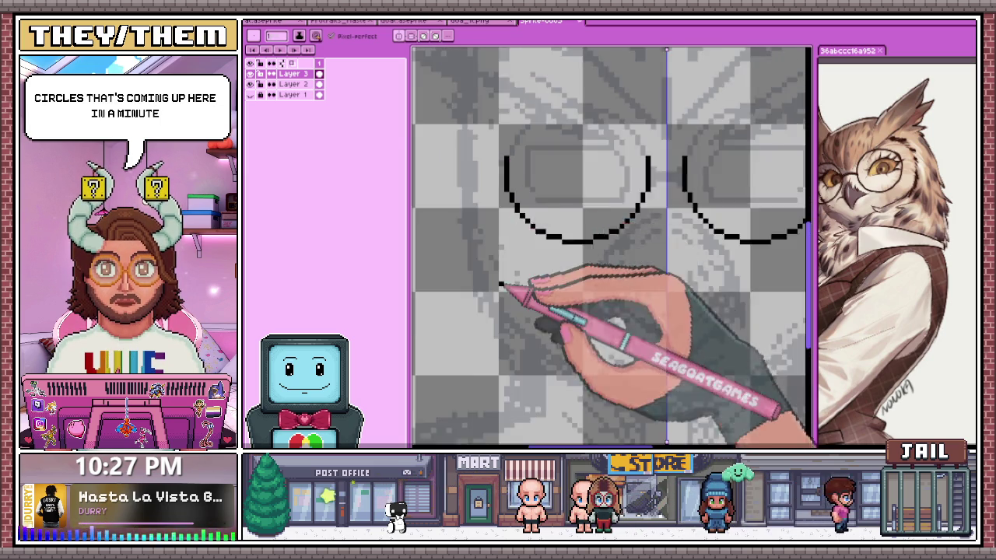
pyautogui.moveTo(506, 289); pyautogui.dragTo(511, 216)
# Fill in the eye circle's top arc, then switch to the goat portrait sprite
pyautogui.scroll(1, 493, 234)
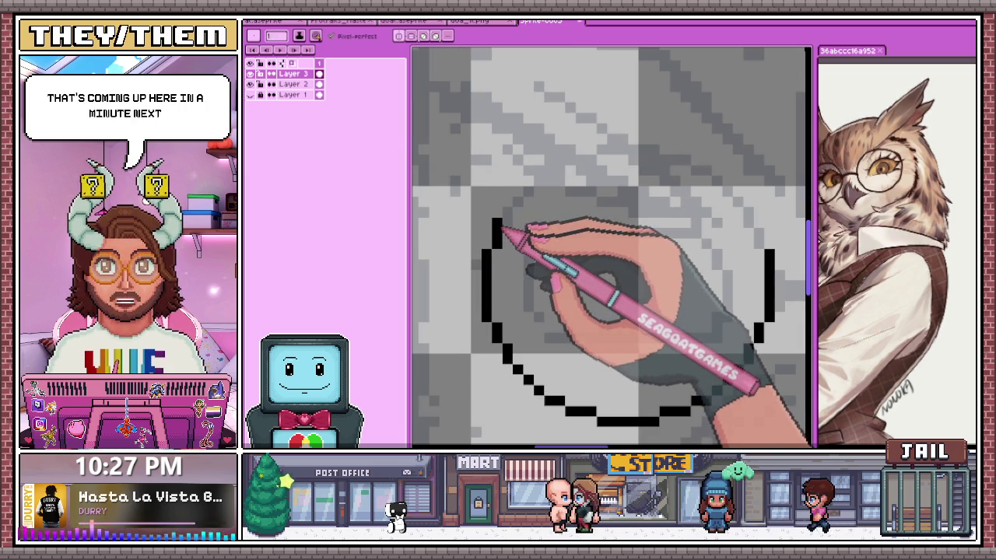
pyautogui.scroll(-2, 510, 214)
pyautogui.scroll(2, 553, 185)
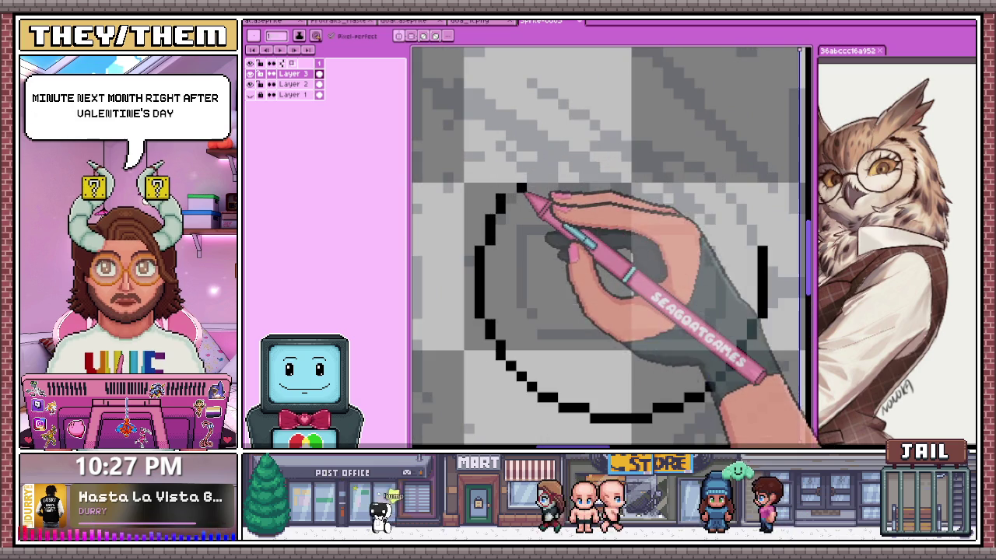
pyautogui.scroll(-2, 545, 175)
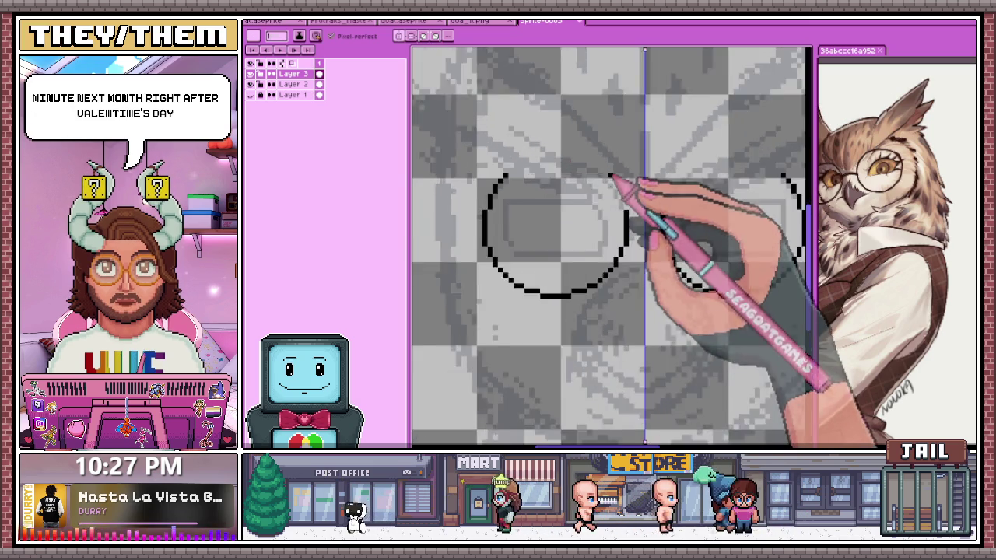
pyautogui.scroll(2, 632, 204)
pyautogui.click(602, 148)
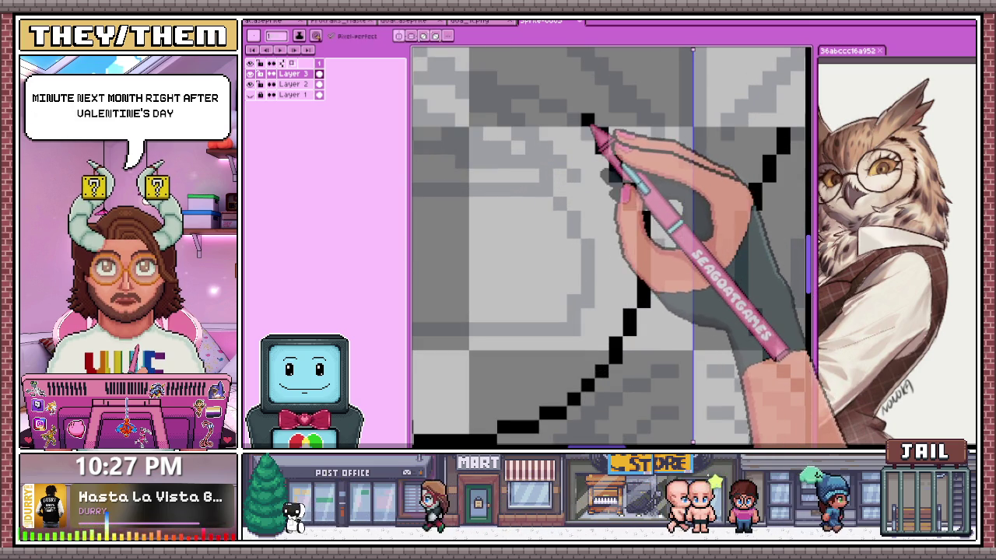
pyautogui.scroll(-2, 559, 92)
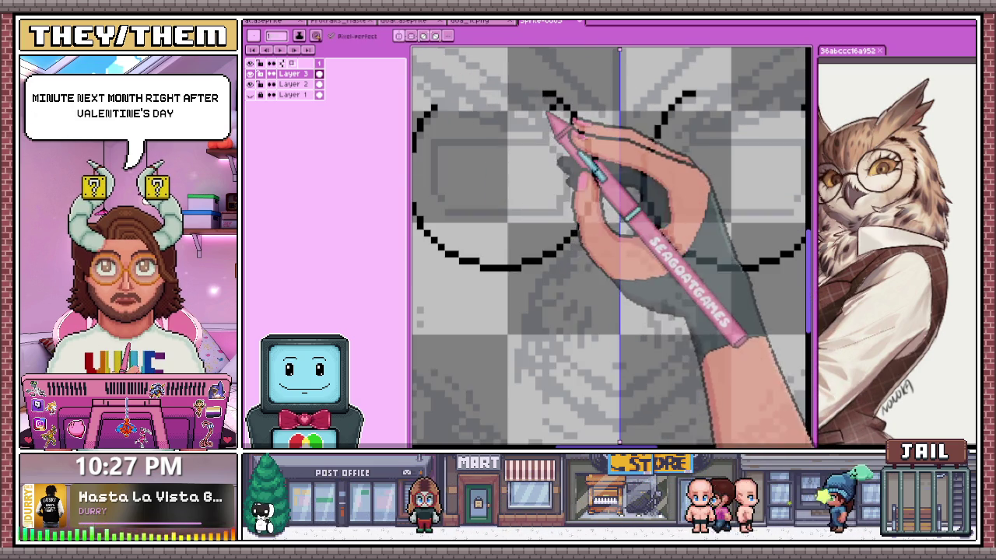
pyautogui.scroll(2, 536, 79)
pyautogui.scroll(-2, 552, 101)
pyautogui.scroll(2, 506, 213)
pyautogui.moveTo(505, 124); pyautogui.dragTo(541, 124)
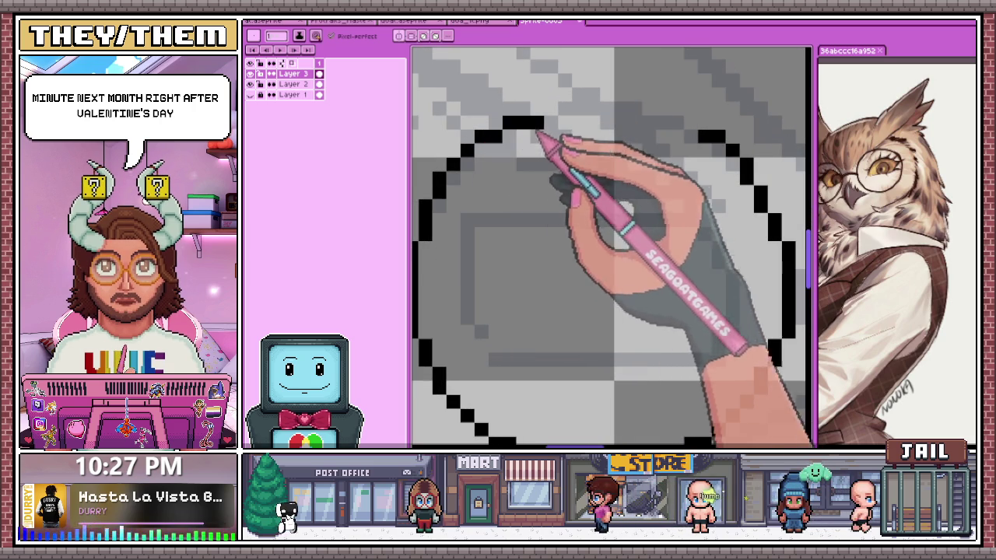
pyautogui.click(551, 109)
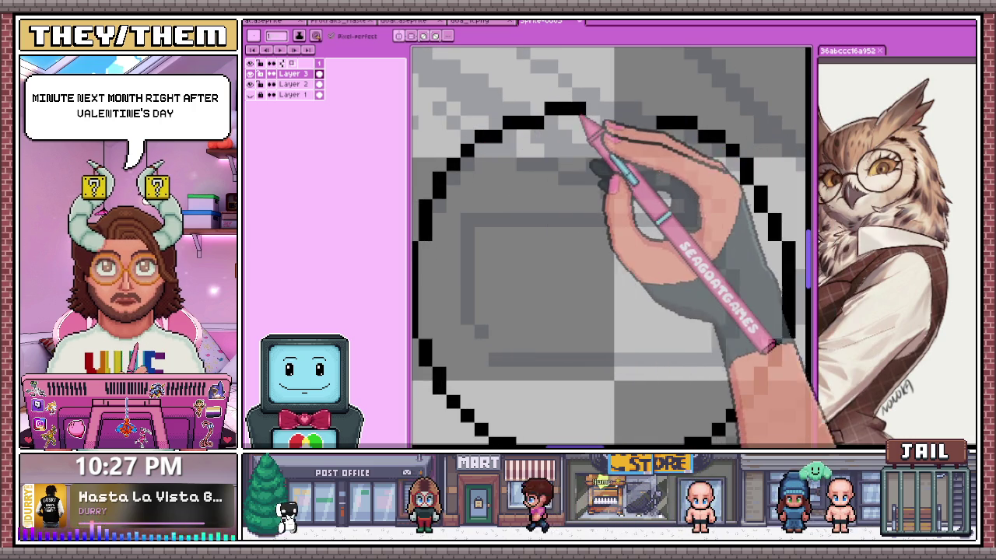
pyautogui.scroll(-2, 557, 162)
pyautogui.scroll(2, 615, 151)
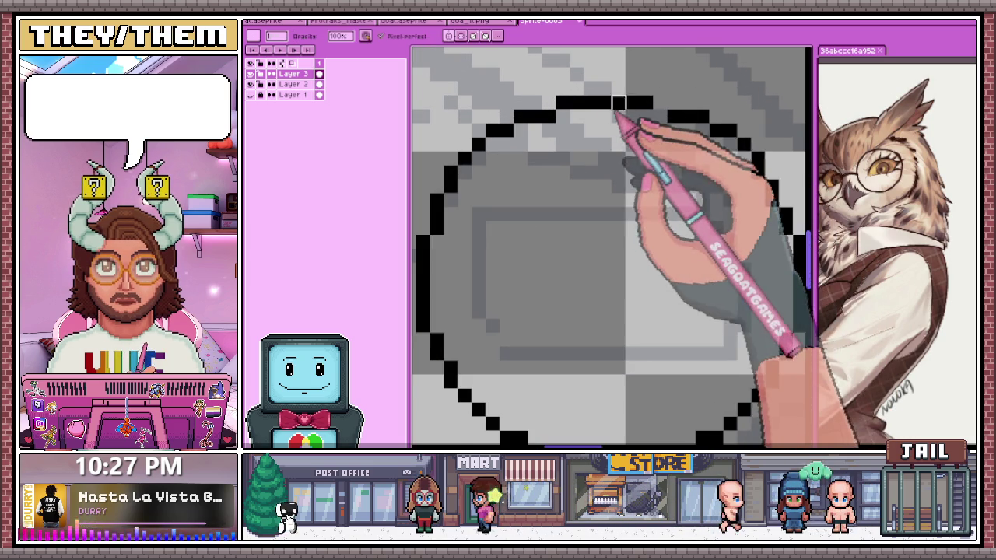
pyautogui.scroll(-2, 600, 108)
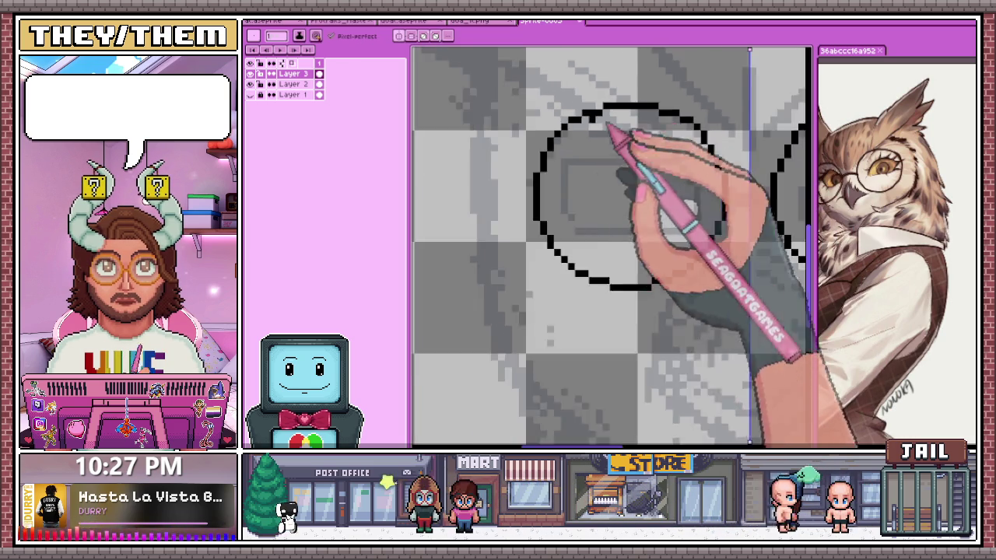
pyautogui.scroll(-2, 640, 127)
pyautogui.scroll(-1, 544, 223)
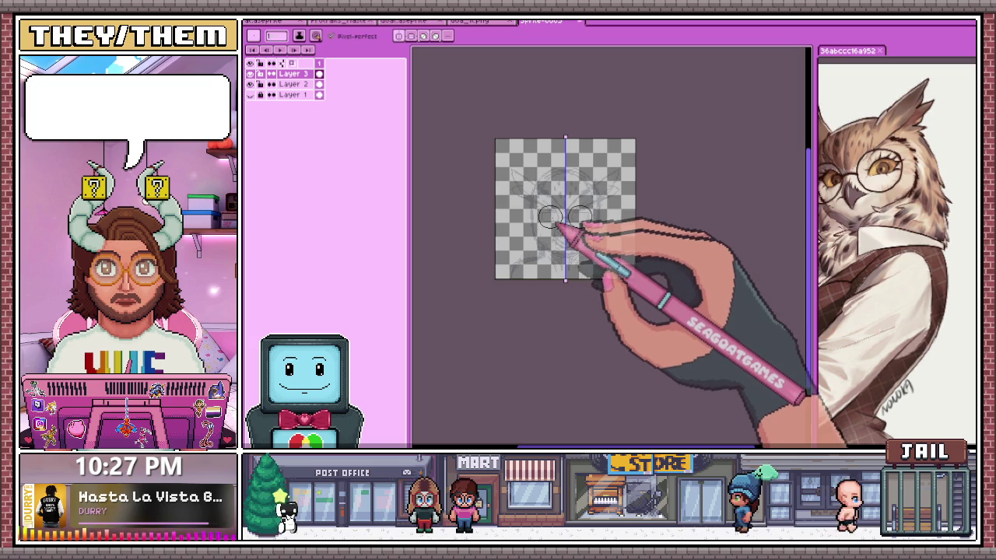
pyautogui.scroll(1, 552, 219)
pyautogui.scroll(1, 550, 232)
pyautogui.scroll(1, 582, 238)
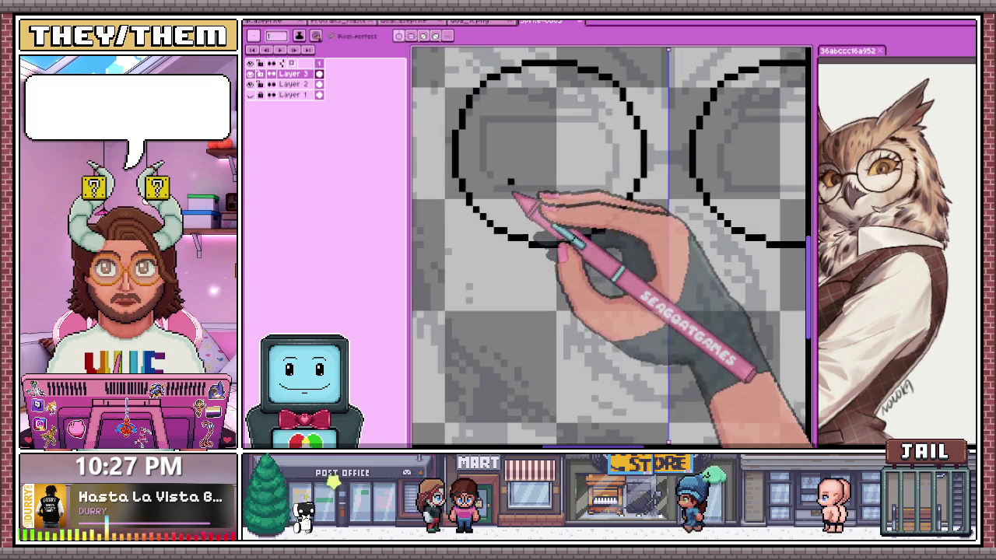
pyautogui.scroll(-1, 423, 224)
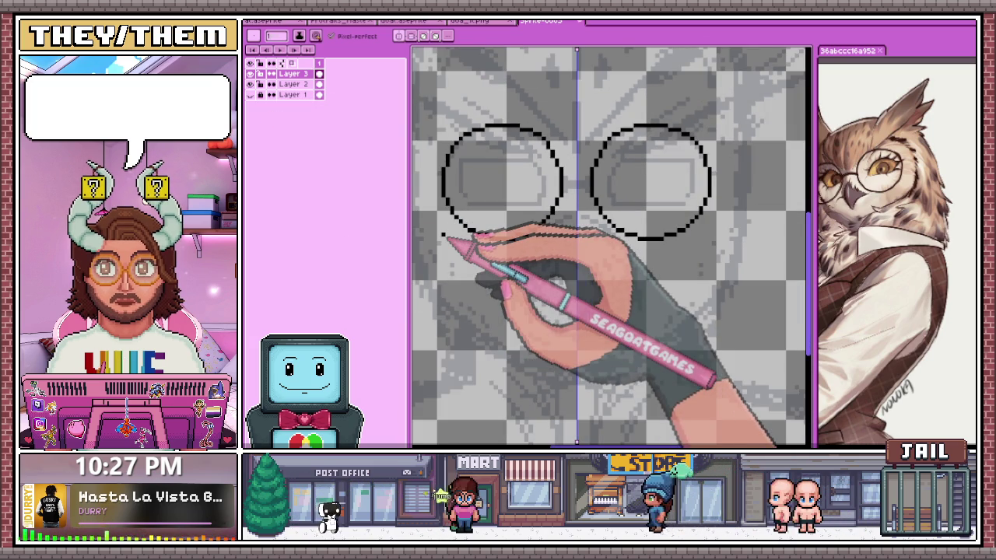
pyautogui.click(474, 21)
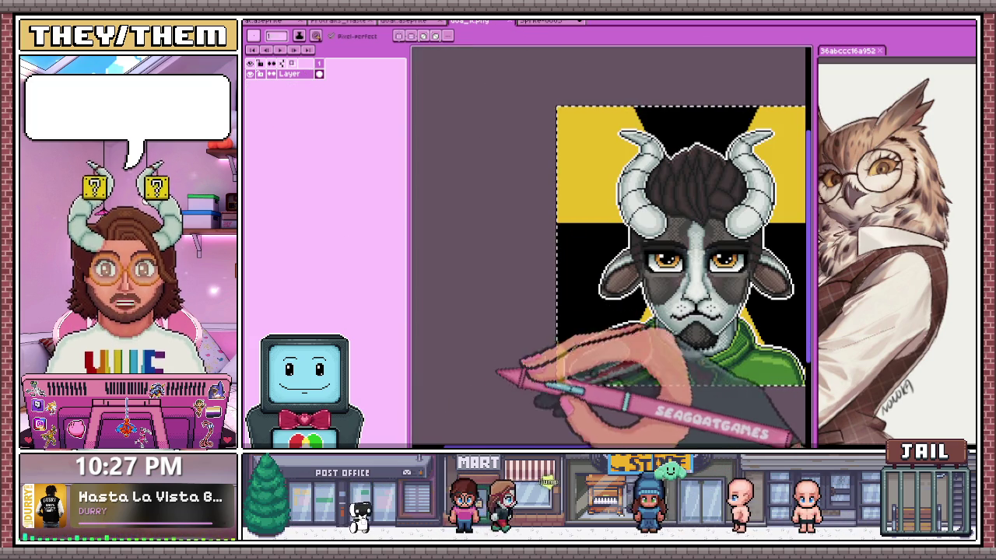
# Marquee-select the goat portrait's whole amber left eye
pyautogui.press('m')
pyautogui.scroll(1, 685, 256)
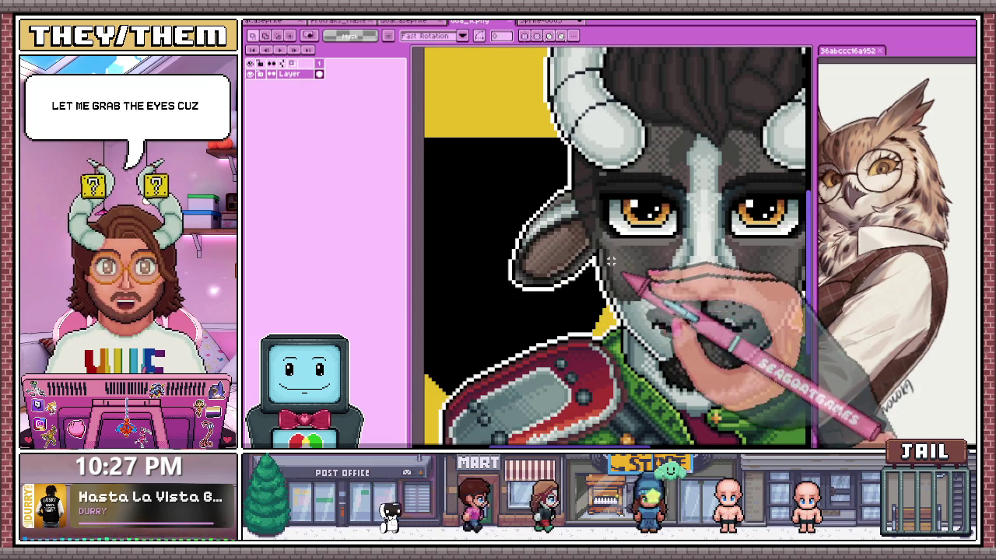
pyautogui.scroll(1, 658, 204)
pyautogui.scroll(1, 549, 205)
pyautogui.scroll(1, 540, 195)
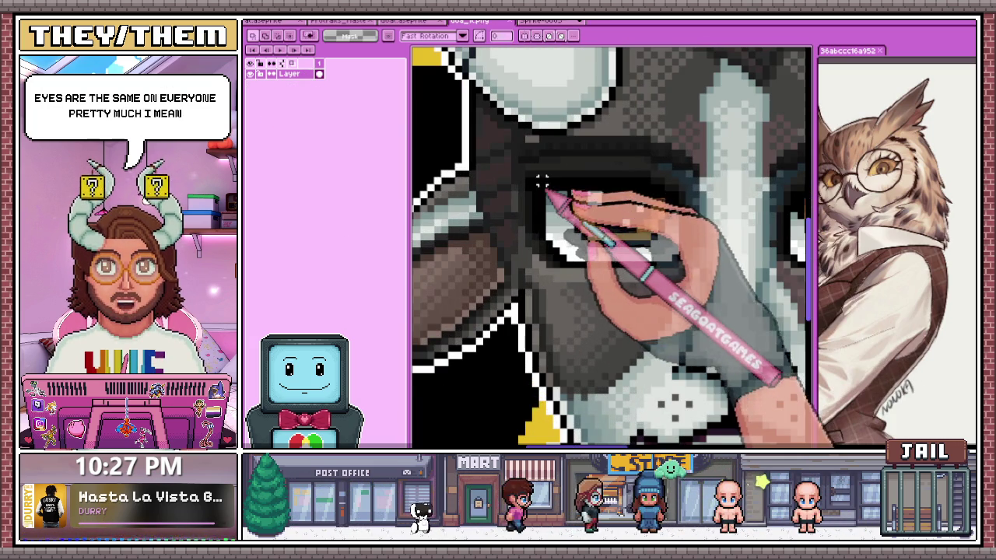
pyautogui.moveTo(521, 174); pyautogui.dragTo(656, 189)
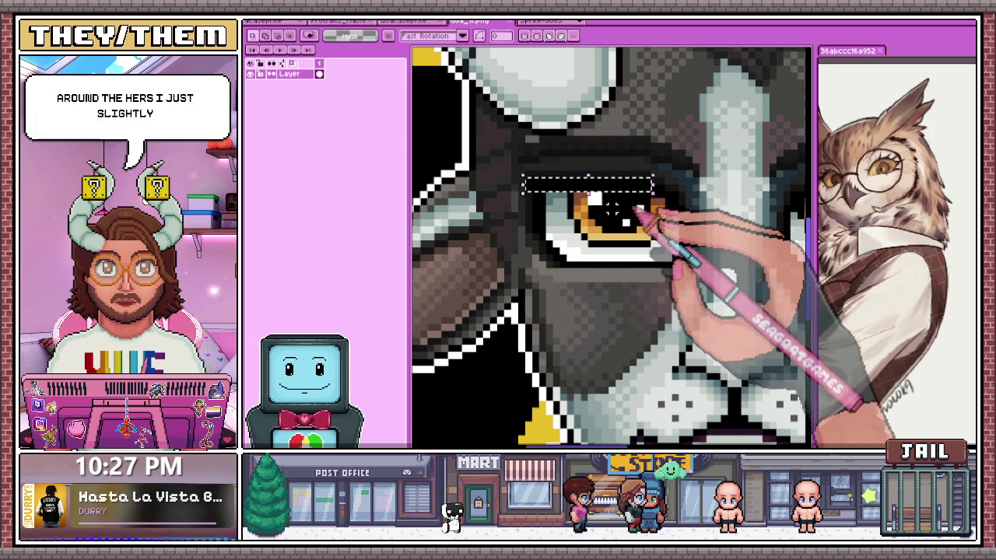
pyautogui.scroll(1, 526, 194)
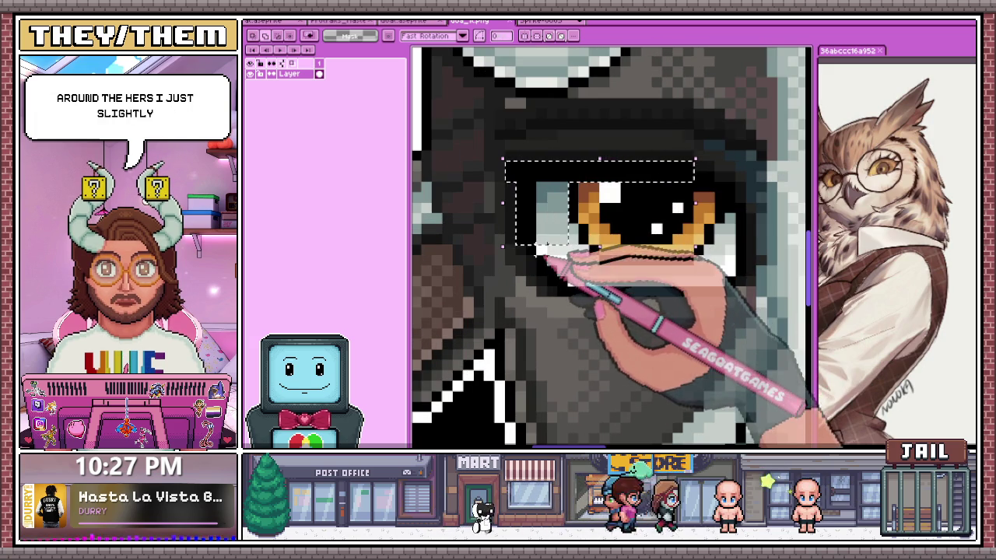
pyautogui.scroll(-2, 646, 260)
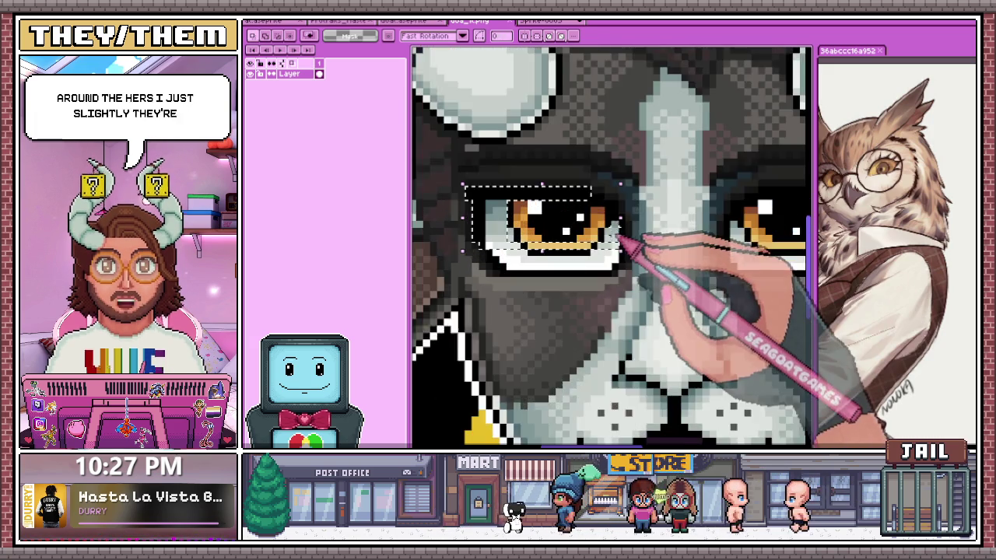
pyautogui.scroll(2, 607, 226)
pyautogui.moveTo(593, 176); pyautogui.dragTo(626, 210)
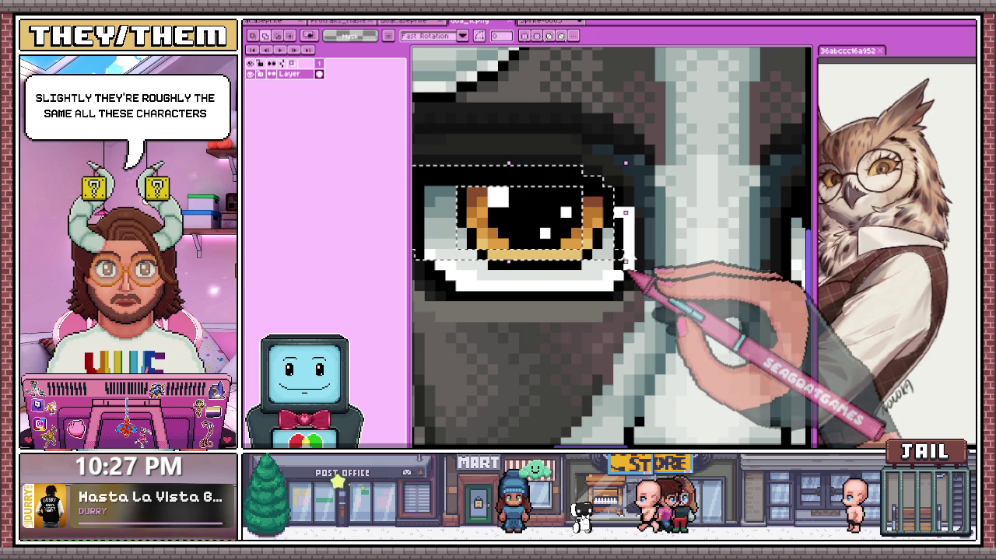
# Paste the amber eye into the owl sprite's left eye circle on Layer 3
pyautogui.scroll(1, 619, 276)
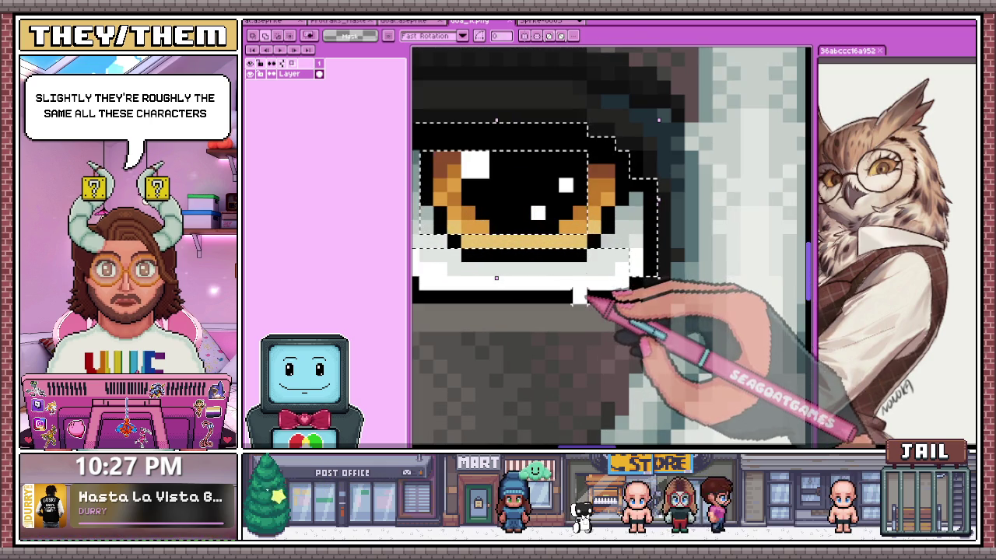
pyautogui.scroll(-1, 518, 251)
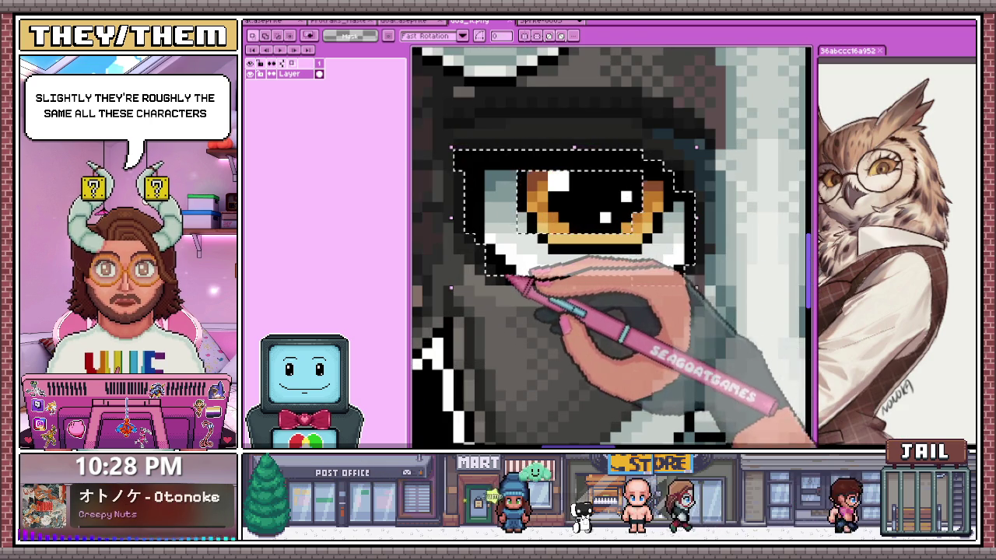
pyautogui.scroll(2, 494, 257)
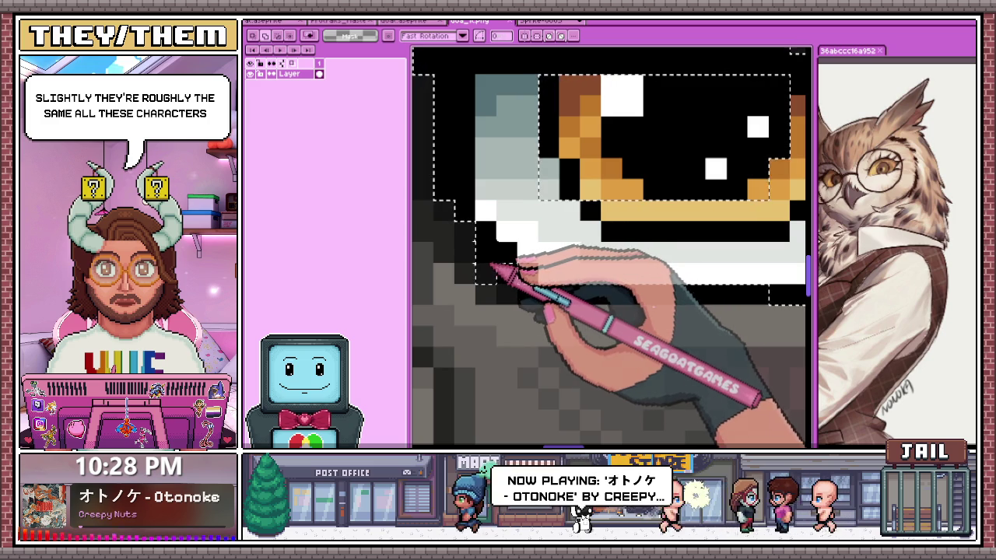
pyautogui.scroll(-1, 502, 267)
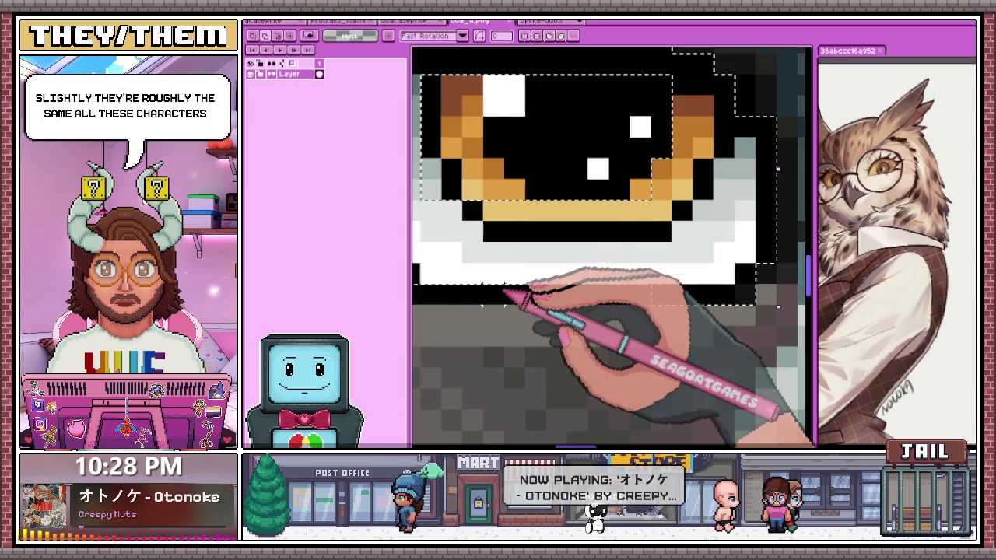
pyautogui.scroll(-1, 507, 268)
pyautogui.scroll(1, 544, 288)
pyautogui.scroll(-2, 466, 226)
pyautogui.scroll(2, 478, 282)
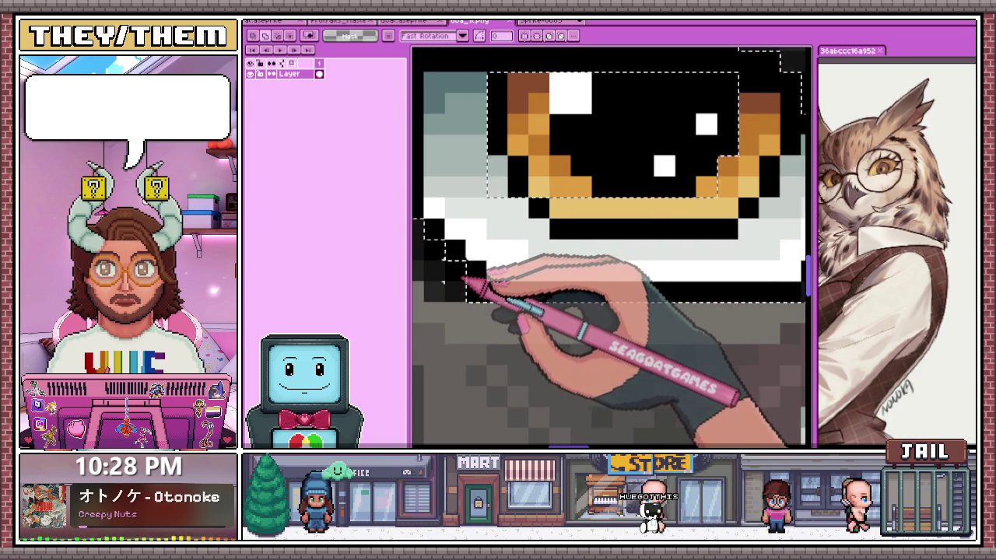
pyautogui.scroll(-1, 467, 280)
pyautogui.scroll(1, 493, 271)
pyautogui.scroll(-2, 495, 262)
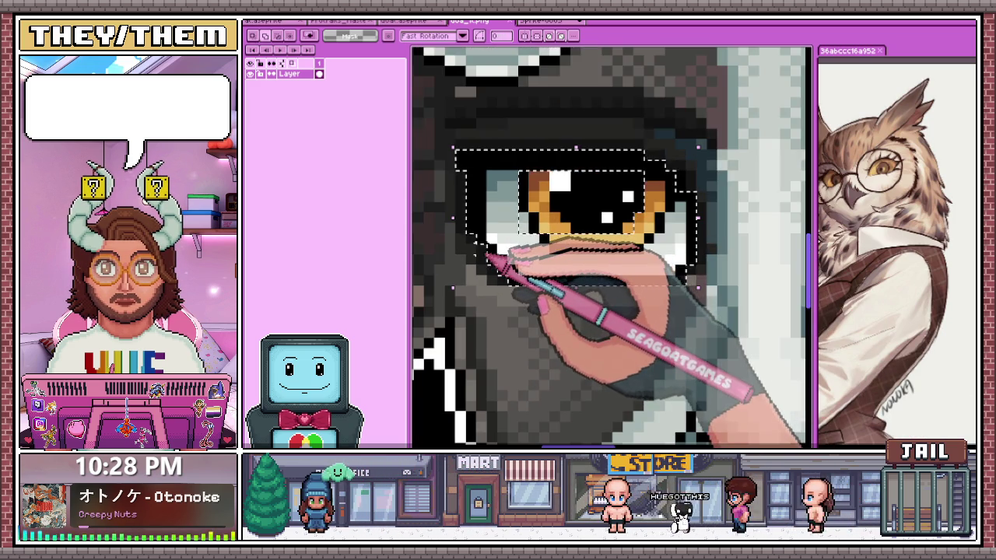
pyautogui.scroll(-1, 536, 276)
pyautogui.scroll(2, 526, 233)
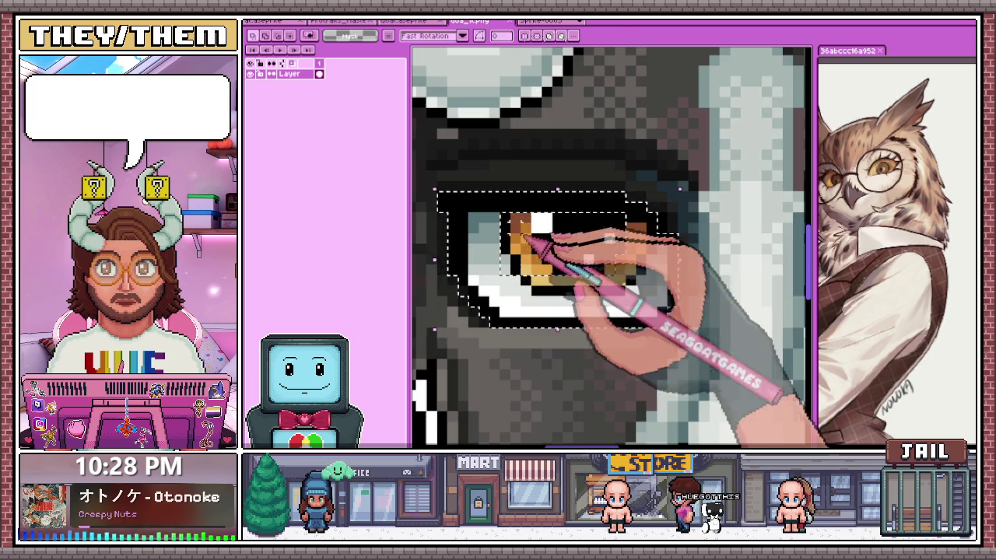
pyautogui.scroll(-2, 630, 294)
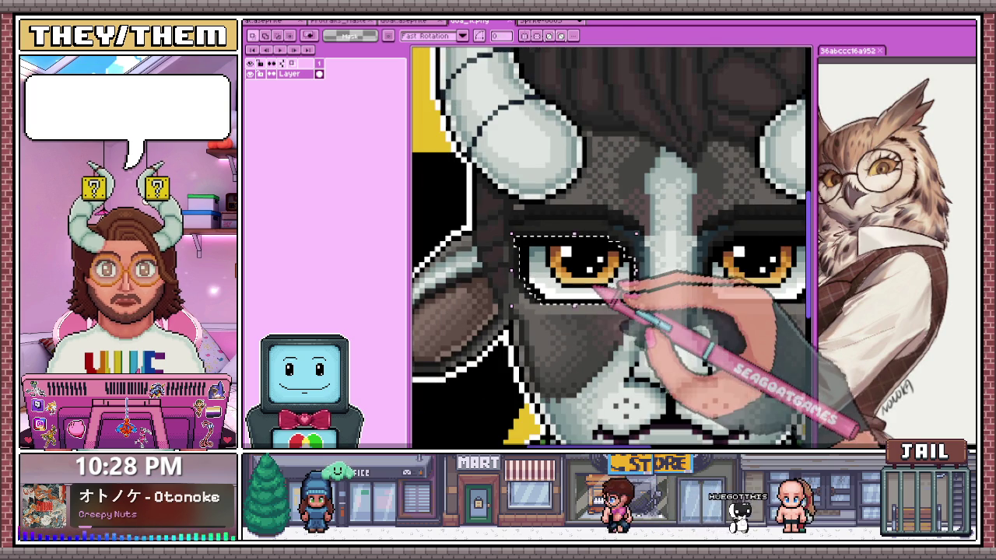
pyautogui.click(544, 21)
pyautogui.hotkey('ctrl', 'v')
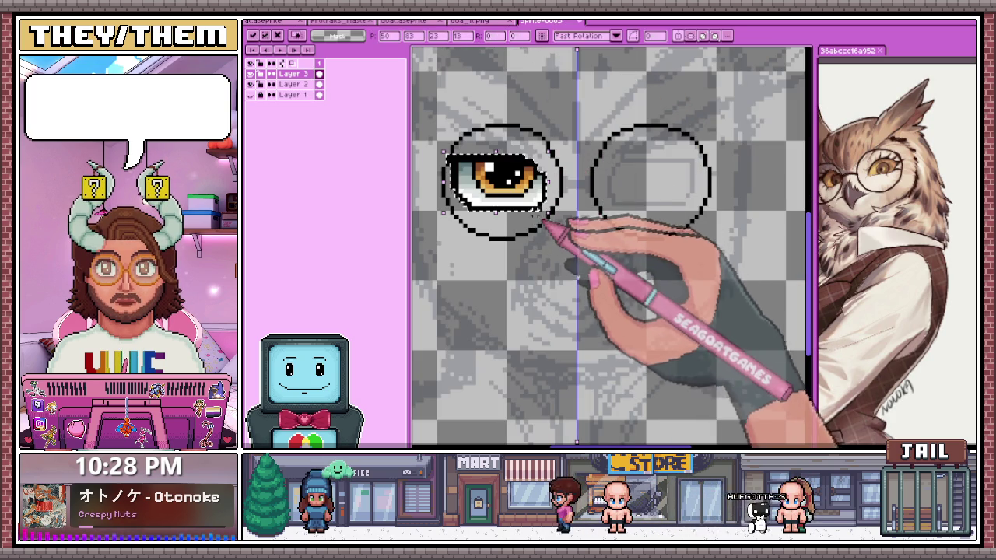
# Commit the pasted amber eye in place inside the left glasses ring
pyautogui.scroll(1, 514, 221)
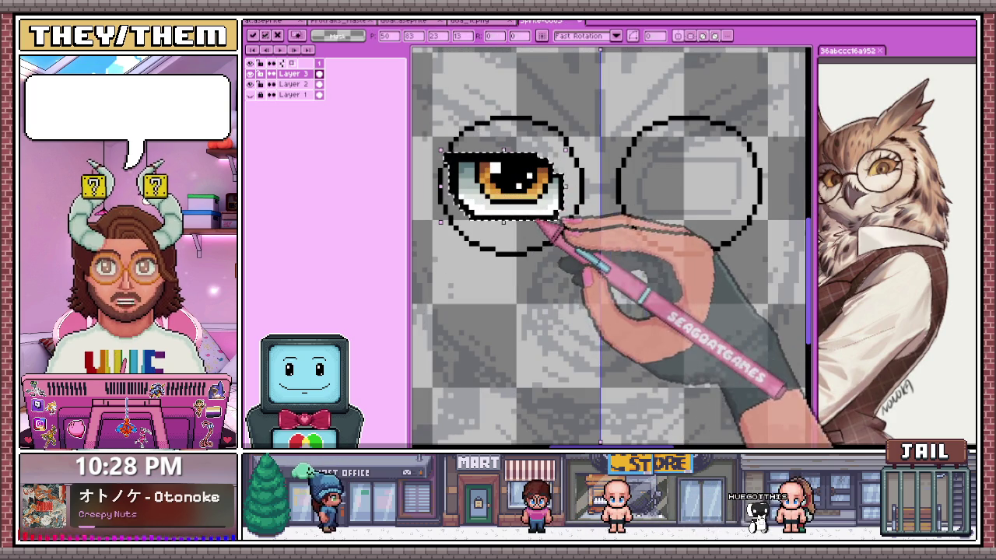
pyautogui.press('Return')
pyautogui.scroll(1, 615, 234)
pyautogui.scroll(-2, 545, 230)
pyautogui.scroll(-1, 498, 226)
pyautogui.scroll(1, 472, 221)
pyautogui.scroll(-1, 473, 218)
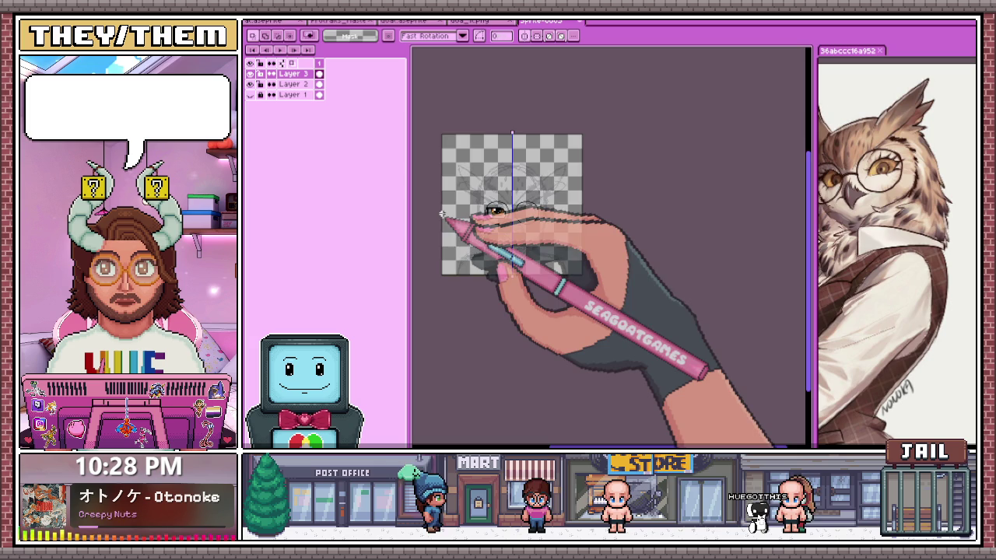
pyautogui.scroll(2, 443, 214)
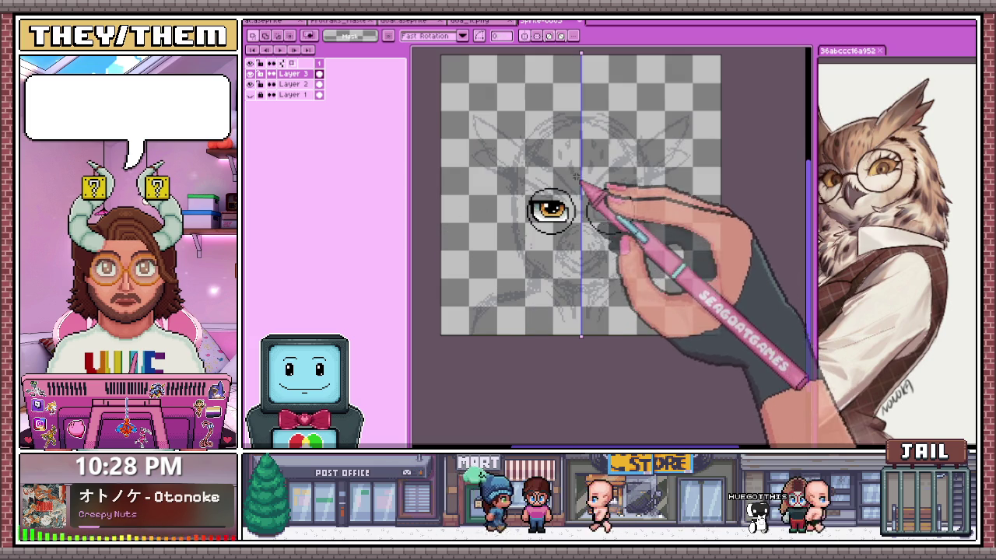
# Copy the eye, flip it horizontally into the right ring, and deselect
pyautogui.moveTo(589, 201); pyautogui.dragTo(632, 220)
pyautogui.hotkey('ctrl', 'a')
pyautogui.hotkey('shift', 'h')
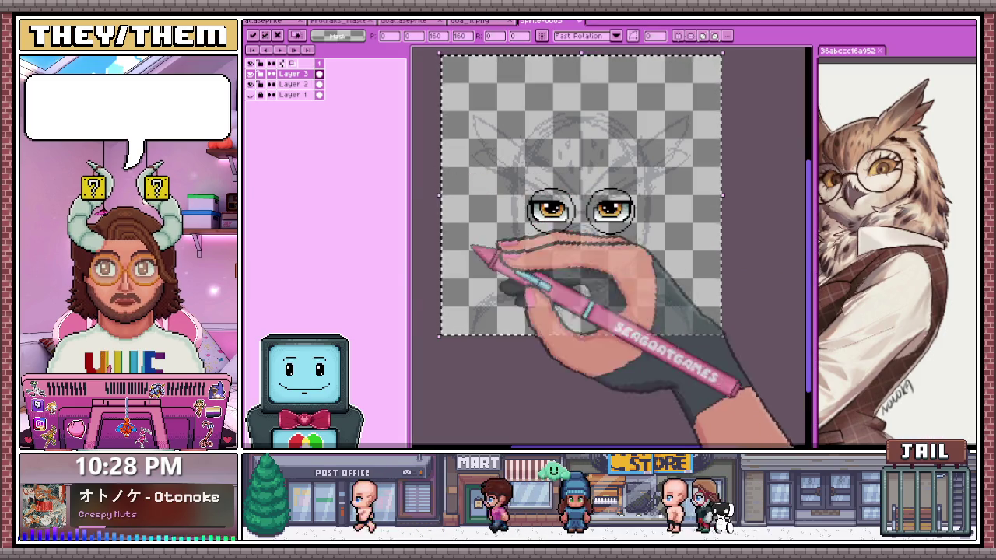
pyautogui.hotkey('ctrl', 'd')
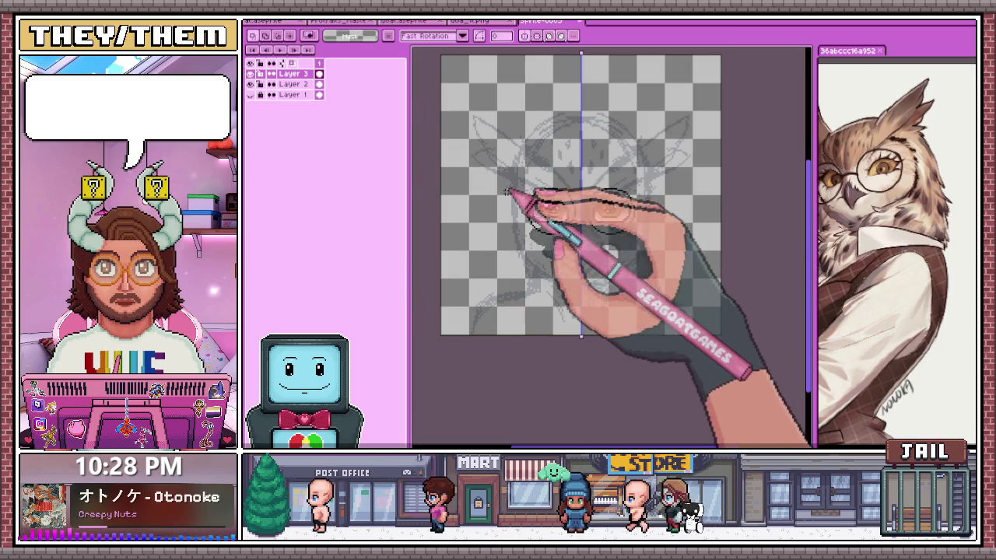
pyautogui.press('b')
pyautogui.scroll(2, 608, 225)
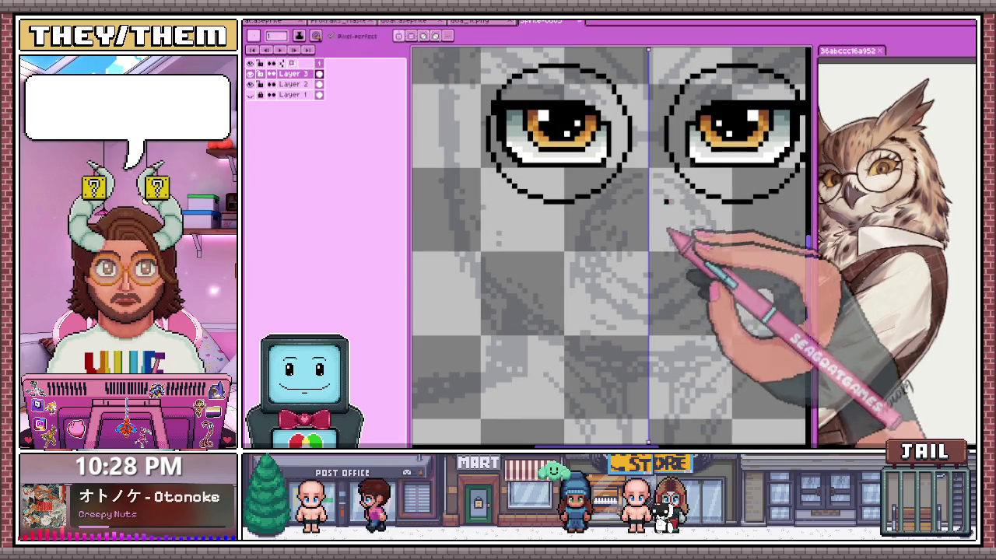
# Fill a missing outline pixel and extend the outline with a short black segment
pyautogui.scroll(2, 610, 234)
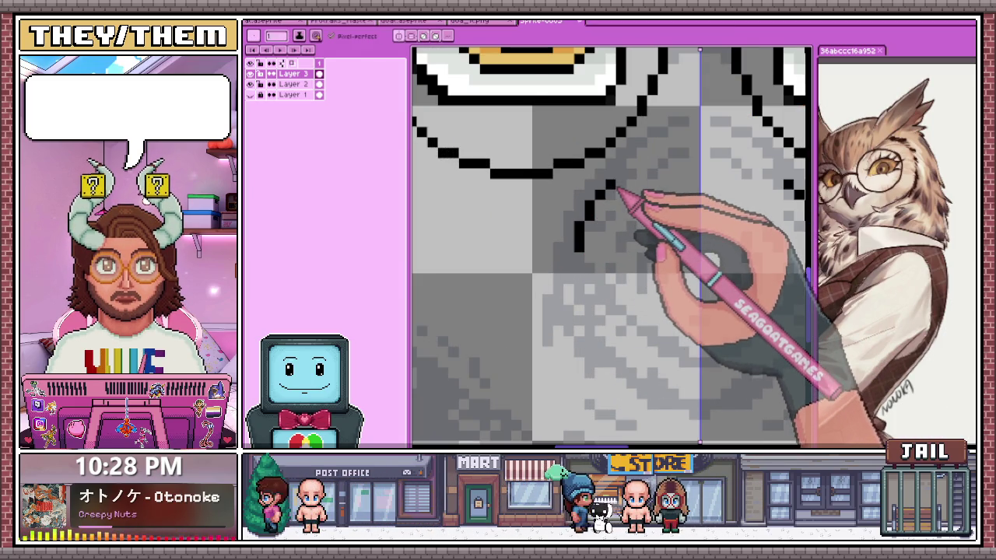
pyautogui.scroll(-2, 615, 199)
pyautogui.scroll(2, 539, 189)
pyautogui.click(548, 176)
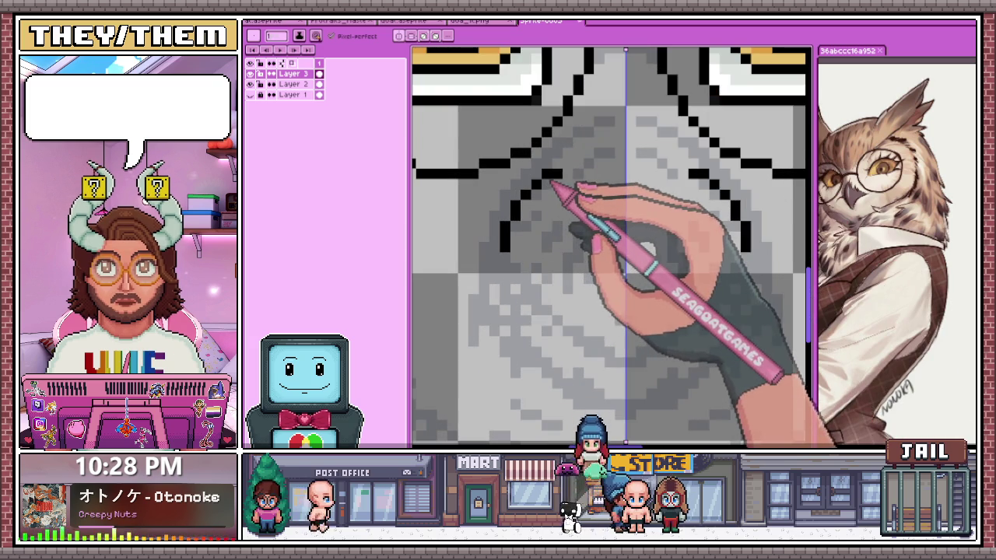
pyautogui.moveTo(570, 171); pyautogui.dragTo(606, 161)
# Undo that segment and redraw the mirrored side strokes ending higher up
pyautogui.scroll(-2, 626, 163)
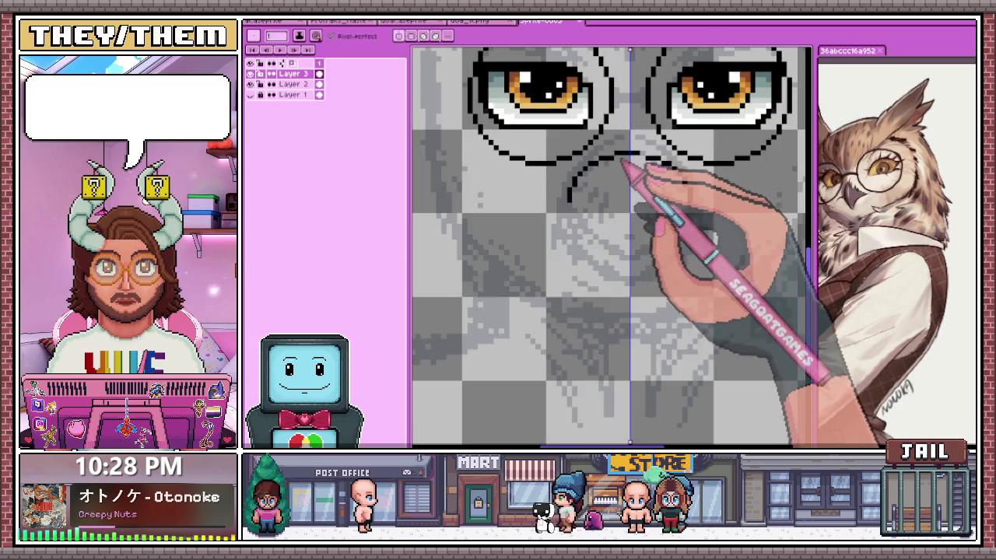
pyautogui.scroll(-1, 604, 195)
pyautogui.scroll(1, 627, 218)
pyautogui.scroll(1, 578, 168)
pyautogui.scroll(1, 577, 167)
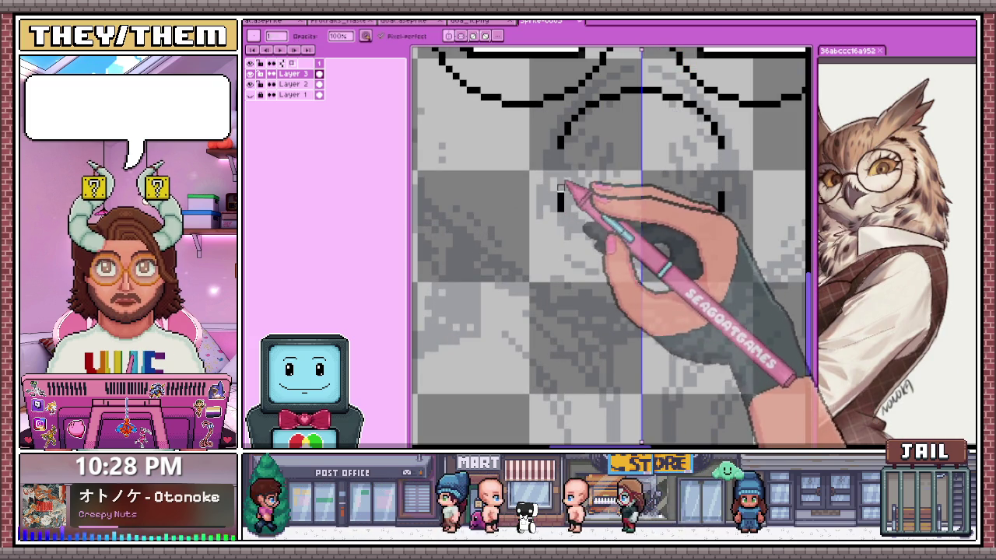
pyautogui.hotkey('ctrl', 'z')
pyautogui.moveTo(560, 156); pyautogui.dragTo(552, 186)
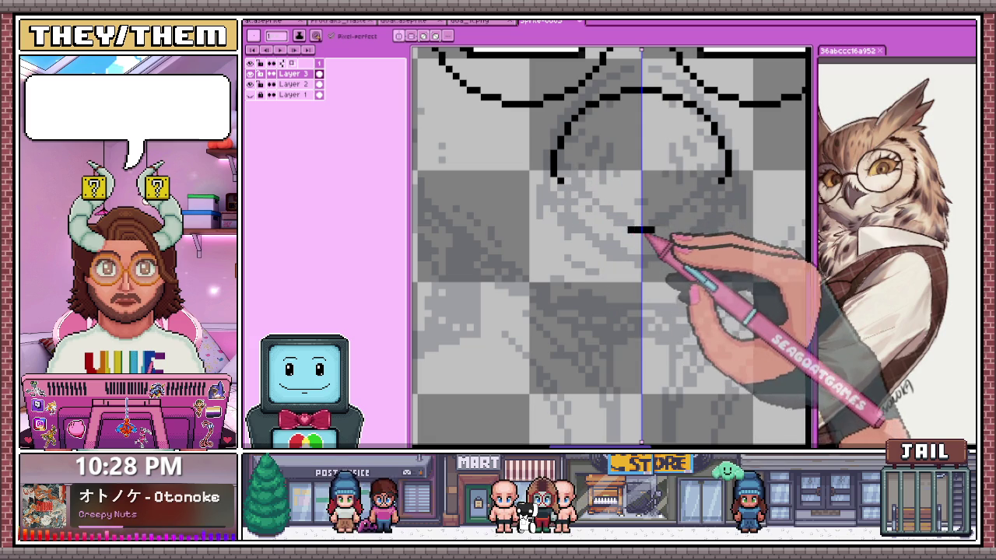
# Add a short mirrored diagonal stroke below the eyes
pyautogui.scroll(1, 614, 219)
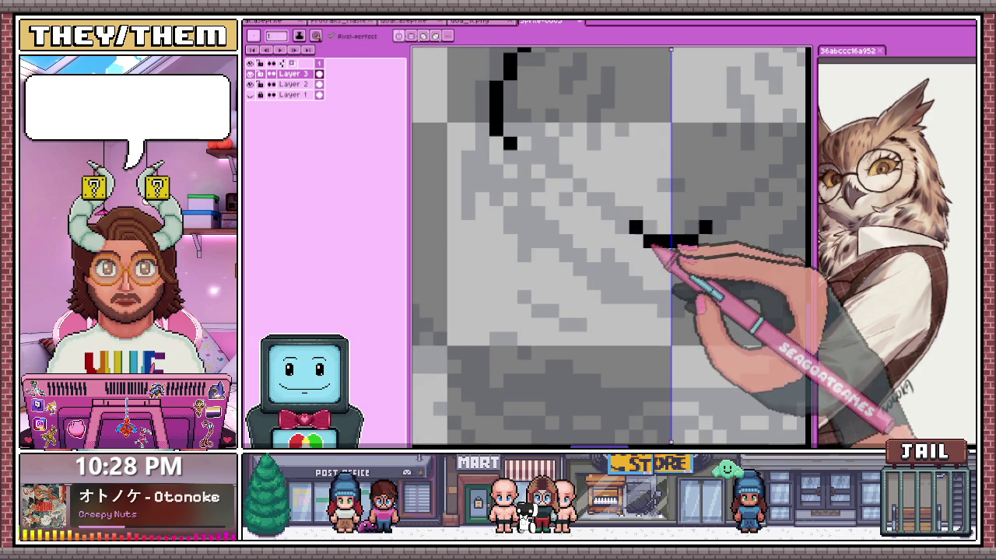
pyautogui.scroll(-2, 643, 233)
pyautogui.scroll(-1, 569, 209)
pyautogui.scroll(2, 561, 235)
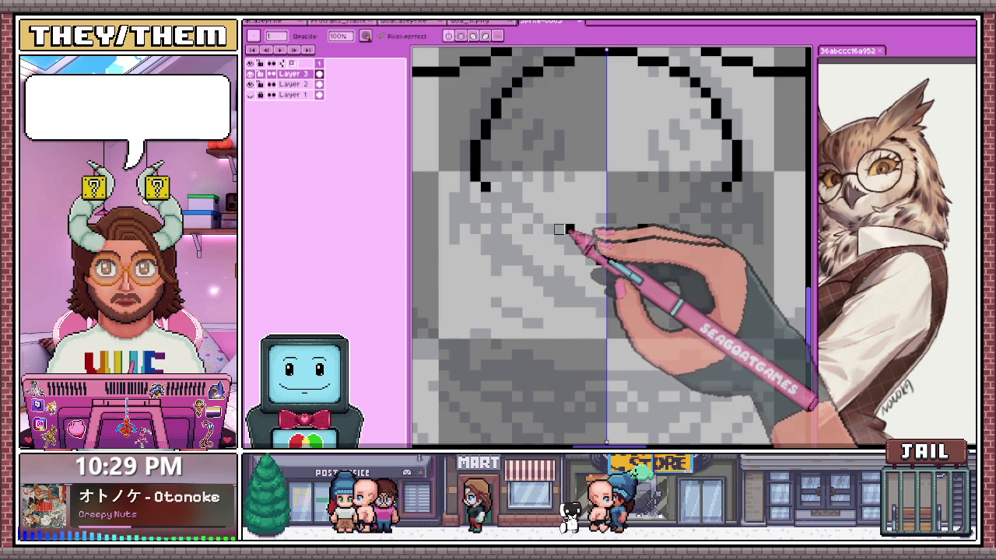
pyautogui.moveTo(568, 238); pyautogui.dragTo(591, 251)
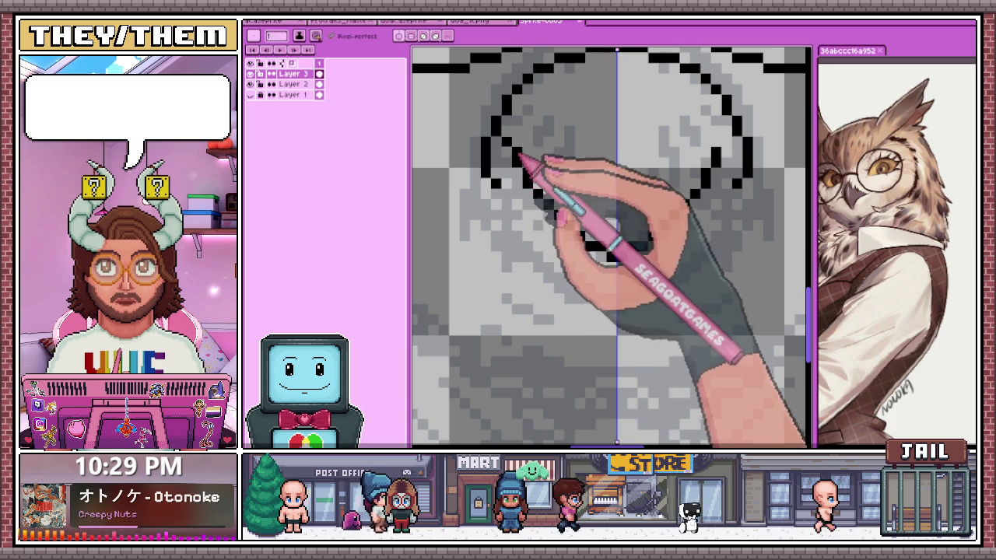
# Erase the stray pixel at the beak line's lower corner
pyautogui.scroll(-3, 542, 233)
pyautogui.scroll(2, 539, 235)
pyautogui.scroll(3, 528, 217)
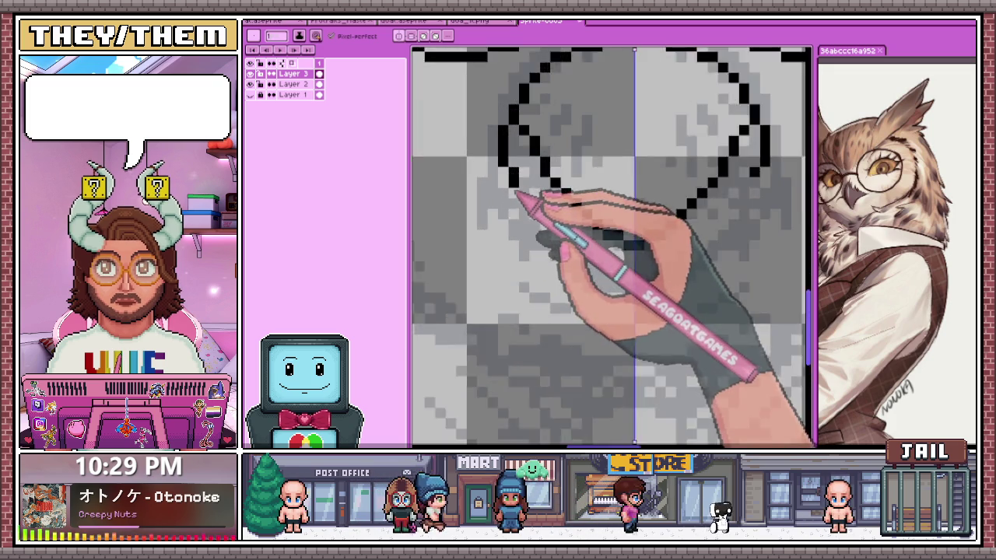
pyautogui.click(511, 165)
pyautogui.press('b')
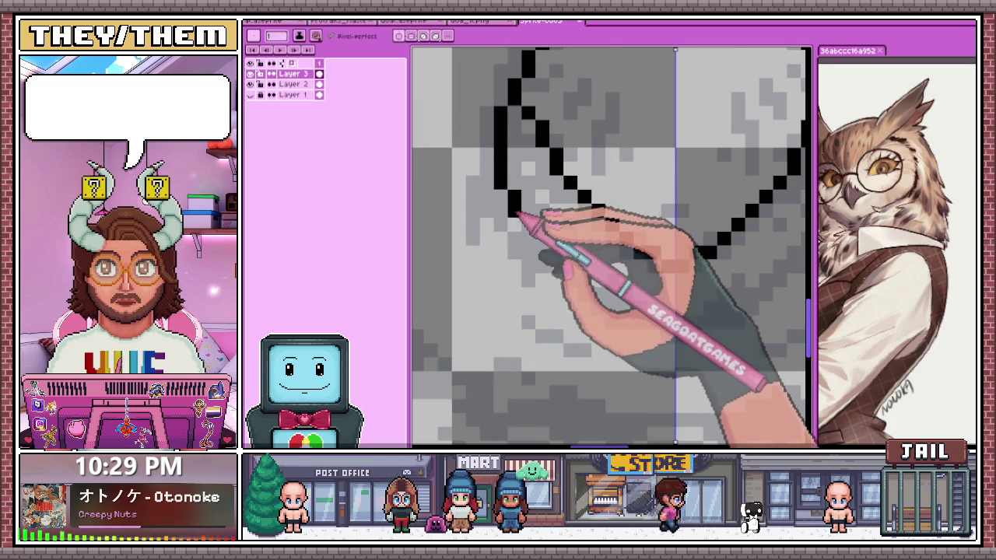
pyautogui.scroll(2, 529, 218)
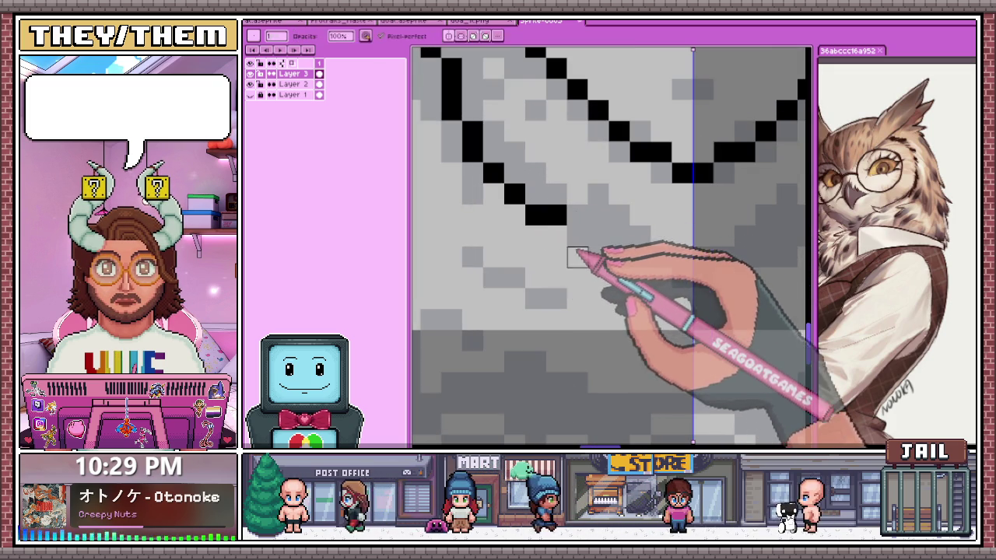
# Add a black pixel extending the beak line with the Pencil
pyautogui.press('e')
pyautogui.scroll(-3, 544, 261)
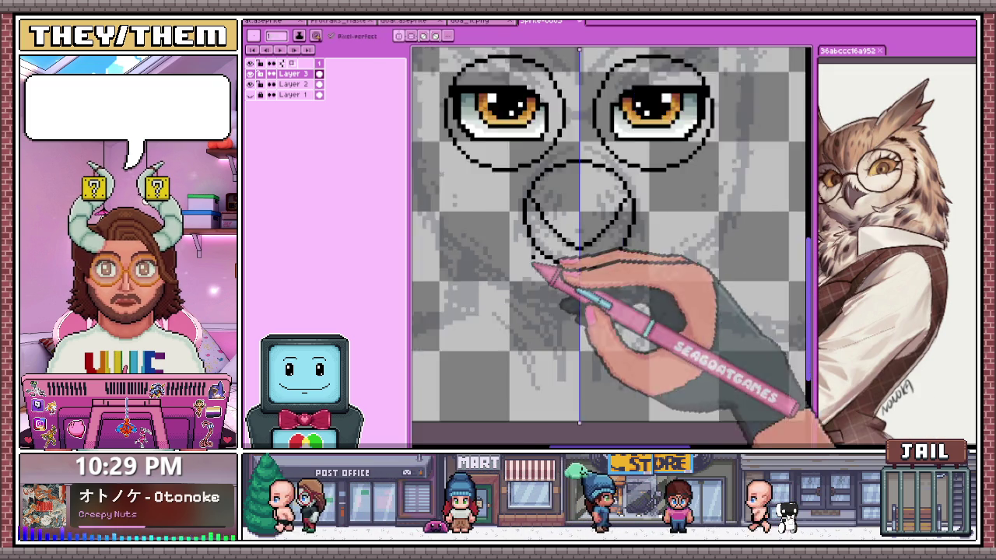
pyautogui.scroll(-1, 535, 266)
pyautogui.scroll(-1, 536, 268)
pyautogui.scroll(-1, 544, 273)
pyautogui.scroll(3, 574, 290)
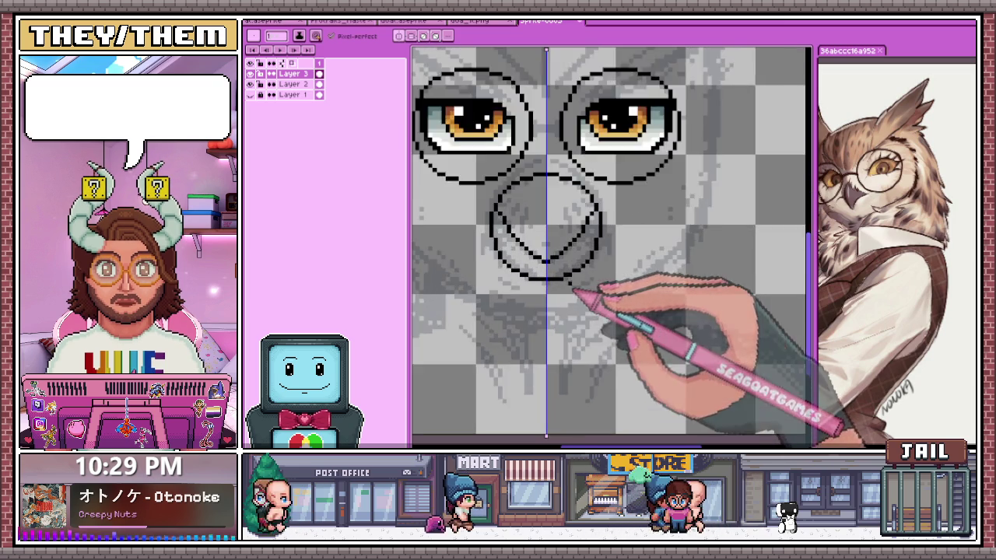
pyautogui.scroll(1, 574, 291)
pyautogui.scroll(1, 525, 260)
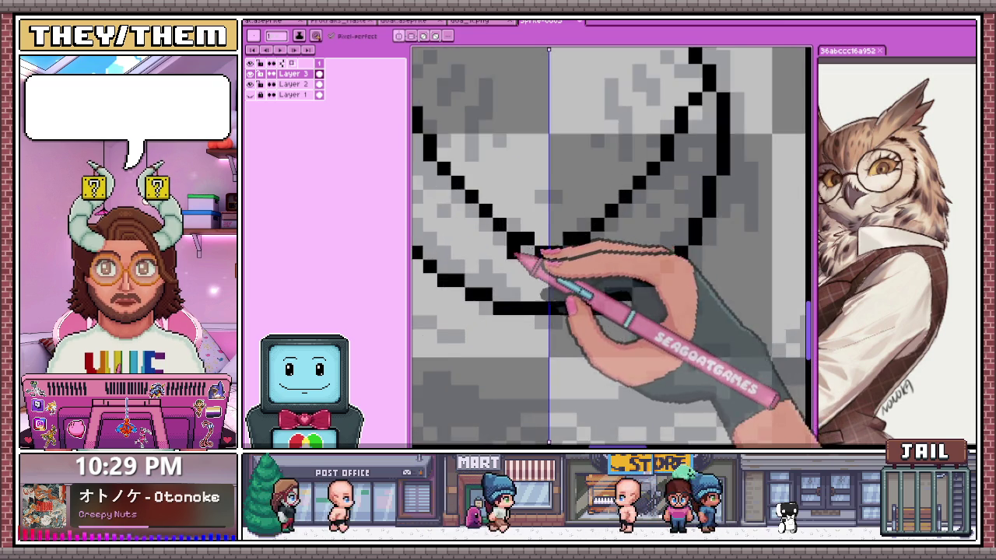
pyautogui.scroll(-1, 474, 205)
pyautogui.scroll(1, 465, 200)
pyautogui.press('b')
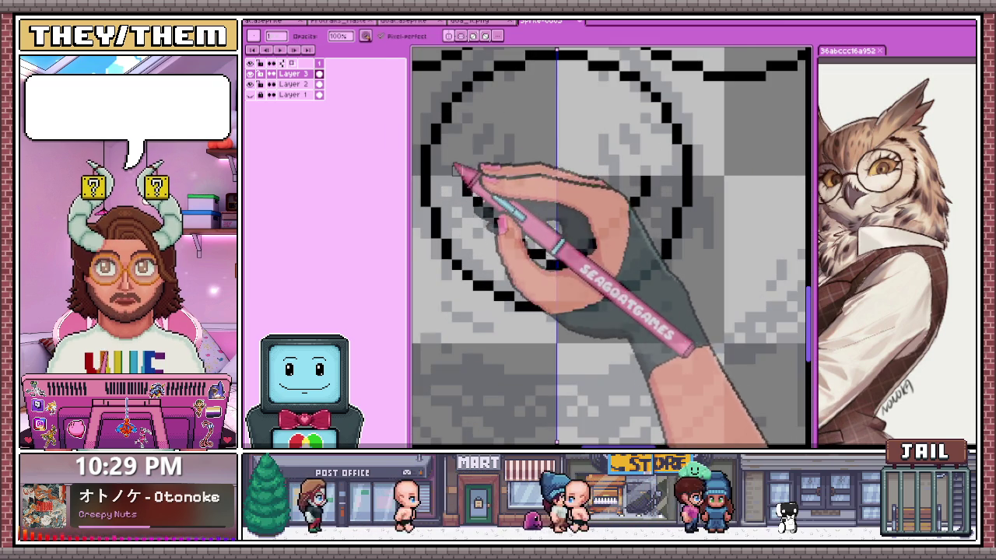
pyautogui.press('b')
pyautogui.click(529, 252)
# Erase the old lower beak strokes and add a pixel to the beak's lower side
pyautogui.scroll(2, 557, 262)
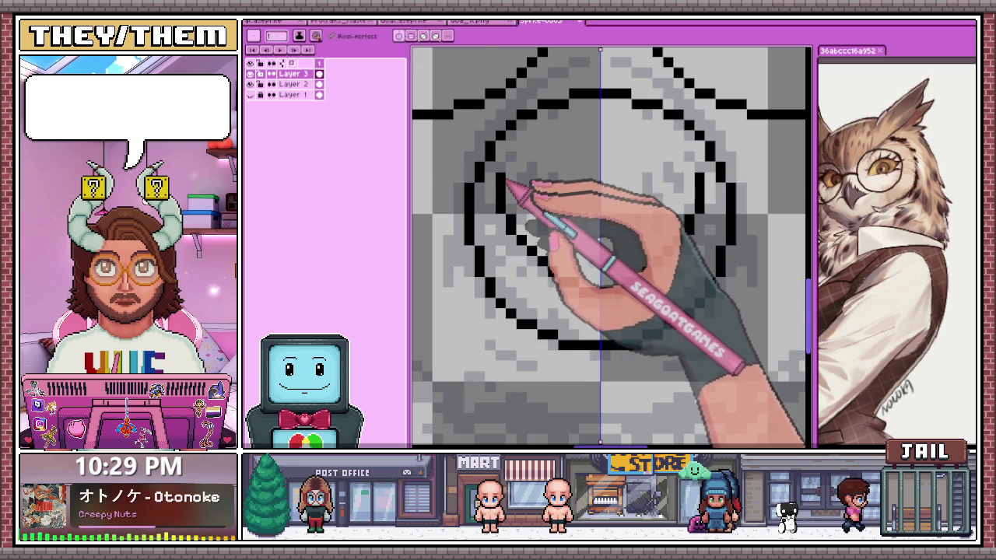
pyautogui.scroll(-2, 507, 172)
pyautogui.scroll(2, 506, 172)
pyautogui.scroll(-2, 498, 174)
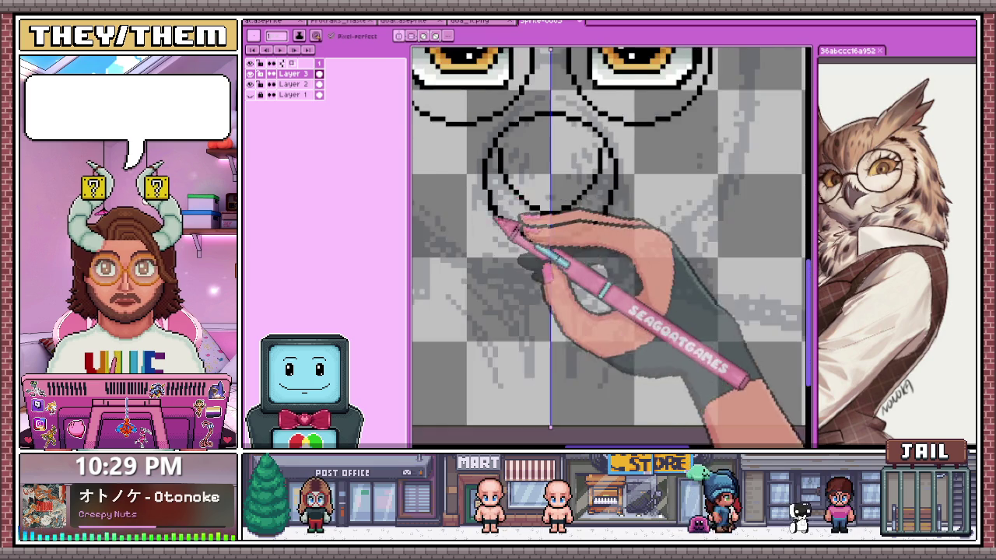
pyautogui.scroll(2, 482, 175)
pyautogui.press('e')
pyautogui.moveTo(492, 158)
pyautogui.mouseDown()
pyautogui.moveTo(536, 269)
pyautogui.moveTo(708, 160)
pyautogui.mouseUp()
pyautogui.press('b')
pyautogui.click(566, 282)
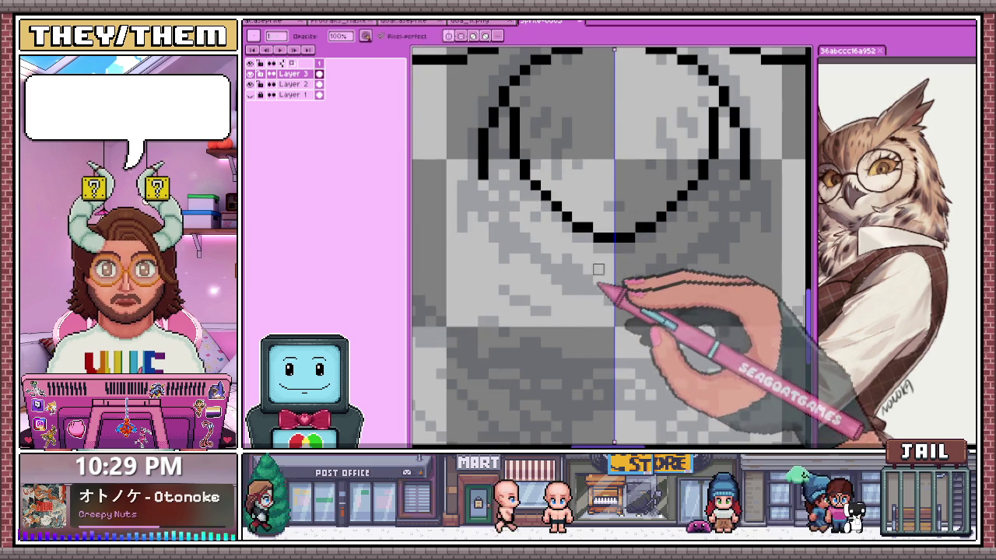
# Extend both curved beak sides down until they meet symmetrically at the tip
pyautogui.press('e')
pyautogui.scroll(-2, 587, 280)
pyautogui.scroll(3, 599, 248)
pyautogui.press('b')
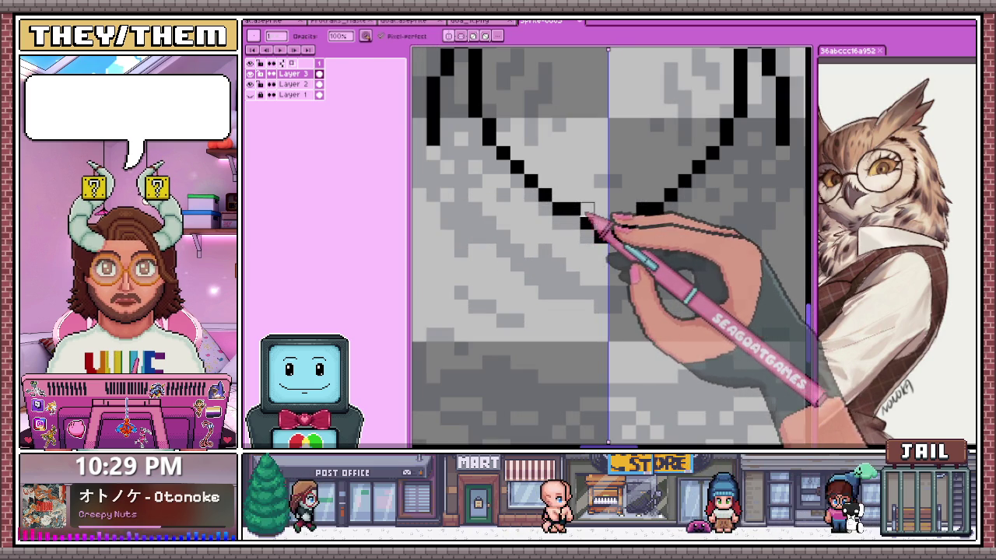
pyautogui.moveTo(585, 225); pyautogui.dragTo(575, 222)
pyautogui.press('b')
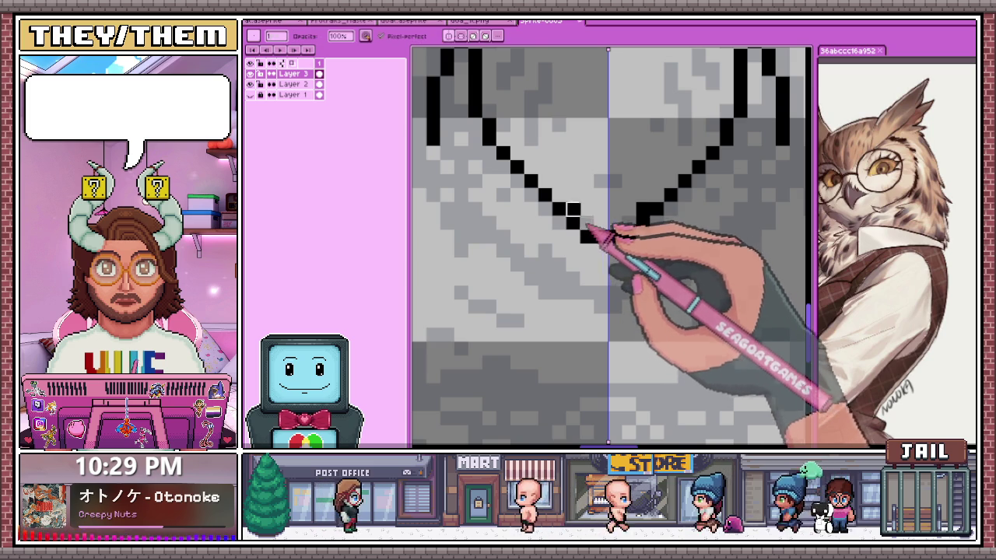
pyautogui.scroll(-2, 589, 237)
pyautogui.scroll(-1, 593, 245)
pyautogui.scroll(1, 596, 255)
pyautogui.scroll(2, 597, 256)
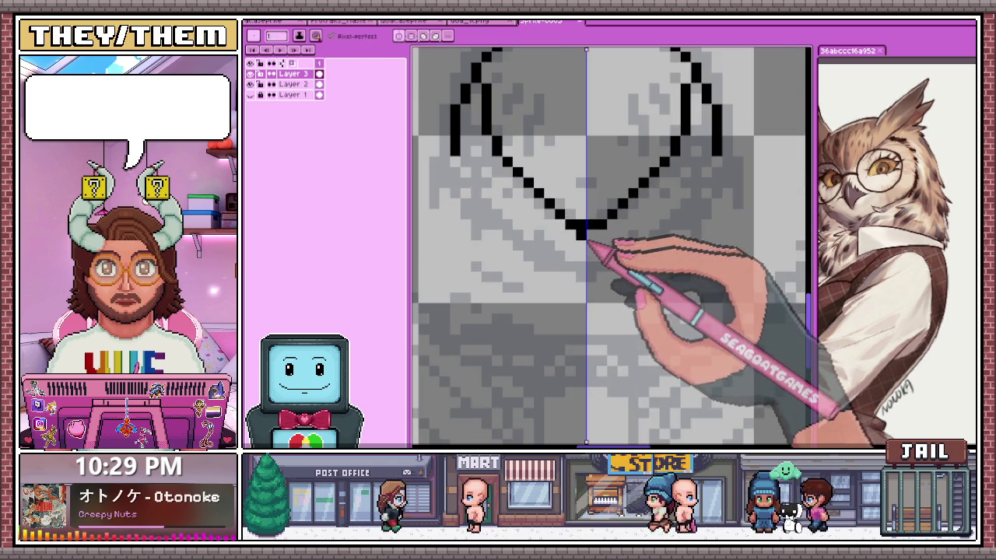
pyautogui.scroll(-3, 585, 230)
pyautogui.scroll(-3, 581, 262)
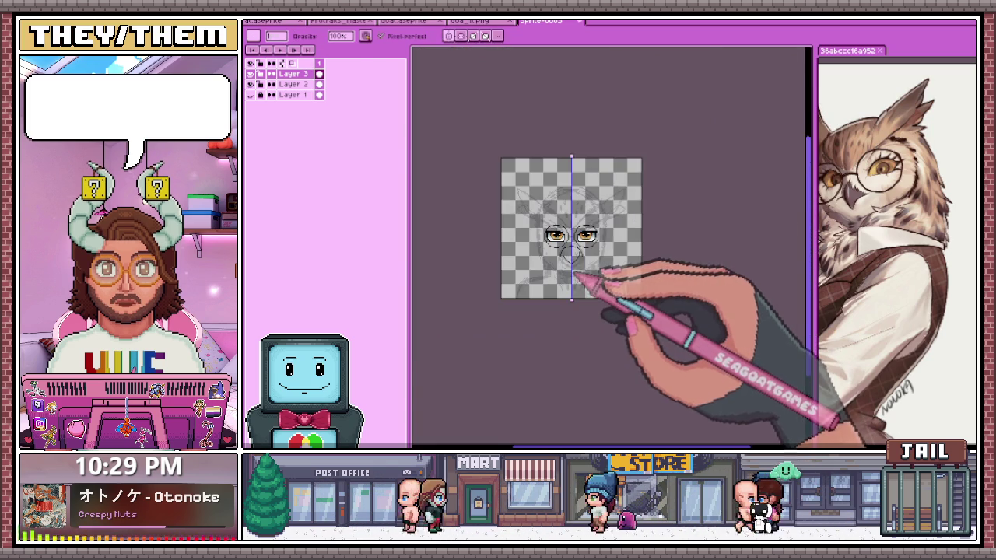
pyautogui.scroll(3, 576, 274)
pyautogui.scroll(1, 564, 264)
pyautogui.scroll(1, 555, 256)
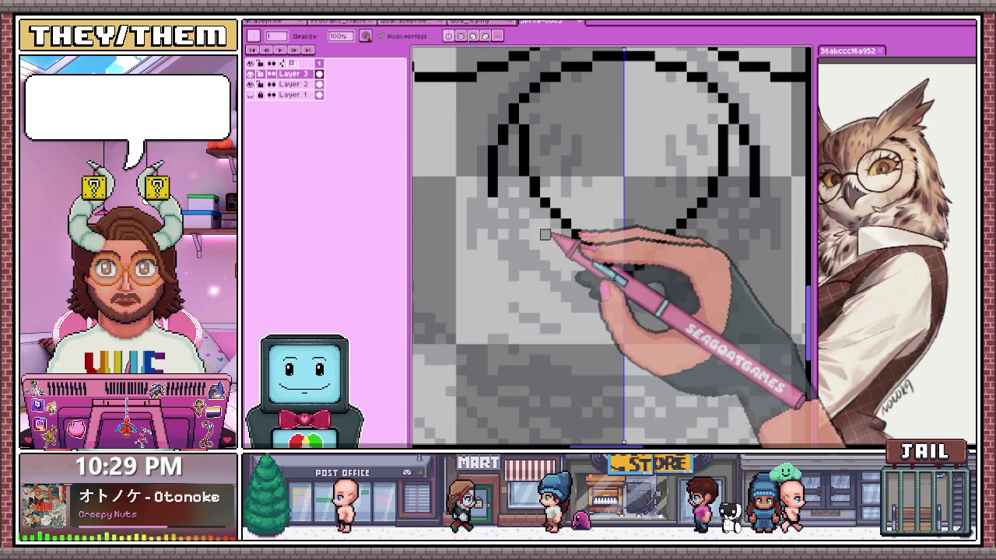
pyautogui.scroll(-2, 534, 267)
pyautogui.scroll(-2, 533, 211)
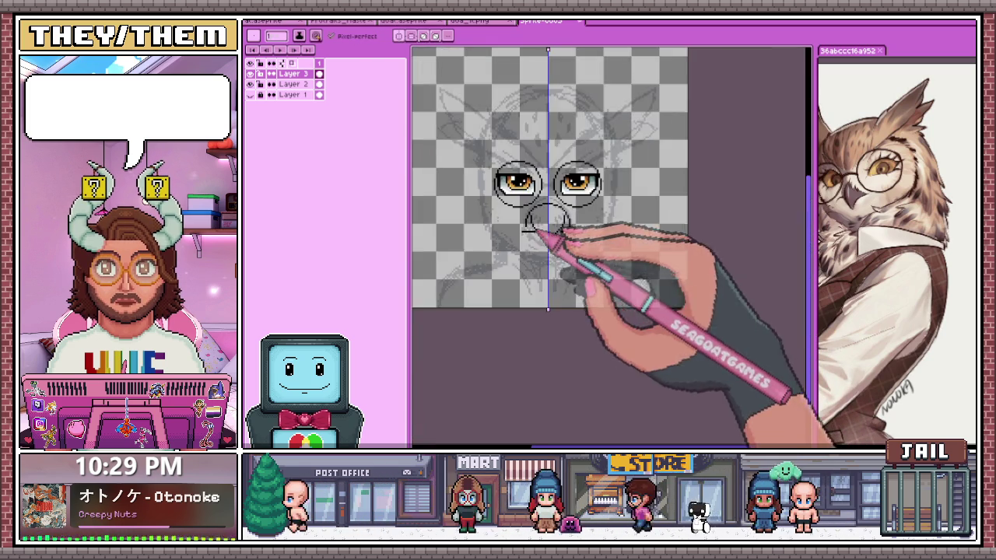
pyautogui.scroll(3, 507, 243)
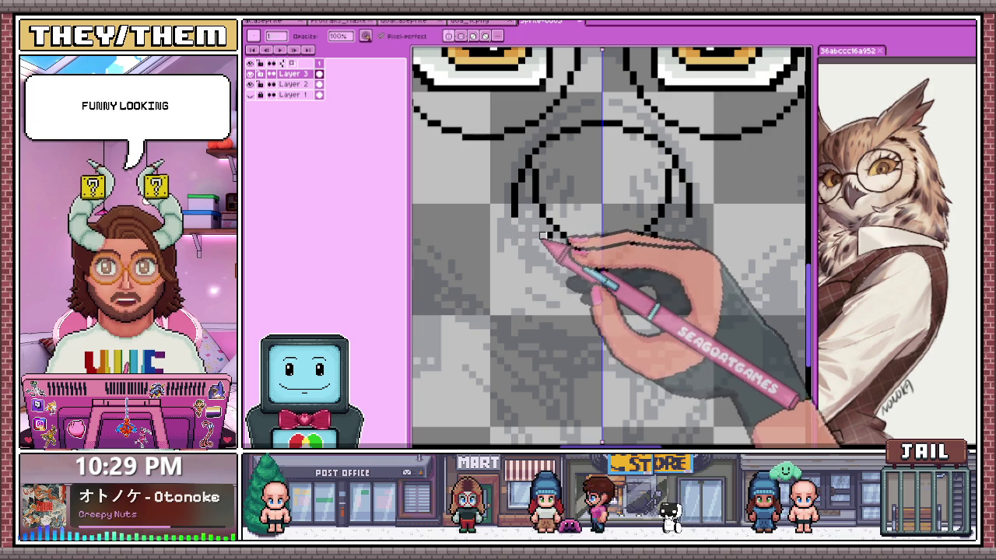
pyautogui.scroll(-1, 529, 227)
pyautogui.scroll(-1, 522, 217)
pyautogui.scroll(-6, 536, 225)
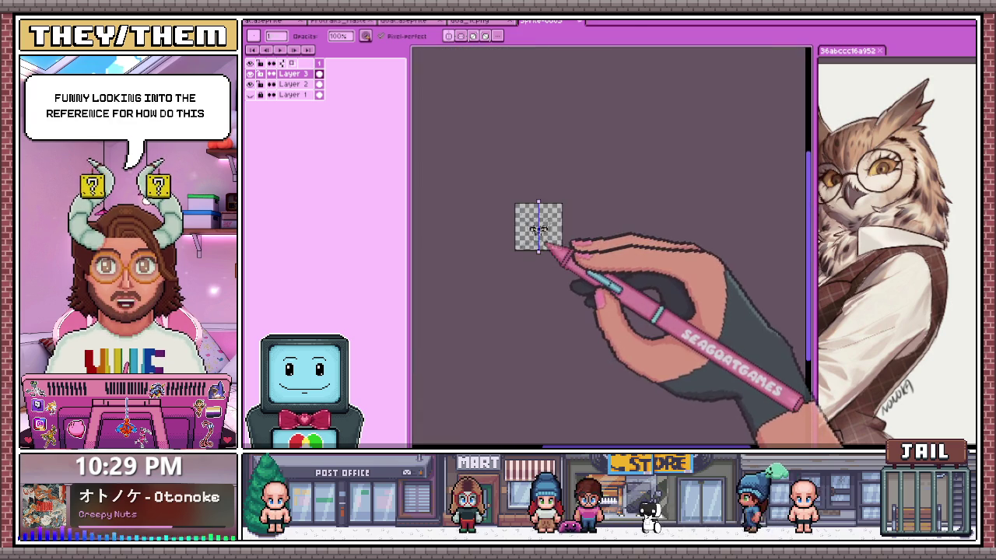
pyautogui.scroll(5, 535, 214)
pyautogui.scroll(3, 466, 198)
pyautogui.scroll(1, 486, 186)
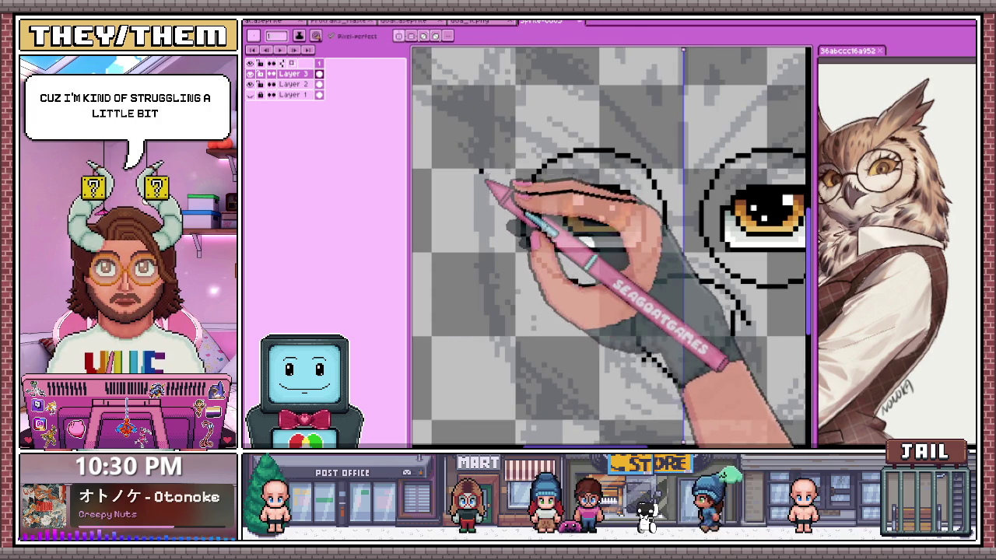
# Draw the lower-left outline curving upward, then extend it up and to the right
pyautogui.scroll(-3, 516, 227)
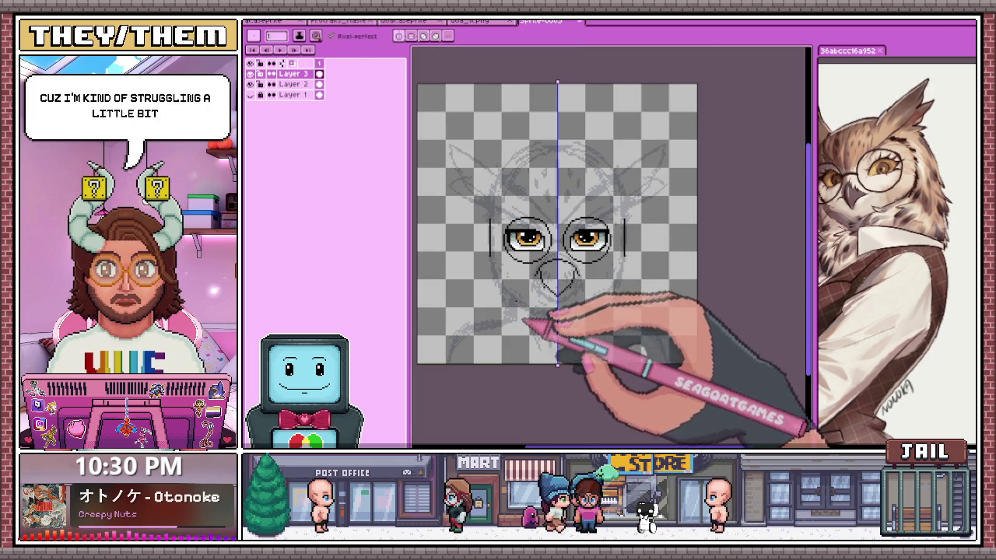
pyautogui.scroll(2, 467, 327)
pyautogui.scroll(2, 462, 323)
pyautogui.scroll(1, 472, 321)
pyautogui.moveTo(471, 319)
pyautogui.mouseDown()
pyautogui.moveTo(470, 284)
pyautogui.moveTo(489, 259)
pyautogui.moveTo(502, 183)
pyautogui.mouseUp()
pyautogui.scroll(-1, 513, 183)
pyautogui.scroll(-1, 554, 172)
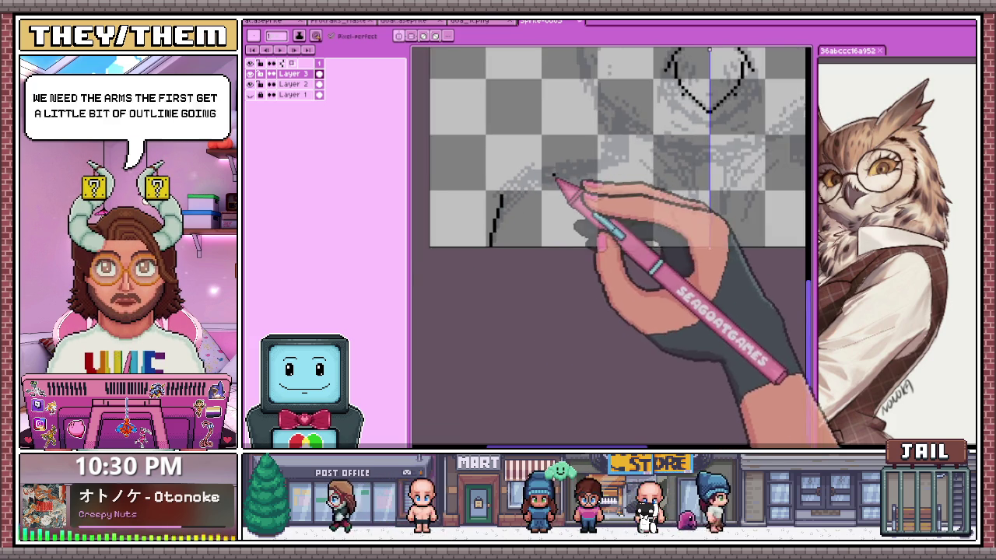
pyautogui.scroll(2, 486, 199)
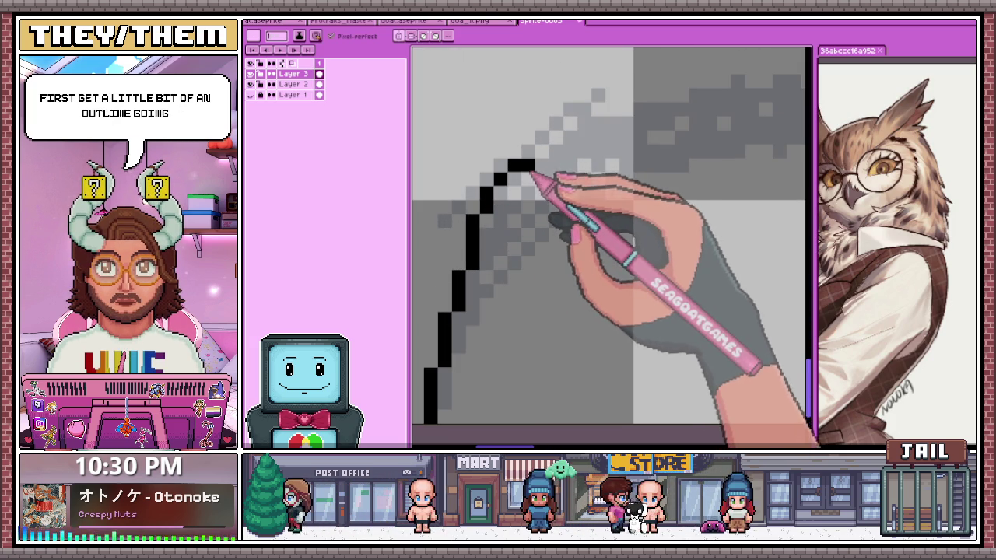
pyautogui.moveTo(536, 173); pyautogui.dragTo(566, 162)
# Add a vertical black stroke rising from the outline up the forehead
pyautogui.scroll(-1, 583, 148)
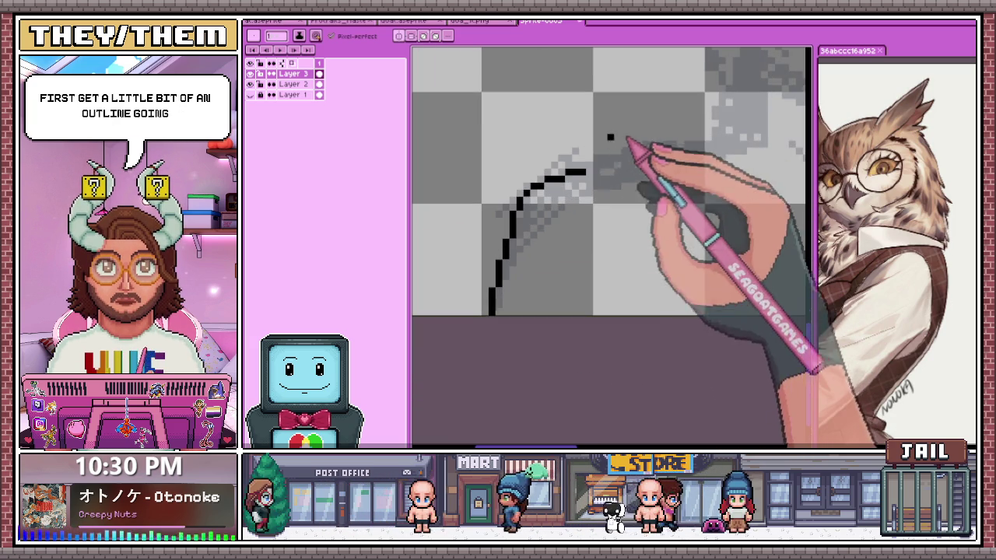
pyautogui.scroll(-1, 596, 178)
pyautogui.scroll(2, 531, 204)
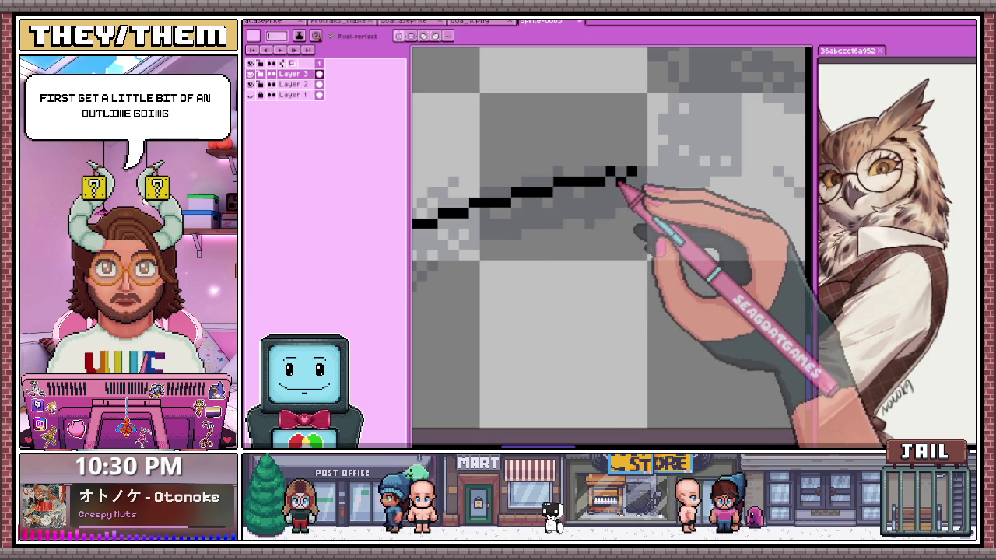
pyautogui.scroll(-2, 612, 187)
pyautogui.scroll(1, 612, 187)
pyautogui.scroll(-2, 611, 189)
pyautogui.scroll(1, 610, 191)
pyautogui.scroll(1, 595, 190)
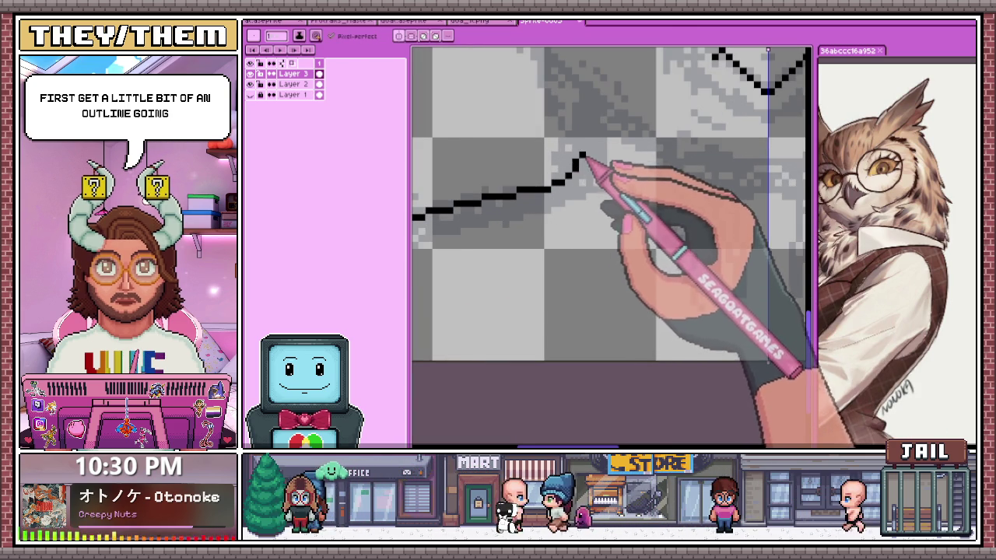
pyautogui.scroll(-1, 587, 165)
pyautogui.scroll(1, 583, 161)
pyautogui.moveTo(576, 182); pyautogui.dragTo(580, 139)
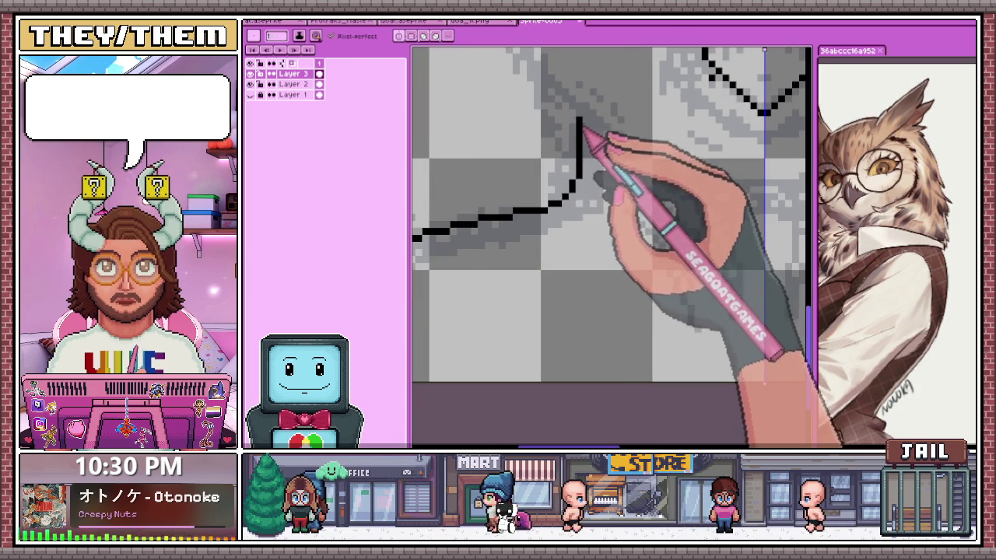
pyautogui.scroll(-3, 579, 148)
pyautogui.scroll(2, 574, 189)
pyautogui.scroll(2, 574, 167)
pyautogui.scroll(-2, 633, 222)
pyautogui.scroll(-1, 600, 222)
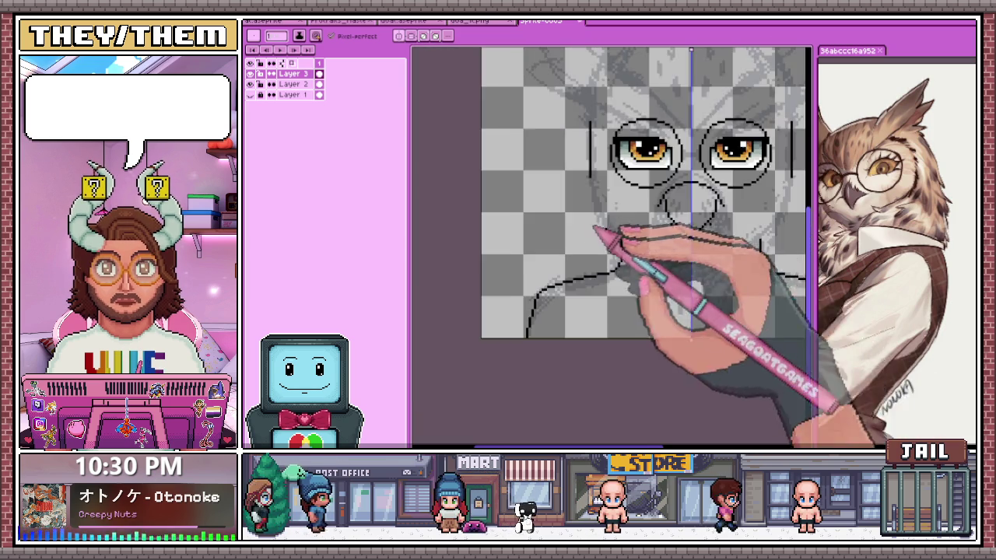
pyautogui.scroll(1, 689, 285)
pyautogui.scroll(2, 670, 281)
# Draw a short horizontal black line below the beak and extend it
pyautogui.moveTo(669, 279); pyautogui.dragTo(743, 276)
pyautogui.scroll(-3, 622, 272)
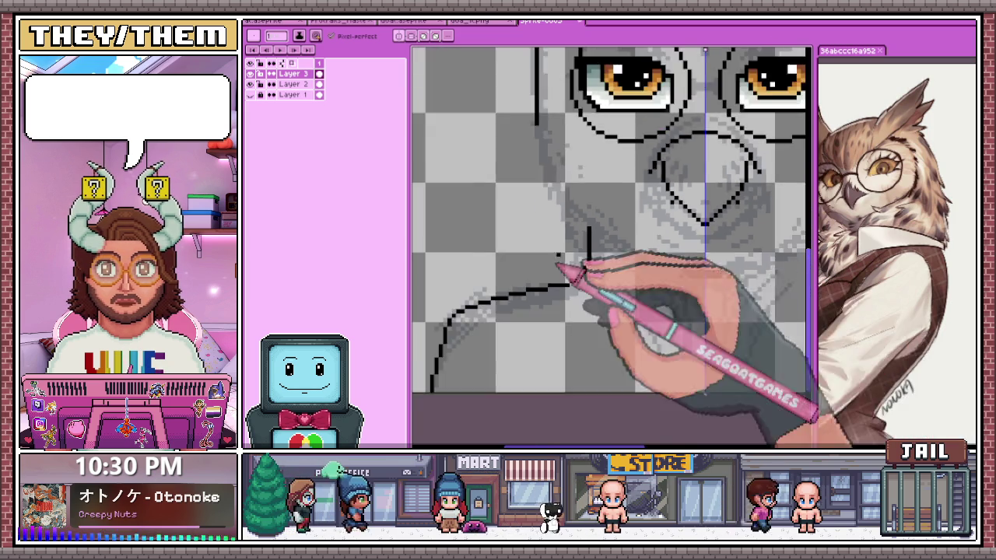
pyautogui.scroll(2, 561, 268)
pyautogui.scroll(2, 582, 263)
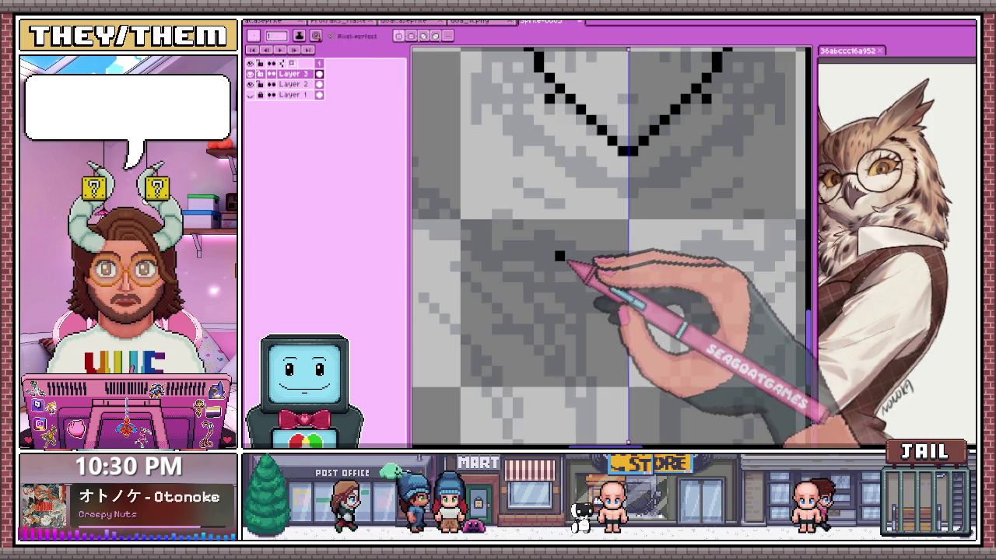
pyautogui.moveTo(559, 267); pyautogui.dragTo(644, 264)
pyautogui.scroll(-2, 591, 263)
pyautogui.scroll(1, 622, 268)
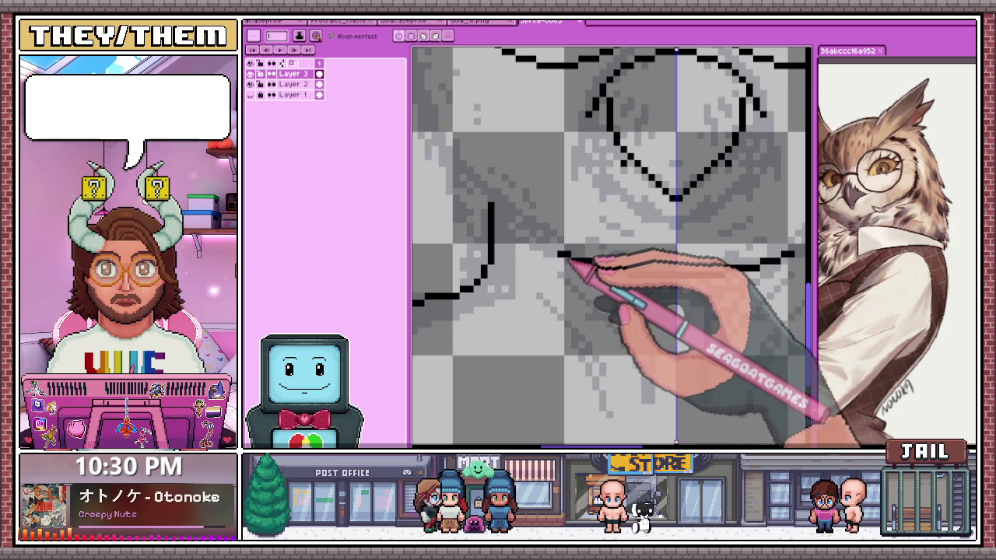
pyautogui.scroll(-1, 570, 260)
pyautogui.scroll(-2, 514, 253)
pyautogui.scroll(2, 529, 265)
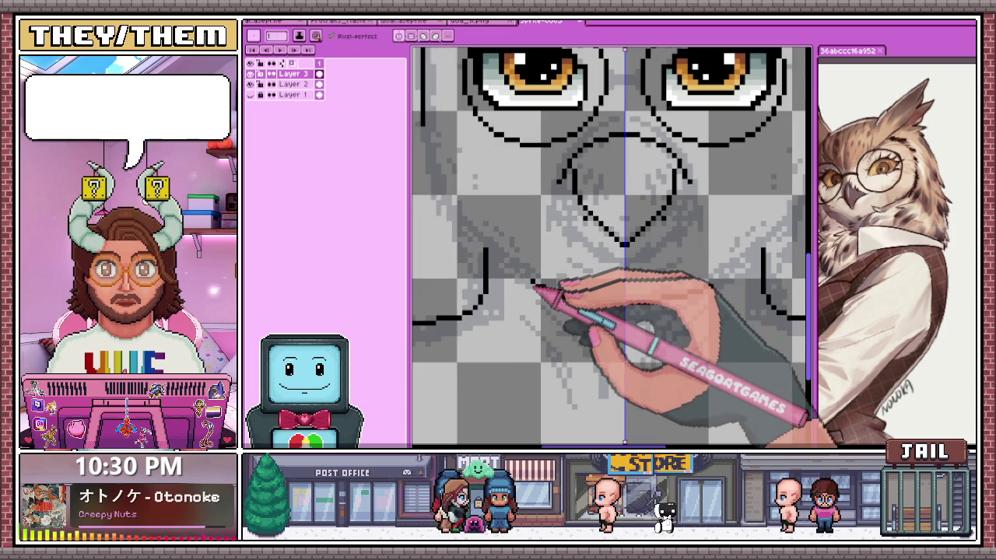
pyautogui.scroll(2, 533, 278)
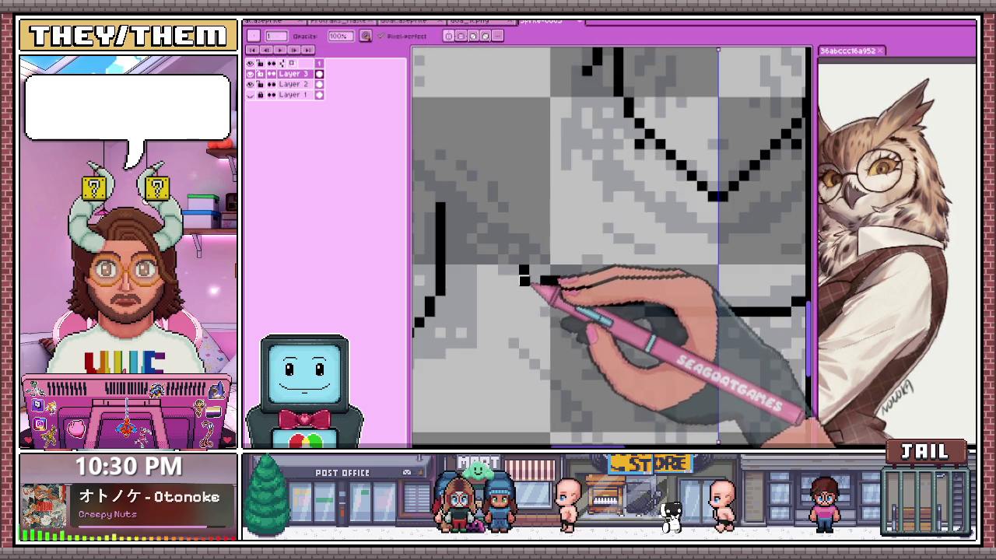
pyautogui.scroll(-1, 527, 271)
# Tidy the beak line's end by adding two black pixels and removing a stray one
pyautogui.press('e')
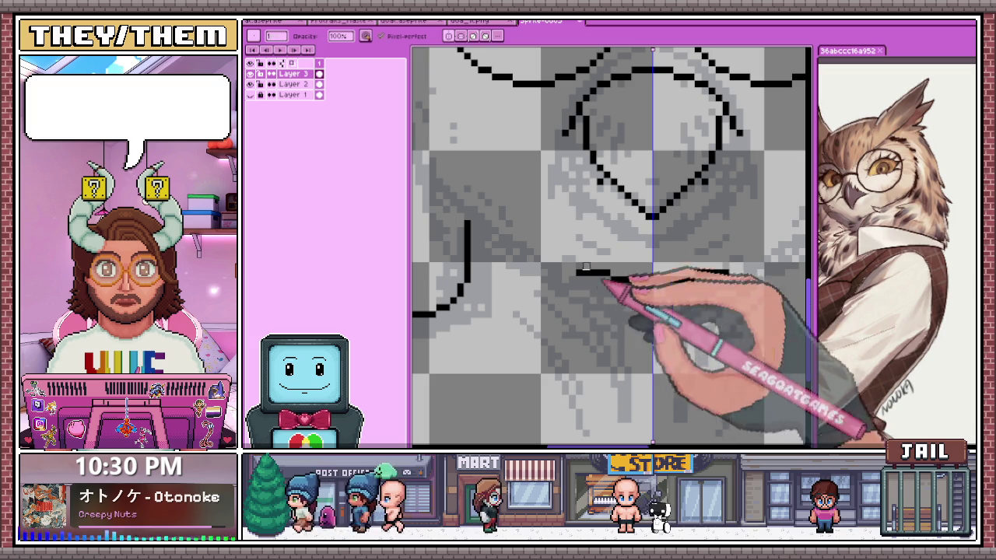
pyautogui.press('e')
pyautogui.click(550, 259)
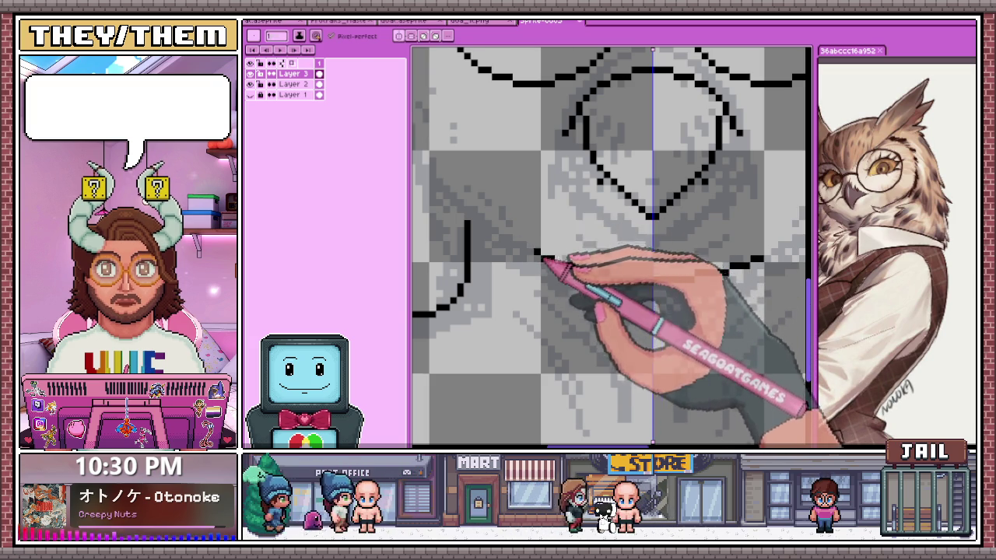
pyautogui.scroll(1, 548, 264)
pyautogui.click(521, 252)
pyautogui.click(493, 237)
pyautogui.press('b')
# Extend the black outline diagonally down the owl's left cheek along the sketch
pyautogui.scroll(-3, 488, 251)
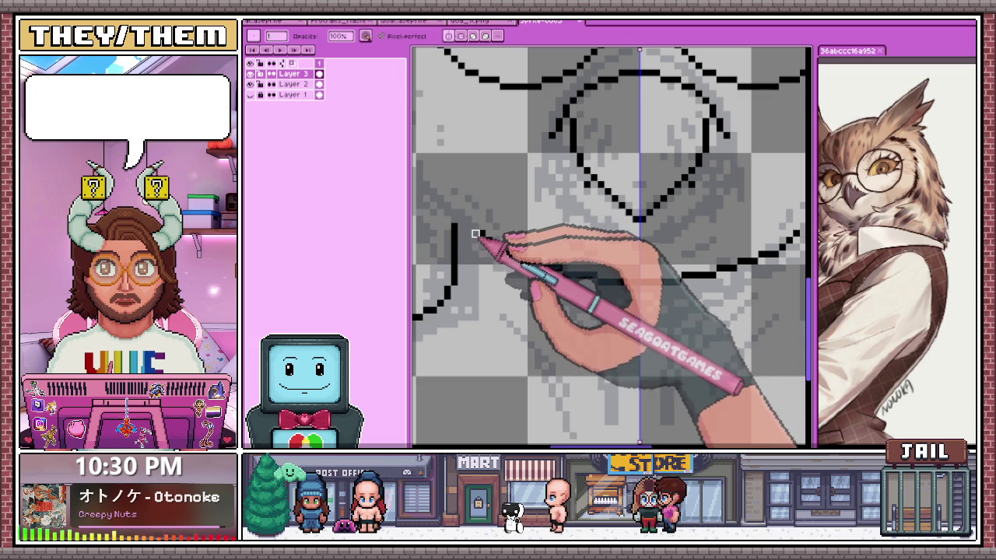
pyautogui.scroll(2, 468, 227)
pyautogui.scroll(-2, 513, 250)
pyautogui.scroll(1, 498, 265)
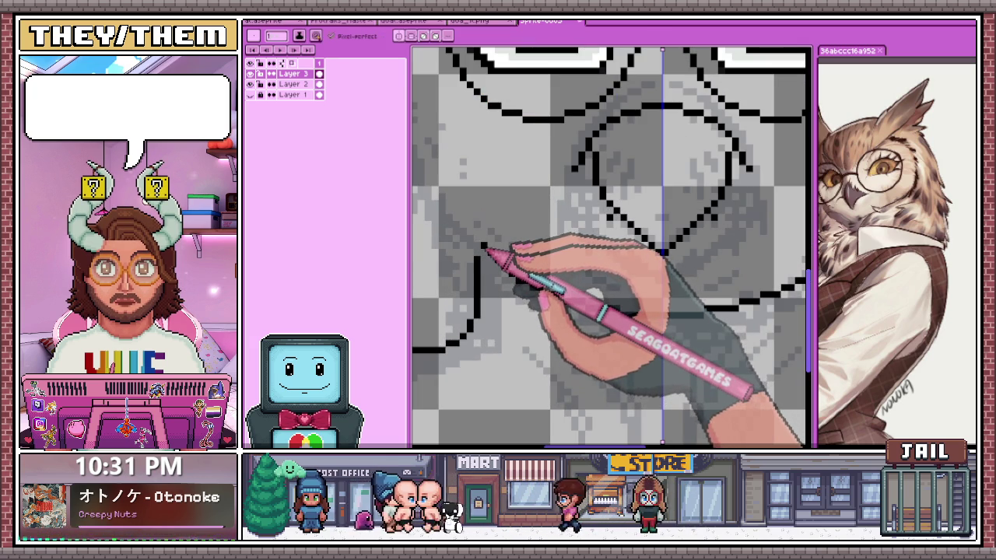
pyautogui.scroll(-2, 476, 241)
pyautogui.scroll(1, 473, 273)
pyautogui.scroll(1, 473, 251)
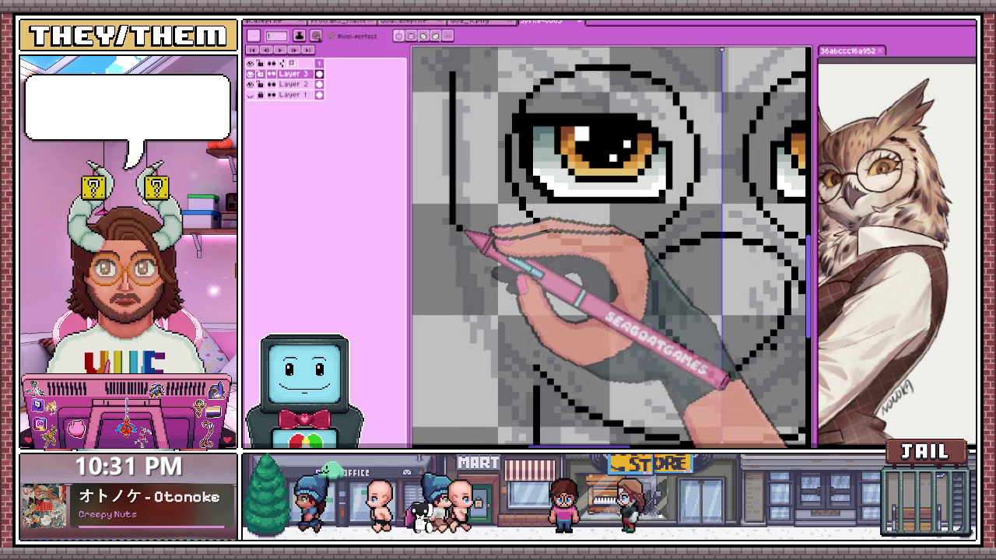
pyautogui.scroll(-1, 467, 269)
pyautogui.scroll(1, 467, 264)
pyautogui.scroll(-2, 467, 257)
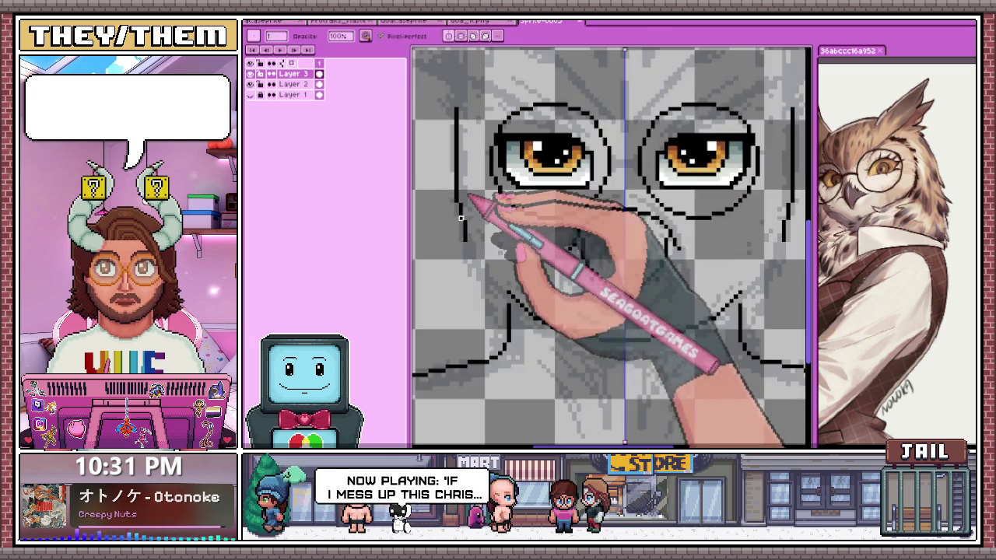
pyautogui.scroll(2, 466, 247)
pyautogui.scroll(-1, 511, 124)
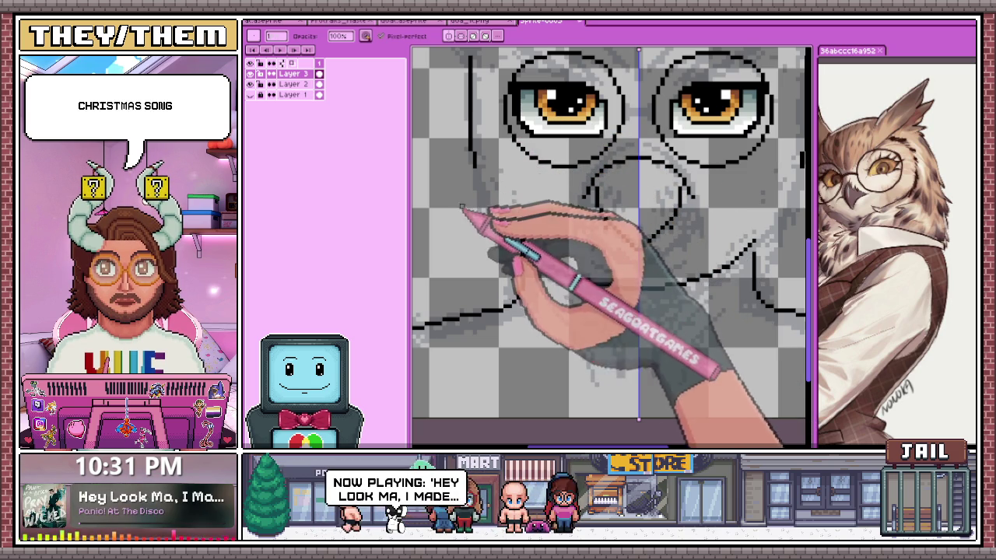
pyautogui.scroll(2, 462, 209)
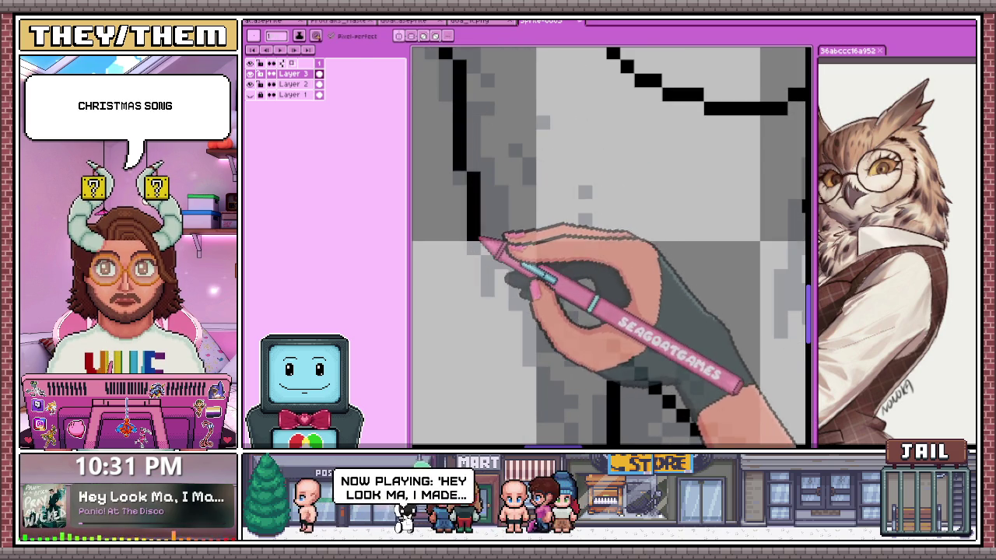
pyautogui.scroll(-1, 490, 230)
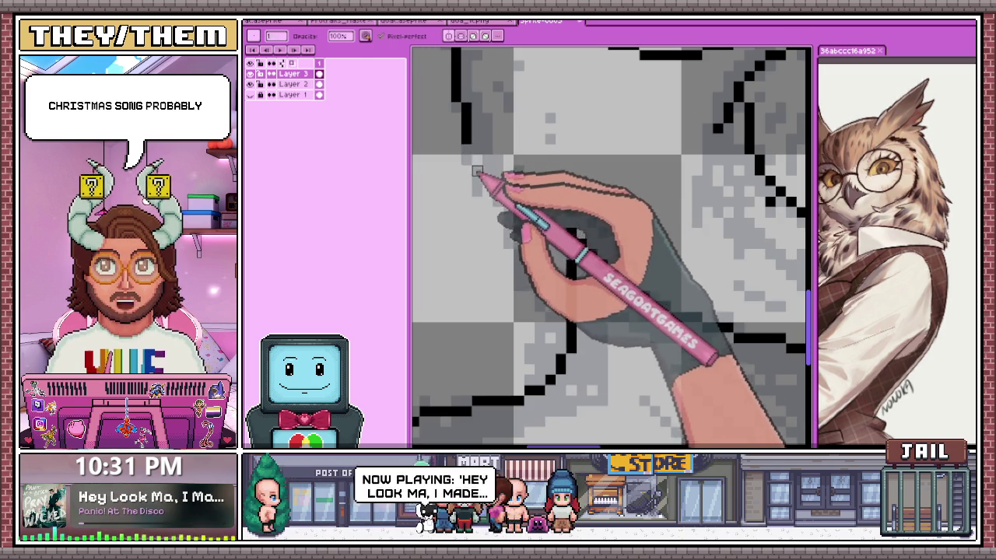
pyautogui.moveTo(474, 148); pyautogui.dragTo(495, 187)
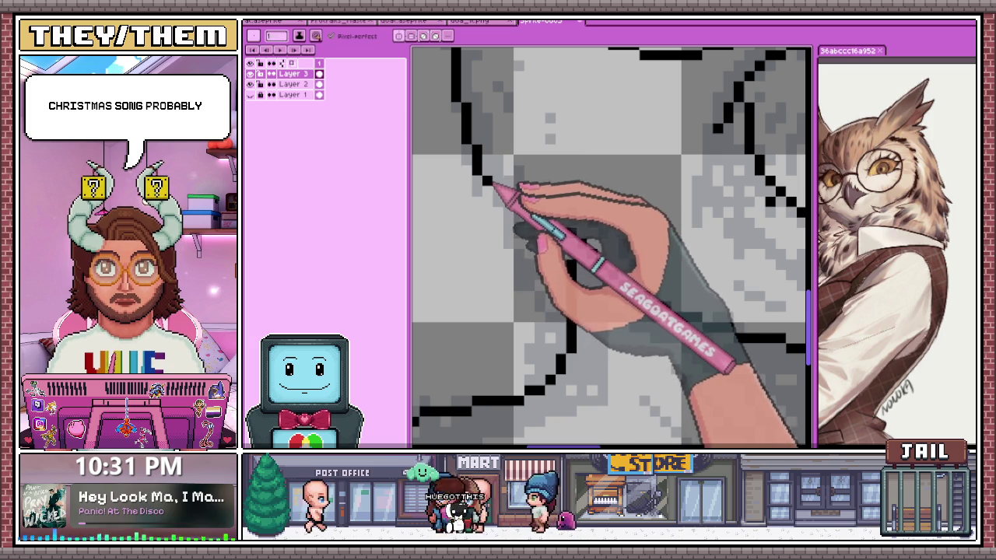
pyautogui.scroll(-1, 521, 233)
pyautogui.scroll(2, 548, 237)
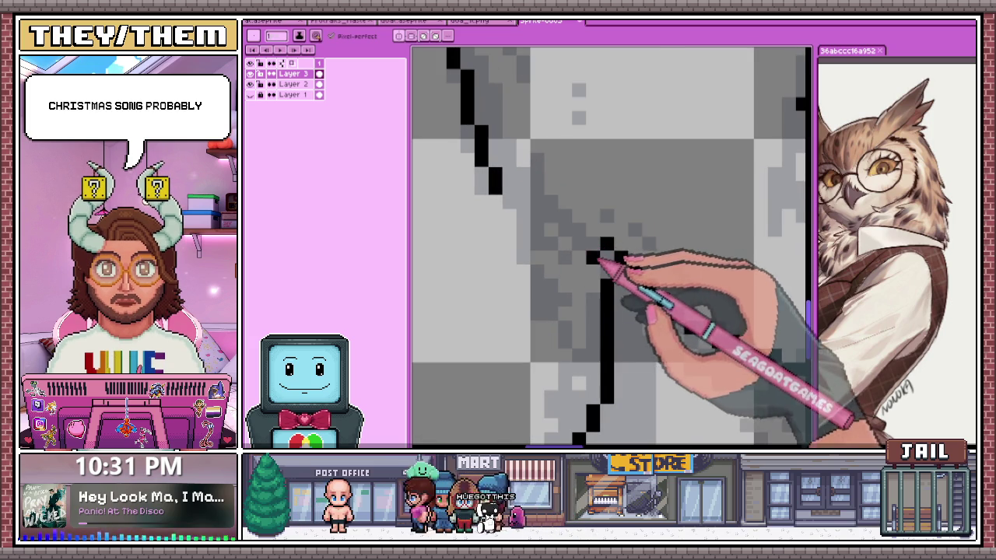
pyautogui.scroll(-1, 544, 272)
pyautogui.scroll(-3, 496, 282)
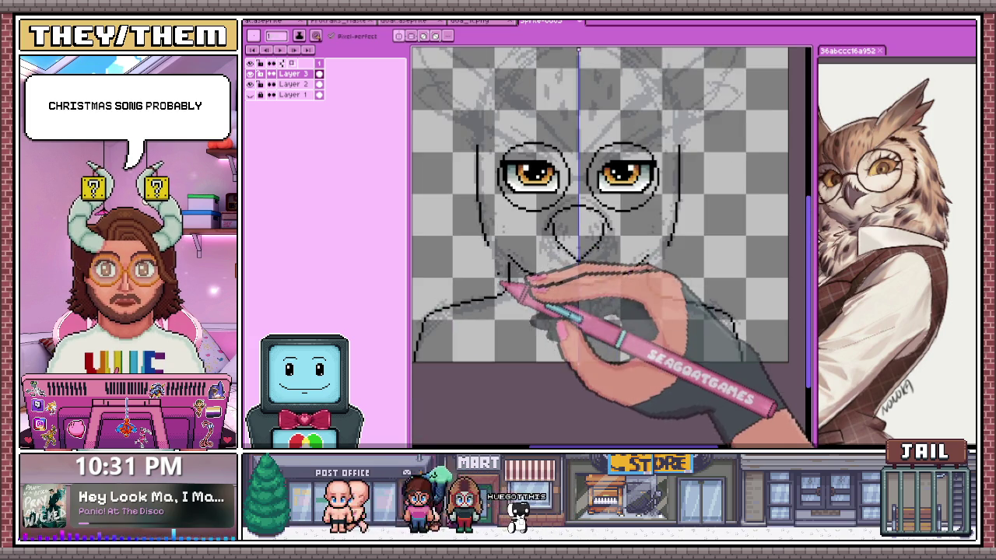
pyautogui.scroll(-1, 510, 280)
pyautogui.scroll(1, 502, 268)
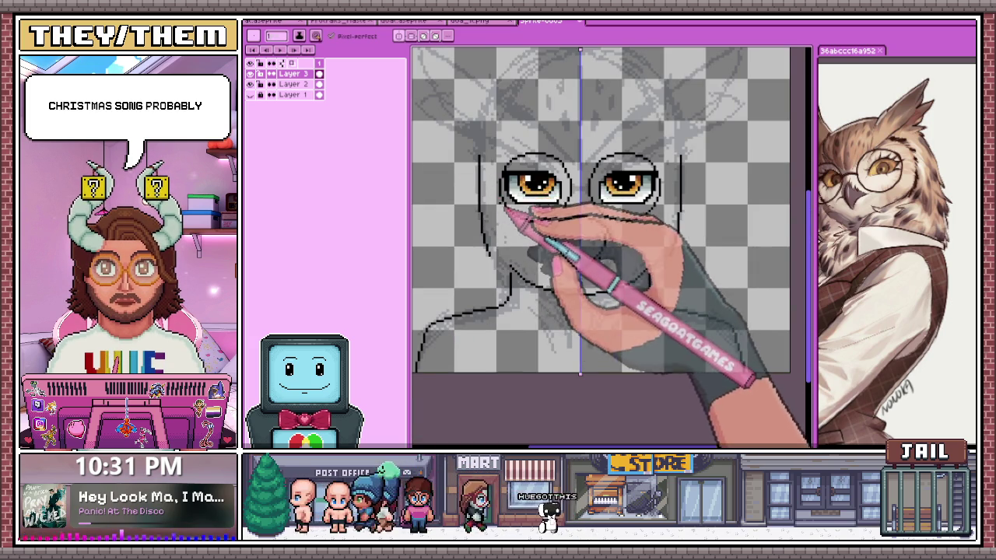
pyautogui.scroll(1, 504, 234)
pyautogui.scroll(-1, 503, 259)
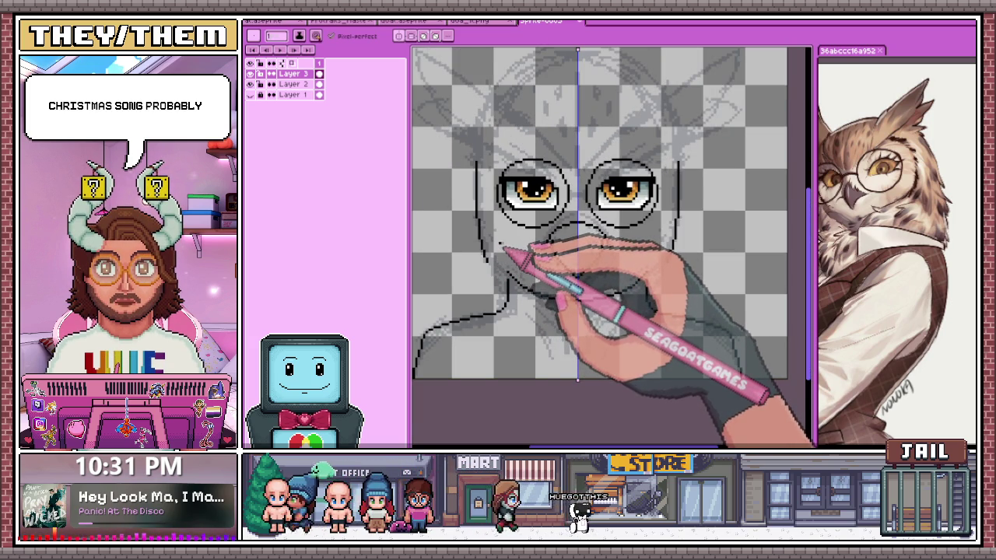
pyautogui.scroll(1, 506, 257)
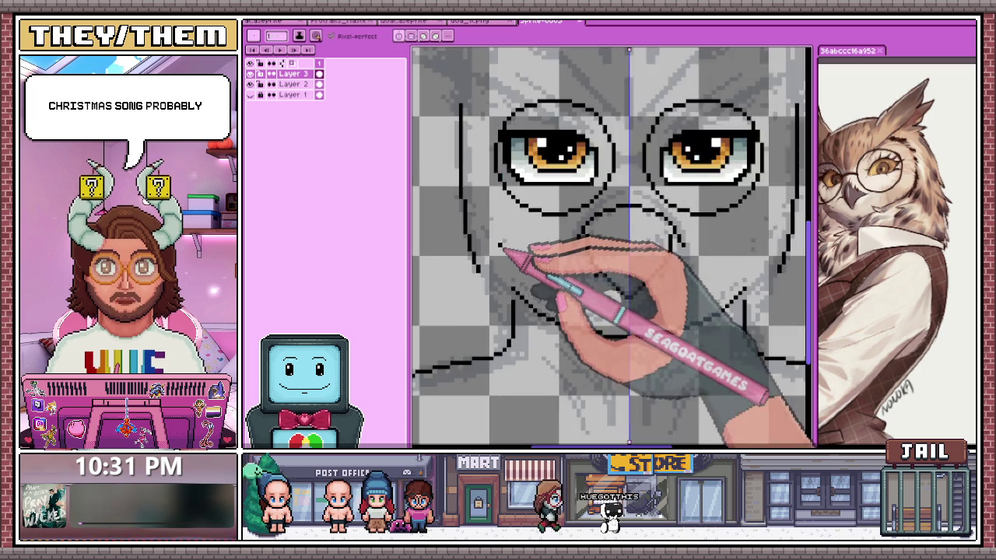
pyautogui.scroll(-1, 506, 262)
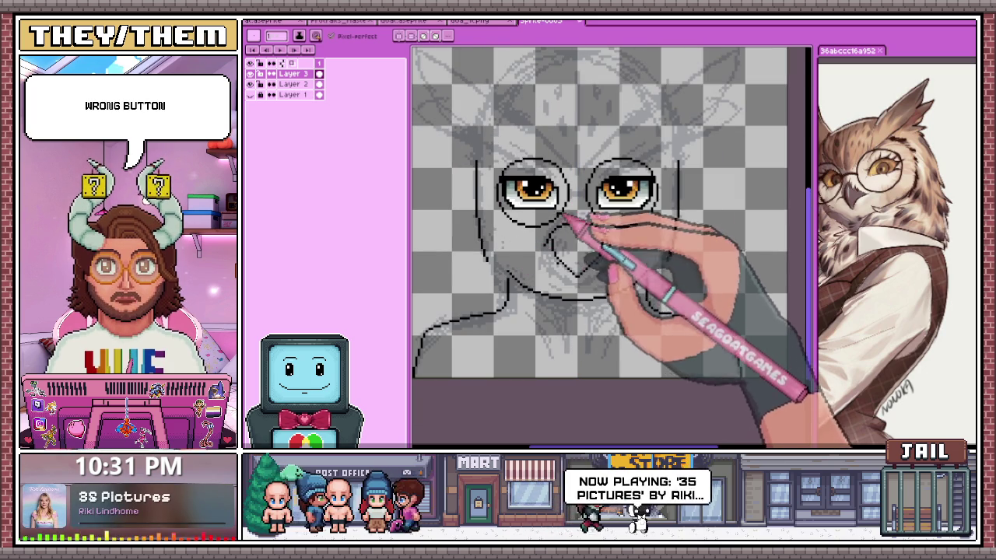
pyautogui.scroll(1, 588, 105)
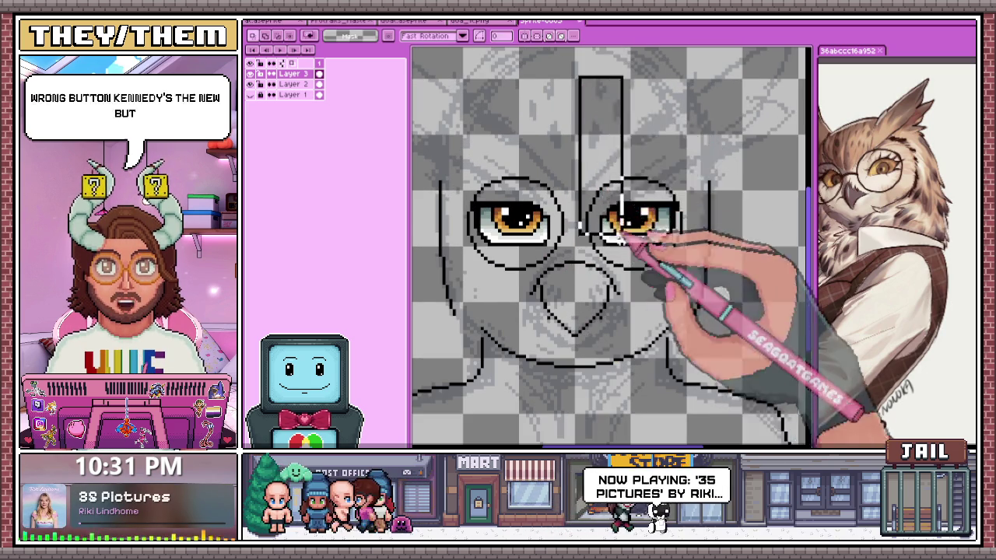
# Select the lower-right part of the sprite and return to the pencil
pyautogui.scroll(-2, 617, 211)
pyautogui.moveTo(574, 74); pyautogui.dragTo(742, 408)
pyautogui.scroll(3, 605, 282)
pyautogui.scroll(1, 589, 311)
pyautogui.scroll(-1, 589, 262)
pyautogui.press('b')
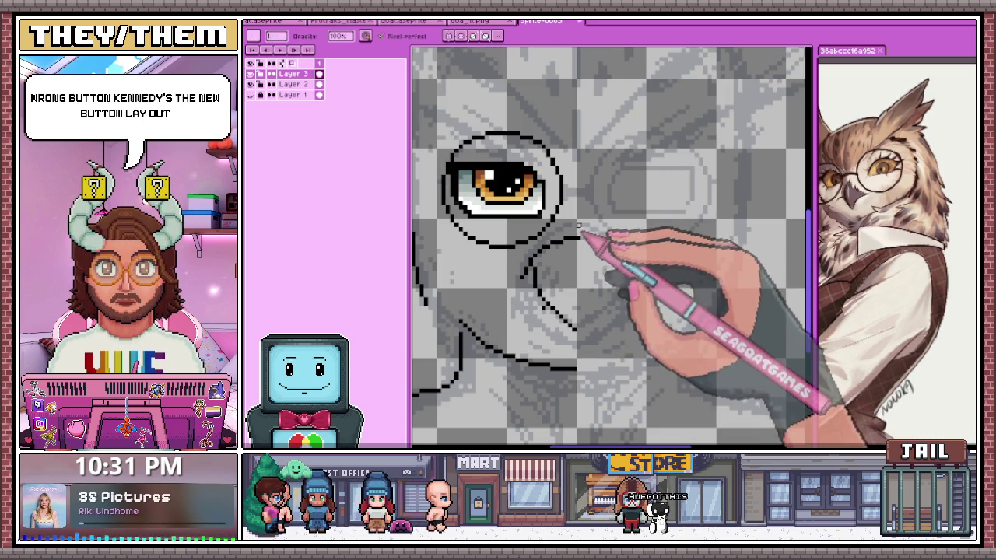
# Draw a diagonal black line down the face outline and erase its overshooting end
pyautogui.scroll(-2, 579, 248)
pyautogui.scroll(2, 522, 236)
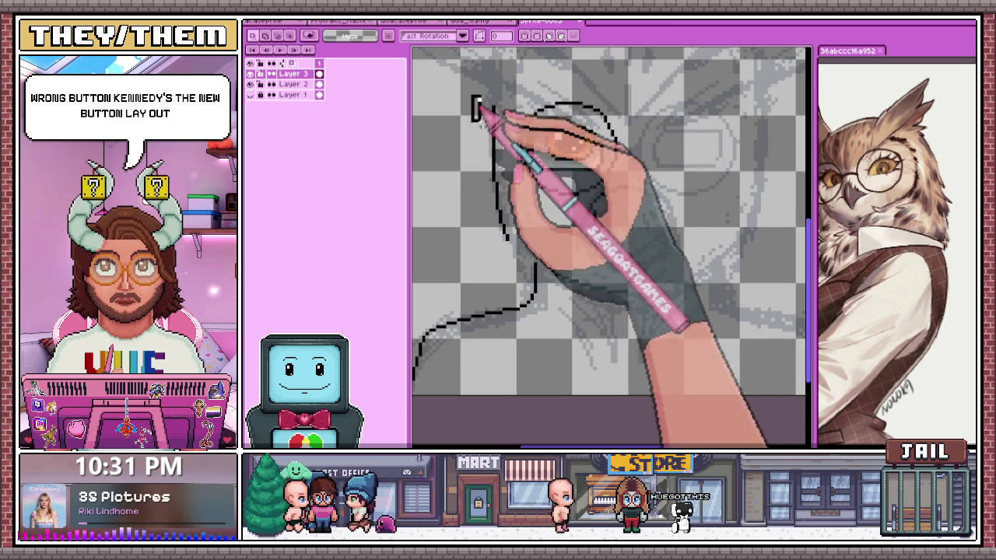
pyautogui.scroll(3, 544, 186)
pyautogui.scroll(-2, 527, 171)
pyautogui.scroll(-2, 526, 233)
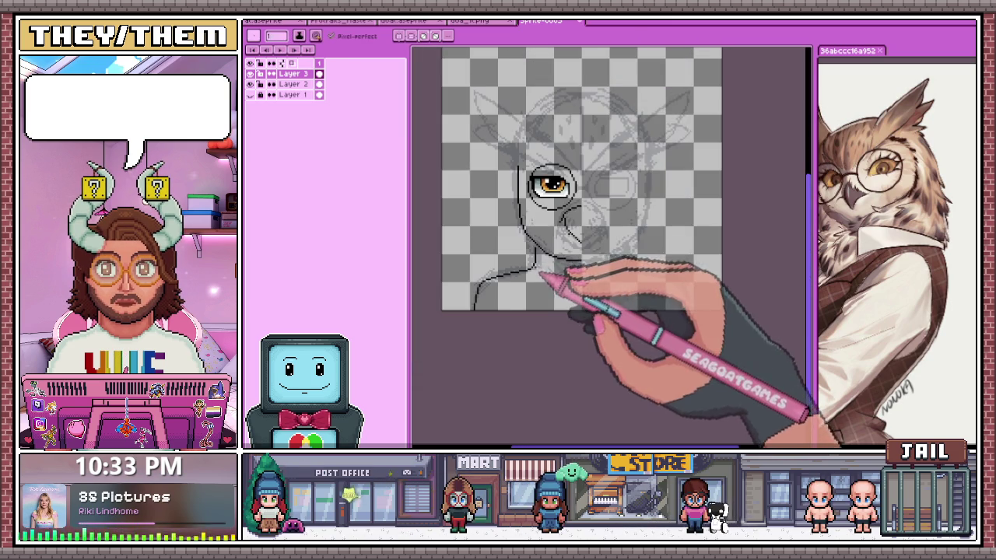
pyautogui.scroll(-2, 536, 257)
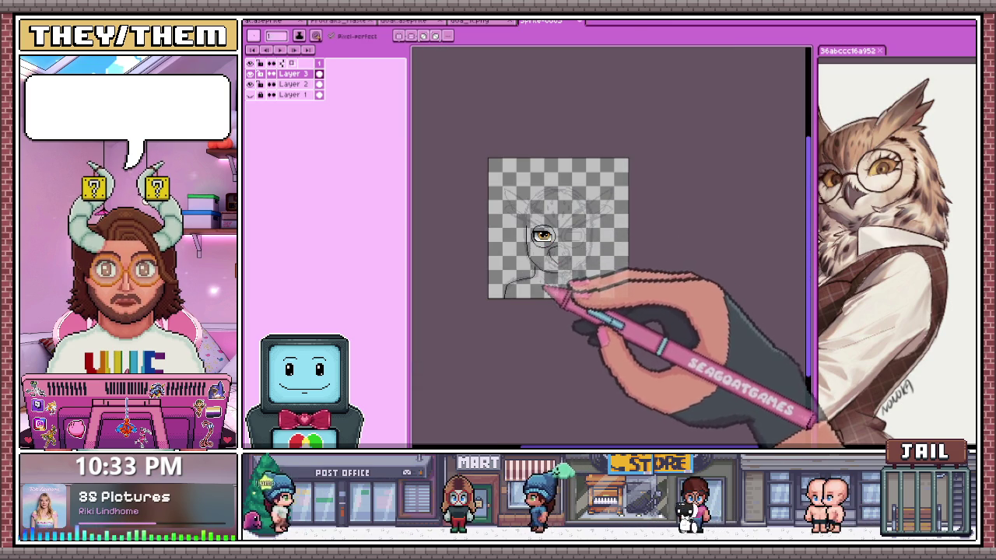
pyautogui.scroll(2, 545, 289)
pyautogui.scroll(2, 556, 273)
pyautogui.scroll(3, 556, 261)
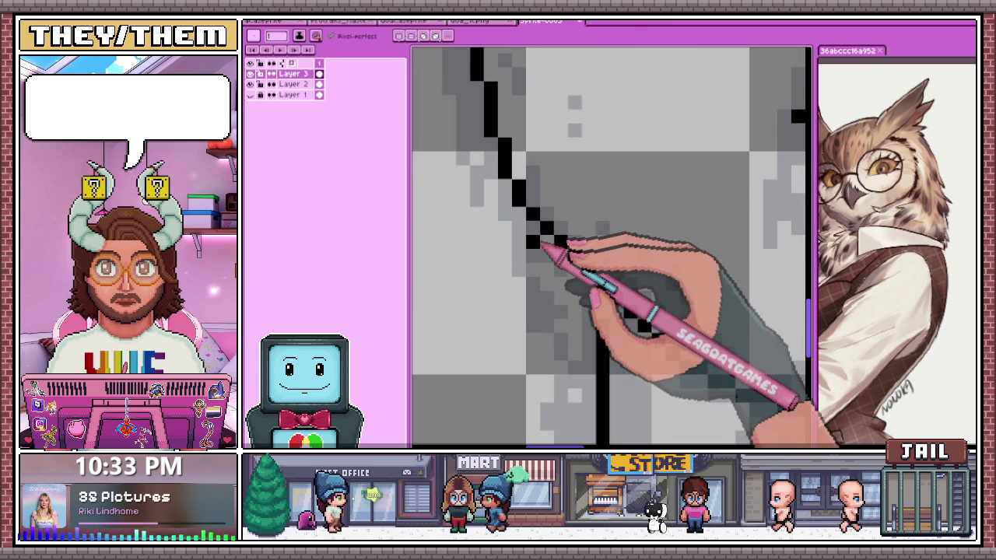
pyautogui.moveTo(545, 238); pyautogui.dragTo(673, 368)
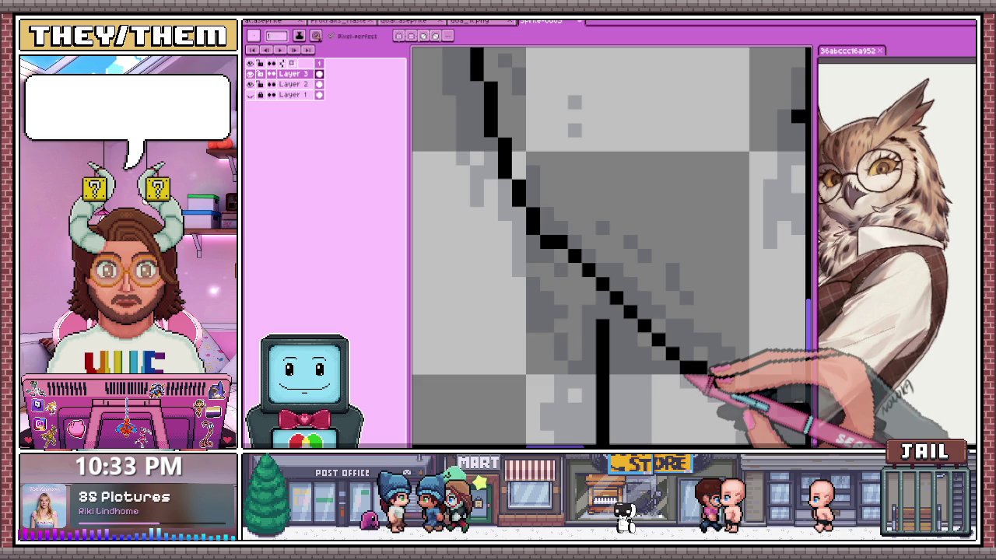
pyautogui.press('e')
pyautogui.moveTo(671, 359)
pyautogui.mouseDown()
pyautogui.moveTo(574, 256)
pyautogui.moveTo(588, 285)
pyautogui.mouseUp()
pyautogui.press('b')
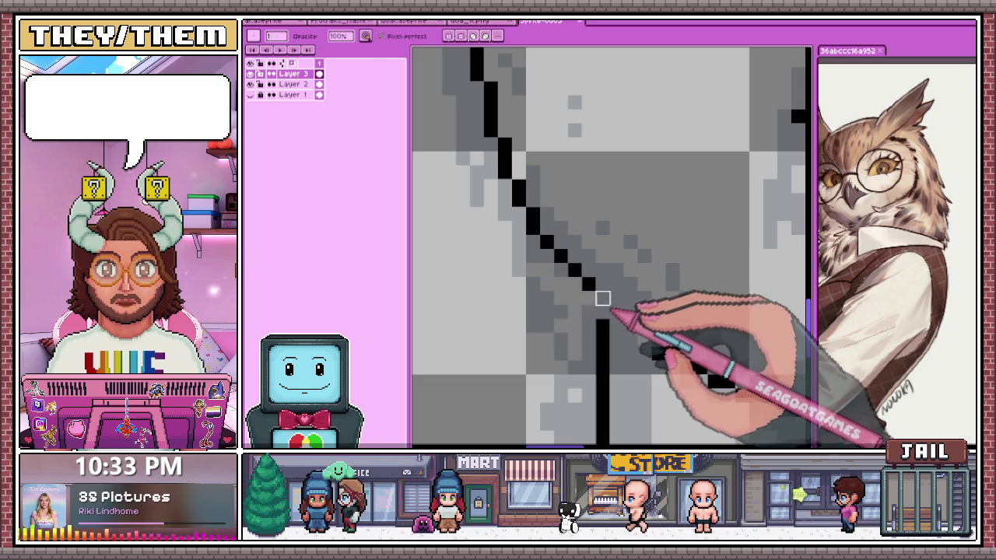
# Curve the black head outline over the top of the head, continuing rightward across it
pyautogui.scroll(-2, 636, 335)
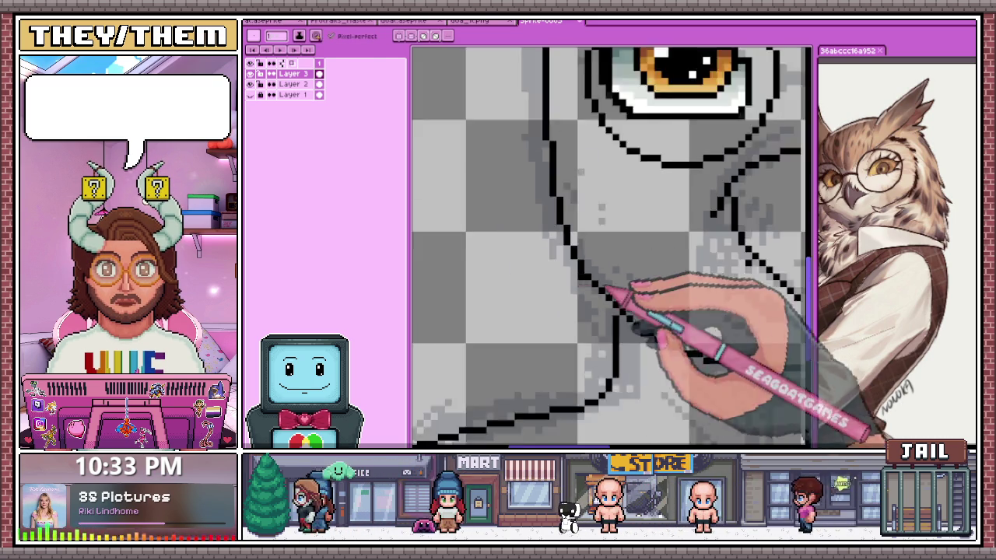
pyautogui.scroll(-1, 633, 285)
pyautogui.scroll(-2, 596, 322)
pyautogui.scroll(3, 633, 333)
pyautogui.scroll(-1, 608, 327)
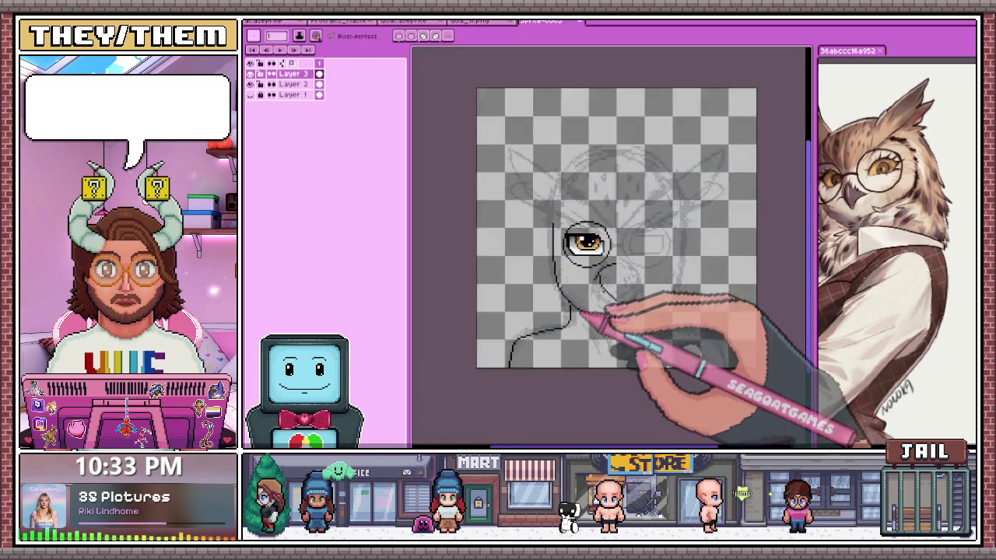
pyautogui.scroll(2, 598, 340)
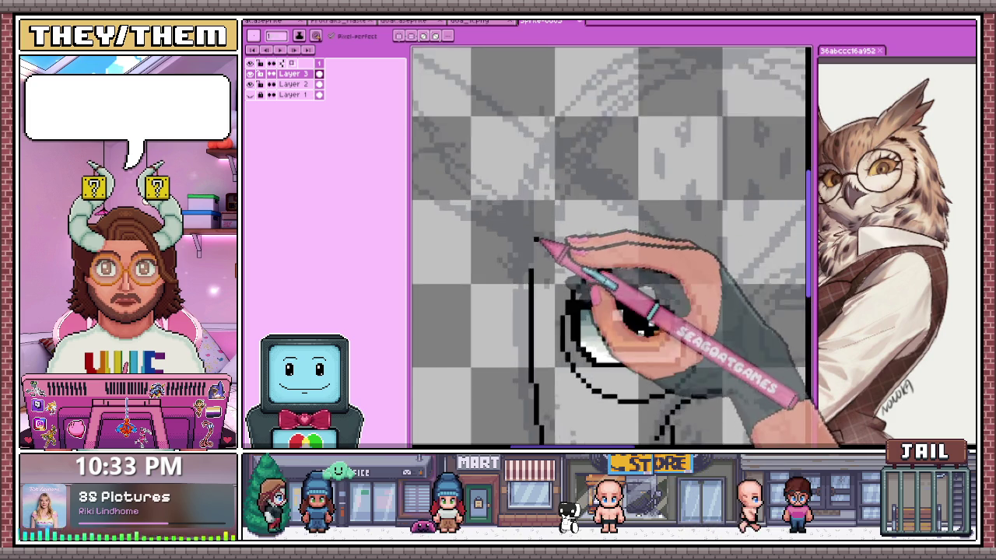
pyautogui.scroll(-4, 544, 233)
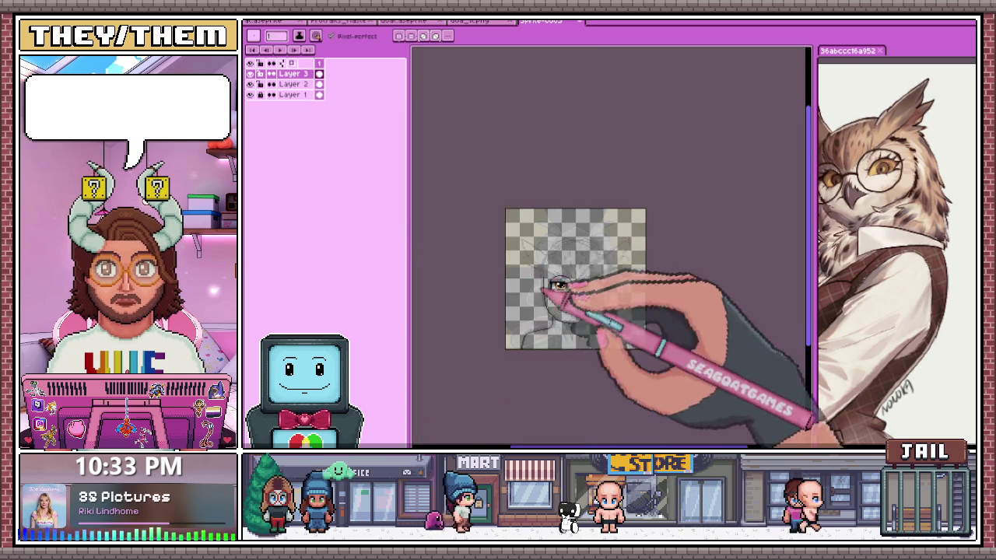
pyautogui.scroll(3, 549, 288)
pyautogui.scroll(1, 556, 221)
pyautogui.scroll(-1, 545, 226)
pyautogui.scroll(1, 537, 225)
pyautogui.scroll(-1, 538, 210)
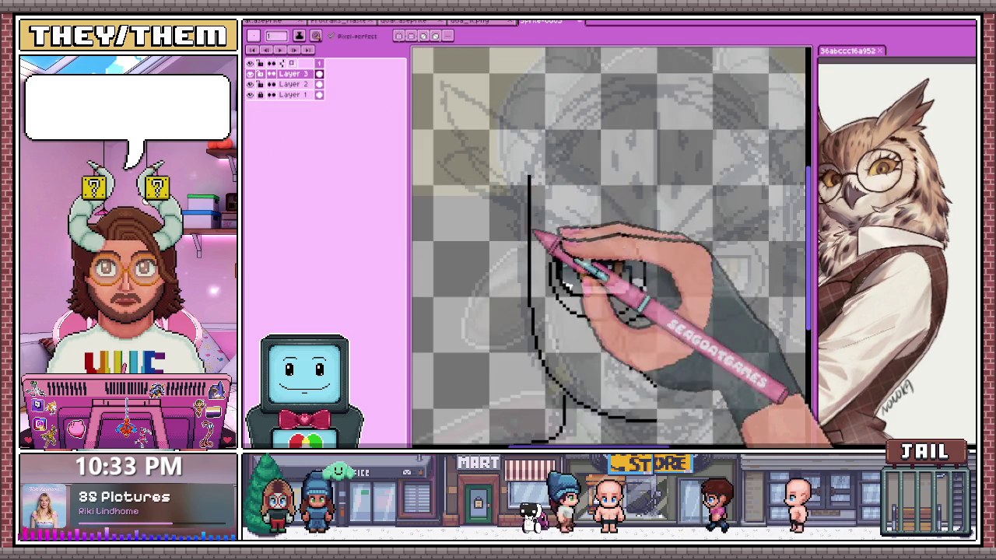
pyautogui.scroll(1, 540, 225)
pyautogui.scroll(2, 540, 137)
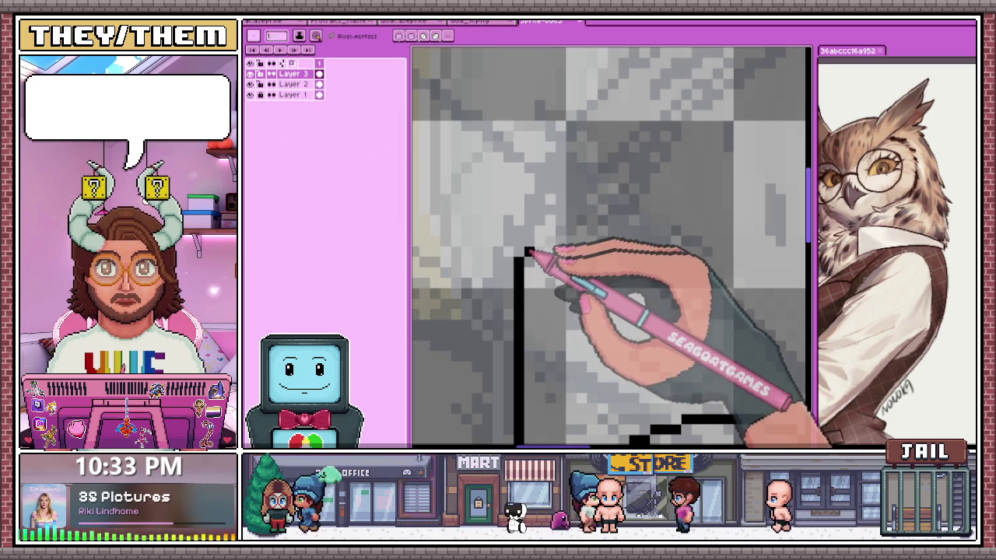
pyautogui.click(542, 189)
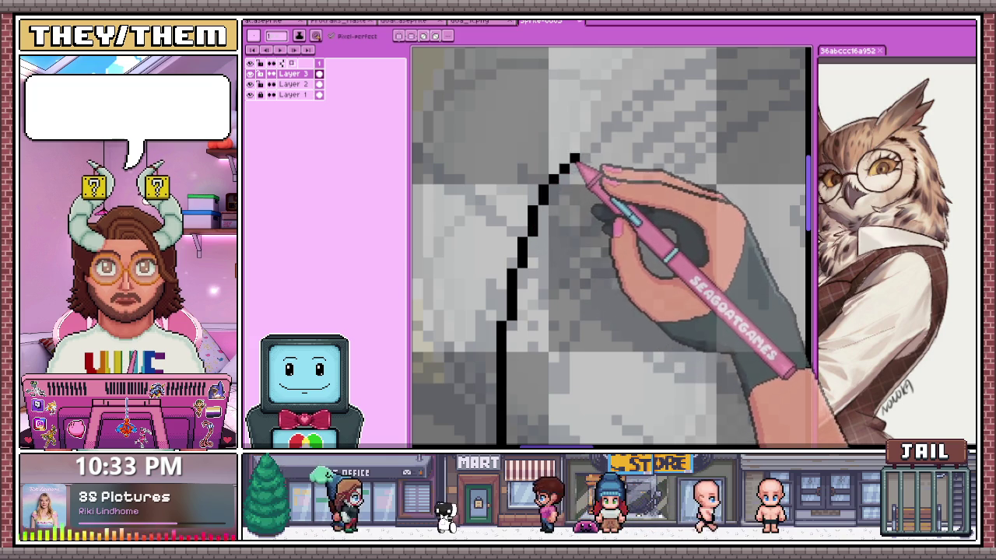
pyautogui.scroll(-1, 573, 160)
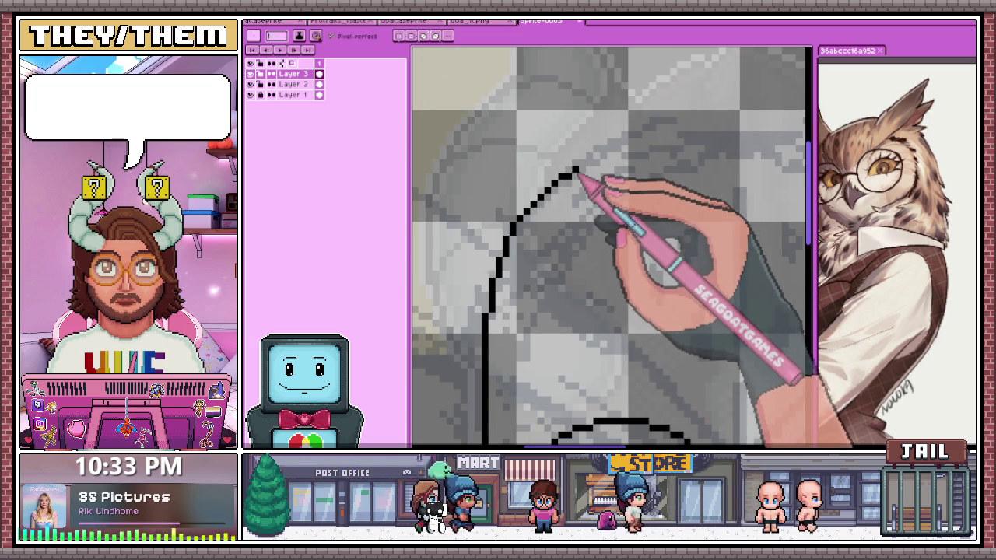
pyautogui.moveTo(542, 163); pyautogui.dragTo(566, 158)
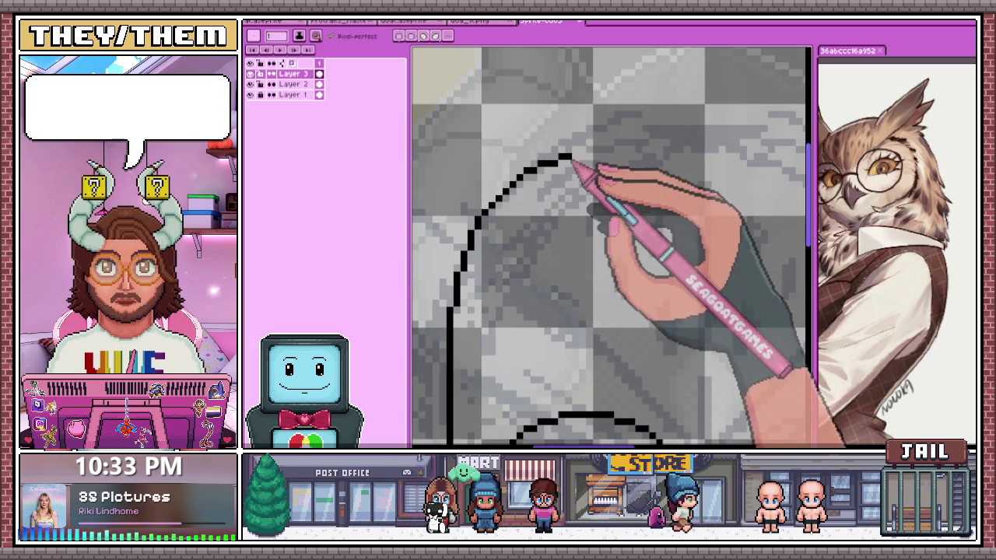
pyautogui.moveTo(602, 158); pyautogui.dragTo(667, 145)
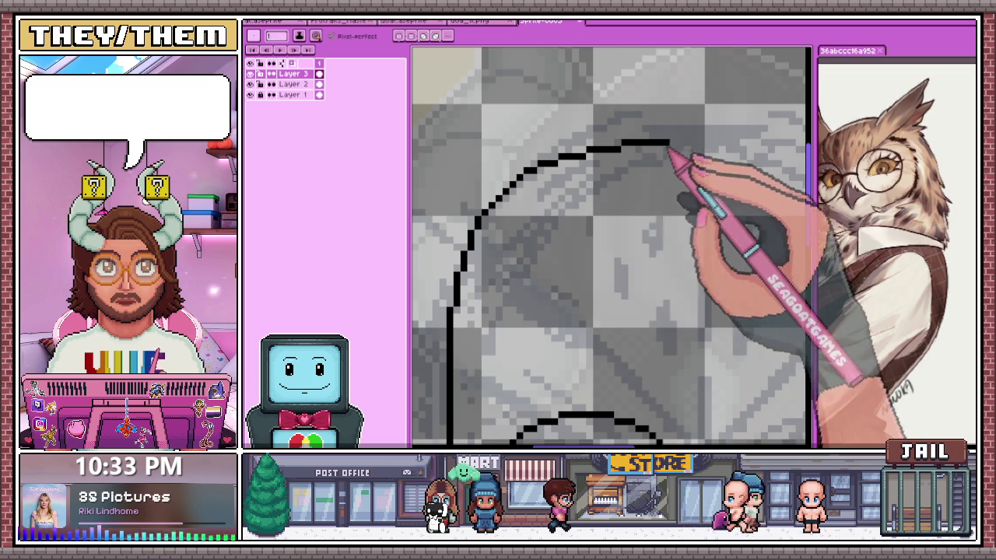
pyautogui.scroll(-5, 575, 206)
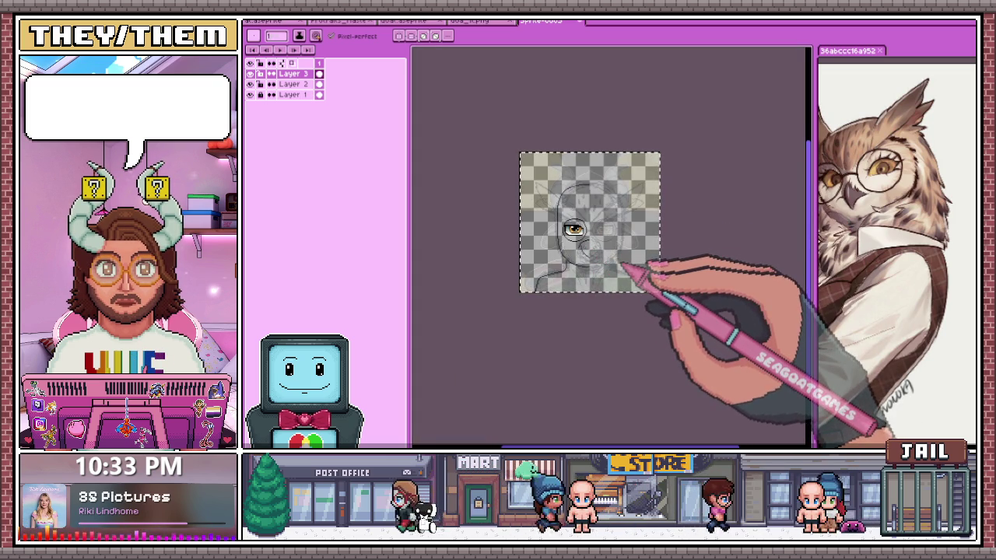
# Commit the transform and drop the selection, leaving the outlined head and amber eyes in place
pyautogui.click(616, 261)
pyautogui.click(607, 319)
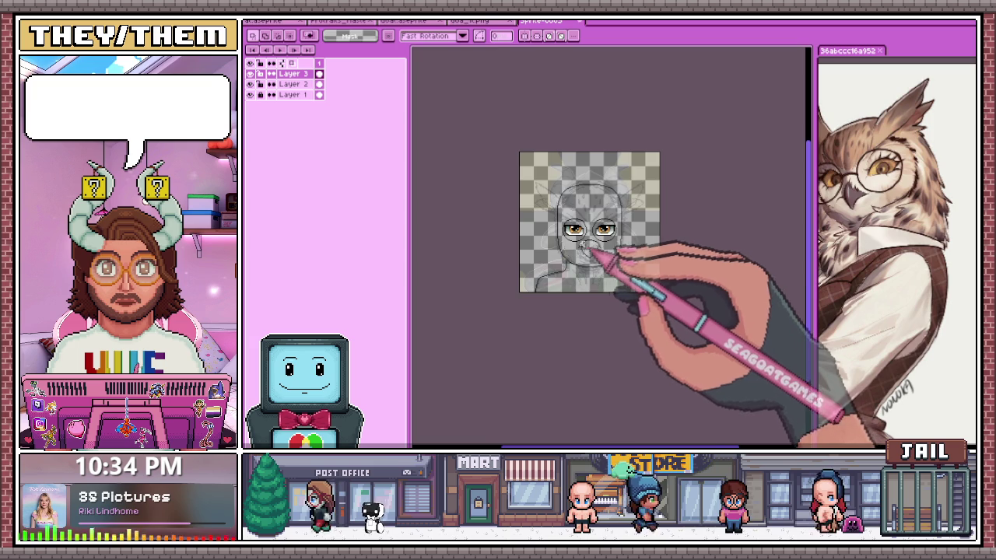
pyautogui.scroll(2, 591, 251)
pyautogui.scroll(2, 561, 200)
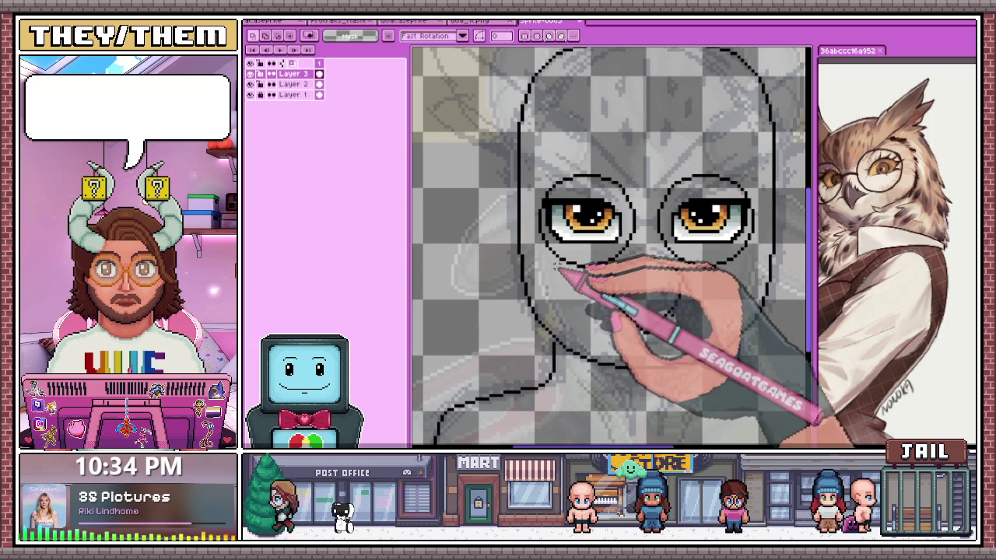
pyautogui.scroll(2, 572, 282)
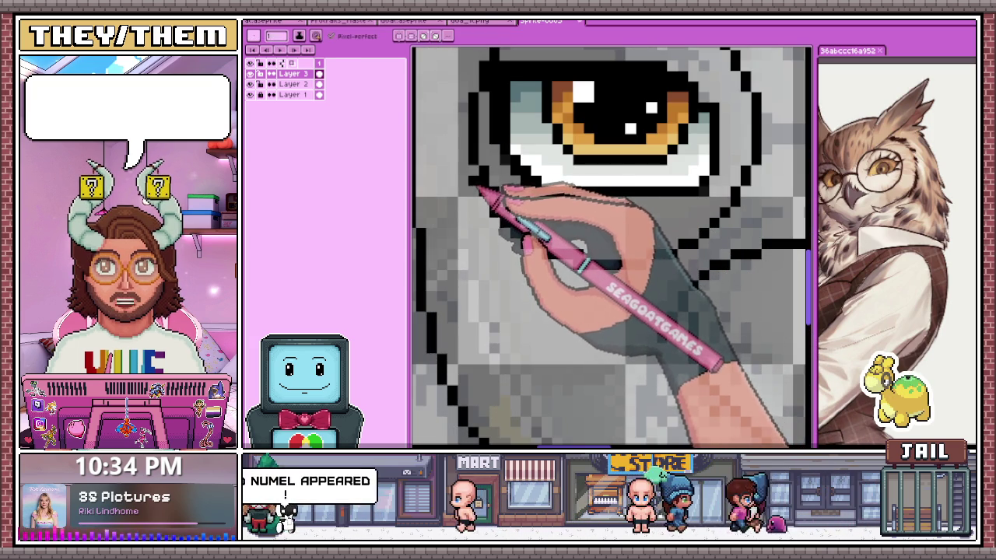
# Zoom in and out to inspect the black rings around both amber eyes
pyautogui.scroll(-2, 469, 159)
pyautogui.scroll(2, 463, 54)
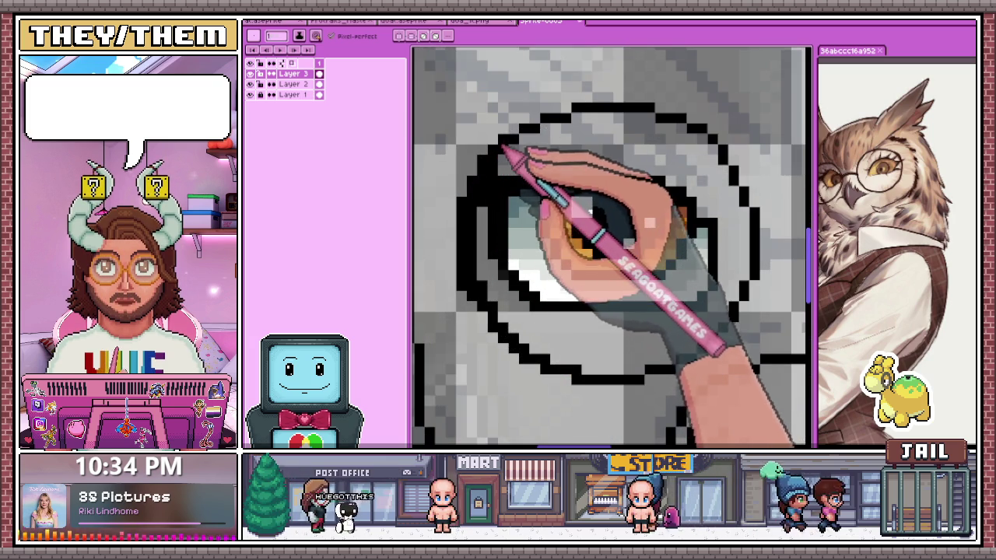
pyautogui.scroll(1, 502, 149)
pyautogui.scroll(1, 501, 150)
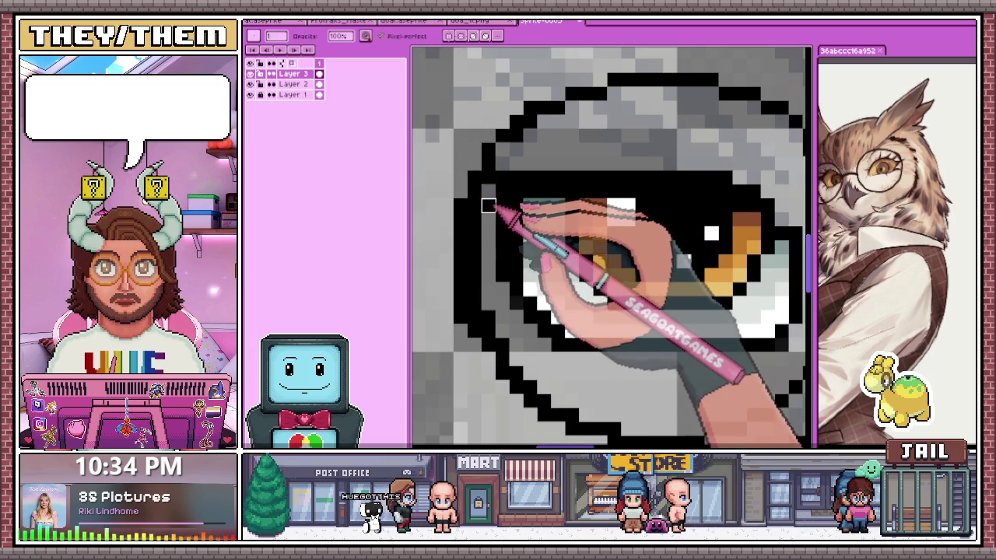
pyautogui.scroll(-3, 502, 178)
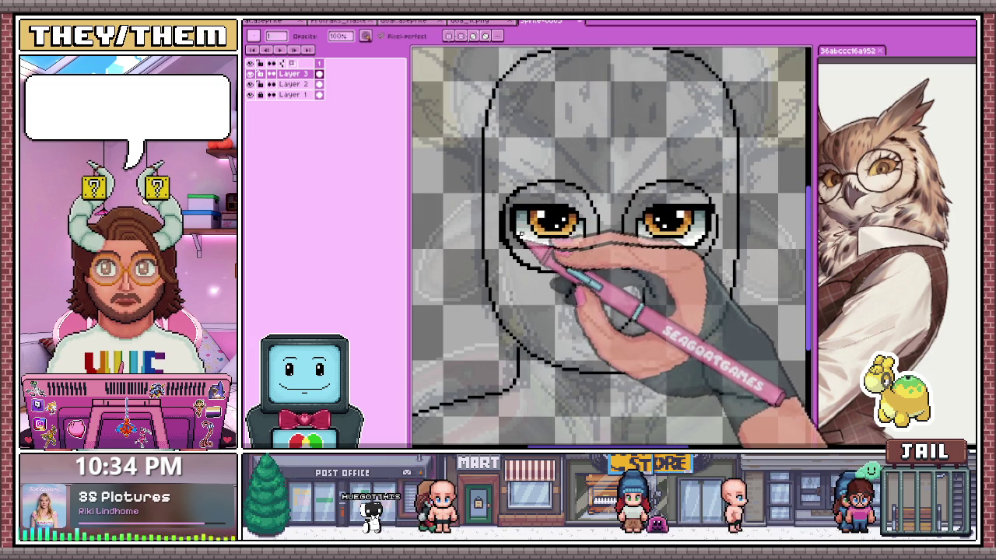
pyautogui.scroll(1, 521, 235)
pyautogui.scroll(2, 521, 235)
pyautogui.scroll(-2, 517, 225)
pyautogui.scroll(-2, 513, 216)
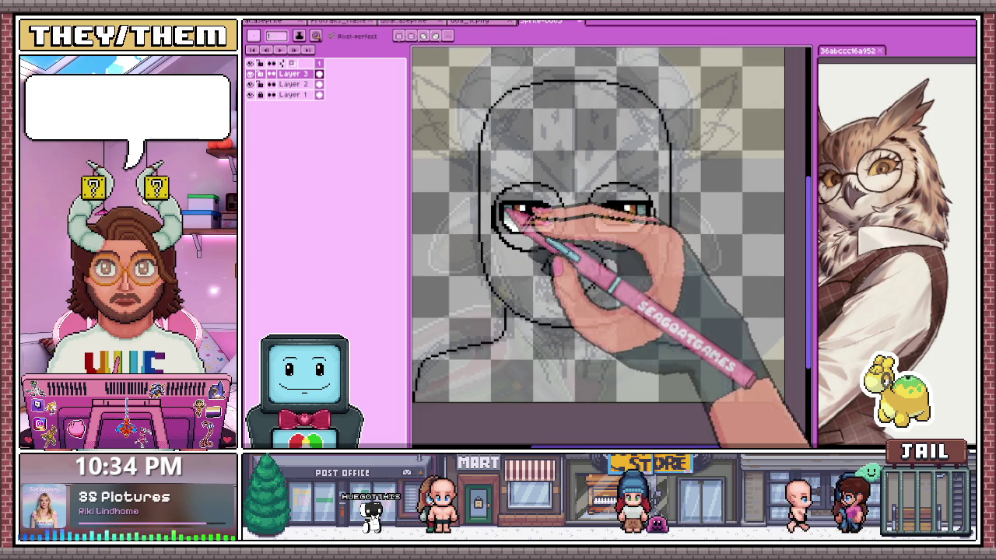
pyautogui.scroll(1, 532, 216)
pyautogui.scroll(1, 525, 211)
pyautogui.scroll(-3, 515, 208)
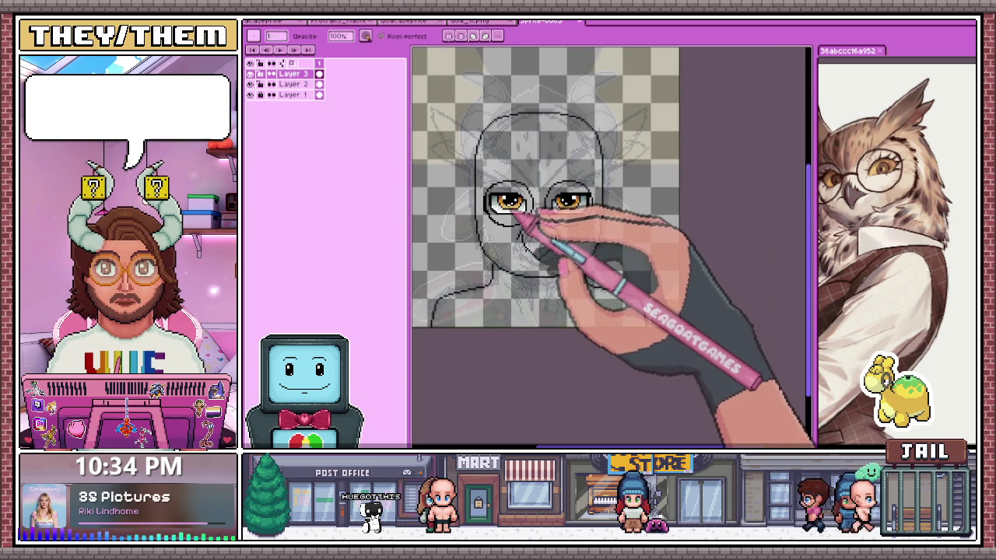
pyautogui.scroll(2, 500, 220)
pyautogui.scroll(2, 515, 207)
pyautogui.scroll(1, 516, 216)
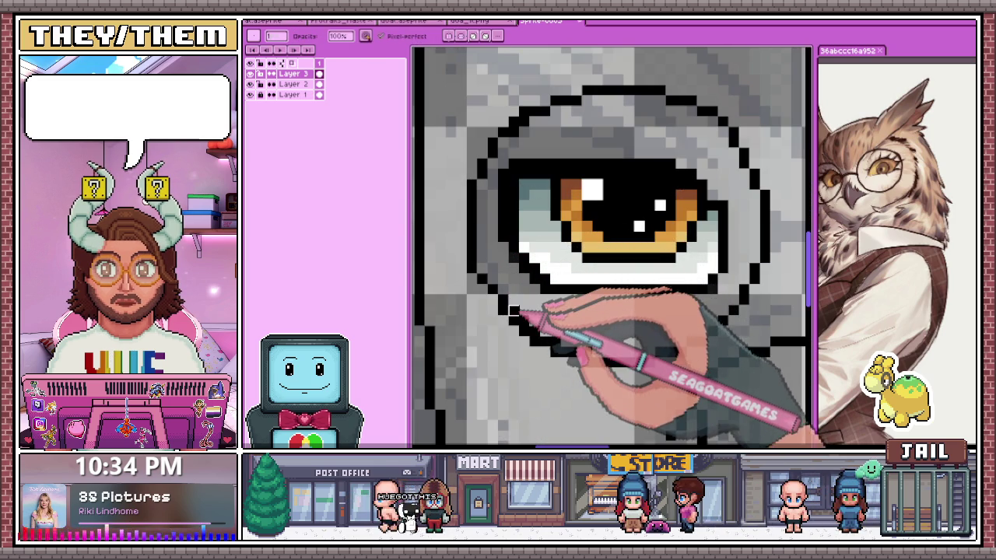
pyautogui.scroll(-2, 576, 342)
pyautogui.scroll(-2, 574, 335)
pyautogui.scroll(-1, 572, 325)
pyautogui.scroll(3, 545, 296)
pyautogui.scroll(2, 552, 289)
pyautogui.scroll(1, 545, 289)
pyautogui.scroll(-2, 523, 250)
pyautogui.scroll(-3, 522, 251)
pyautogui.scroll(1, 523, 250)
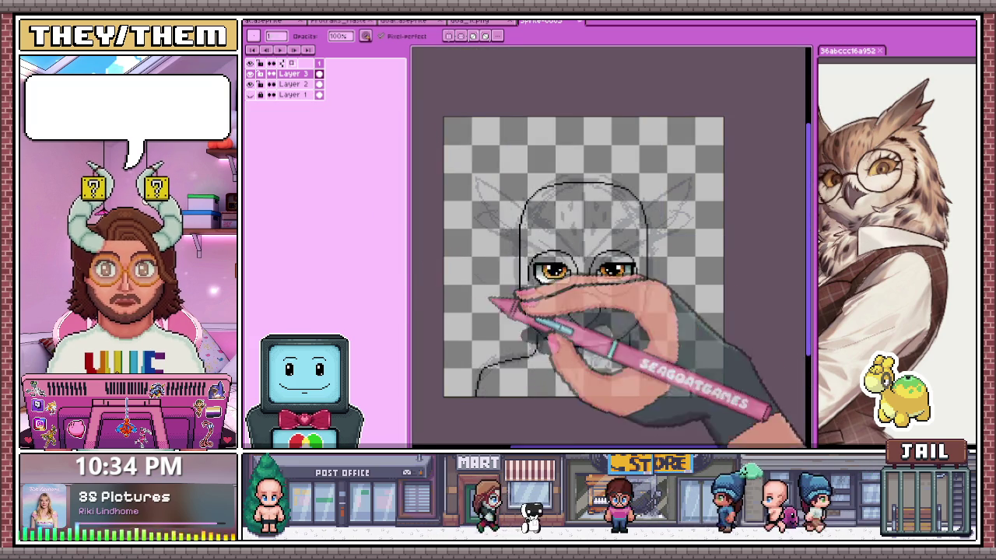
pyautogui.scroll(2, 544, 292)
pyautogui.scroll(1, 535, 208)
pyautogui.scroll(2, 524, 201)
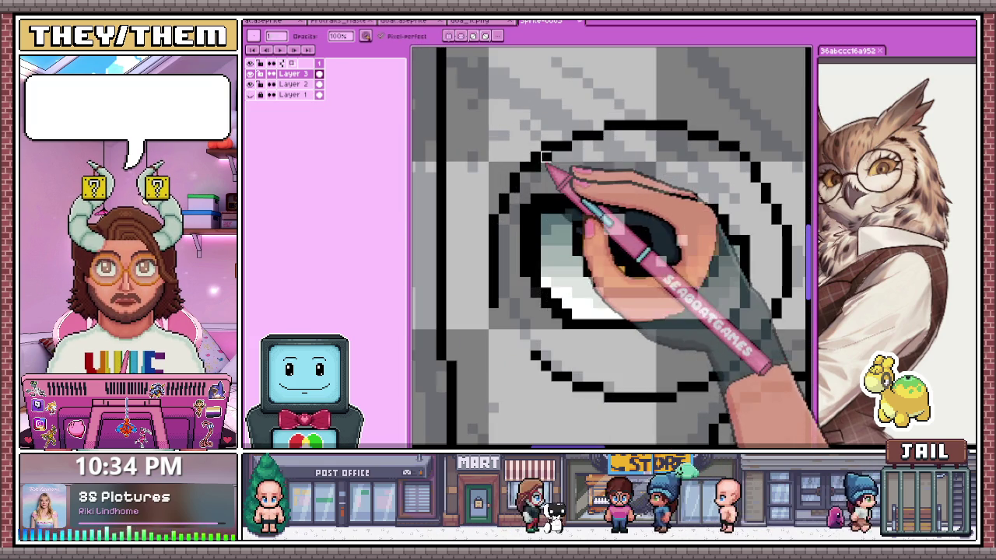
pyautogui.scroll(-1, 520, 191)
pyautogui.scroll(-2, 517, 184)
pyautogui.scroll(-2, 516, 185)
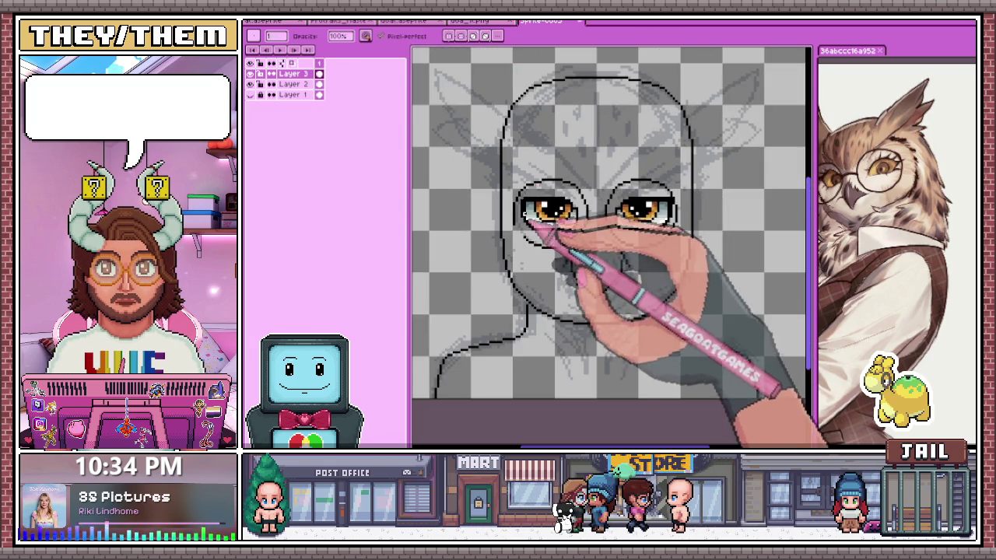
pyautogui.scroll(2, 534, 222)
pyautogui.scroll(-2, 533, 225)
pyautogui.scroll(2, 521, 235)
pyautogui.scroll(2, 522, 234)
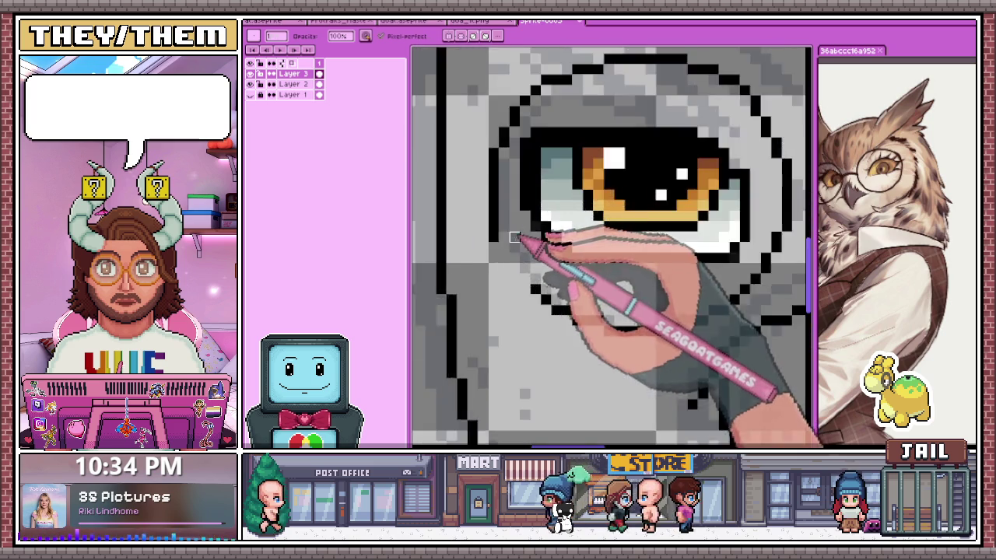
# Erase the outline arc above the left eye and stray pixels at the lower lash line's left end
pyautogui.scroll(-2, 515, 194)
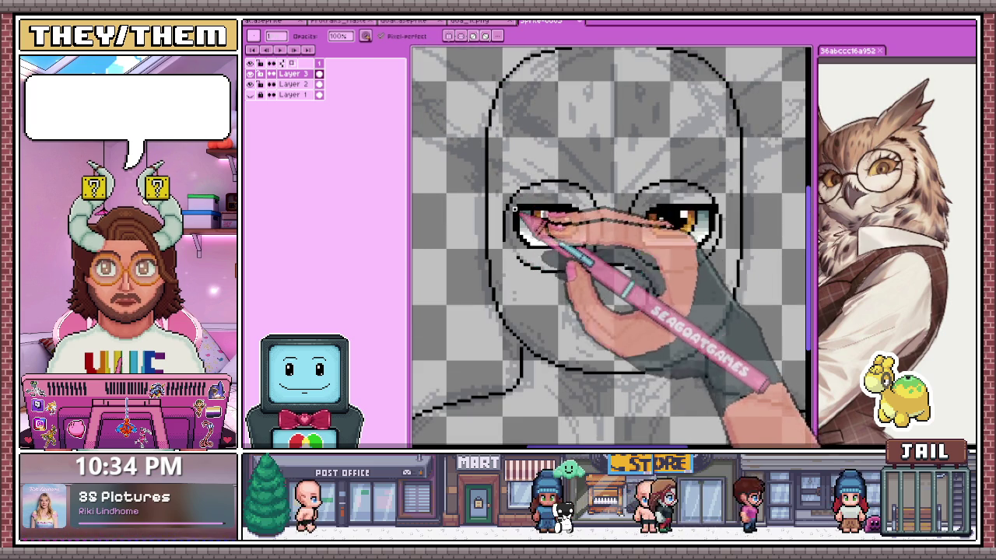
pyautogui.scroll(1, 514, 209)
pyautogui.press('e')
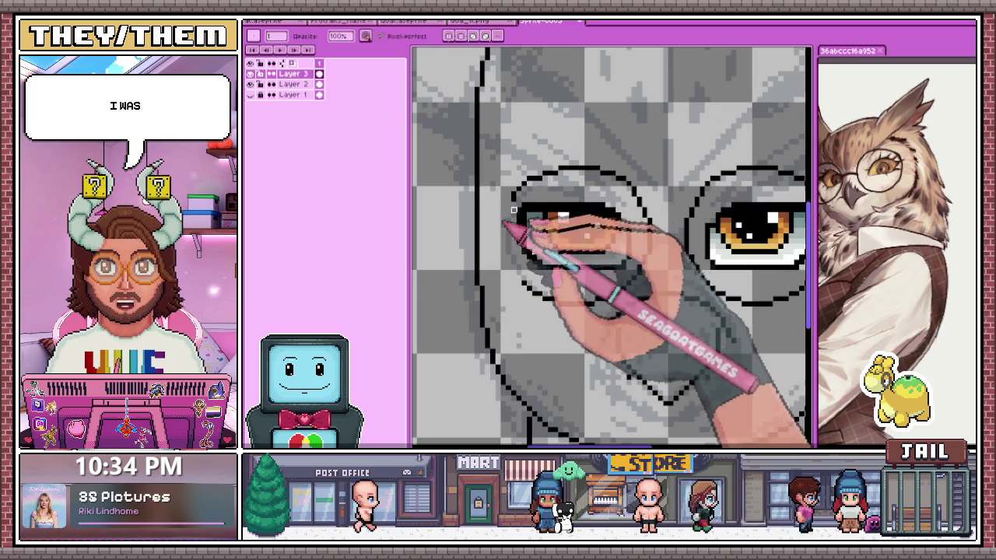
pyautogui.moveTo(513, 208)
pyautogui.mouseDown()
pyautogui.moveTo(617, 181)
pyautogui.moveTo(618, 272)
pyautogui.mouseUp()
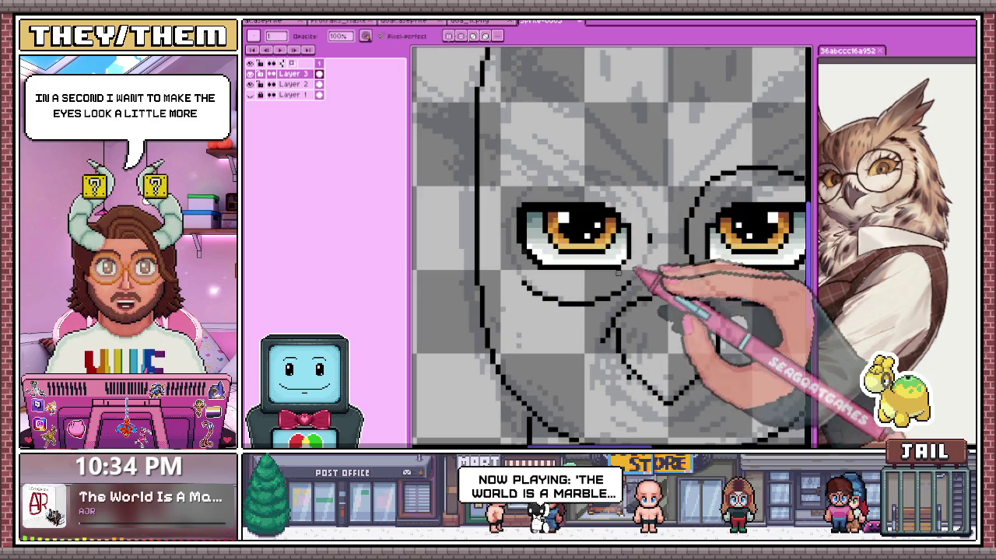
pyautogui.scroll(-1, 622, 284)
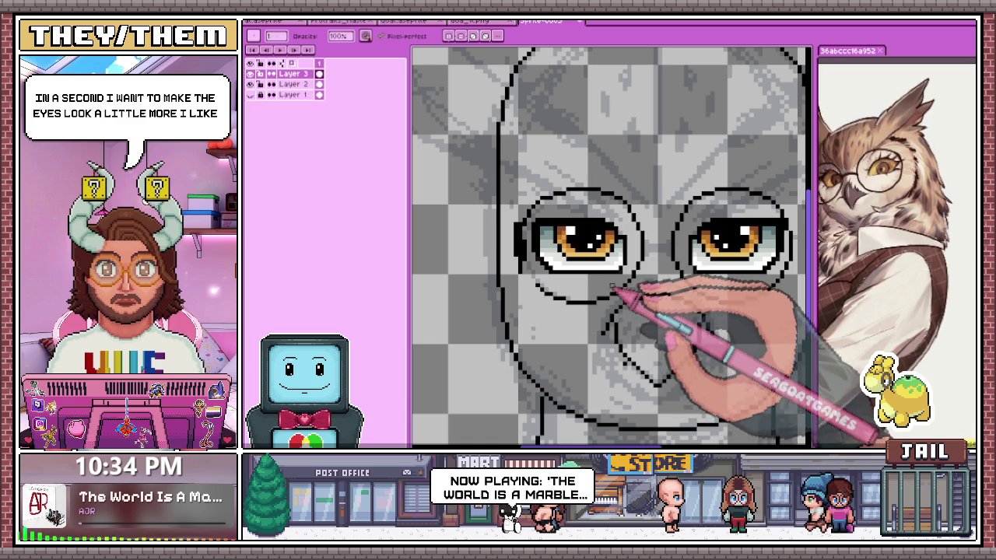
pyautogui.scroll(1, 645, 214)
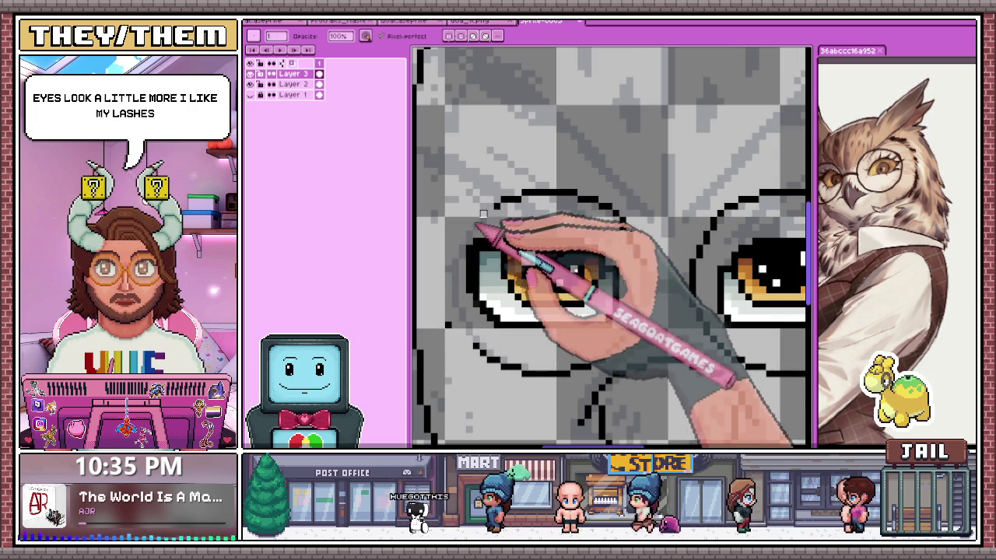
pyautogui.moveTo(482, 211); pyautogui.dragTo(580, 196)
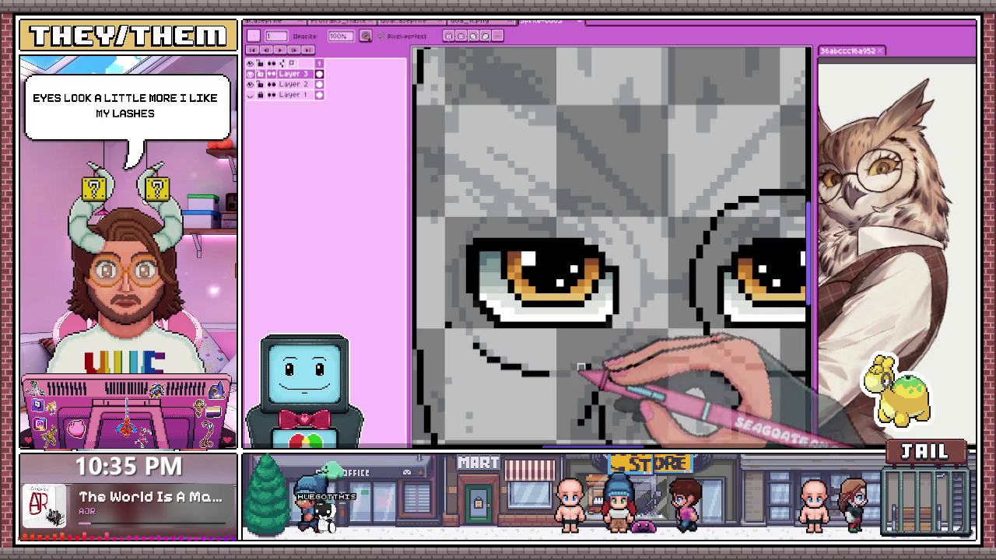
pyautogui.moveTo(580, 374); pyautogui.dragTo(483, 352)
pyautogui.scroll(-3, 582, 266)
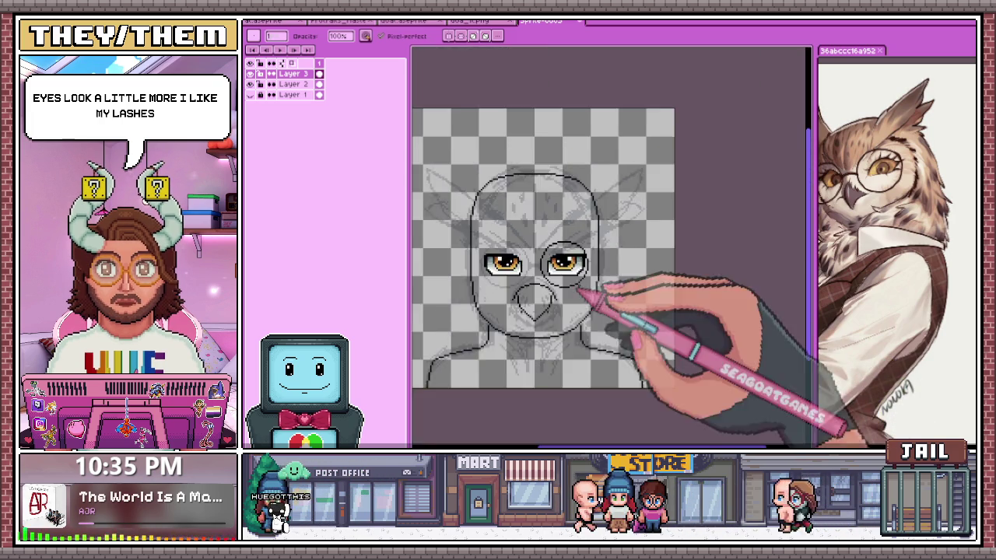
pyautogui.scroll(3, 541, 260)
pyautogui.scroll(1, 541, 259)
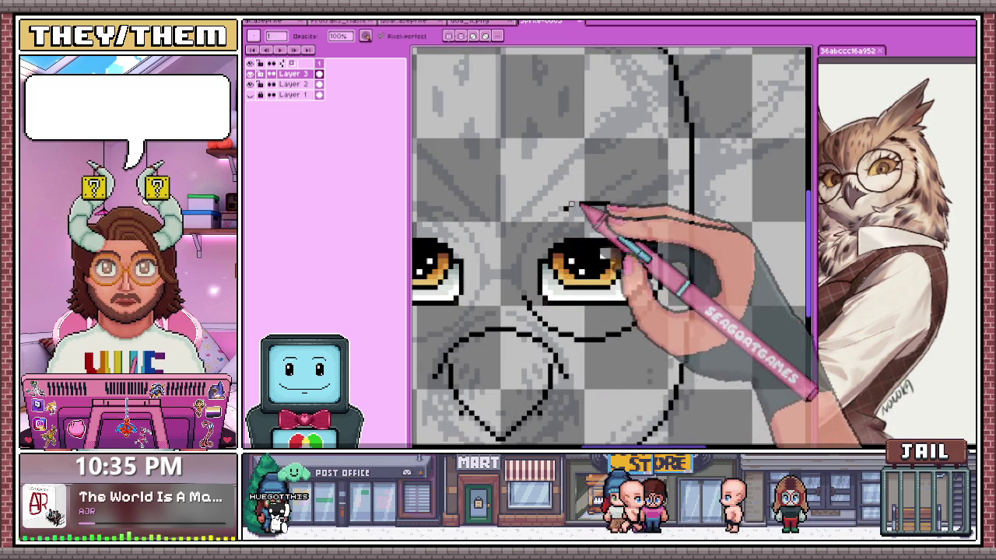
pyautogui.scroll(1, 645, 241)
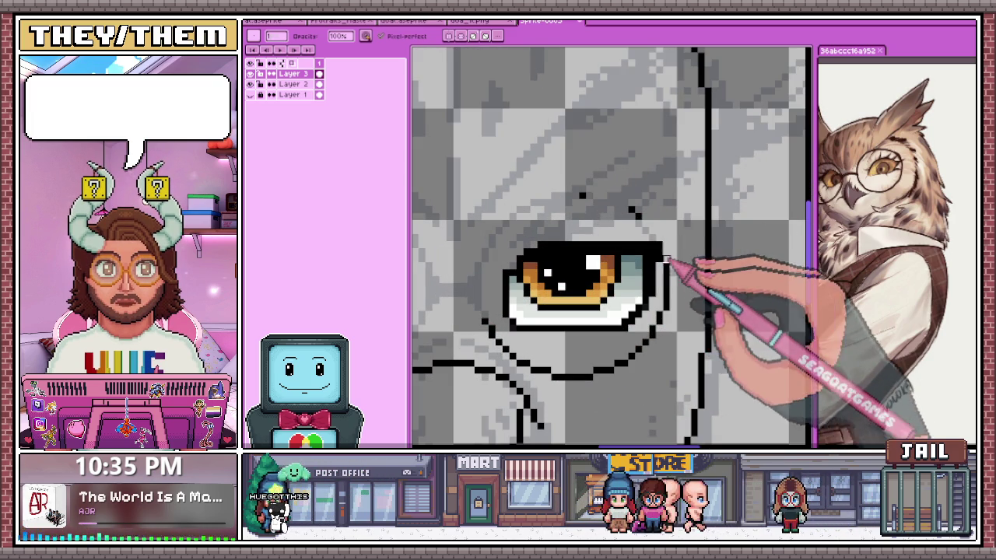
pyautogui.scroll(-2, 661, 249)
# Mirror the view to compare both eyes, flip it back, and return to the pencil
pyautogui.press('e')
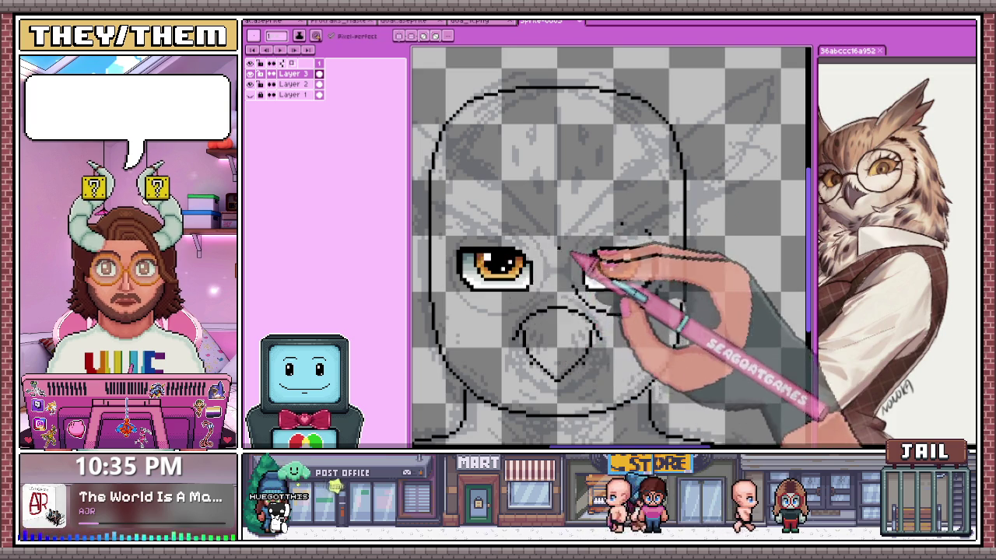
pyautogui.scroll(1, 570, 251)
pyautogui.hotkey('shift', 'h')
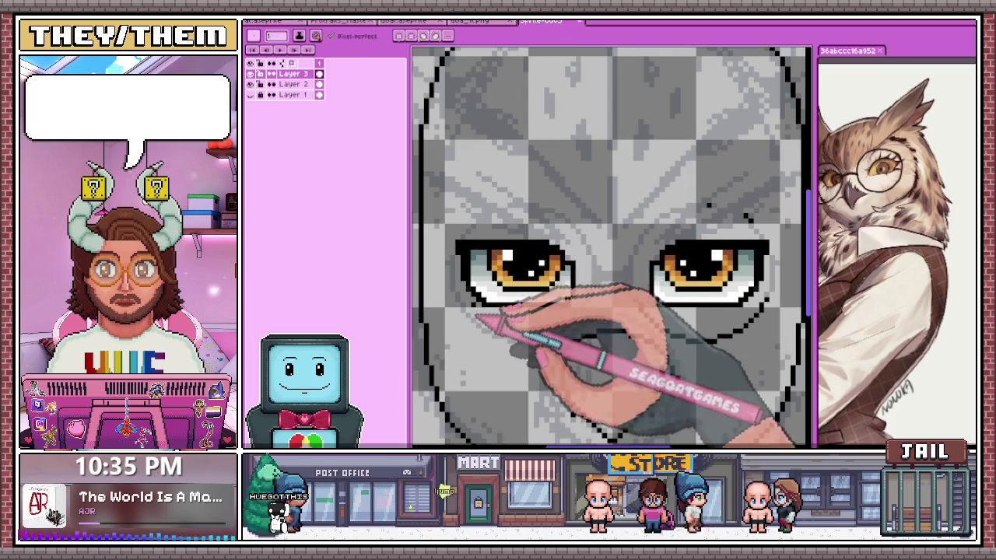
pyautogui.hotkey('shift', 'h')
pyautogui.scroll(-1, 532, 267)
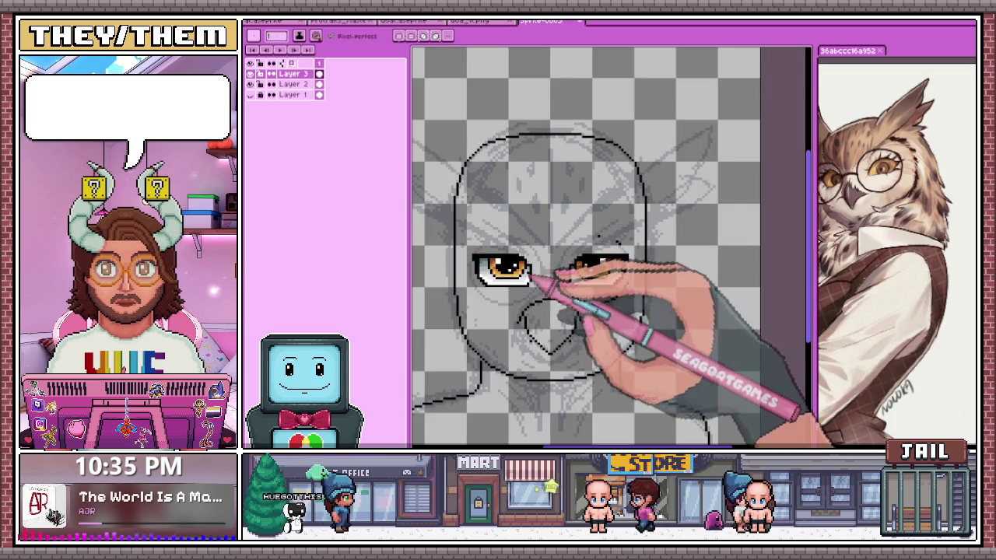
pyautogui.scroll(1, 633, 267)
pyautogui.scroll(1, 613, 230)
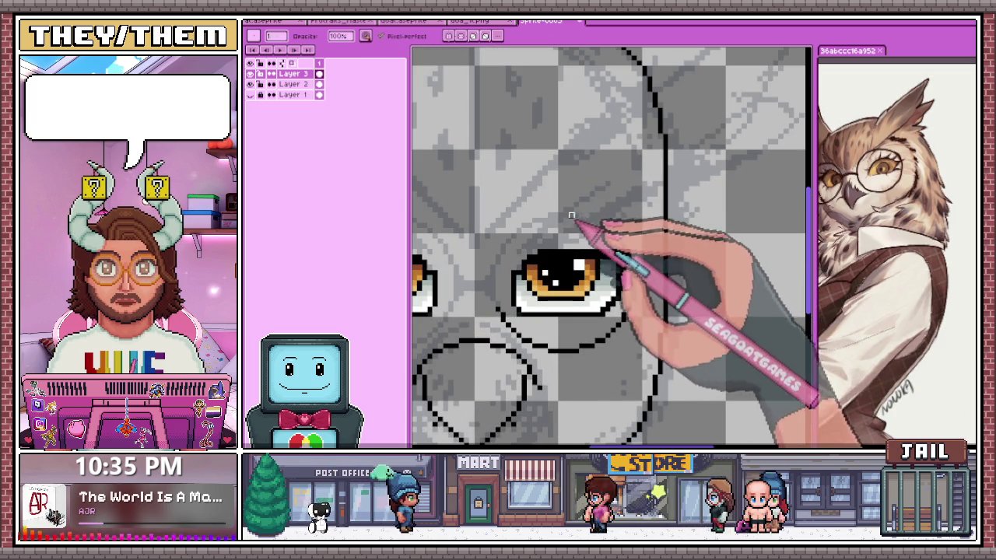
pyautogui.scroll(-1, 607, 257)
pyautogui.scroll(-1, 629, 288)
pyautogui.scroll(2, 634, 308)
pyautogui.press('e')
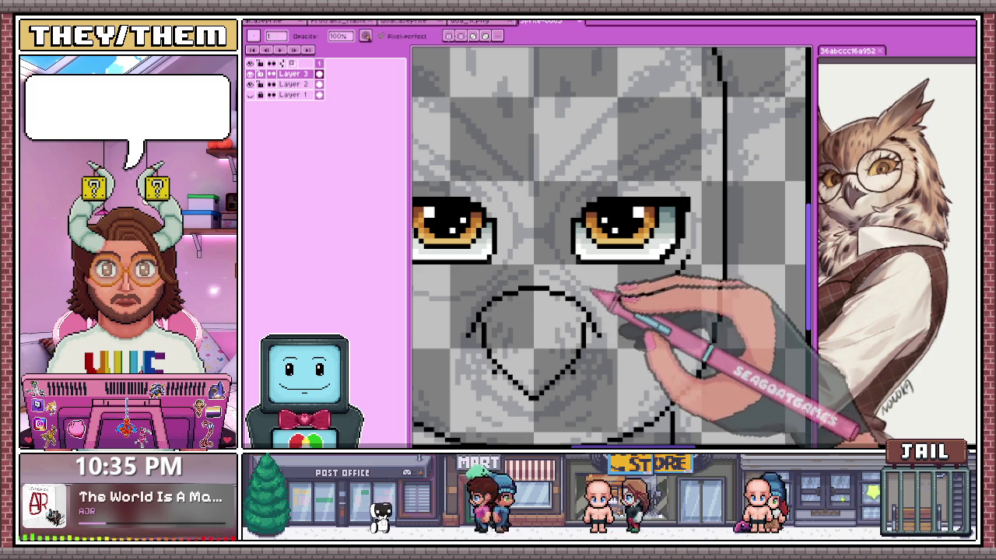
pyautogui.scroll(-1, 646, 292)
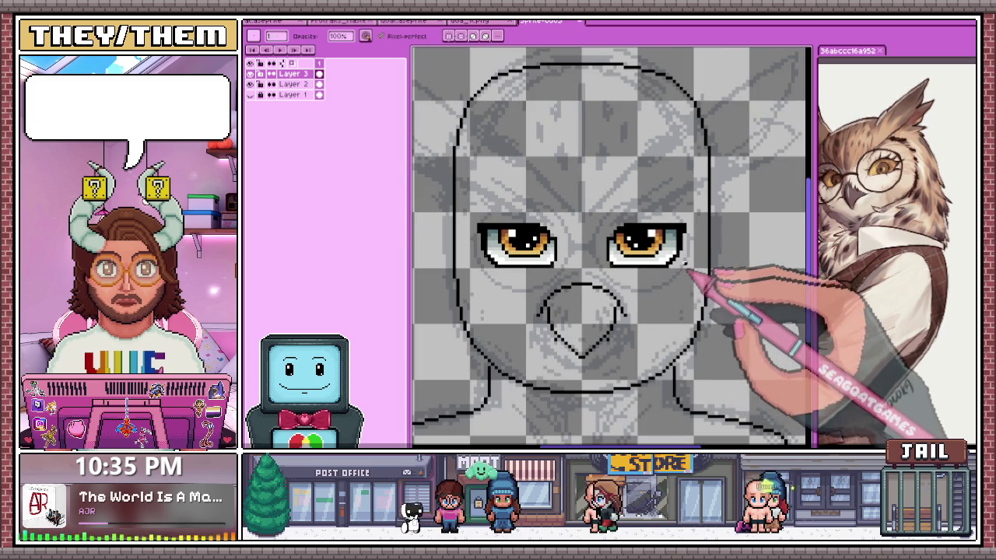
pyautogui.scroll(-2, 648, 288)
pyautogui.scroll(2, 638, 287)
pyautogui.scroll(1, 633, 289)
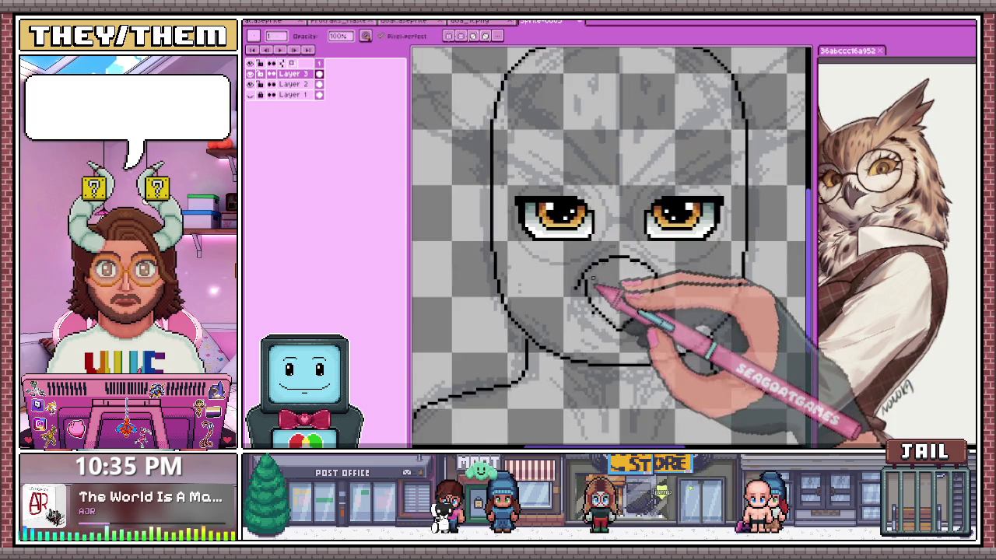
pyautogui.scroll(1, 615, 299)
pyautogui.press('b')
pyautogui.scroll(-1, 606, 305)
pyautogui.scroll(1, 617, 316)
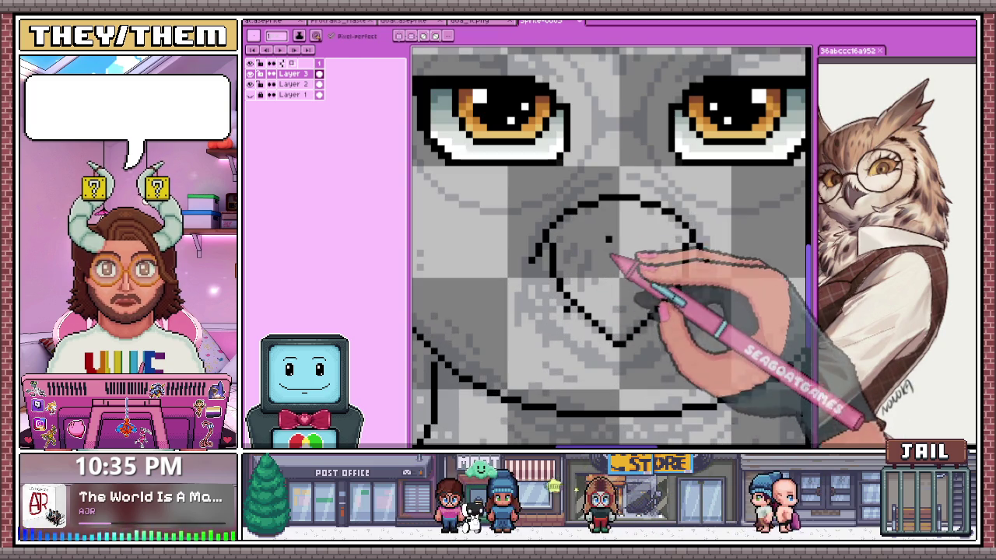
# Sample the brown from the reference owl's beak and draw a brown line down the beak
pyautogui.press('i')
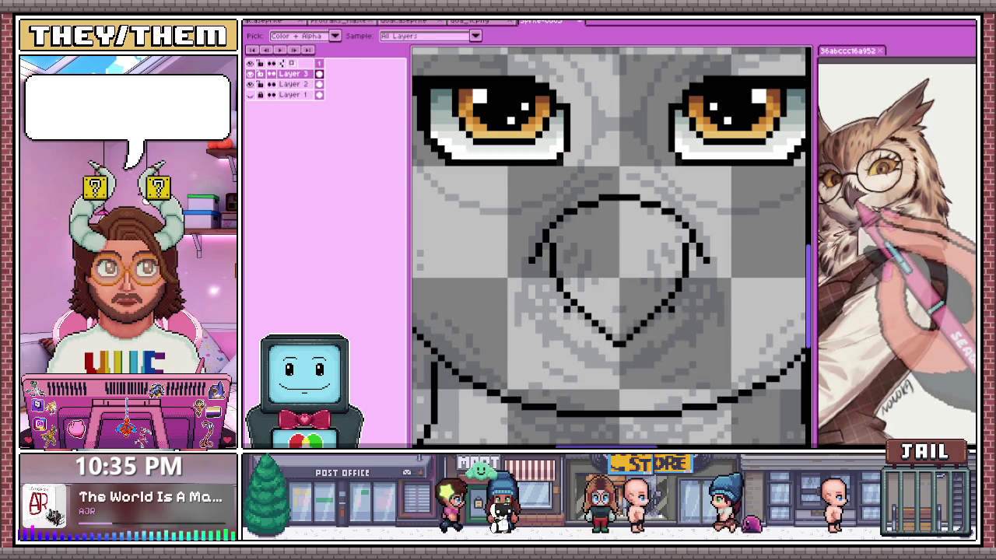
pyautogui.click(862, 206)
pyautogui.press('b')
pyautogui.scroll(1, 623, 272)
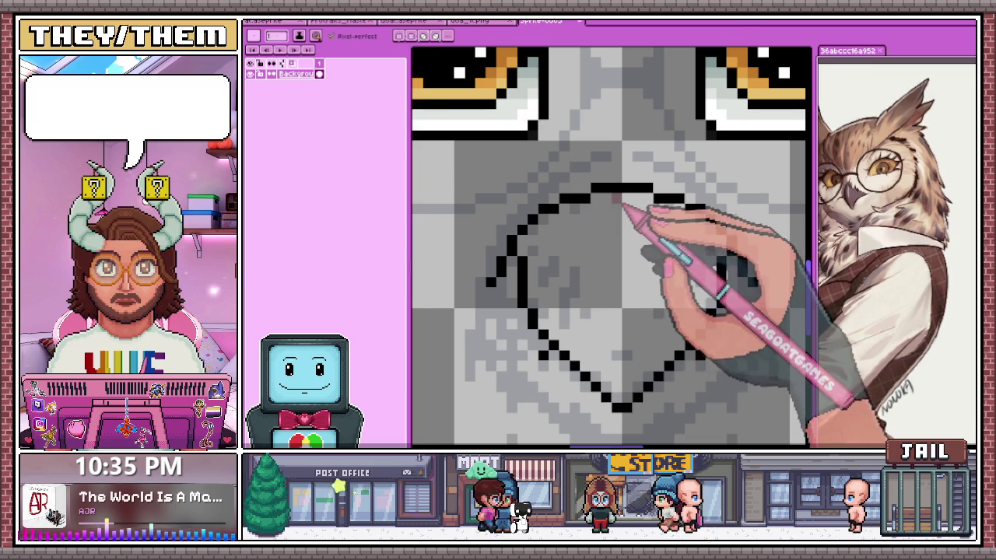
pyautogui.moveTo(622, 198); pyautogui.dragTo(622, 362)
pyautogui.scroll(-2, 626, 383)
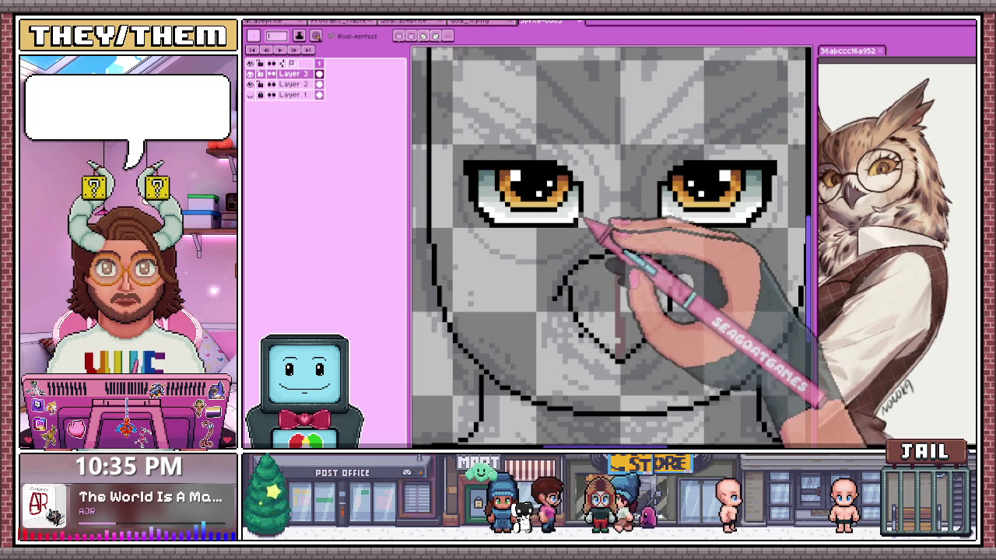
# Bucket-fill the beak with the sampled brown and undo the accidental black fill over the head
pyautogui.press('g')
pyautogui.click(599, 331)
pyautogui.scroll(-1, 599, 311)
pyautogui.scroll(-1, 602, 280)
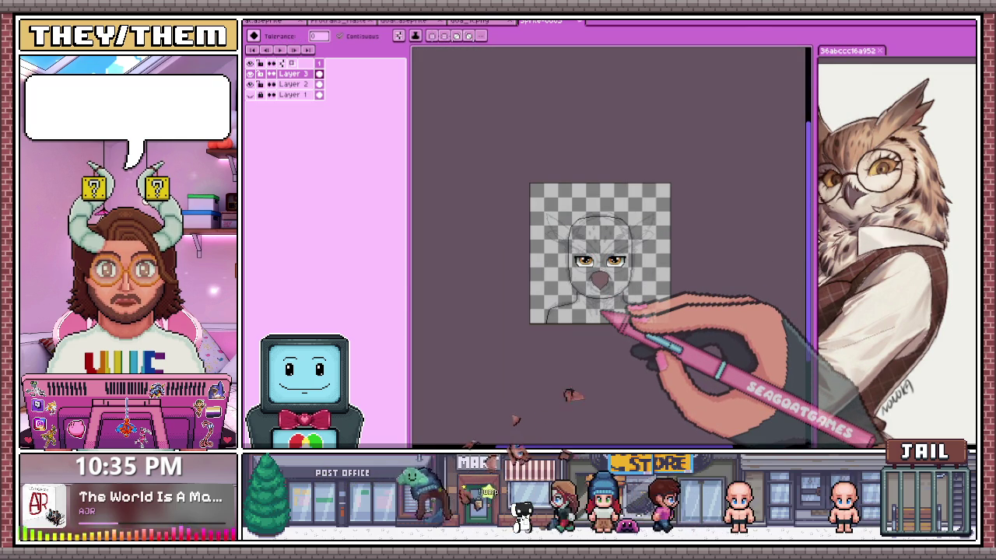
pyautogui.scroll(4, 588, 233)
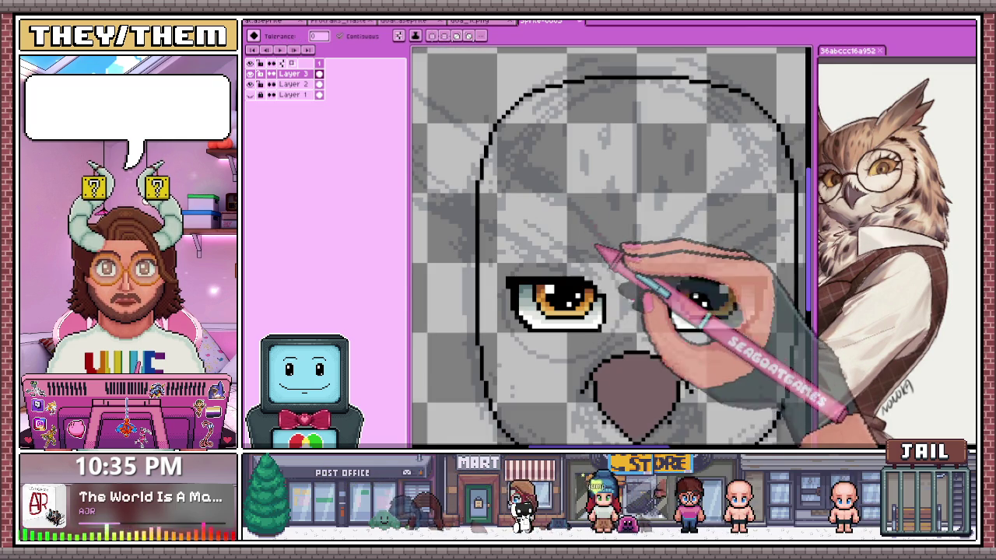
pyautogui.press('w')
pyautogui.scroll(1, 591, 288)
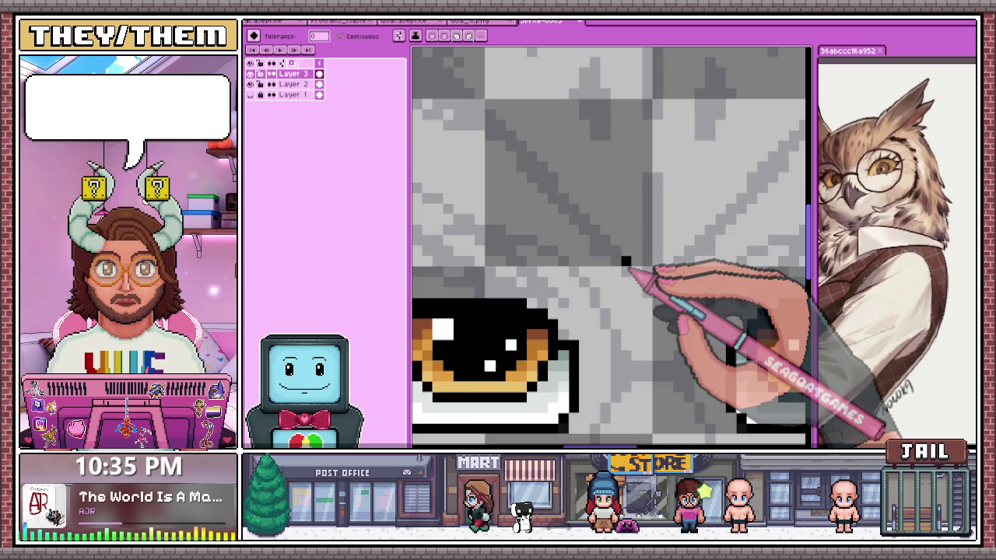
pyautogui.scroll(2, 615, 272)
pyautogui.scroll(-3, 606, 258)
pyautogui.scroll(-2, 604, 264)
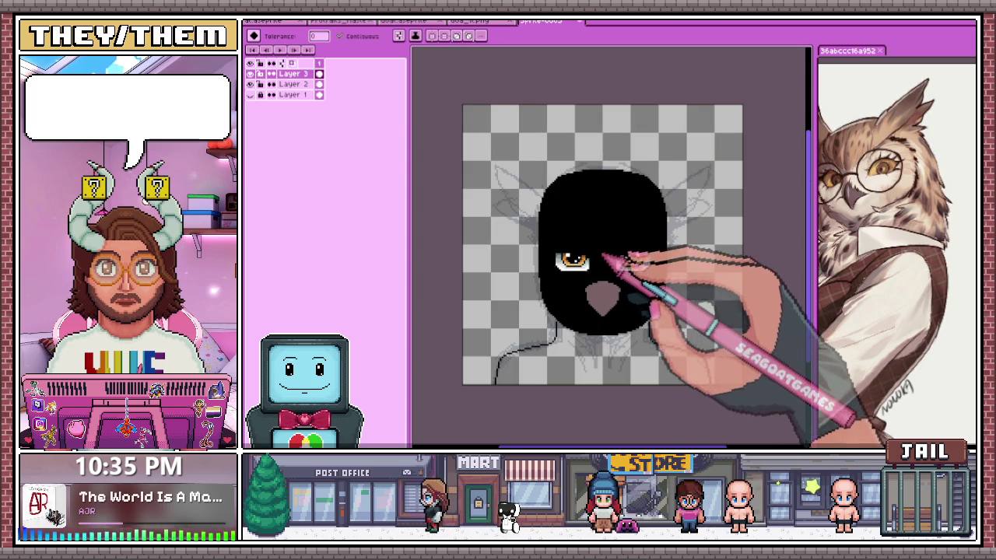
pyautogui.press('b')
pyautogui.scroll(3, 595, 233)
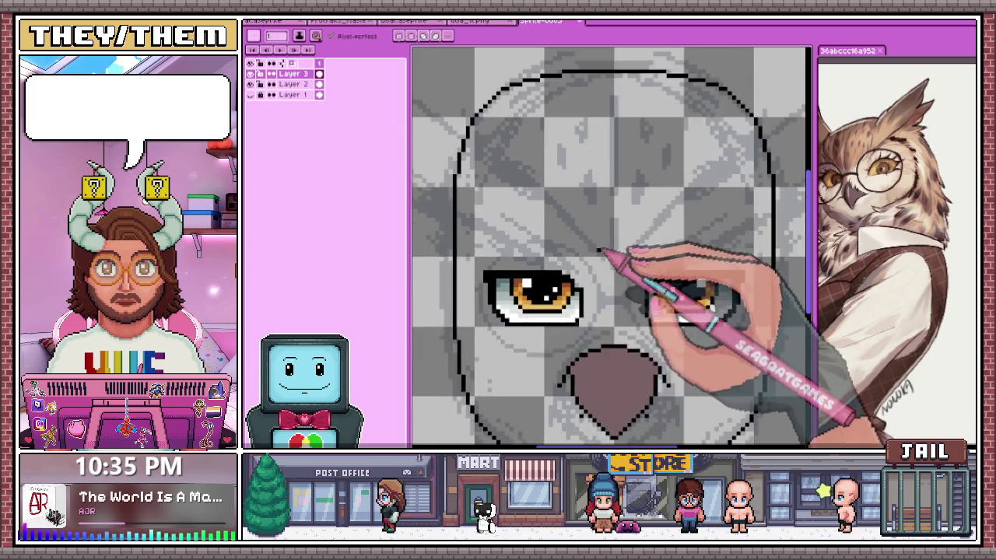
pyautogui.scroll(1, 601, 249)
pyautogui.scroll(-1, 573, 226)
pyautogui.scroll(-1, 544, 225)
pyautogui.scroll(2, 520, 231)
pyautogui.scroll(1, 609, 231)
pyautogui.scroll(1, 611, 218)
pyautogui.scroll(-2, 591, 210)
pyautogui.scroll(1, 533, 173)
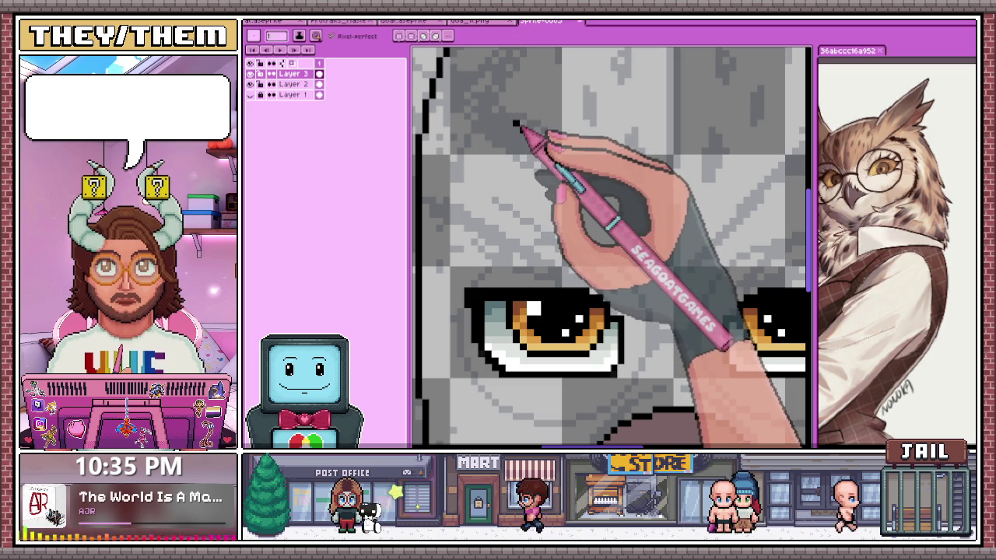
pyautogui.scroll(-2, 561, 242)
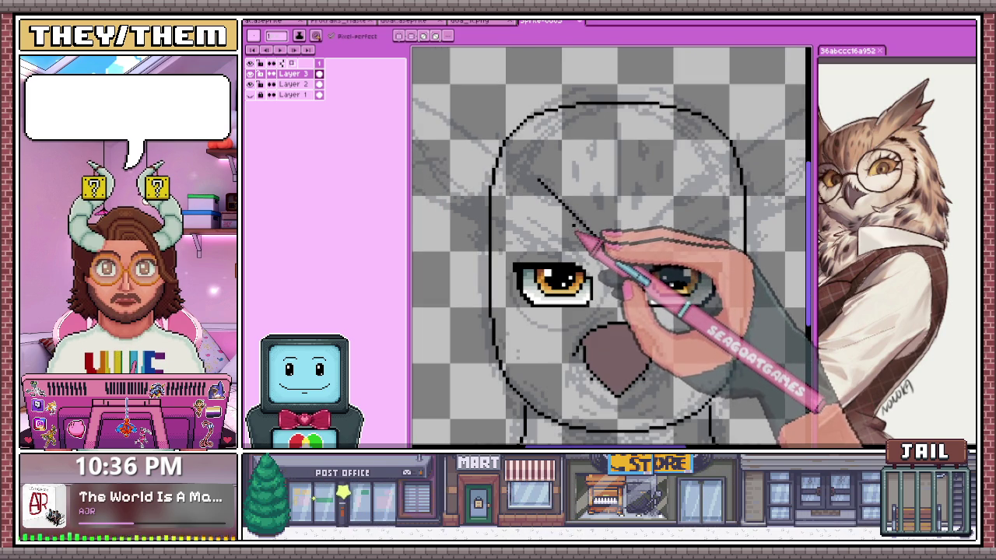
# Draw mirrored diagonal brow lines rising from between the eyes toward the beak
pyautogui.scroll(1, 585, 235)
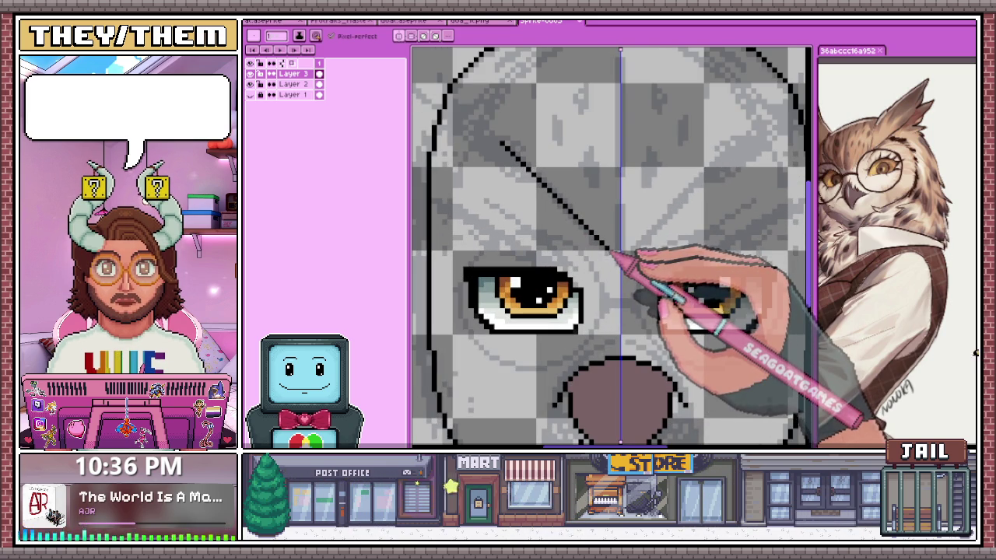
pyautogui.moveTo(570, 216); pyautogui.dragTo(535, 173)
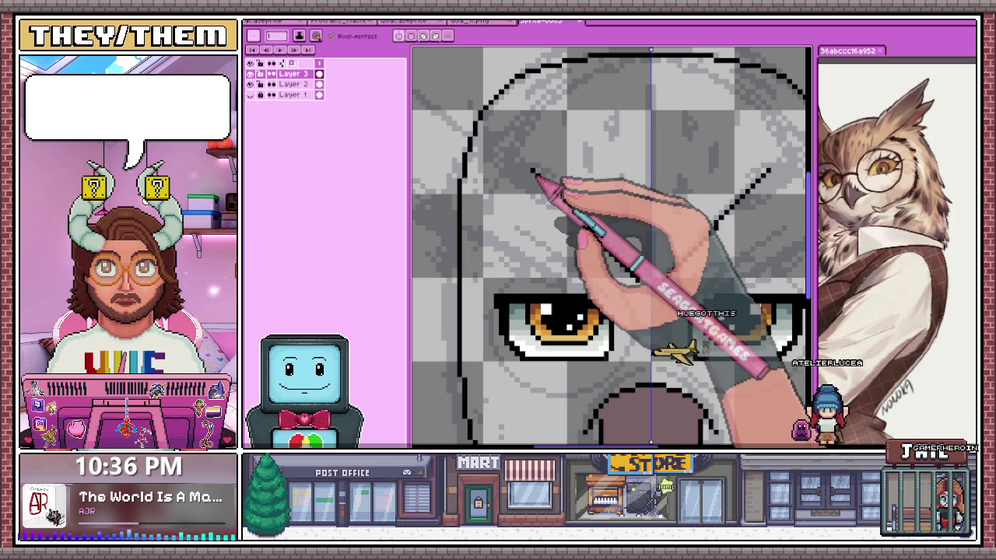
pyautogui.moveTo(569, 203); pyautogui.dragTo(639, 277)
pyautogui.moveTo(589, 226); pyautogui.dragTo(532, 168)
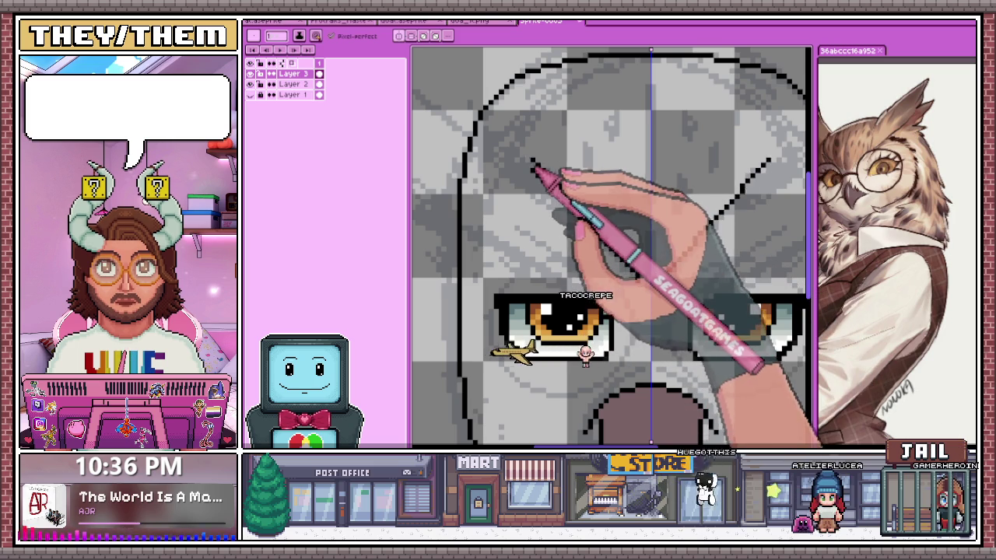
pyautogui.scroll(1, 583, 205)
pyautogui.scroll(-1, 669, 286)
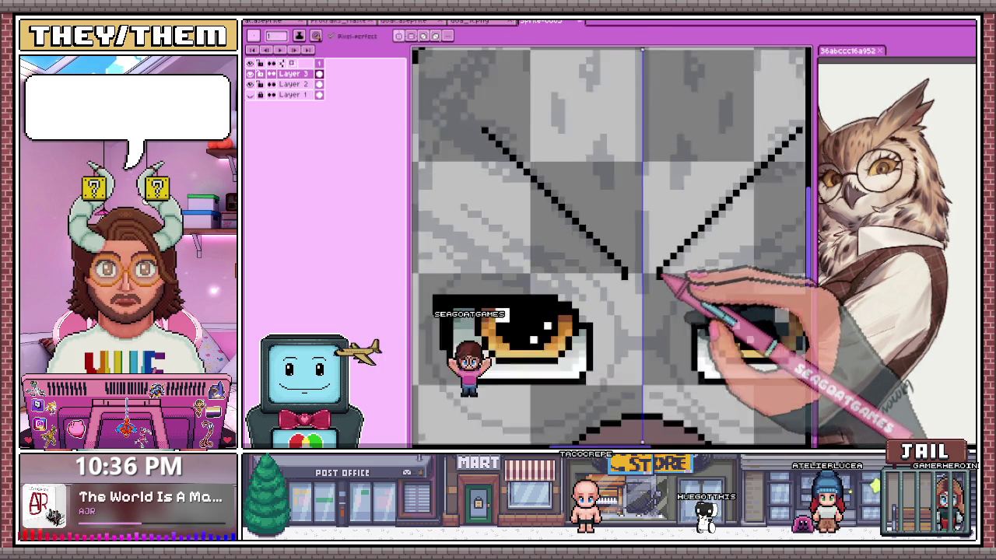
pyautogui.scroll(-1, 591, 249)
pyautogui.scroll(2, 514, 220)
pyautogui.scroll(1, 572, 199)
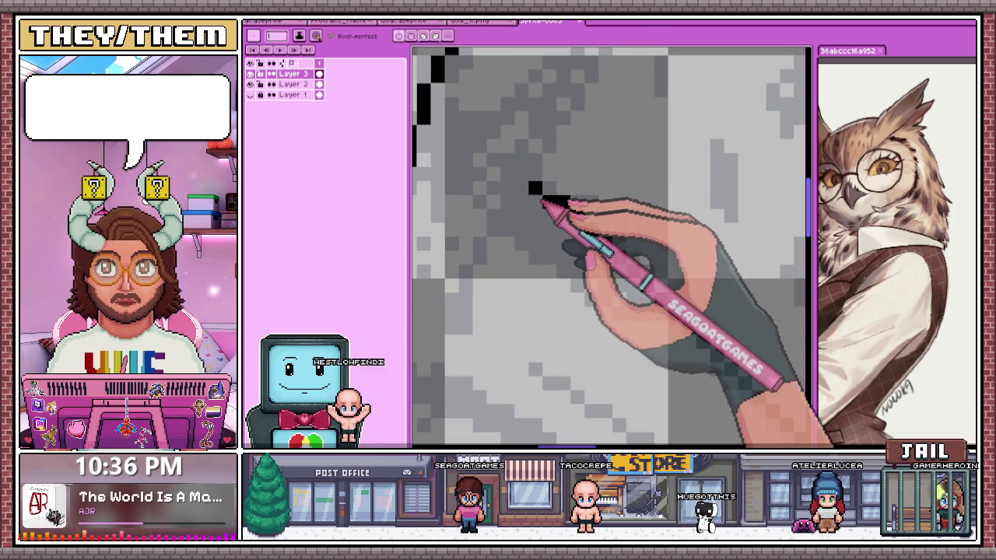
pyautogui.scroll(-2, 529, 190)
pyautogui.scroll(-2, 533, 222)
pyautogui.scroll(2, 478, 189)
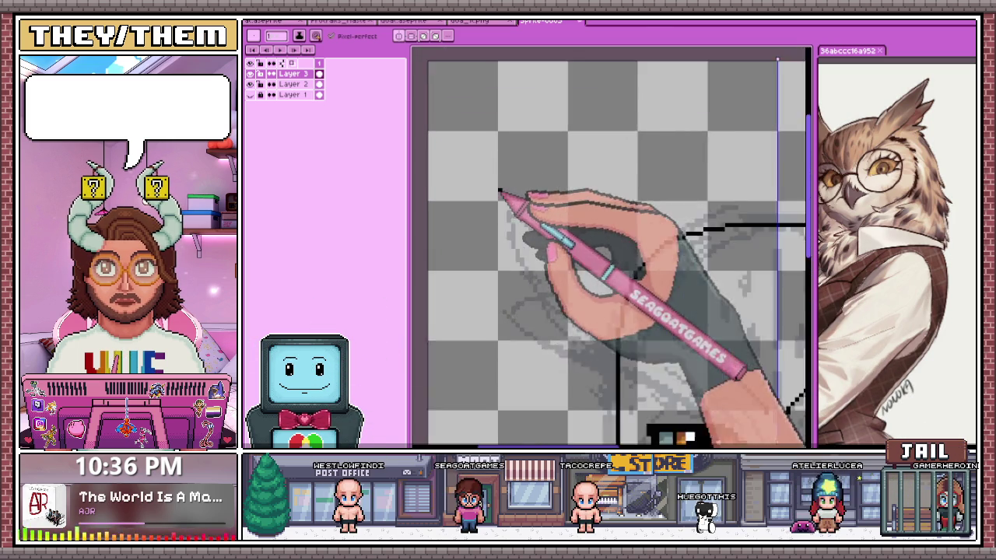
pyautogui.scroll(1, 507, 200)
# Draw the ear tuft lines above the head, extending them down to meet the head outline
pyautogui.moveTo(507, 204)
pyautogui.mouseDown()
pyautogui.moveTo(507, 261)
pyautogui.moveTo(540, 207)
pyautogui.moveTo(598, 241)
pyautogui.mouseUp()
pyautogui.scroll(-1, 573, 224)
pyautogui.scroll(1, 591, 234)
pyautogui.moveTo(540, 215); pyautogui.dragTo(607, 242)
pyautogui.scroll(-1, 592, 226)
pyautogui.scroll(1, 622, 245)
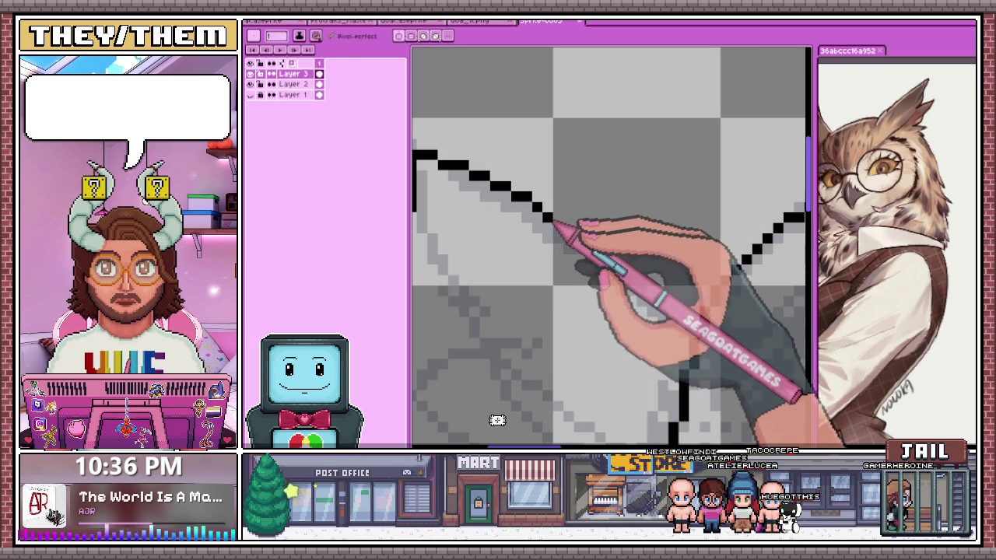
pyautogui.moveTo(606, 256); pyautogui.dragTo(684, 324)
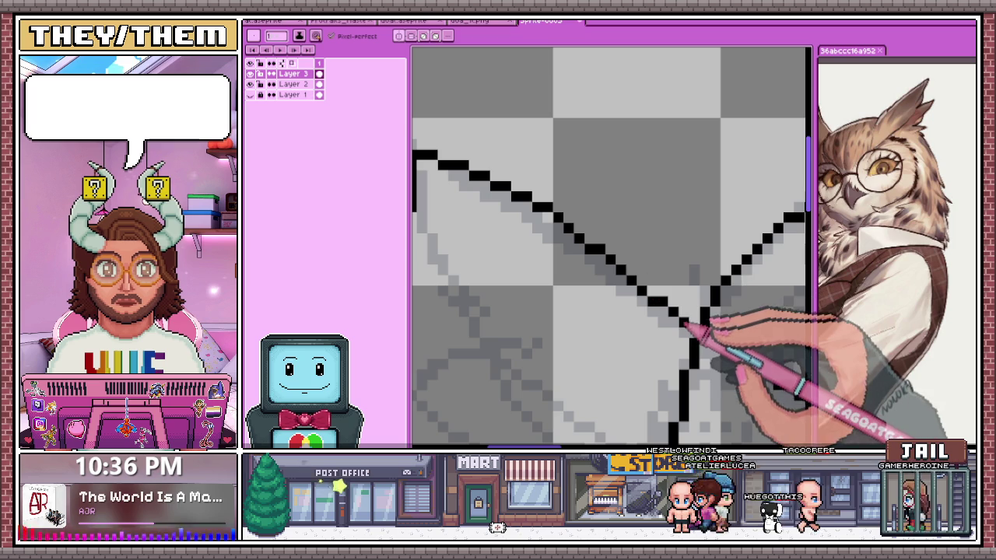
pyautogui.scroll(-1, 667, 278)
pyautogui.scroll(-3, 573, 215)
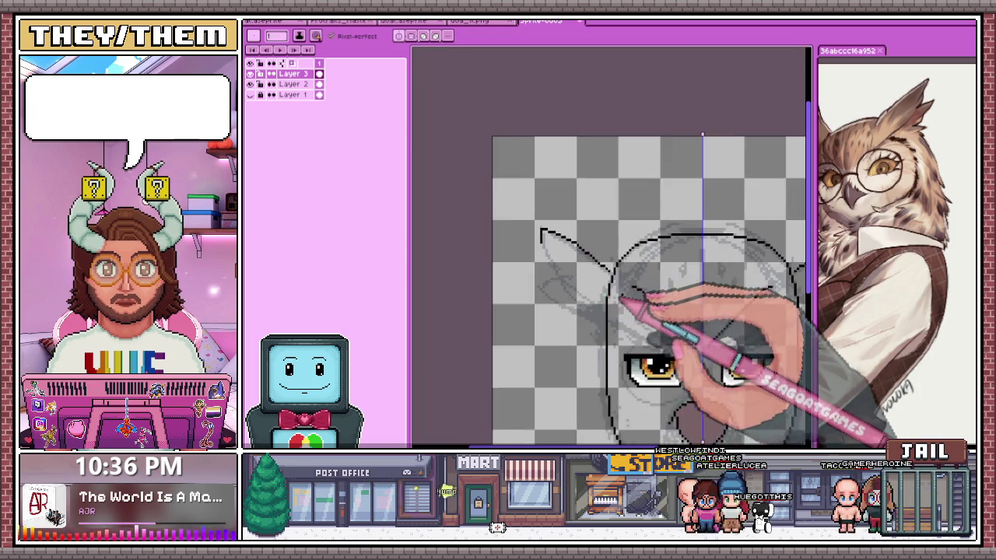
pyautogui.scroll(-2, 633, 300)
pyautogui.scroll(2, 655, 318)
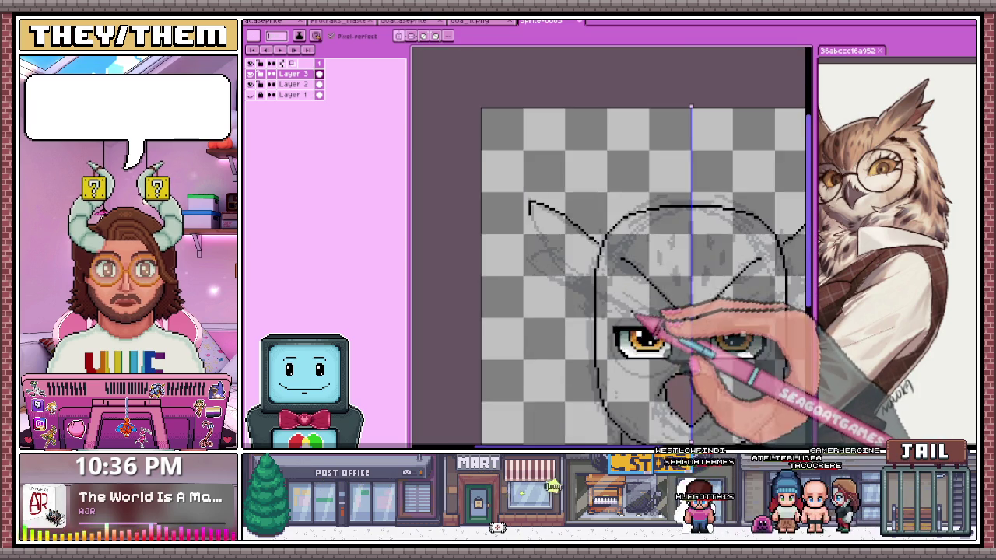
pyautogui.scroll(1, 645, 267)
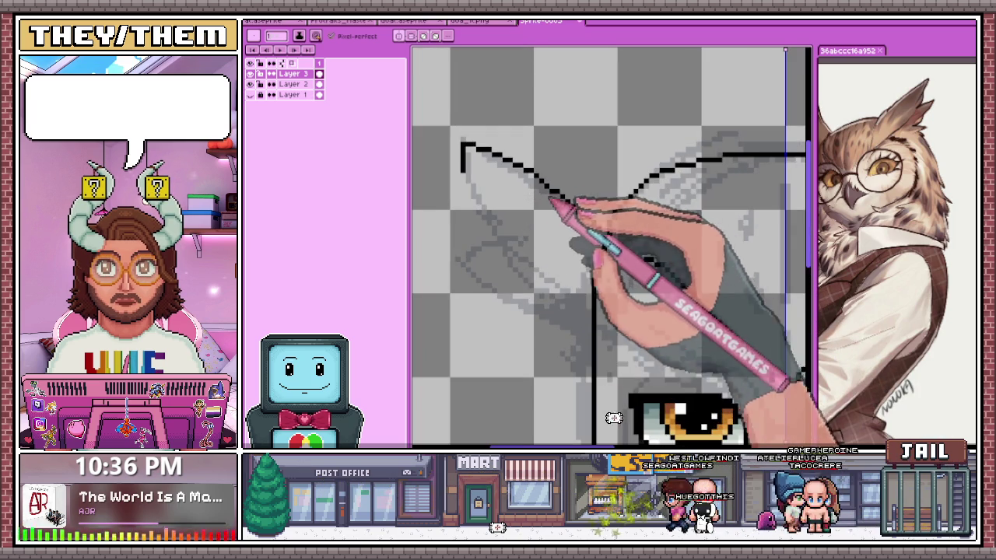
pyautogui.scroll(1, 544, 178)
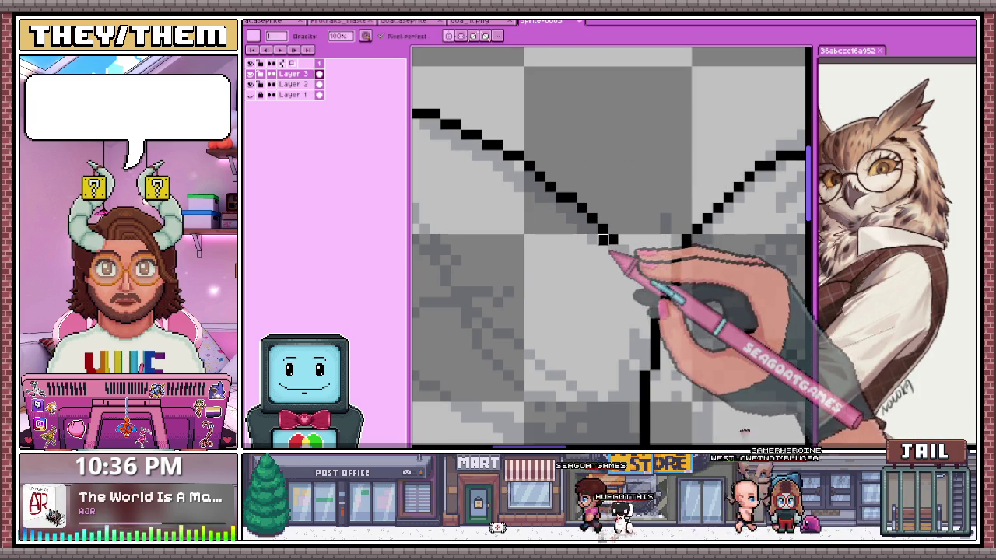
pyautogui.moveTo(661, 280); pyautogui.dragTo(642, 261)
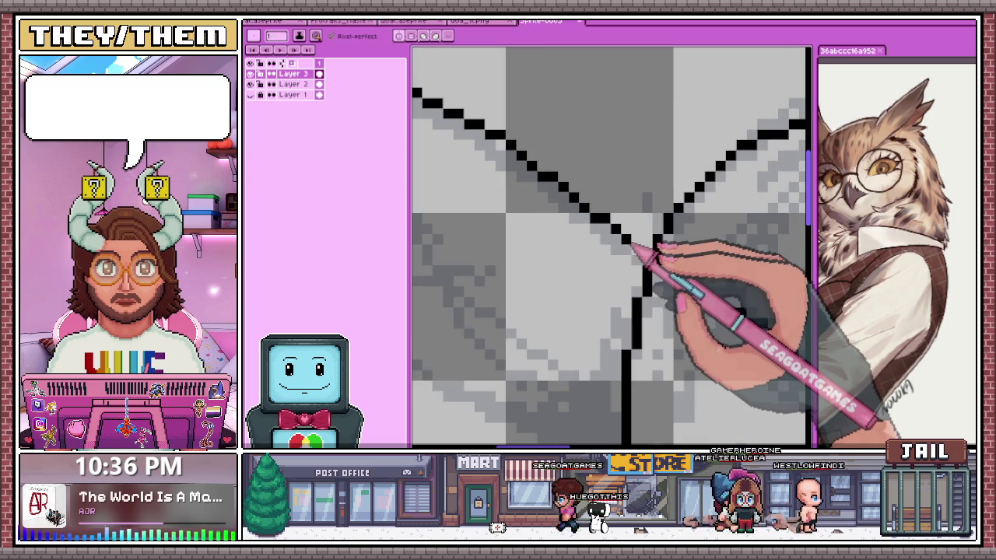
pyautogui.scroll(-3, 655, 267)
pyautogui.scroll(-3, 633, 204)
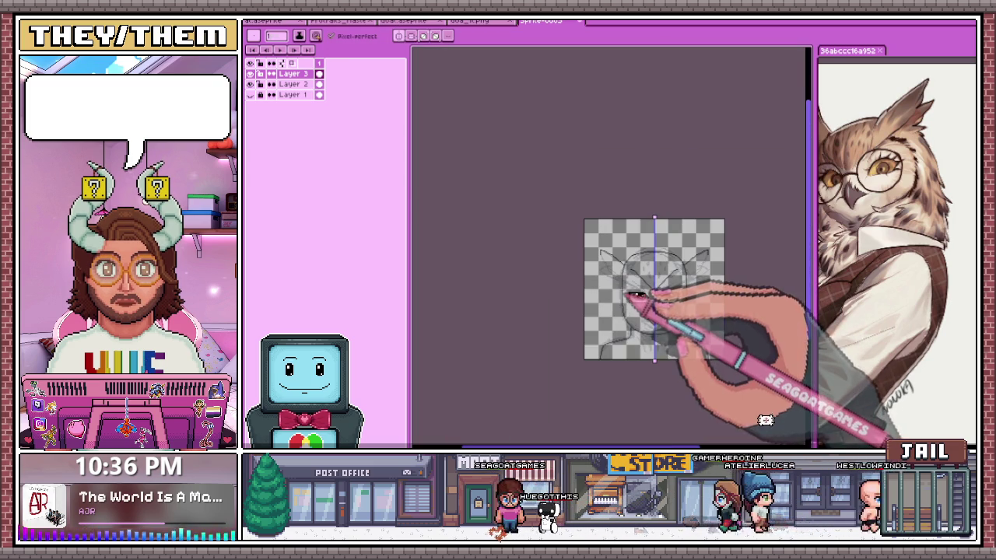
pyautogui.scroll(2, 642, 291)
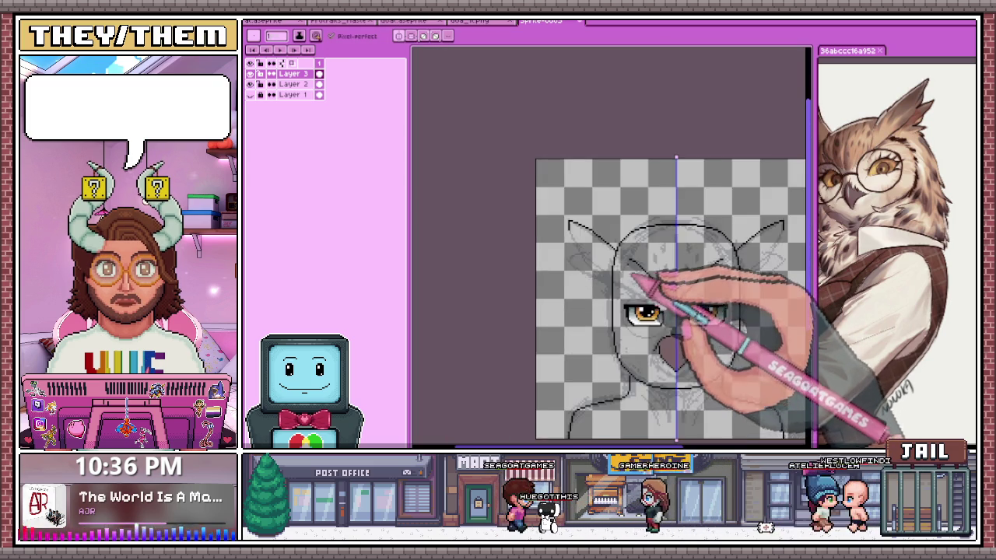
pyautogui.scroll(2, 637, 282)
pyautogui.scroll(1, 628, 262)
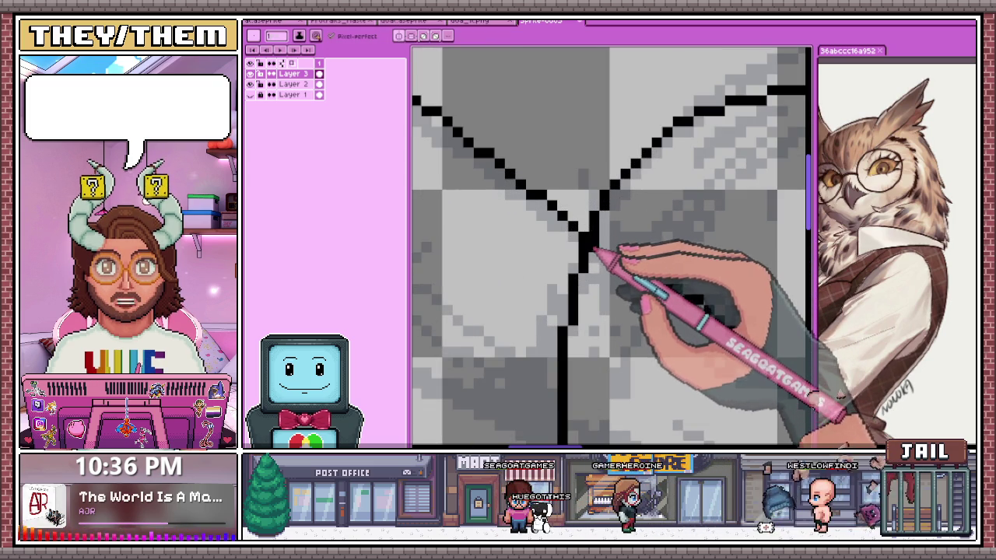
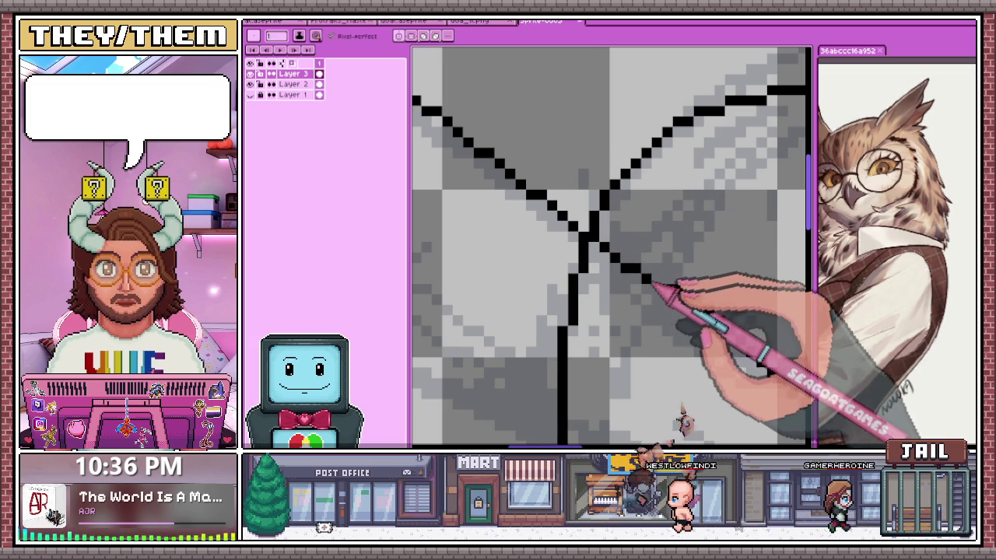
# Extend the black left-ear outline diagonally down and right, filling in a missing pixel
pyautogui.scroll(-2, 646, 249)
pyautogui.scroll(-3, 647, 247)
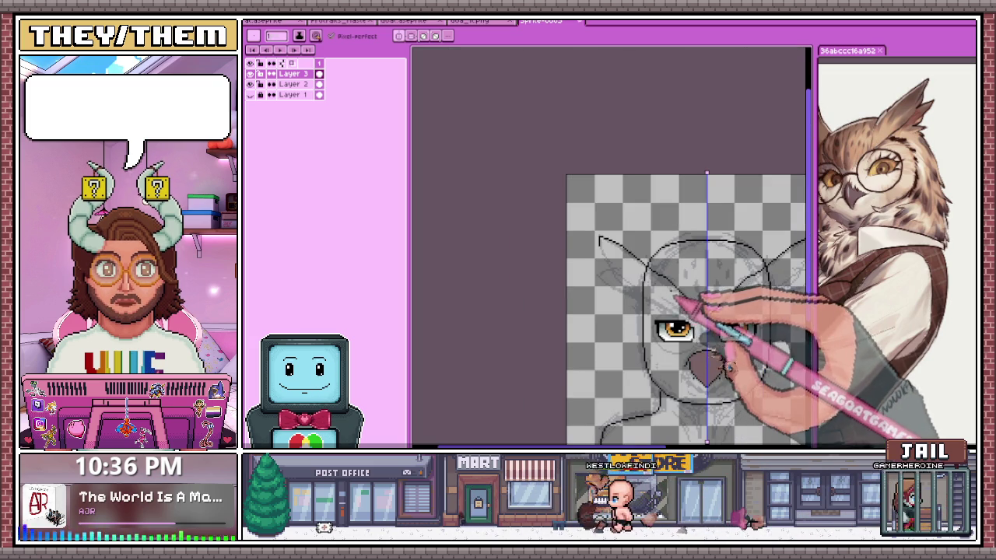
pyautogui.scroll(5, 675, 299)
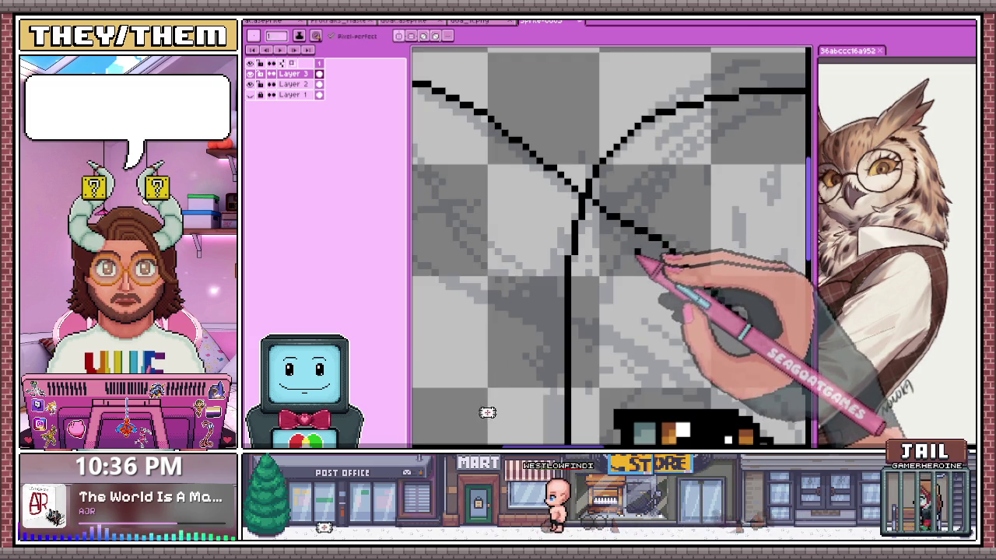
pyautogui.scroll(-2, 638, 254)
pyautogui.scroll(-2, 655, 222)
pyautogui.scroll(2, 582, 260)
pyautogui.scroll(2, 573, 205)
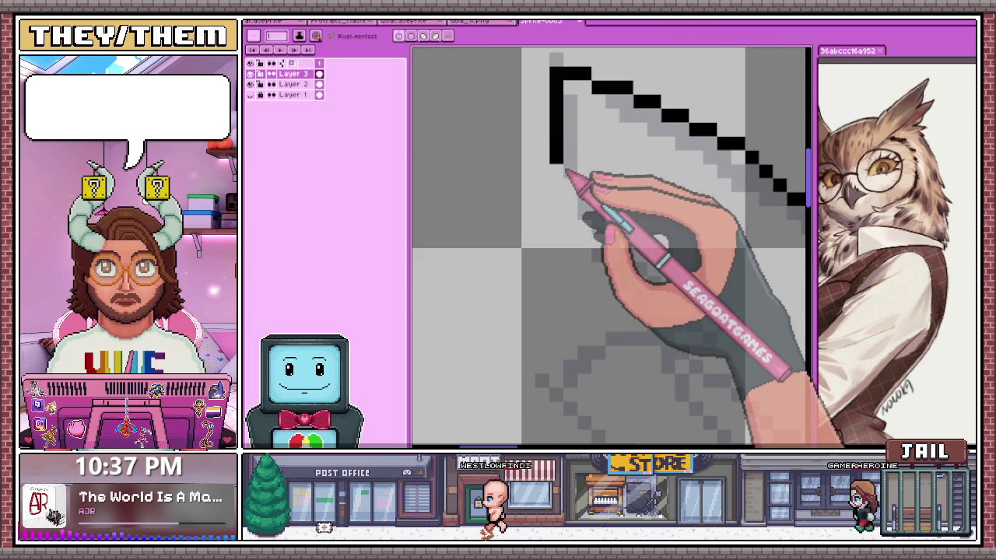
pyautogui.moveTo(568, 176); pyautogui.dragTo(585, 242)
pyautogui.moveTo(610, 196); pyautogui.dragTo(622, 257)
pyautogui.scroll(-1, 622, 256)
pyautogui.scroll(1, 619, 268)
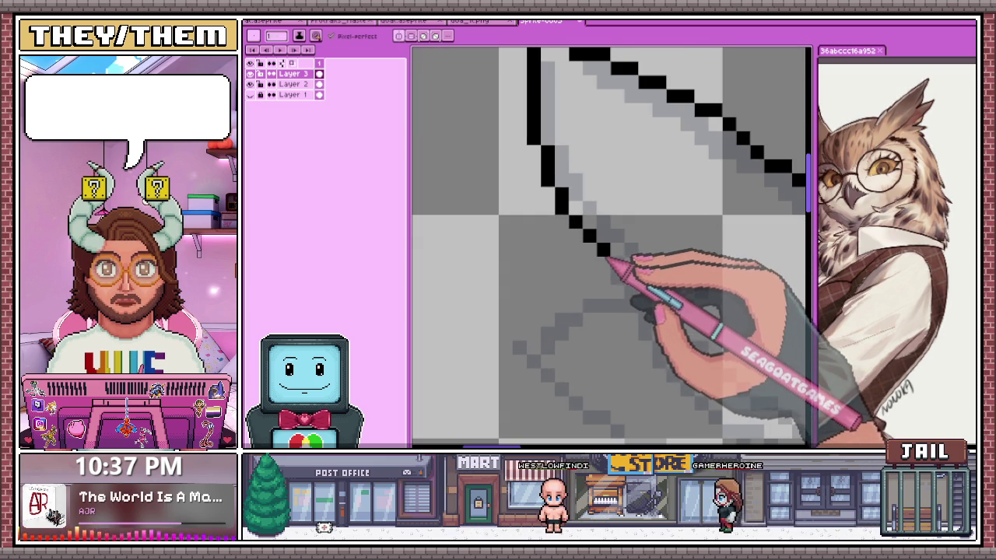
pyautogui.scroll(-2, 643, 280)
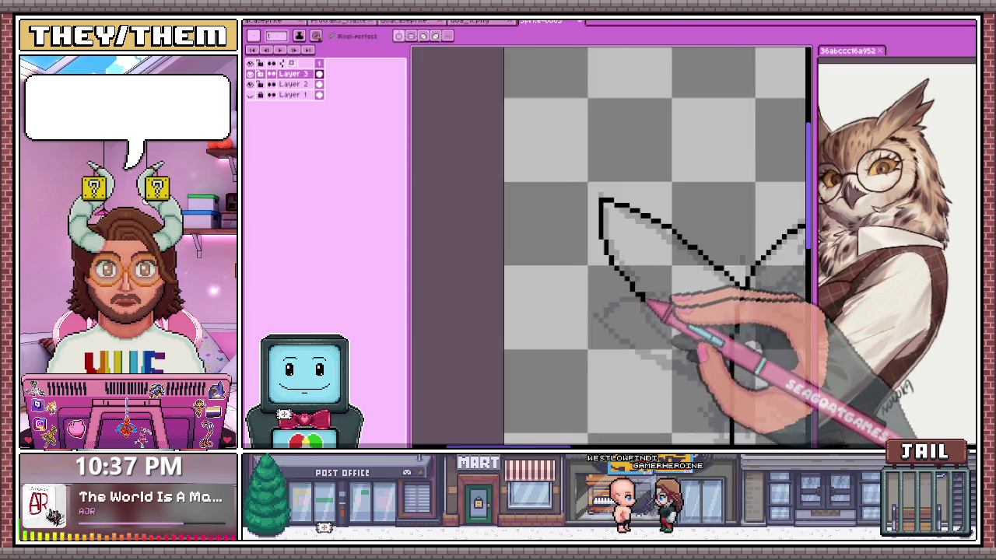
pyautogui.scroll(1, 658, 292)
pyautogui.scroll(1, 646, 295)
pyautogui.scroll(-1, 636, 274)
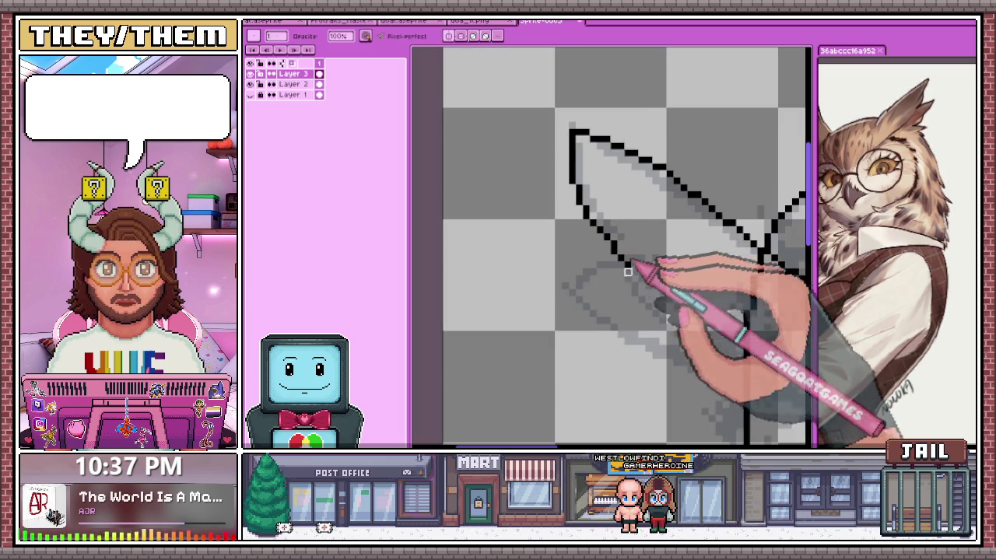
pyautogui.scroll(1, 636, 268)
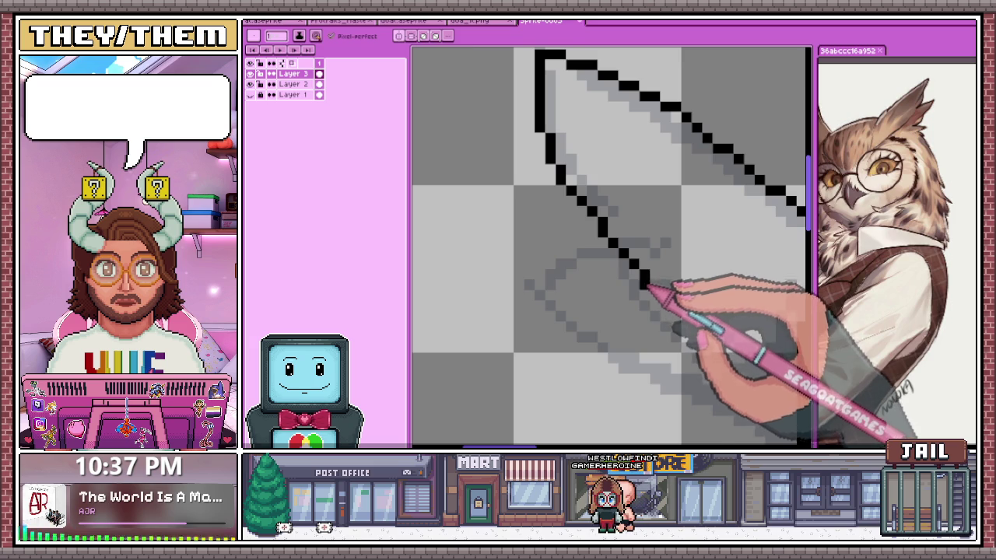
pyautogui.scroll(-1, 648, 287)
pyautogui.scroll(1, 634, 264)
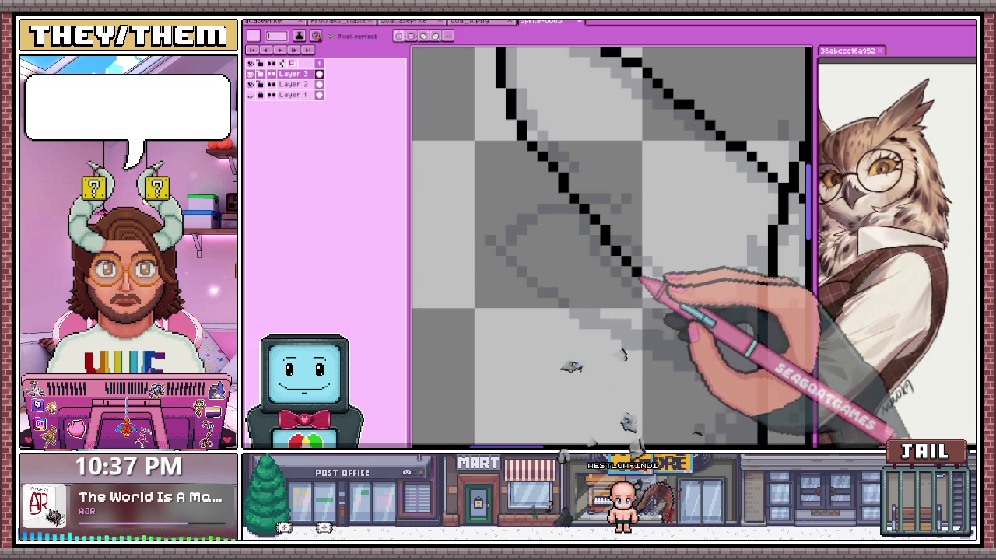
pyautogui.scroll(-1, 652, 288)
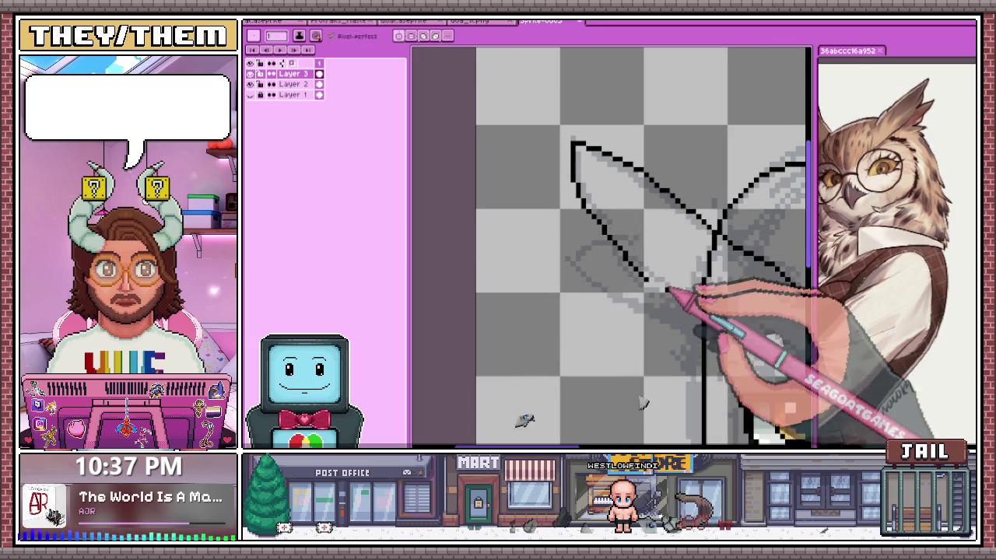
pyautogui.scroll(1, 665, 285)
pyautogui.click(621, 210)
# Draw the black brow line toward the eye, joining it to the vertical face line
pyautogui.scroll(-1, 639, 240)
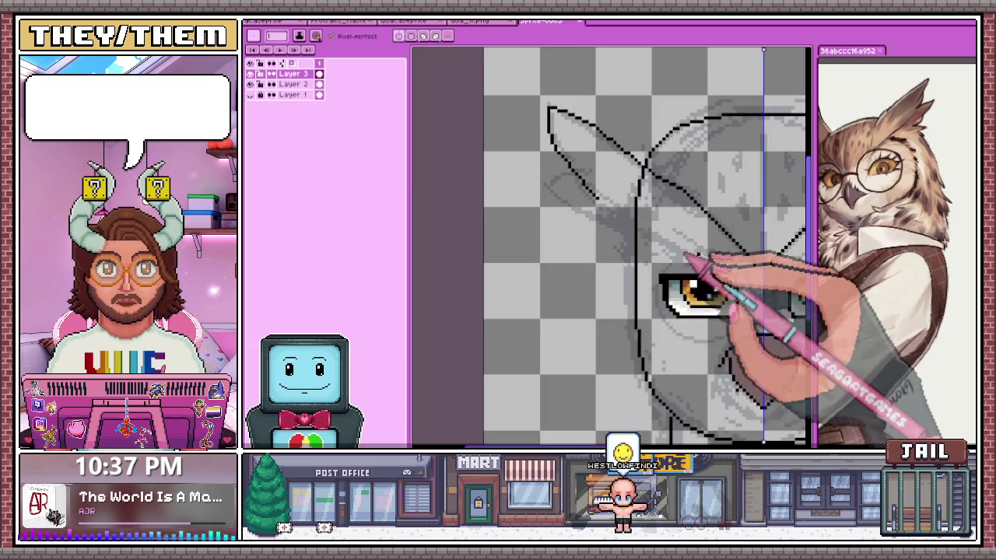
pyautogui.scroll(1, 727, 286)
pyautogui.scroll(-1, 720, 278)
pyautogui.scroll(2, 717, 275)
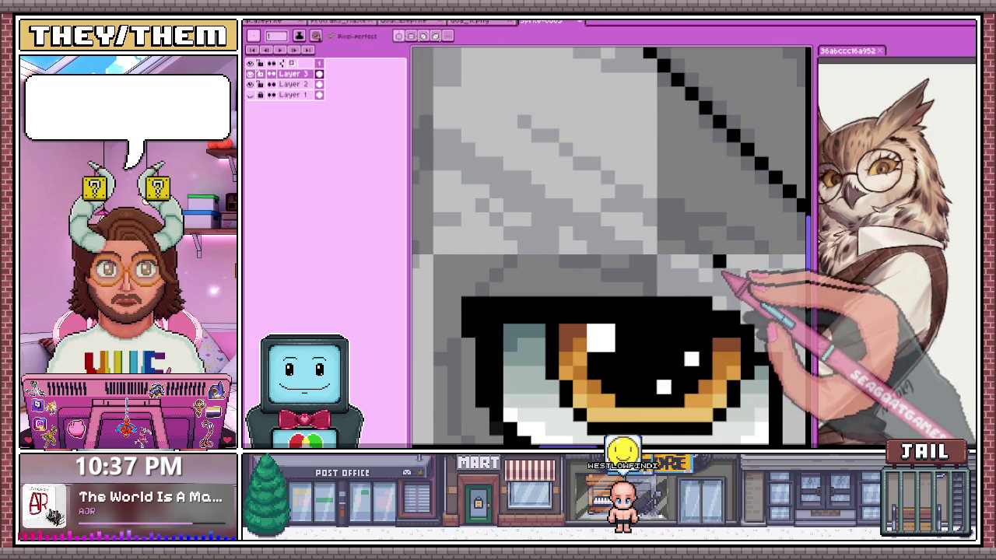
pyautogui.scroll(-1, 693, 275)
pyautogui.scroll(-1, 689, 284)
pyautogui.scroll(1, 507, 178)
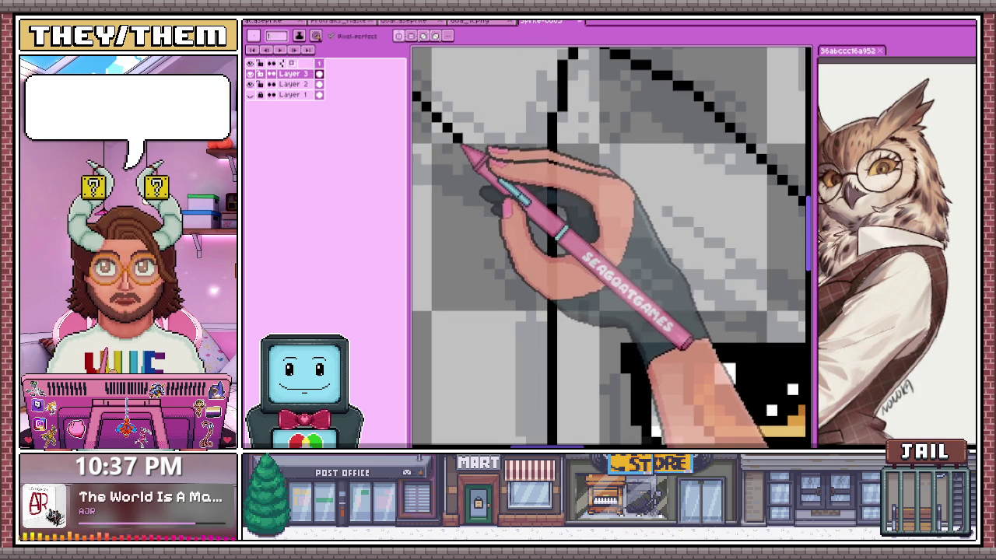
pyautogui.moveTo(478, 159); pyautogui.dragTo(529, 189)
pyautogui.press('b')
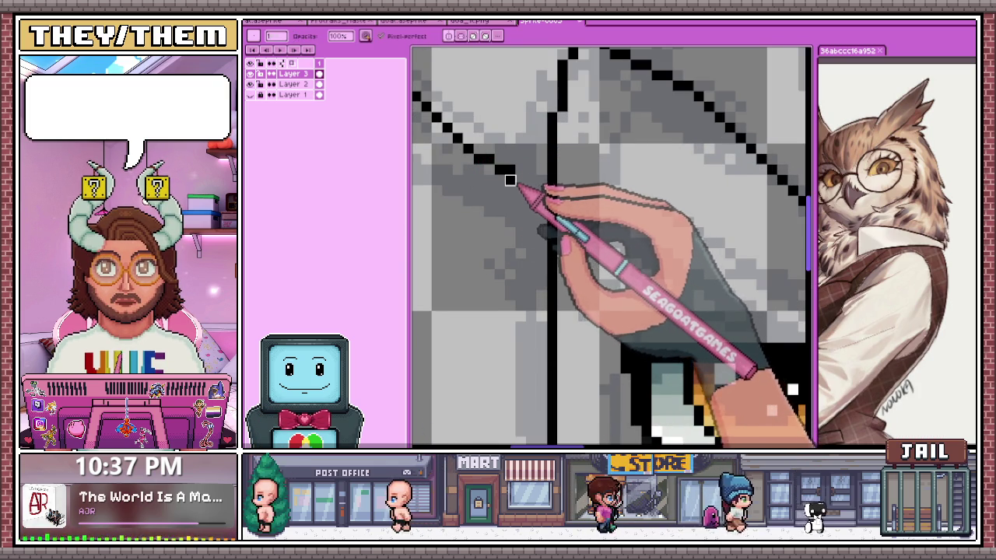
pyautogui.press('b')
pyautogui.moveTo(520, 180); pyautogui.dragTo(556, 199)
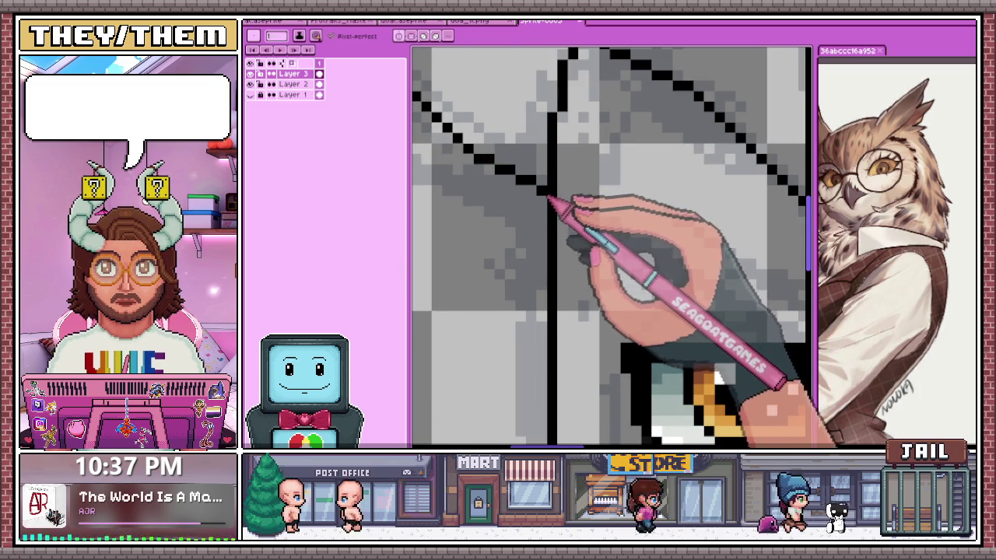
pyautogui.moveTo(579, 220); pyautogui.dragTo(696, 274)
pyautogui.scroll(-1, 696, 272)
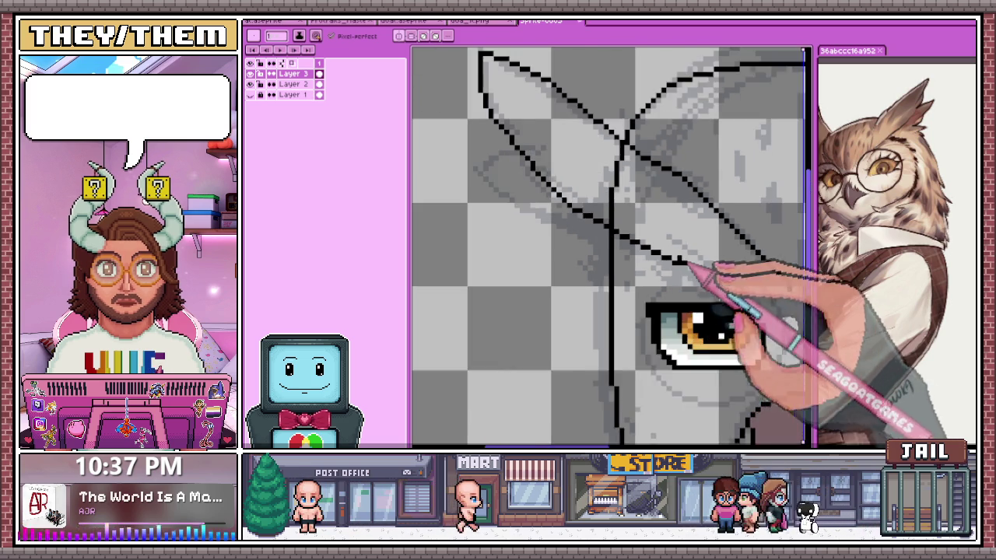
pyautogui.scroll(1, 689, 267)
pyautogui.scroll(-1, 676, 257)
pyautogui.scroll(1, 633, 210)
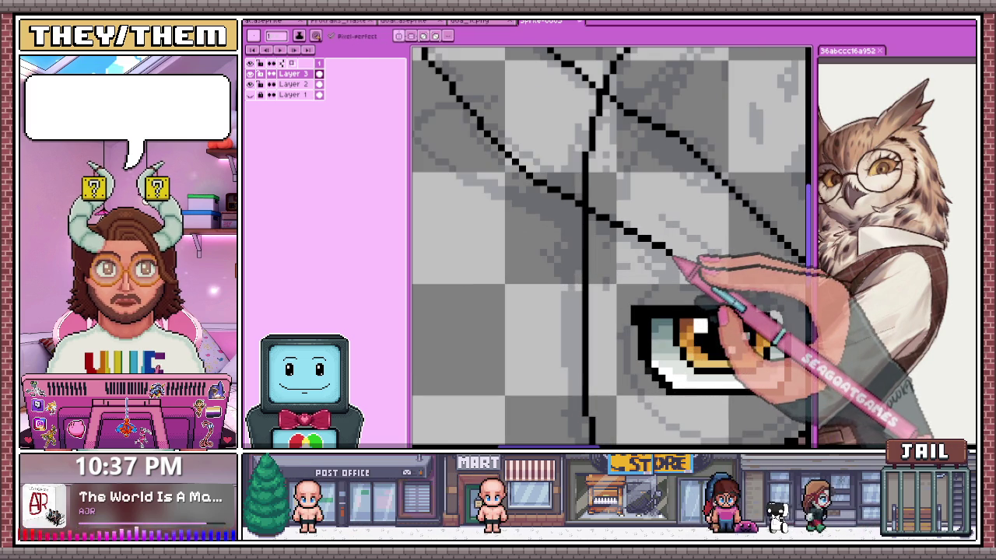
pyautogui.scroll(-2, 683, 269)
pyautogui.scroll(2, 667, 256)
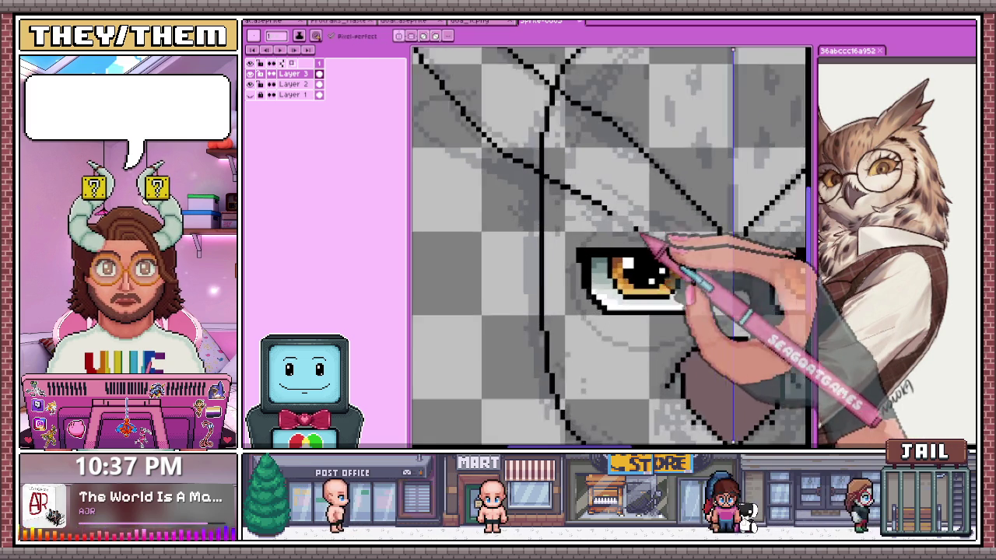
pyautogui.scroll(1, 622, 222)
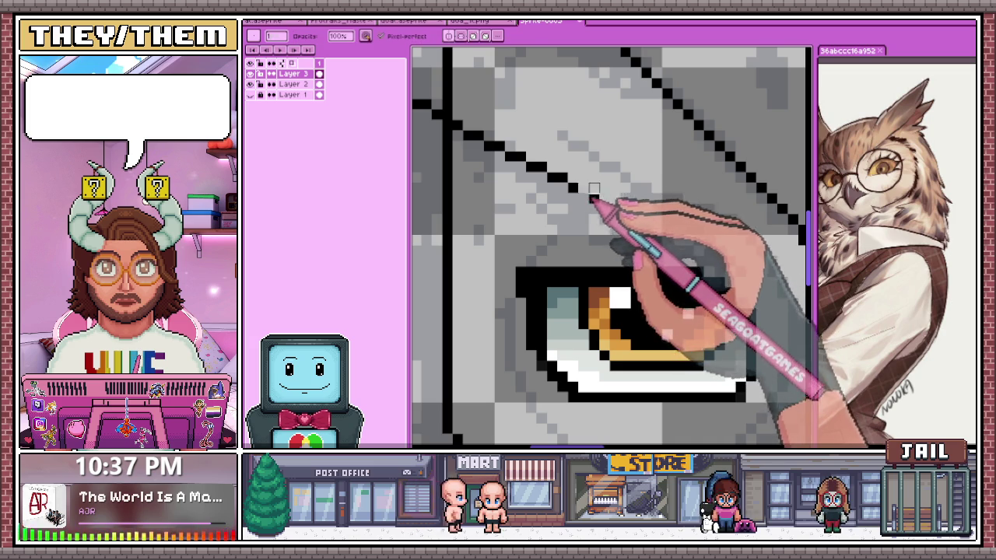
pyautogui.scroll(-2, 576, 196)
pyautogui.scroll(1, 544, 198)
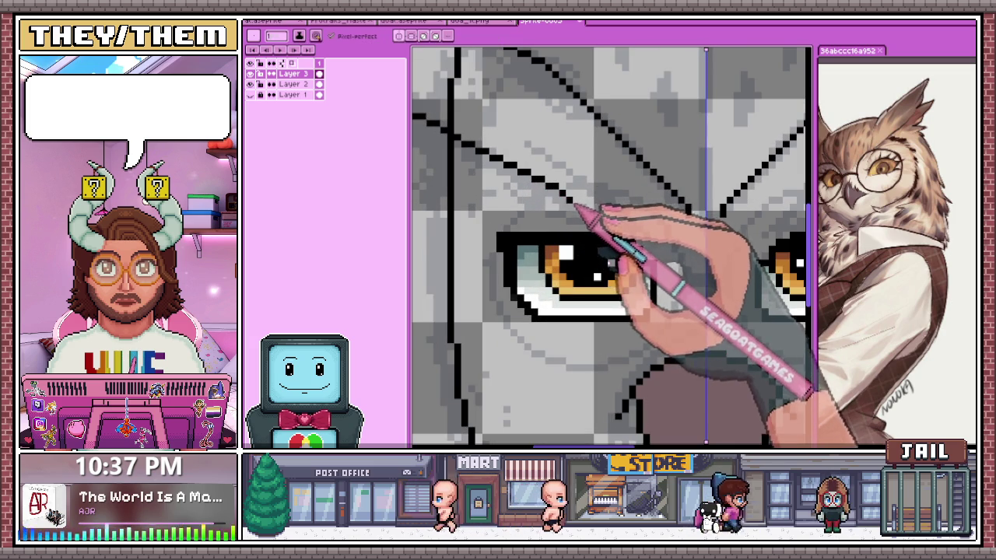
pyautogui.scroll(1, 574, 205)
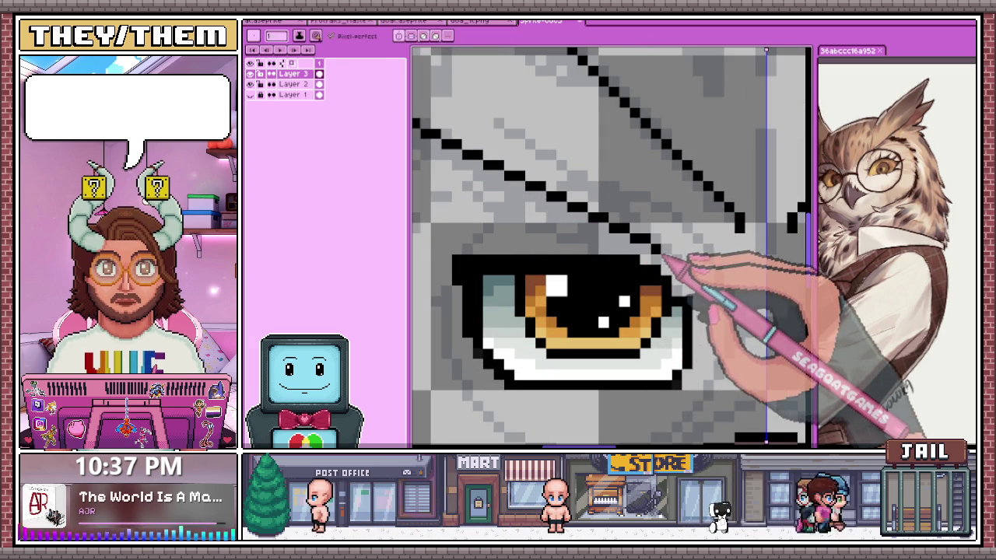
pyautogui.scroll(-2, 684, 256)
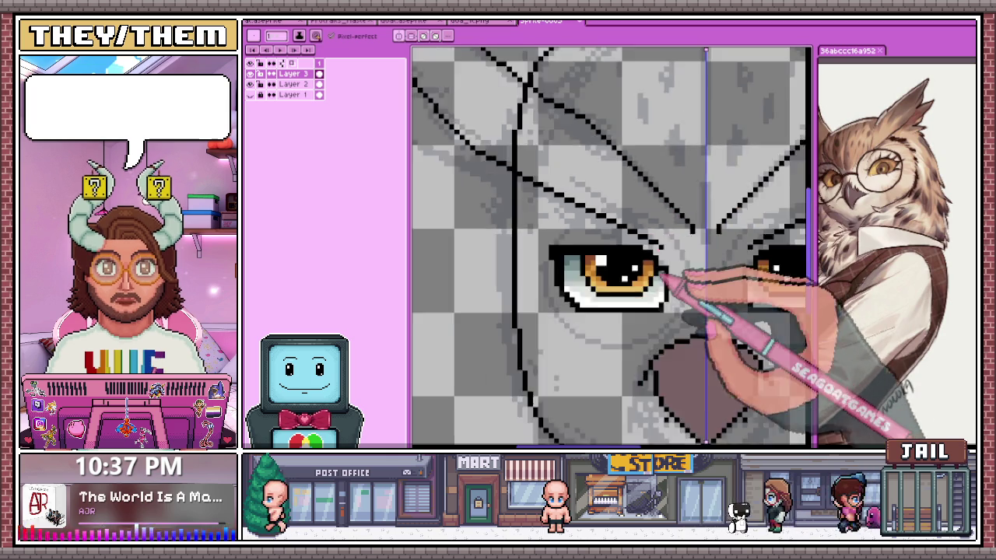
pyautogui.scroll(-2, 723, 288)
pyautogui.scroll(-2, 695, 302)
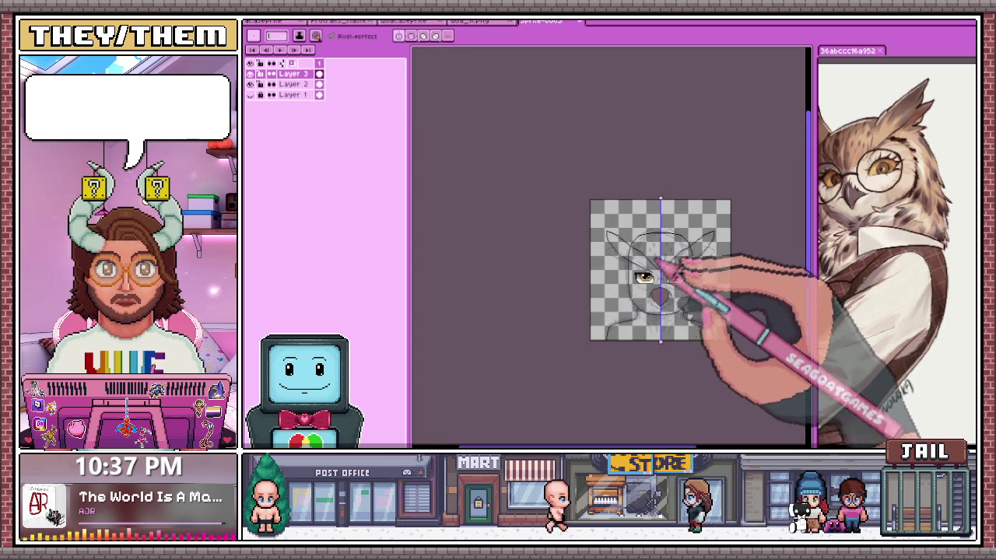
pyautogui.scroll(2, 628, 231)
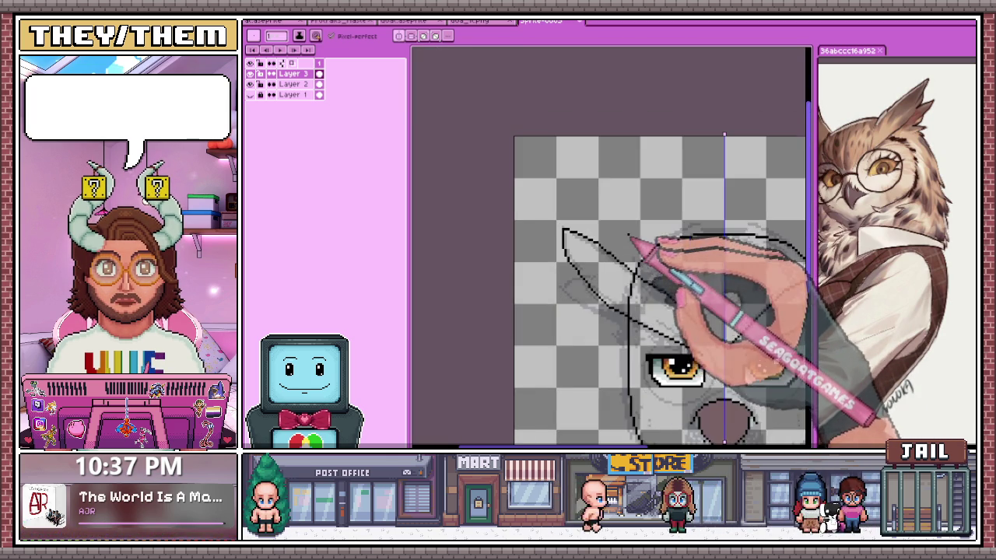
# Draw the lower left edge of the ear outline in black, extending it downward
pyautogui.scroll(2, 573, 245)
pyautogui.scroll(-2, 570, 234)
pyautogui.scroll(2, 579, 257)
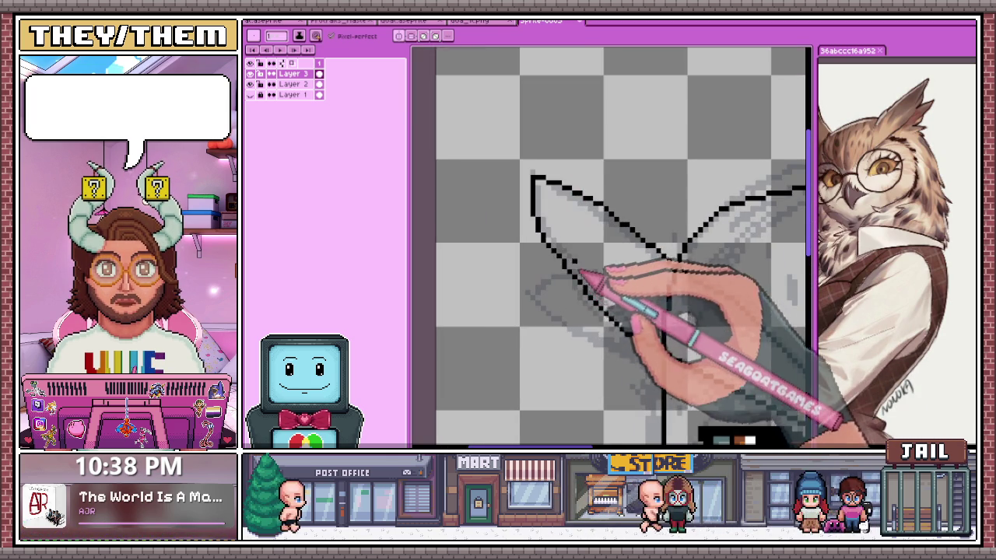
pyautogui.press('b')
pyautogui.scroll(-1, 573, 233)
pyautogui.scroll(1, 541, 221)
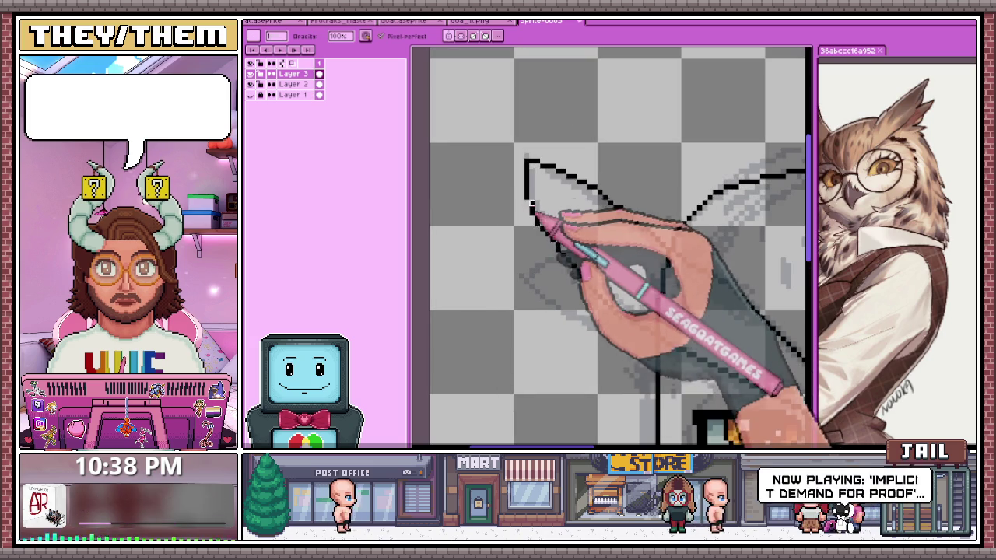
pyautogui.moveTo(538, 224); pyautogui.dragTo(580, 273)
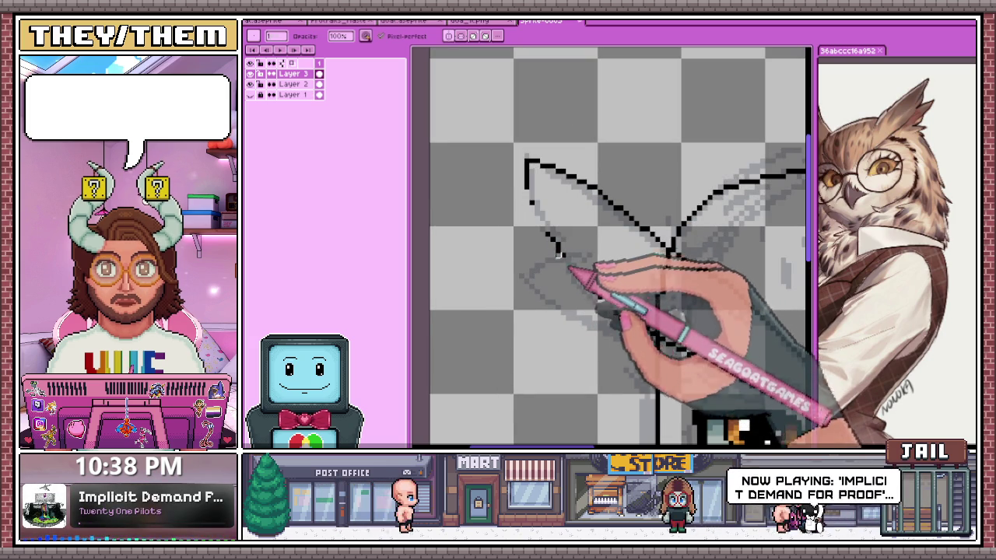
pyautogui.scroll(1, 538, 216)
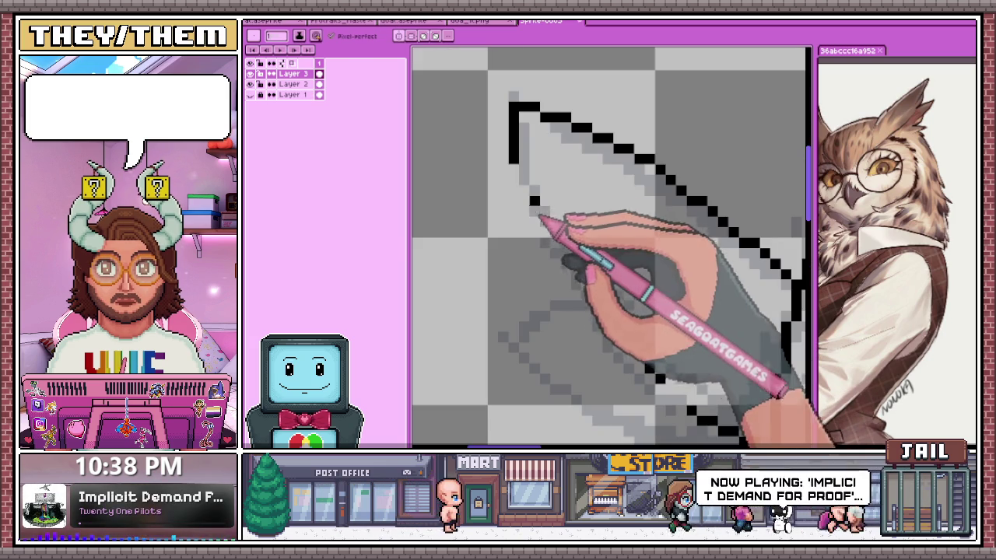
pyautogui.moveTo(511, 177); pyautogui.dragTo(523, 223)
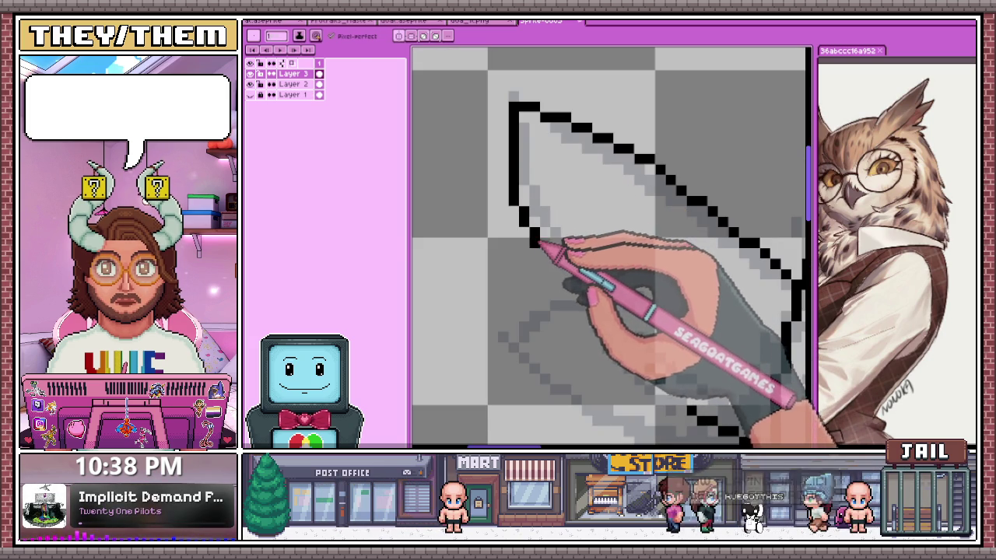
pyautogui.press('b')
pyautogui.moveTo(523, 212); pyautogui.dragTo(532, 235)
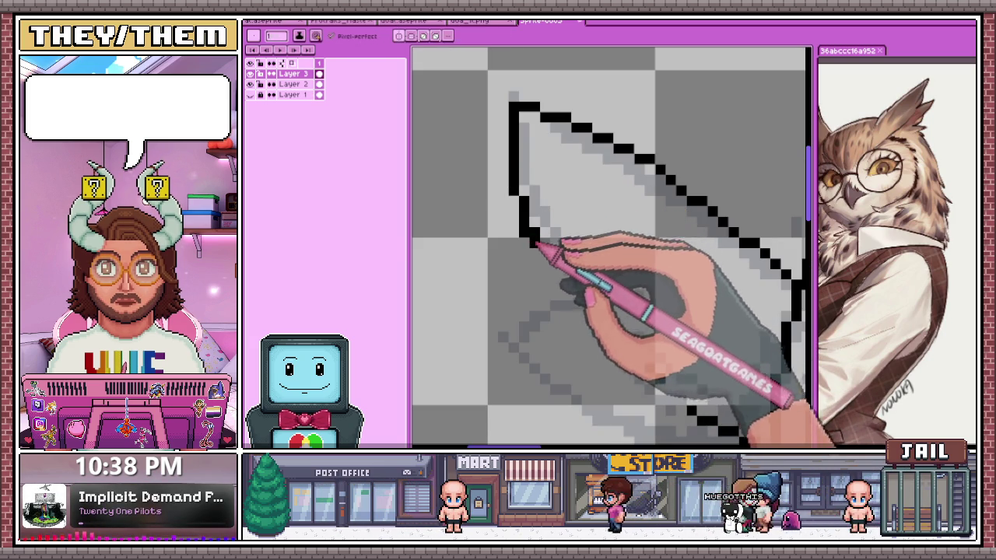
# Add black pixels to lengthen the lower end of the ear's diagonal outline
pyautogui.scroll(-2, 542, 268)
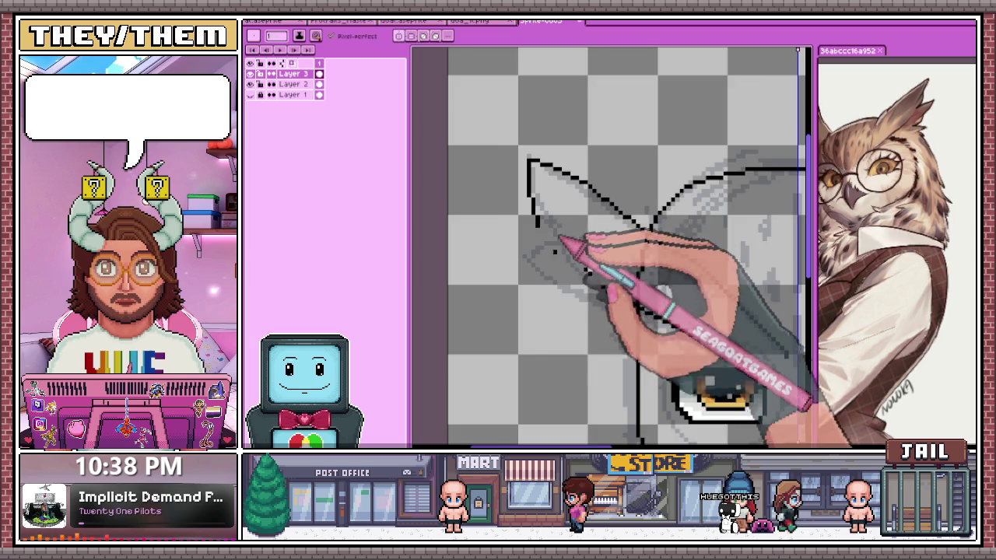
pyautogui.scroll(2, 567, 222)
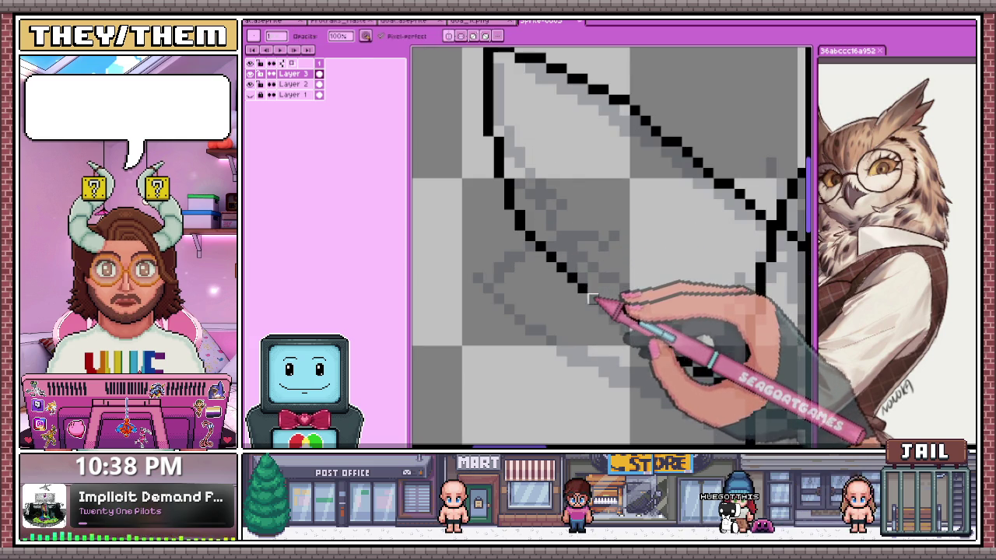
pyautogui.scroll(-2, 622, 327)
pyautogui.scroll(2, 642, 311)
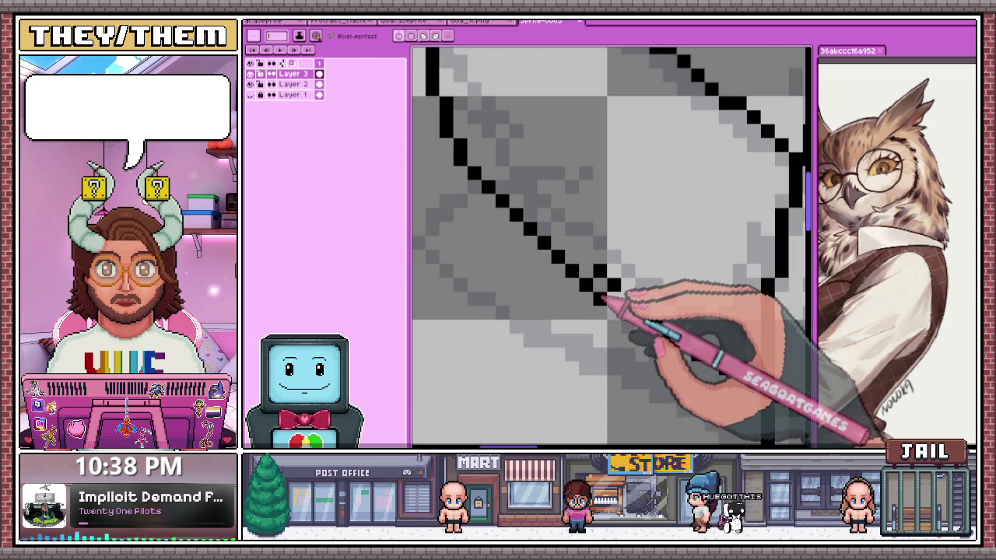
pyautogui.moveTo(639, 326); pyautogui.dragTo(653, 328)
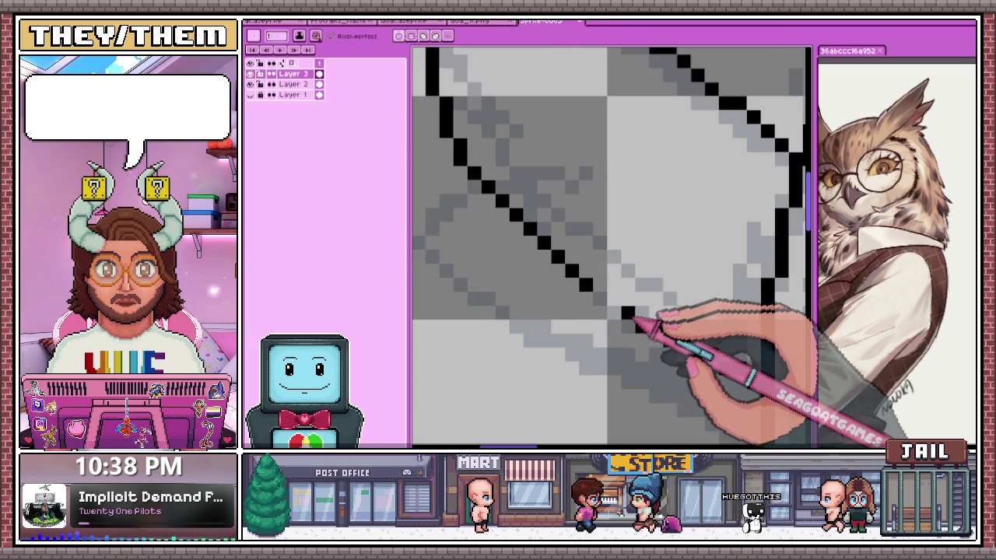
pyautogui.click(615, 311)
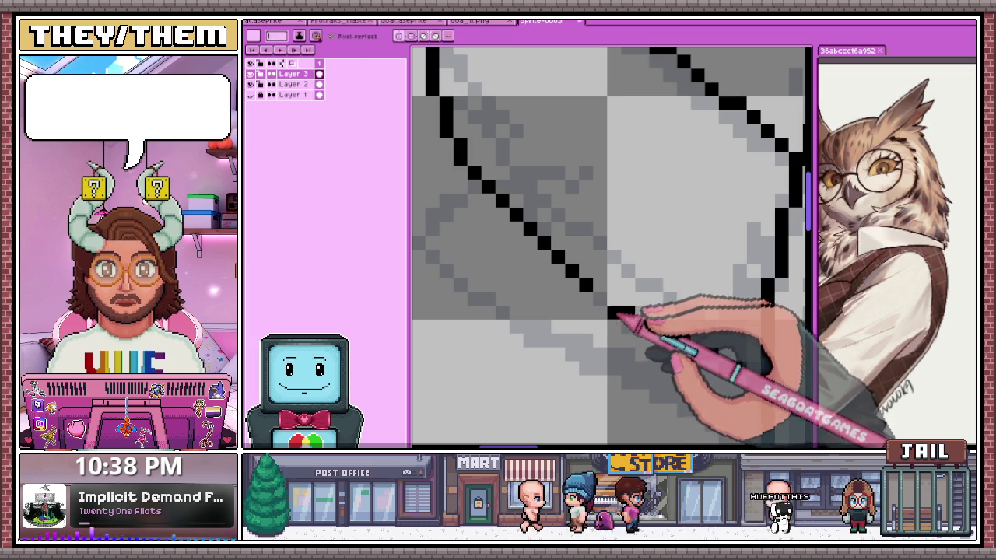
pyautogui.scroll(-2, 622, 319)
pyautogui.scroll(-1, 630, 327)
# Extend the lower black line above the left eye down and to the right
pyautogui.scroll(-2, 634, 339)
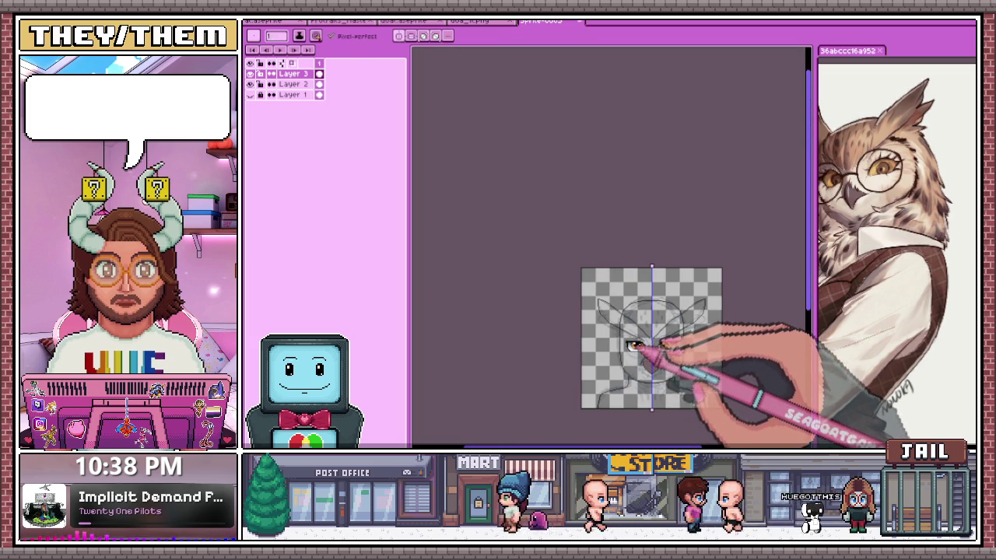
pyautogui.scroll(3, 560, 234)
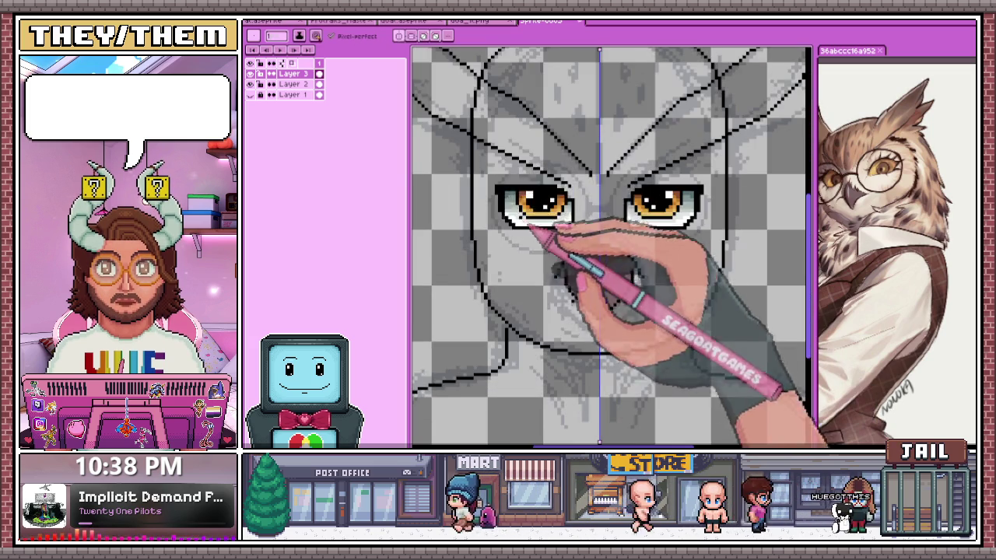
pyautogui.scroll(2, 447, 140)
pyautogui.scroll(1, 442, 128)
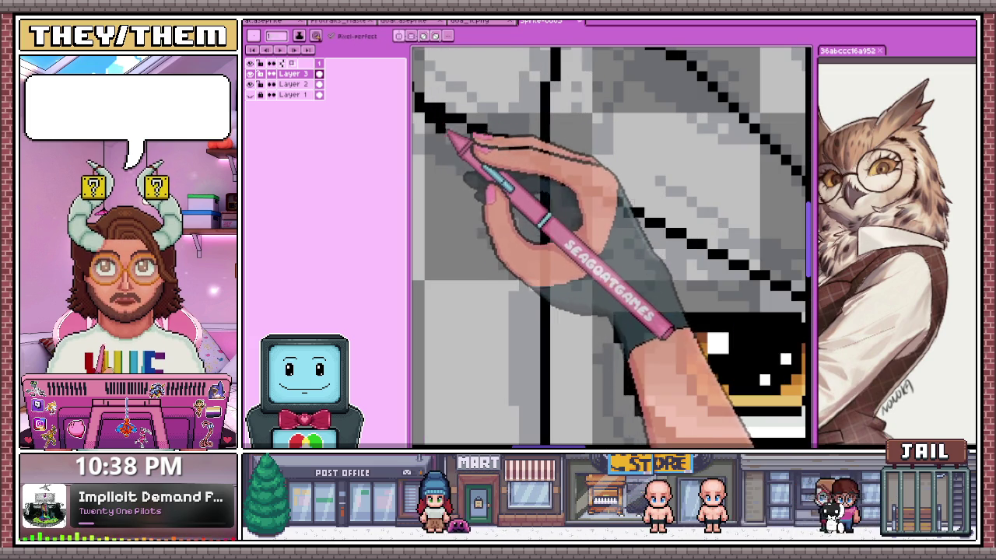
pyautogui.scroll(-2, 443, 128)
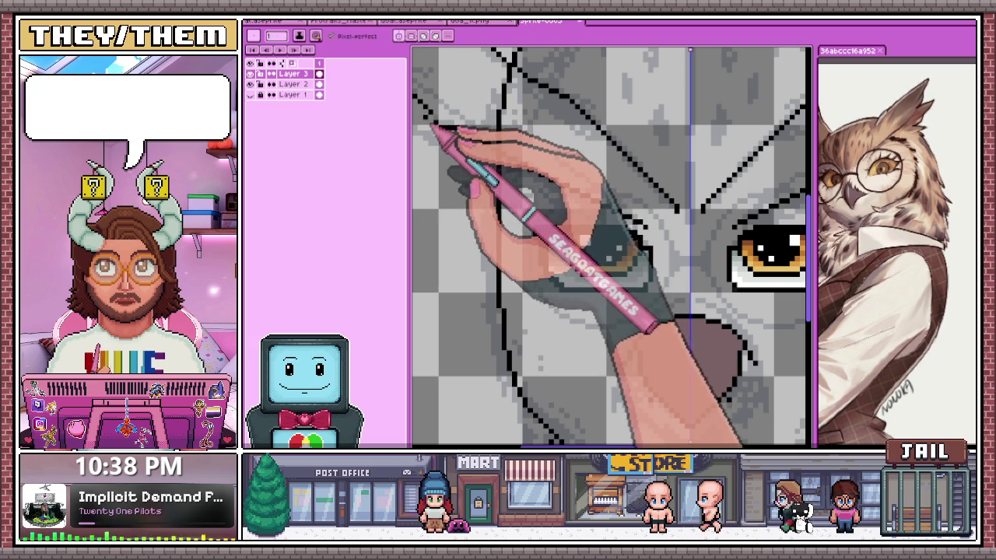
pyautogui.scroll(-2, 437, 126)
pyautogui.scroll(1, 533, 173)
pyautogui.scroll(1, 474, 140)
pyautogui.press('b')
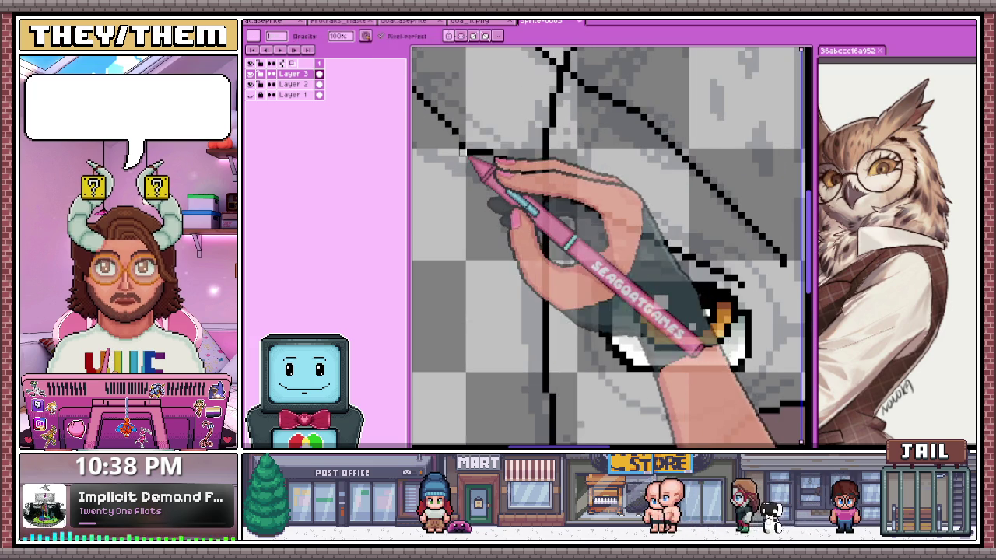
pyautogui.scroll(1, 475, 153)
pyautogui.press('e')
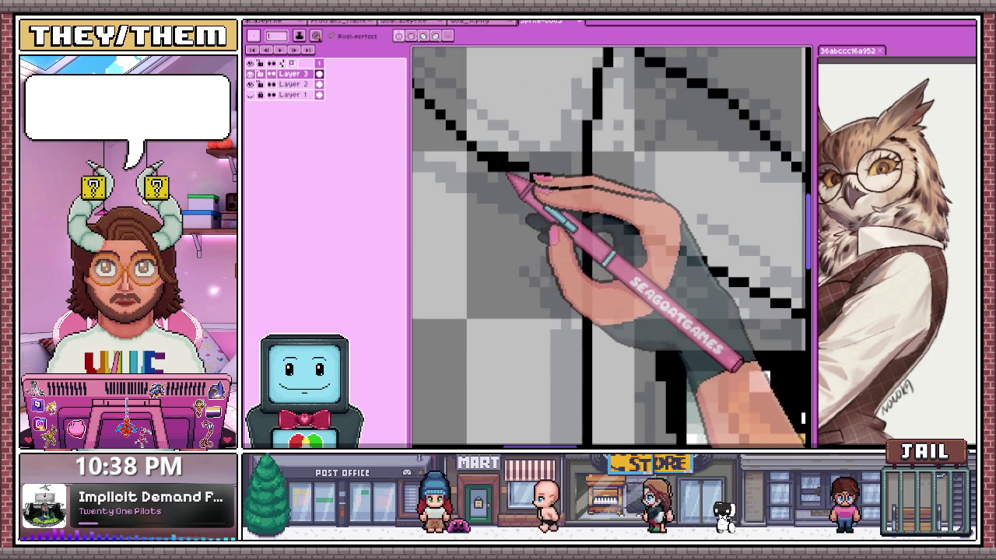
pyautogui.scroll(-1, 526, 195)
pyautogui.scroll(-1, 662, 278)
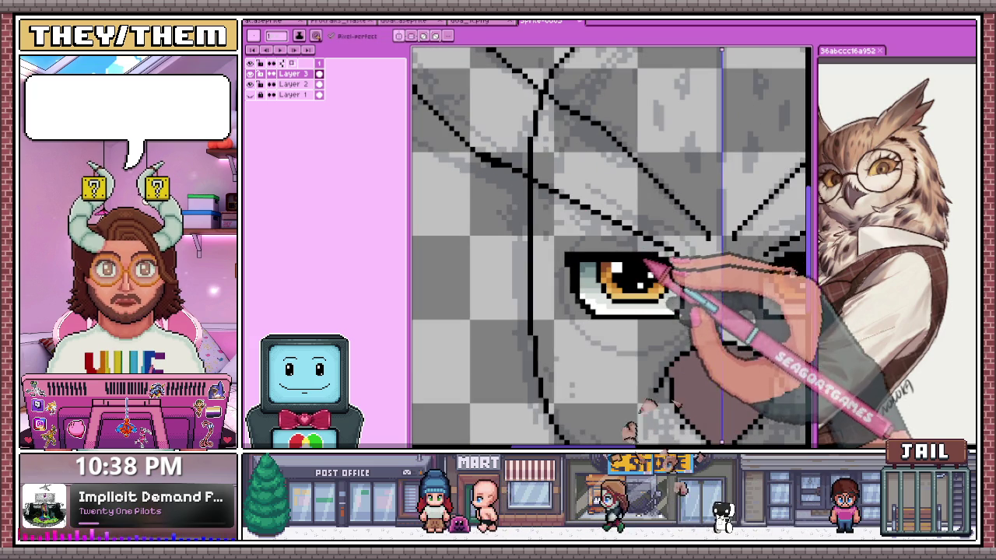
pyautogui.scroll(1, 638, 229)
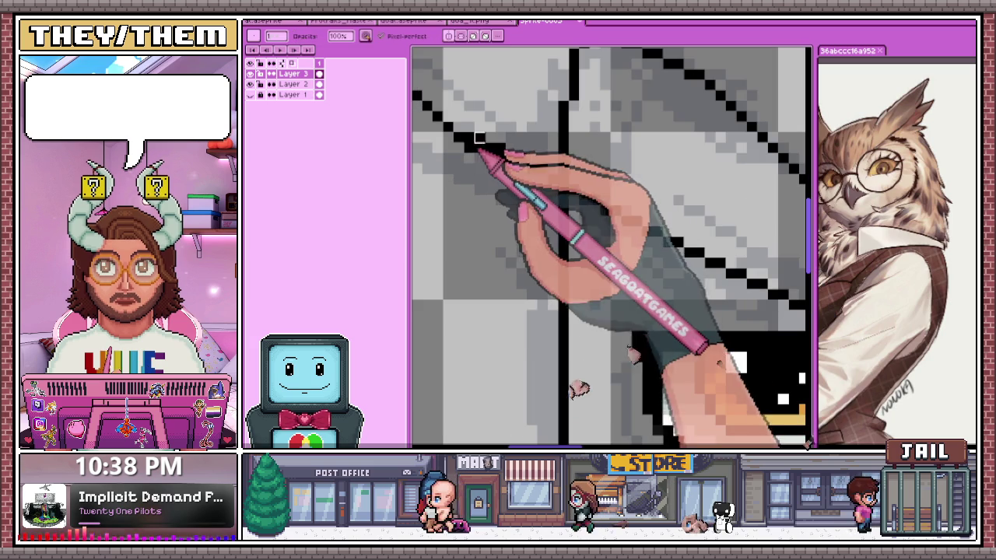
pyautogui.press('e')
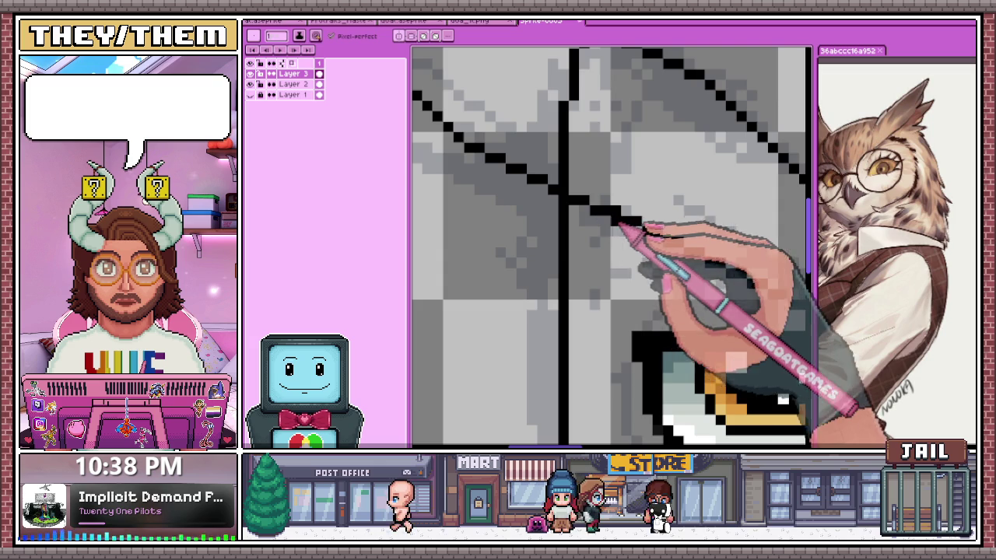
pyautogui.scroll(-2, 620, 223)
pyautogui.scroll(2, 591, 207)
pyautogui.scroll(-1, 575, 203)
pyautogui.scroll(-1, 589, 262)
pyautogui.scroll(1, 591, 261)
pyautogui.scroll(1, 589, 264)
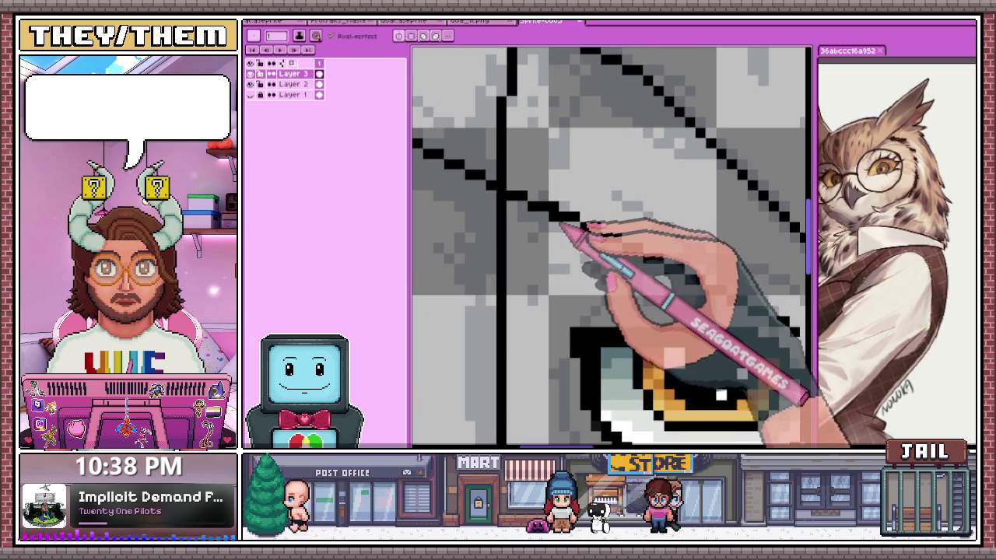
pyautogui.moveTo(644, 262); pyautogui.dragTo(704, 288)
pyautogui.scroll(-1, 634, 218)
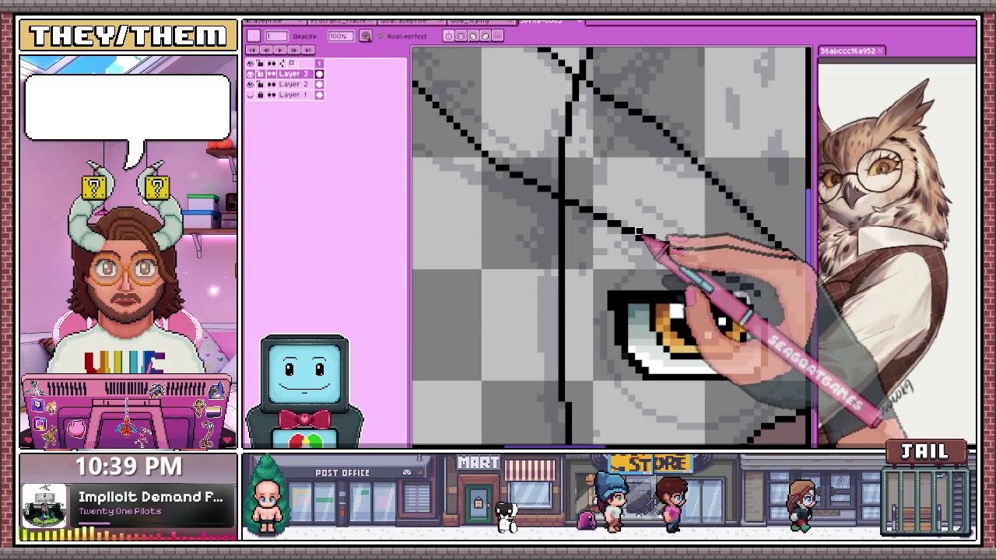
# Lengthen the upper black diagonal line toward the centre of the face
pyautogui.scroll(-2, 667, 249)
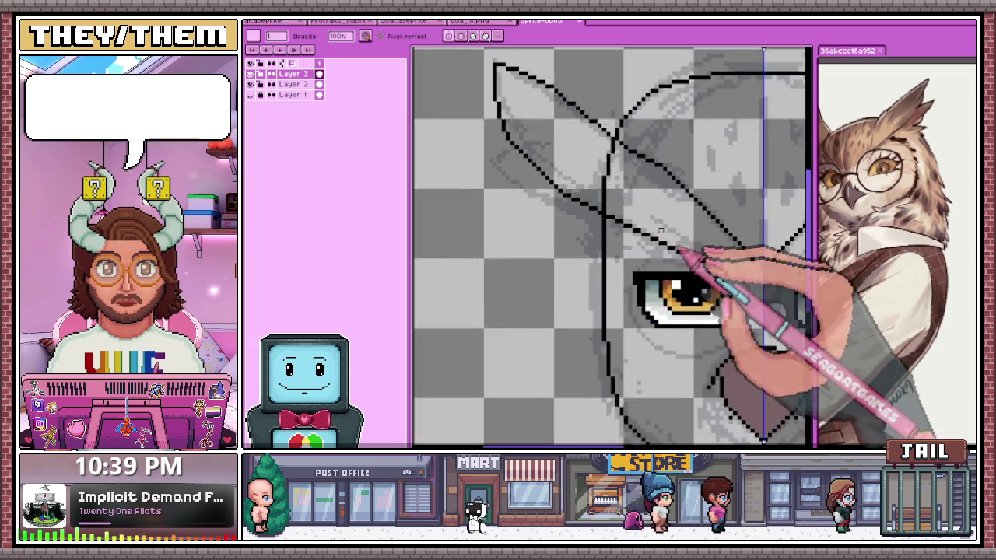
pyautogui.scroll(-2, 669, 249)
pyautogui.scroll(1, 675, 250)
pyautogui.scroll(2, 673, 247)
pyautogui.scroll(1, 667, 239)
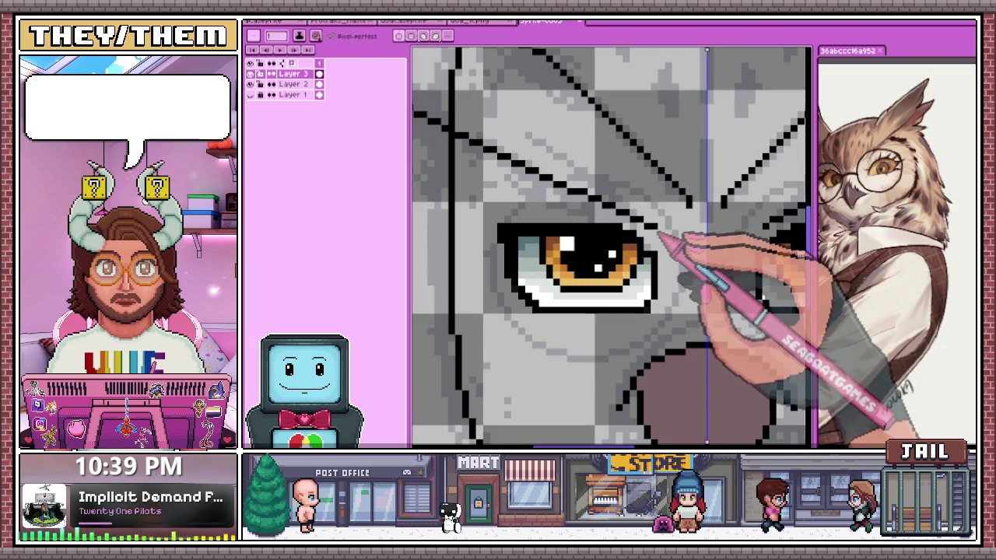
pyautogui.scroll(-2, 669, 243)
pyautogui.scroll(-1, 668, 243)
pyautogui.scroll(1, 667, 245)
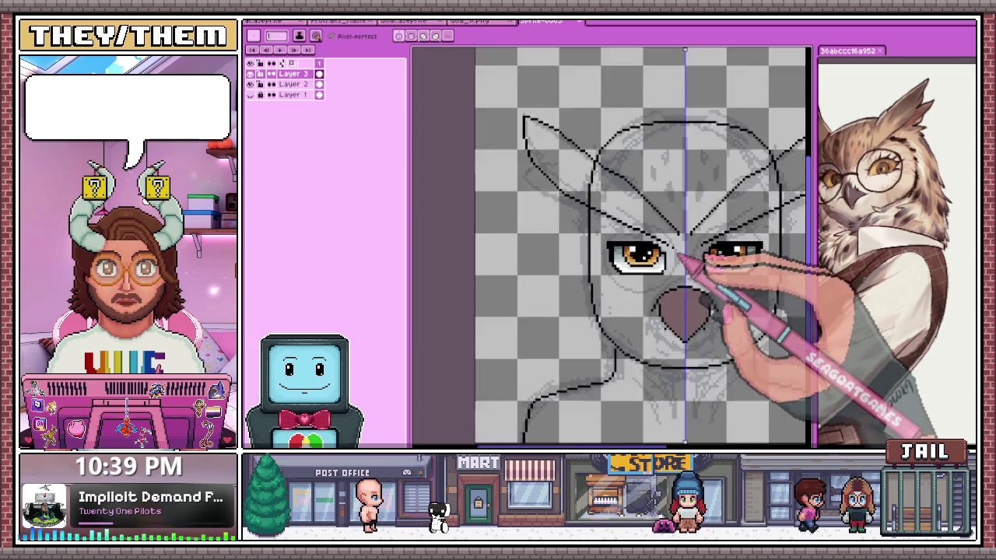
pyautogui.scroll(2, 666, 247)
pyautogui.scroll(1, 663, 248)
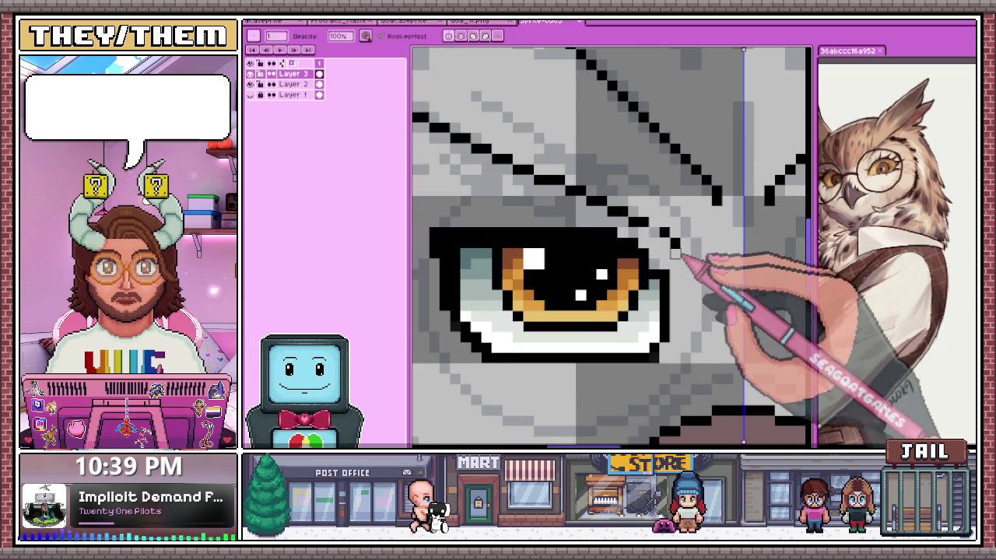
pyautogui.scroll(-2, 668, 247)
pyautogui.scroll(1, 675, 219)
pyautogui.scroll(2, 661, 218)
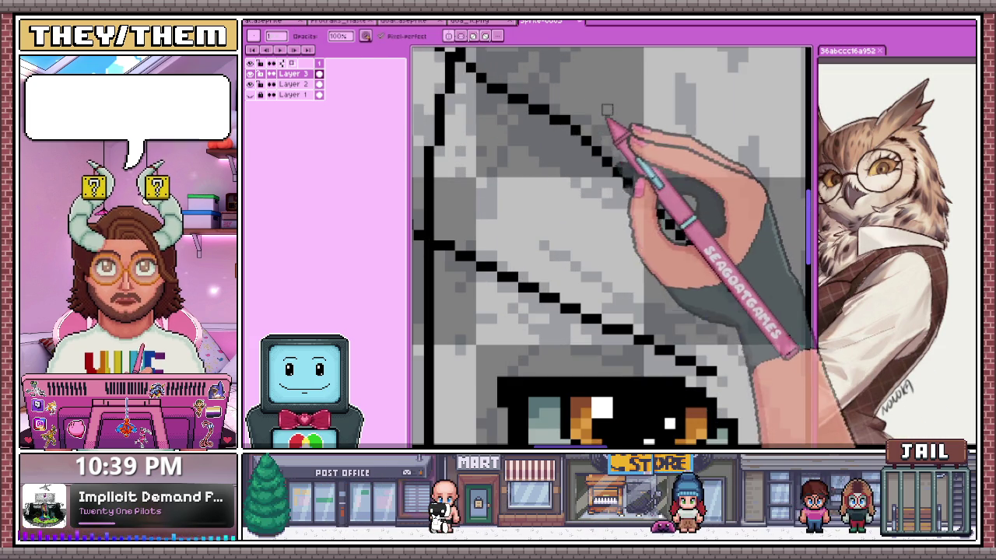
pyautogui.moveTo(595, 142); pyautogui.dragTo(682, 207)
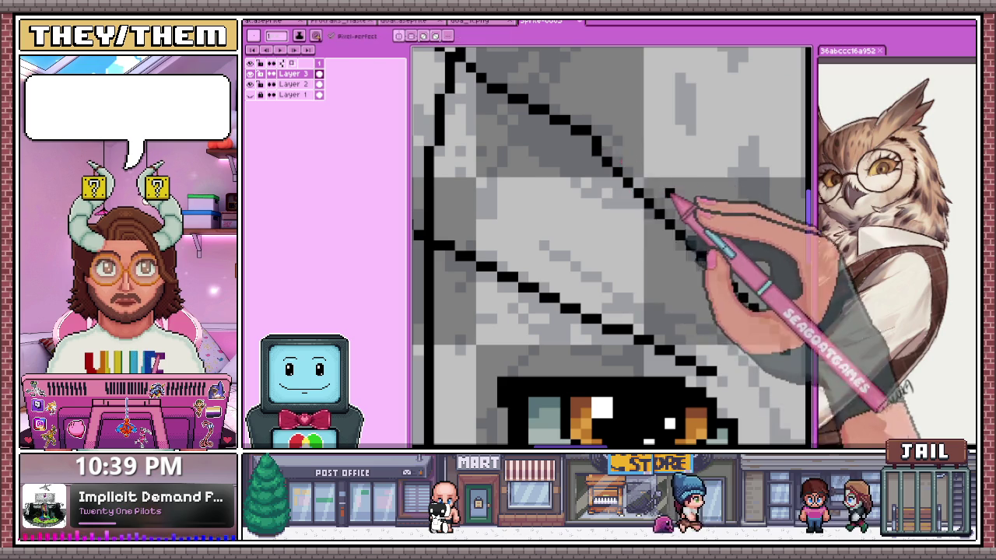
pyautogui.scroll(-1, 685, 217)
pyautogui.scroll(1, 692, 249)
pyautogui.scroll(-1, 686, 242)
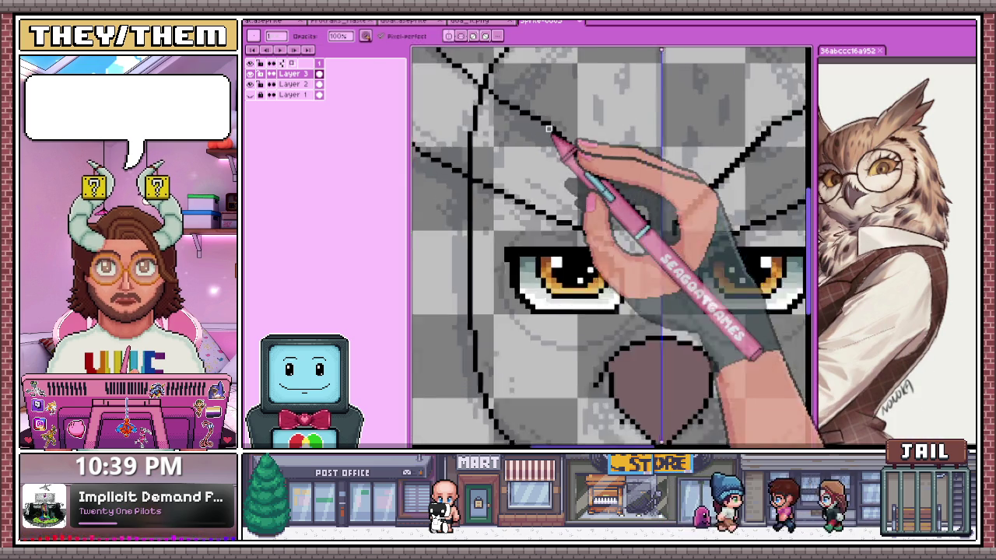
pyautogui.scroll(1, 570, 146)
pyautogui.scroll(-1, 589, 169)
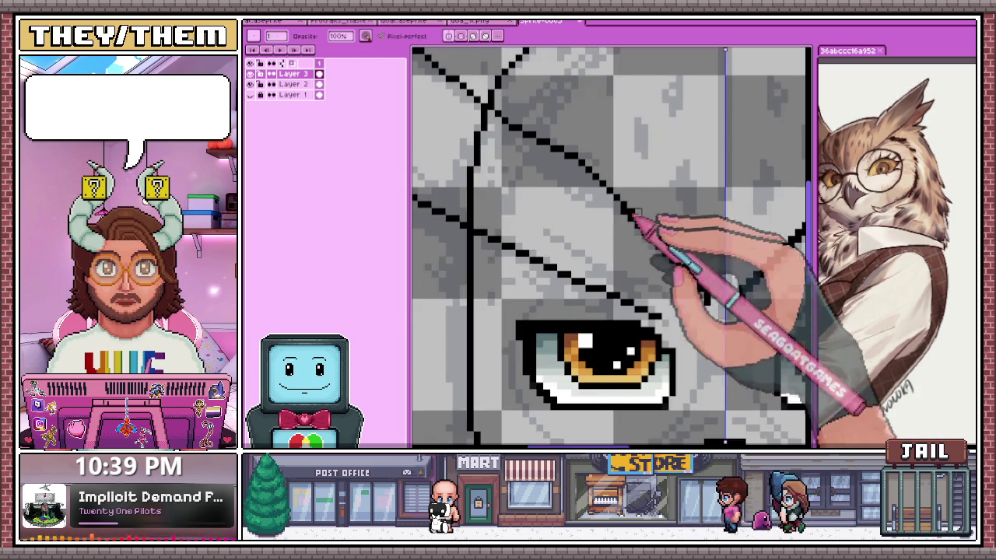
pyautogui.scroll(1, 629, 222)
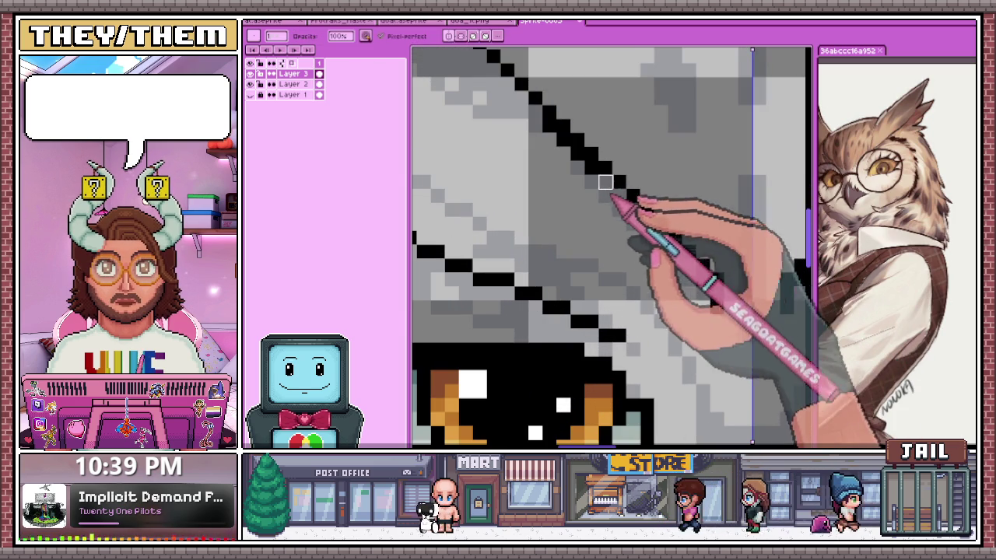
pyautogui.scroll(-1, 591, 163)
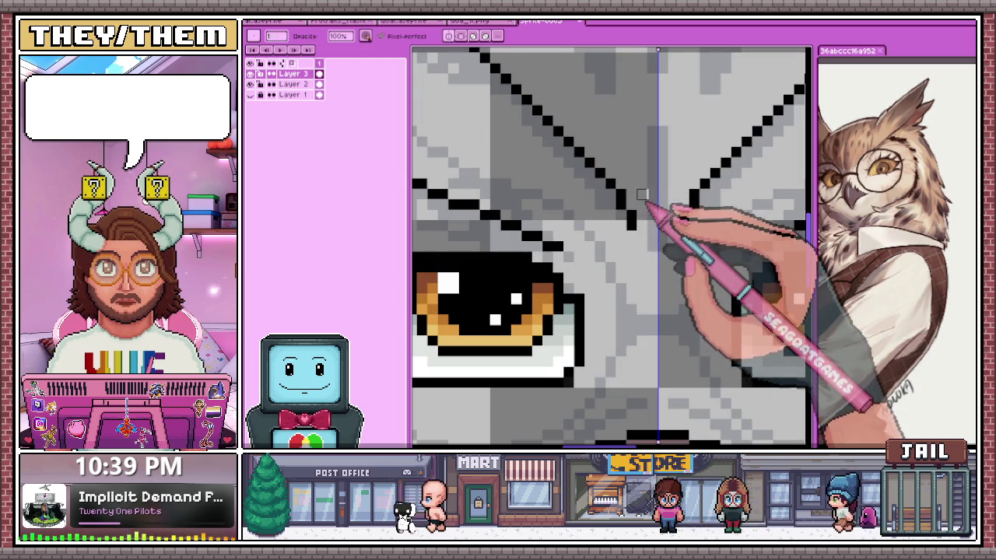
pyautogui.scroll(-3, 595, 182)
pyautogui.scroll(-2, 617, 243)
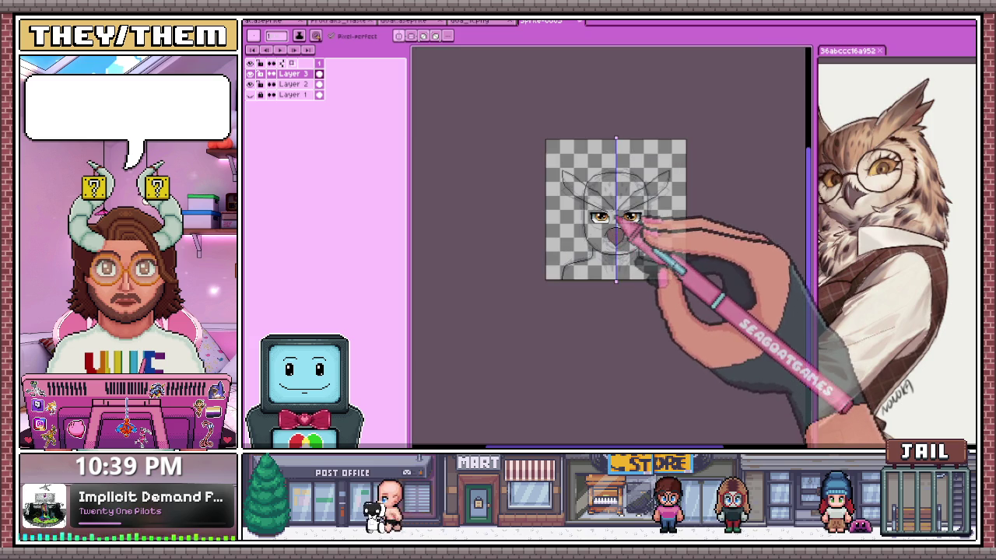
# Try a dark stroke across the right eye, then undo it
pyautogui.scroll(2, 622, 218)
pyautogui.scroll(1, 614, 187)
pyautogui.scroll(-2, 622, 261)
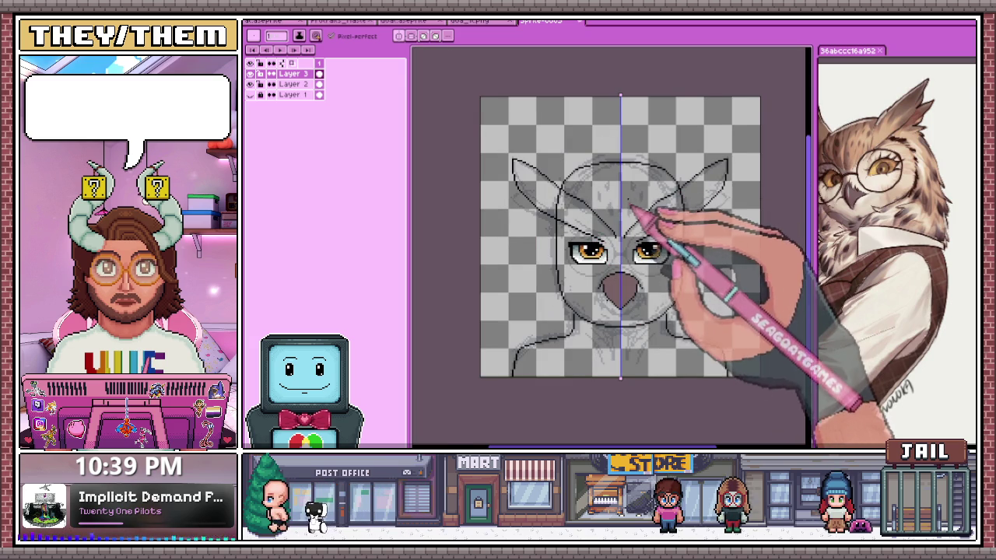
pyautogui.moveTo(661, 248); pyautogui.dragTo(622, 249)
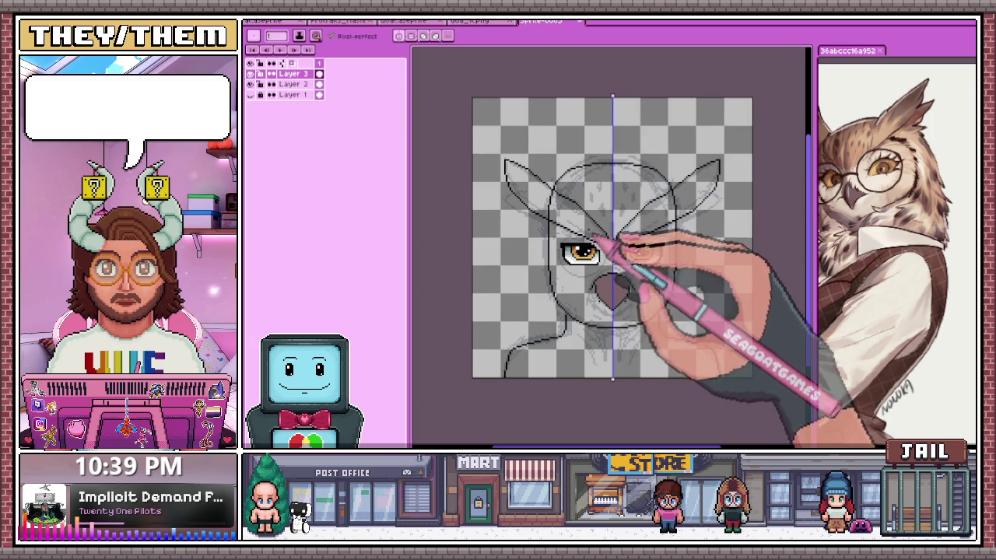
pyautogui.scroll(1, 609, 237)
pyautogui.hotkey('ctrl', 'z')
# Draw a black horizontal line across the eye area on Layer 3
pyautogui.scroll(-1, 622, 233)
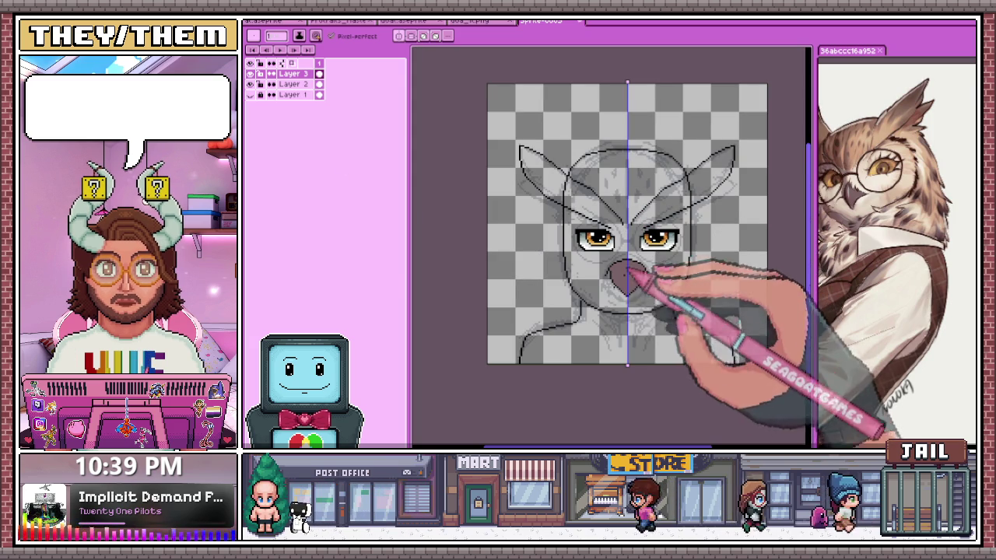
pyautogui.scroll(2, 594, 294)
pyautogui.scroll(1, 584, 257)
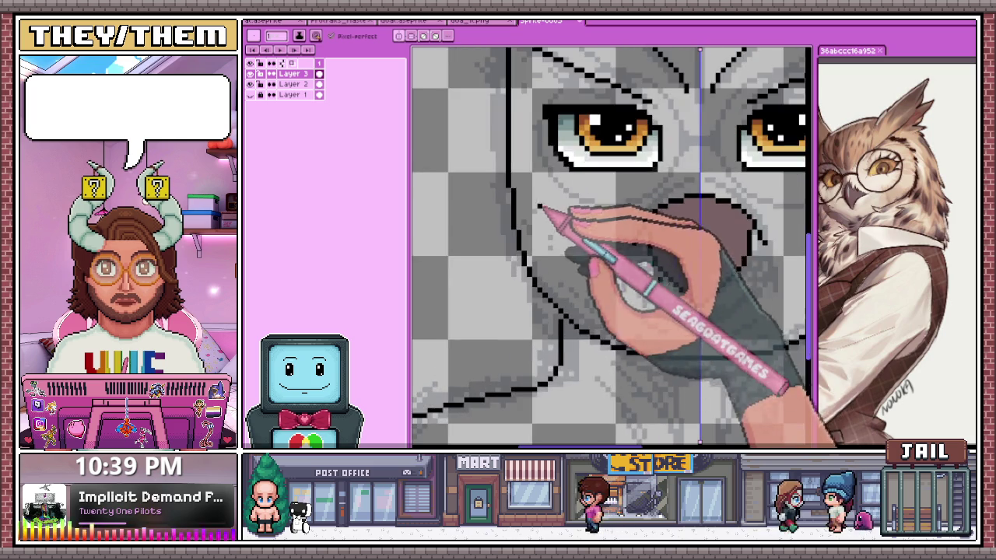
pyautogui.scroll(-3, 575, 234)
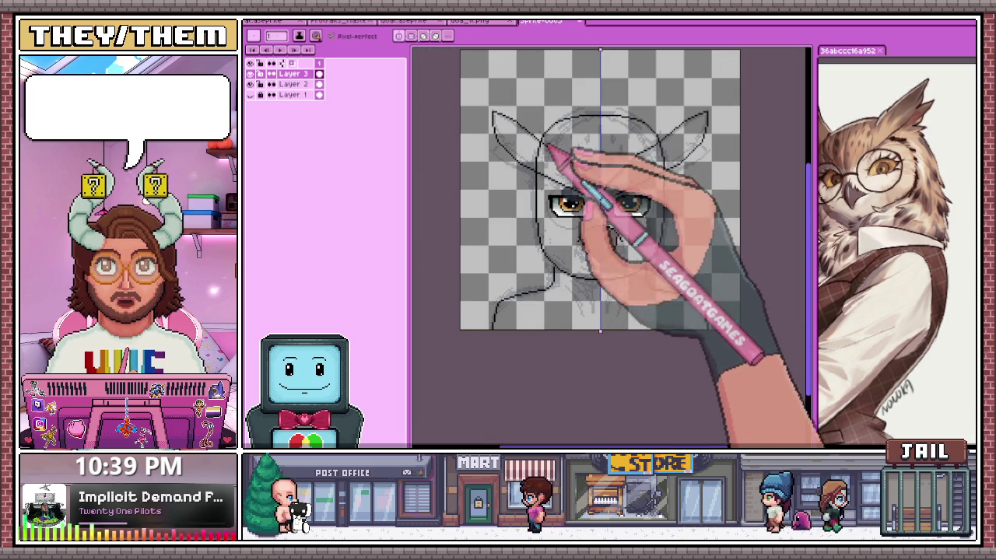
pyautogui.scroll(2, 566, 196)
pyautogui.scroll(-1, 560, 233)
pyautogui.moveTo(707, 249); pyautogui.dragTo(554, 250)
pyautogui.scroll(1, 561, 204)
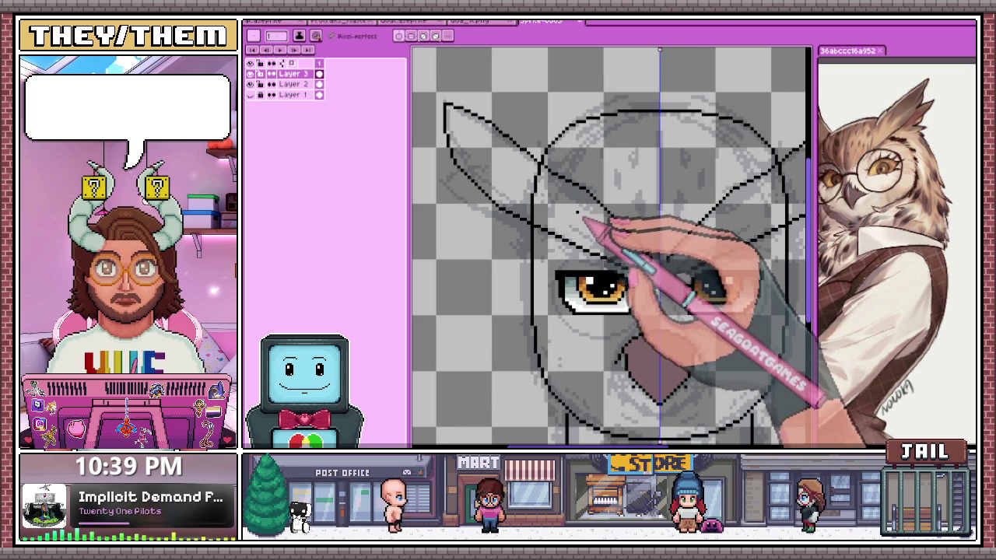
pyautogui.scroll(1, 576, 256)
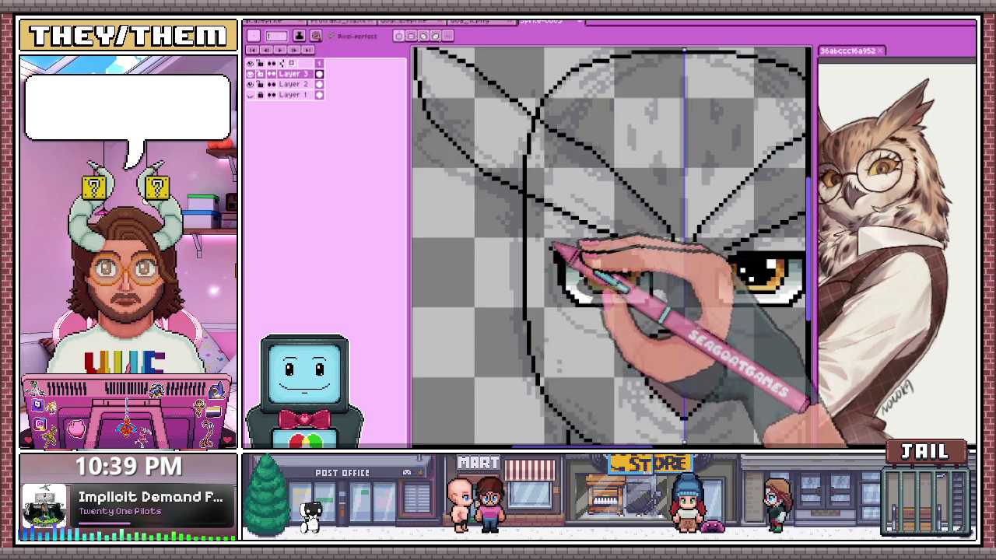
pyautogui.scroll(-2, 554, 247)
pyautogui.press('m')
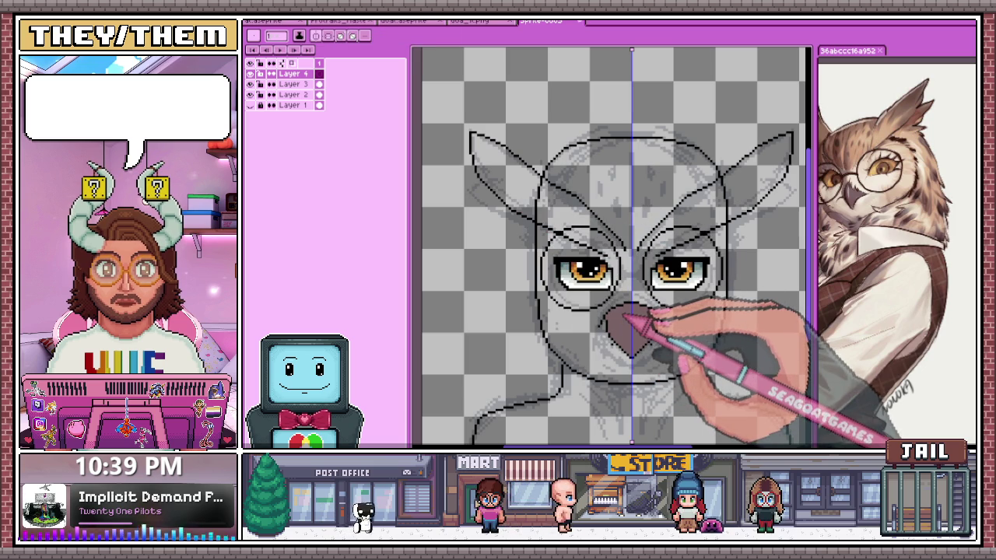
# On Layer 4, draw mirrored orange ellipse rims around both eyes and widen them slightly
pyautogui.scroll(-4, 626, 319)
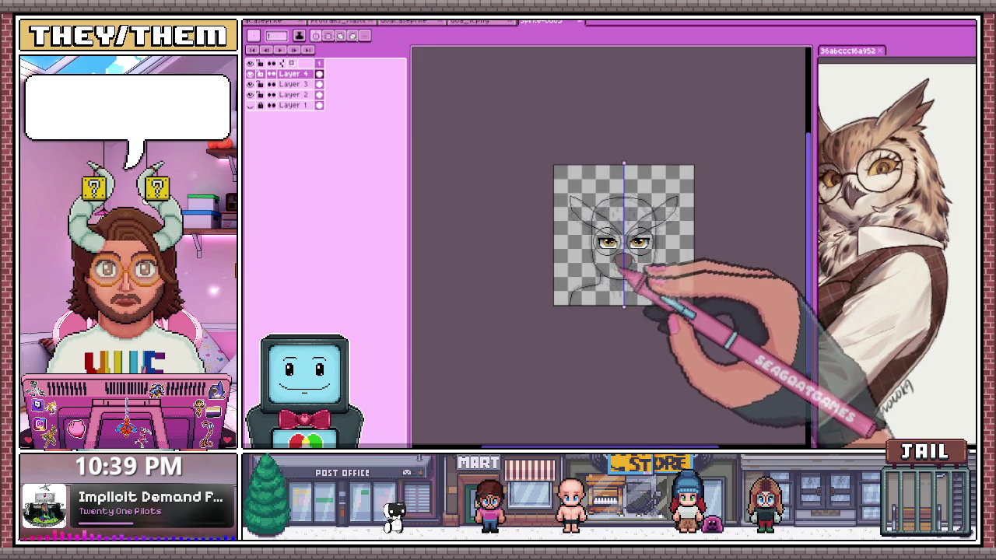
pyautogui.scroll(4, 618, 256)
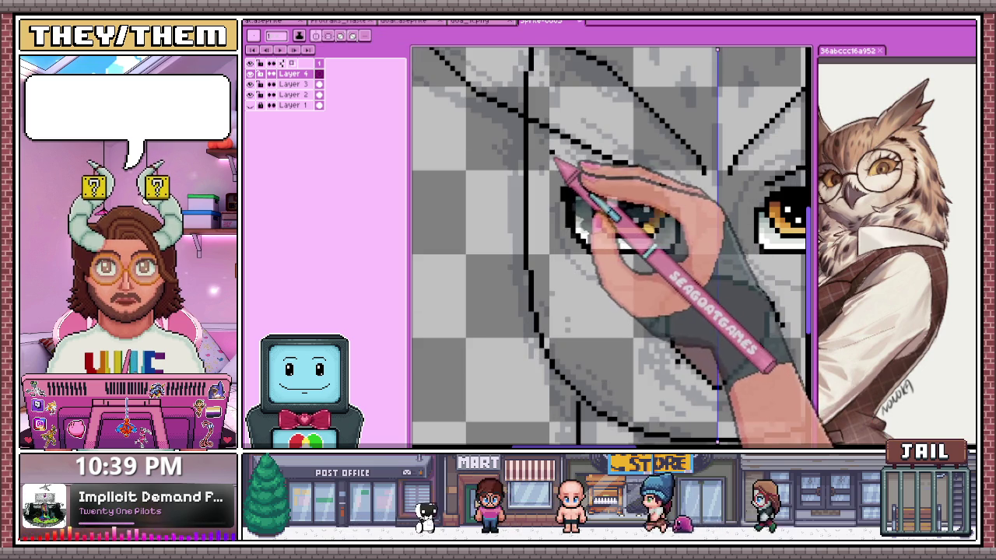
pyautogui.moveTo(573, 178); pyautogui.dragTo(545, 156)
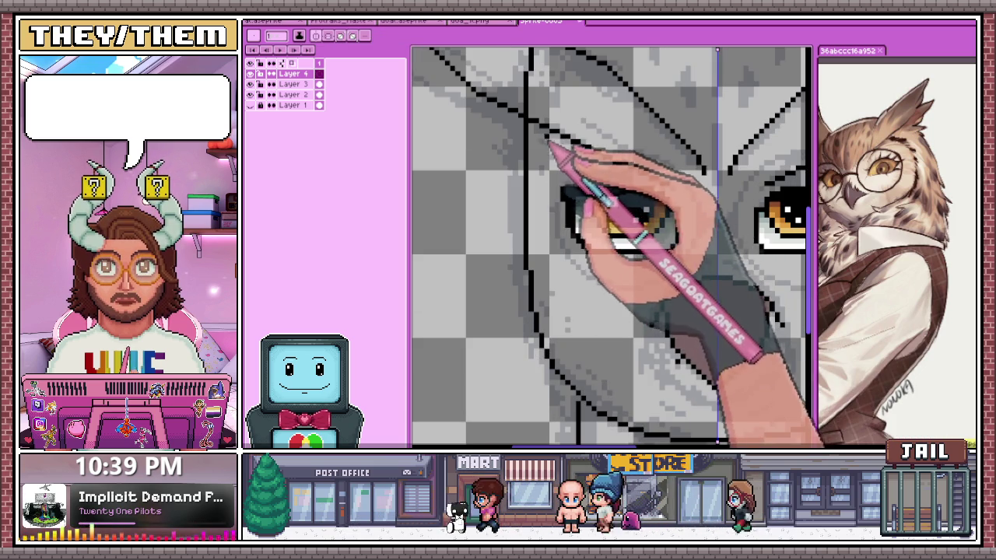
pyautogui.click(319, 73)
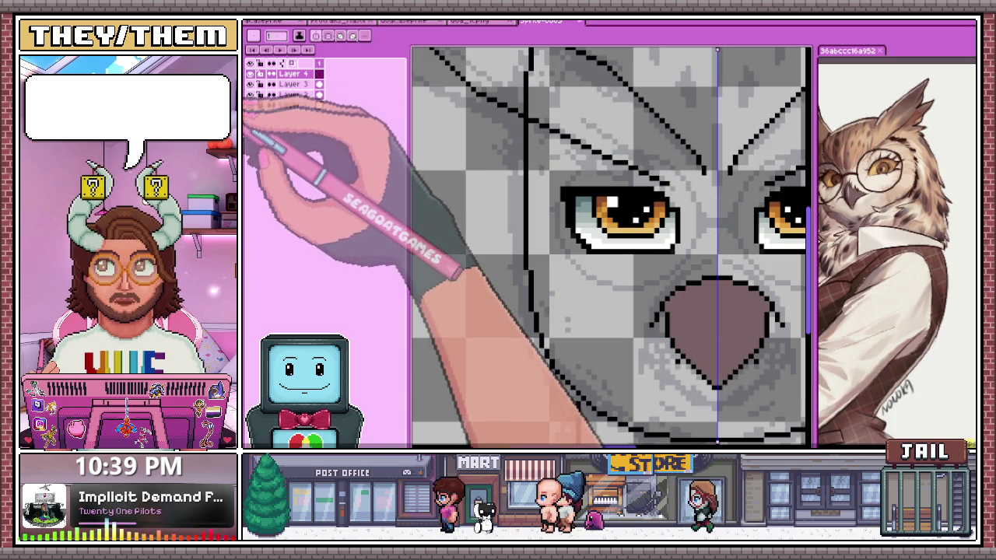
pyautogui.moveTo(549, 159); pyautogui.dragTo(691, 292)
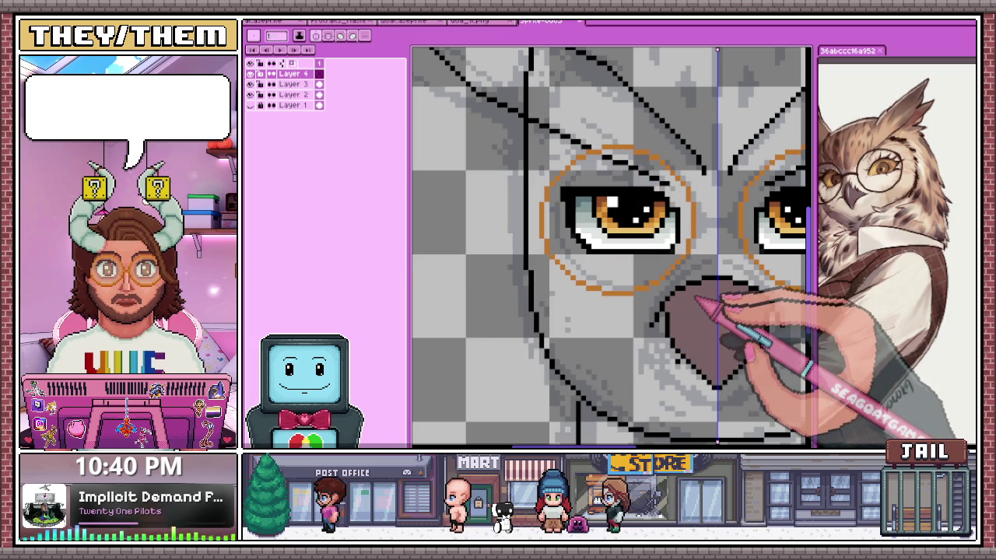
pyautogui.moveTo(694, 296); pyautogui.dragTo(701, 299)
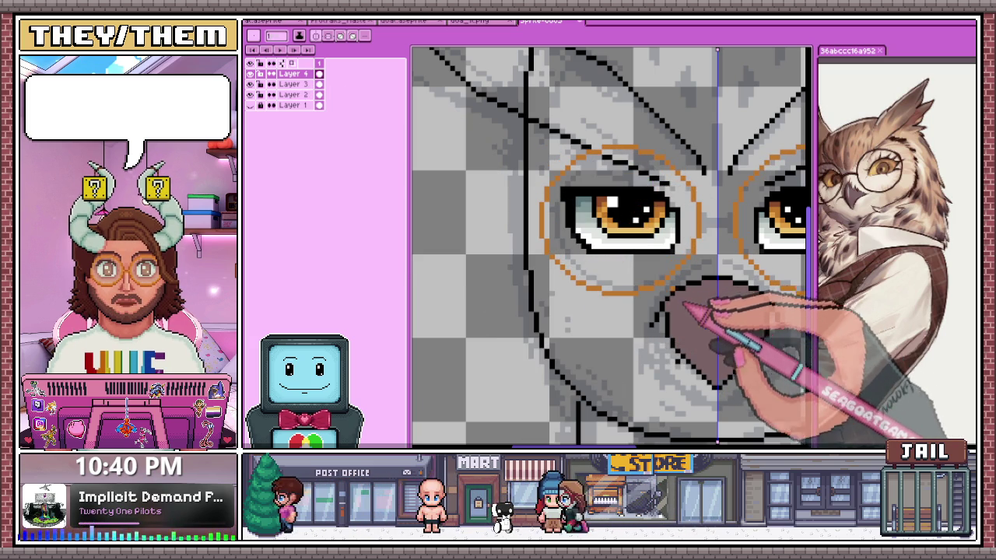
# Zoom in and clean up the pixels of the round orange glasses rims
pyautogui.scroll(-3, 689, 308)
pyautogui.scroll(-2, 655, 277)
pyautogui.scroll(3, 644, 274)
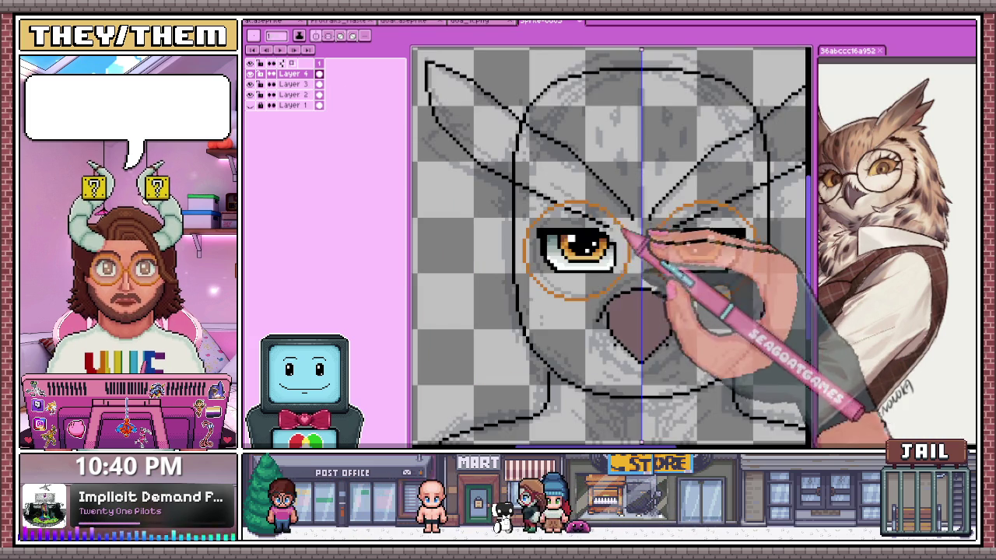
pyautogui.scroll(1, 580, 300)
pyautogui.scroll(1, 549, 257)
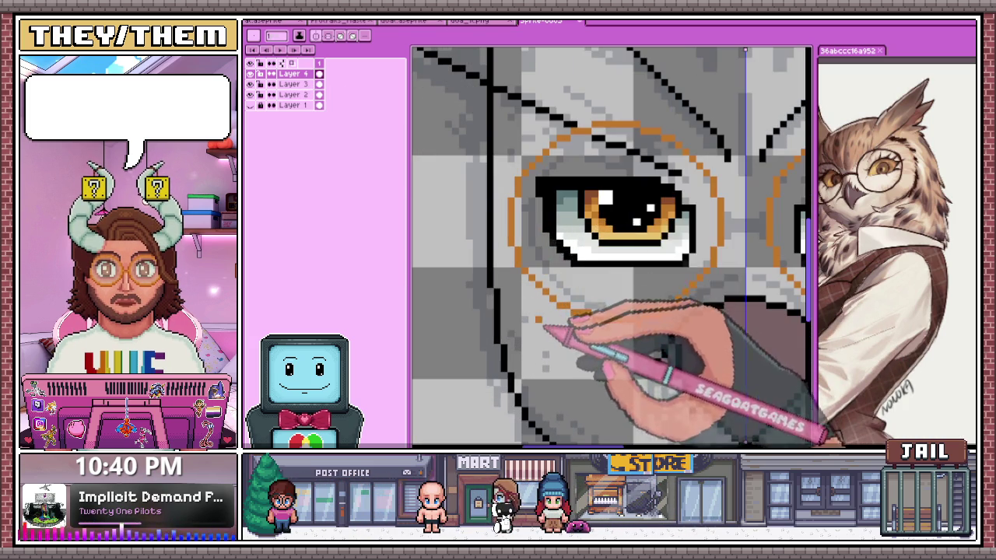
pyautogui.scroll(-1, 683, 315)
pyautogui.scroll(-1, 599, 284)
pyautogui.scroll(1, 600, 284)
pyautogui.scroll(1, 593, 298)
pyautogui.scroll(-1, 598, 300)
pyautogui.scroll(-1, 611, 265)
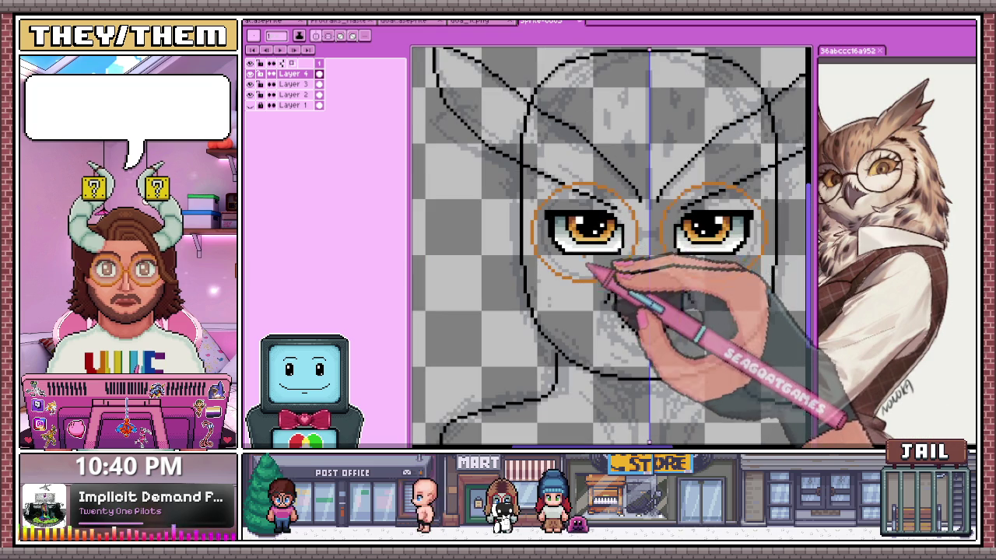
pyautogui.scroll(2, 590, 252)
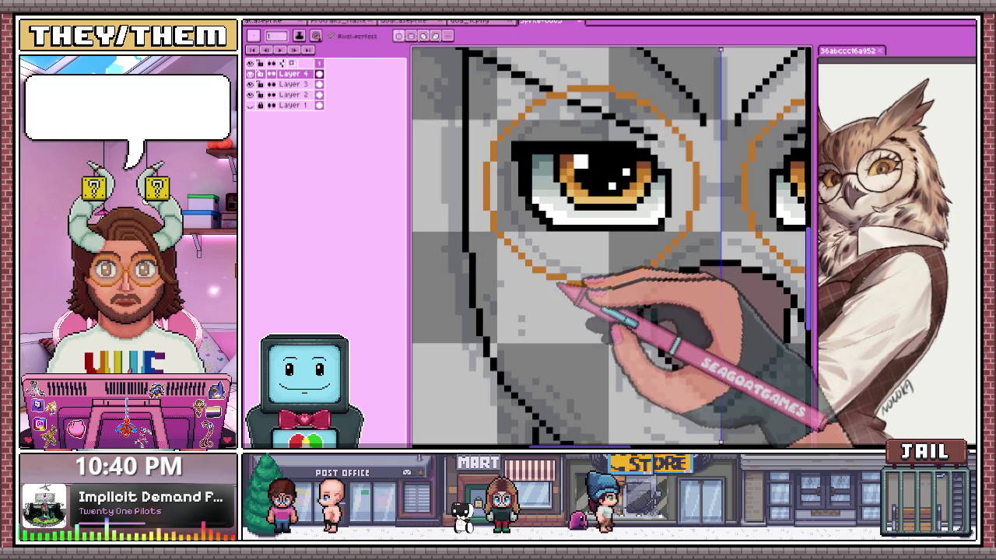
pyautogui.scroll(1, 604, 253)
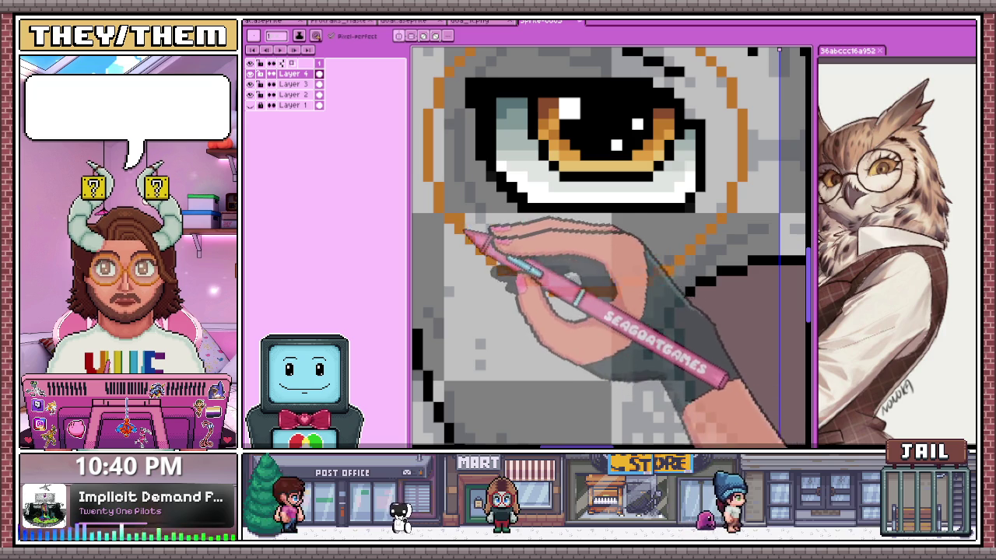
# Draw a short orange bridge joining the two lenses between the eyes
pyautogui.scroll(-2, 684, 278)
pyautogui.scroll(-2, 646, 278)
pyautogui.scroll(-2, 622, 256)
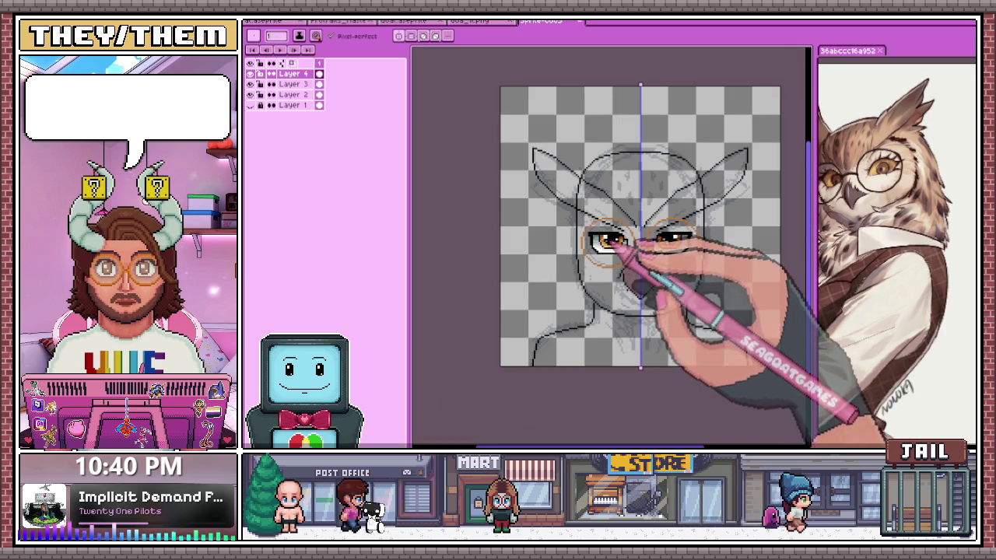
pyautogui.scroll(1, 604, 256)
pyautogui.scroll(1, 628, 225)
pyautogui.scroll(-1, 556, 234)
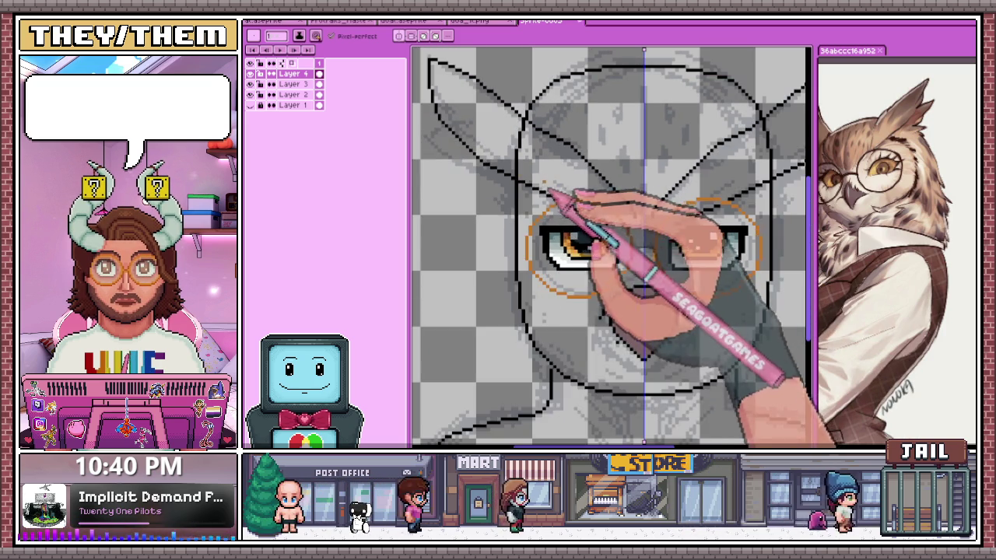
pyautogui.scroll(1, 666, 211)
pyautogui.scroll(1, 632, 249)
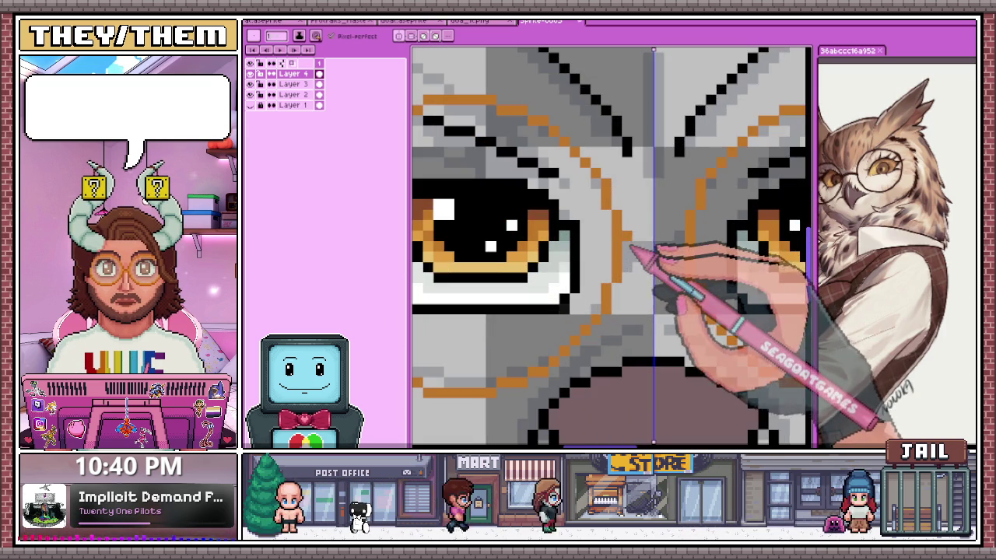
pyautogui.scroll(-2, 630, 233)
pyautogui.scroll(1, 536, 204)
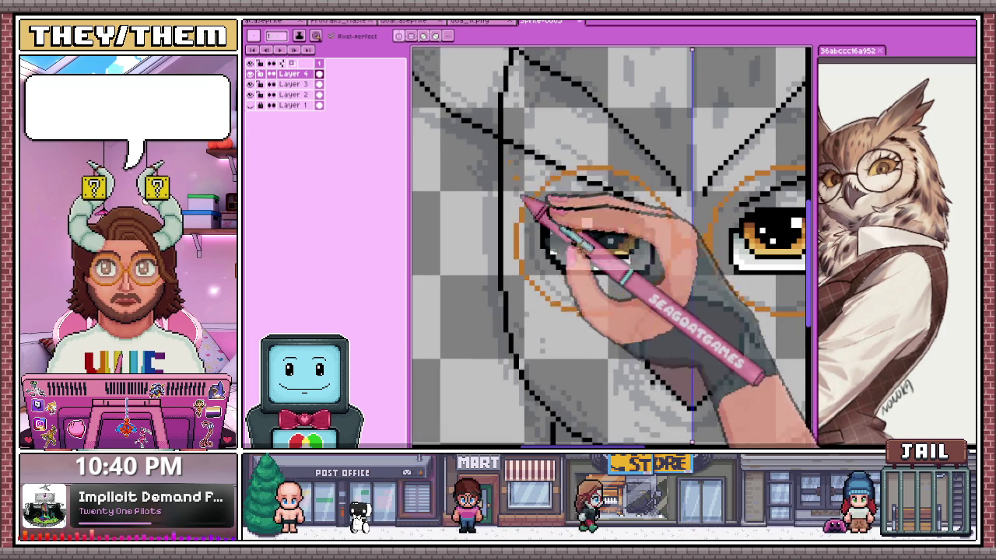
pyautogui.scroll(1, 520, 219)
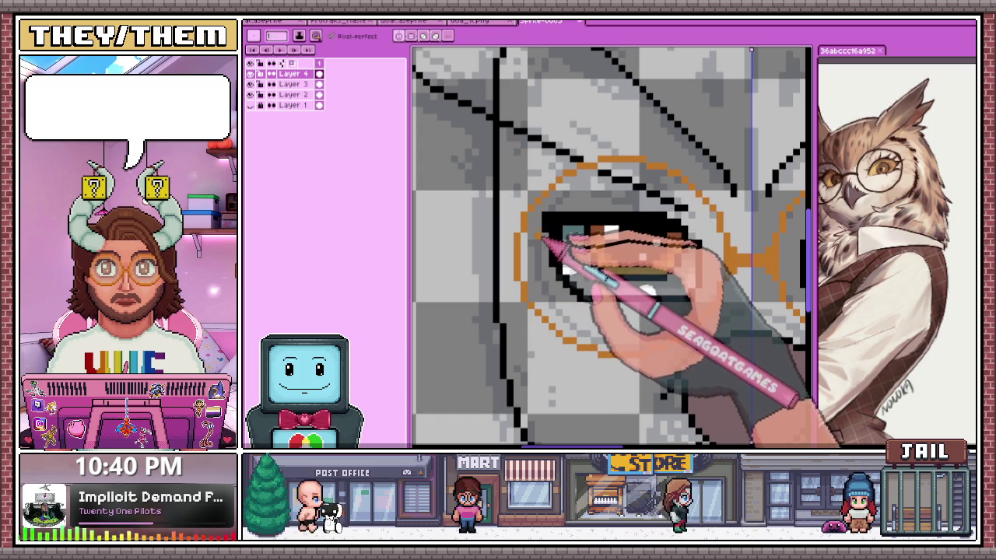
pyautogui.scroll(-2, 614, 233)
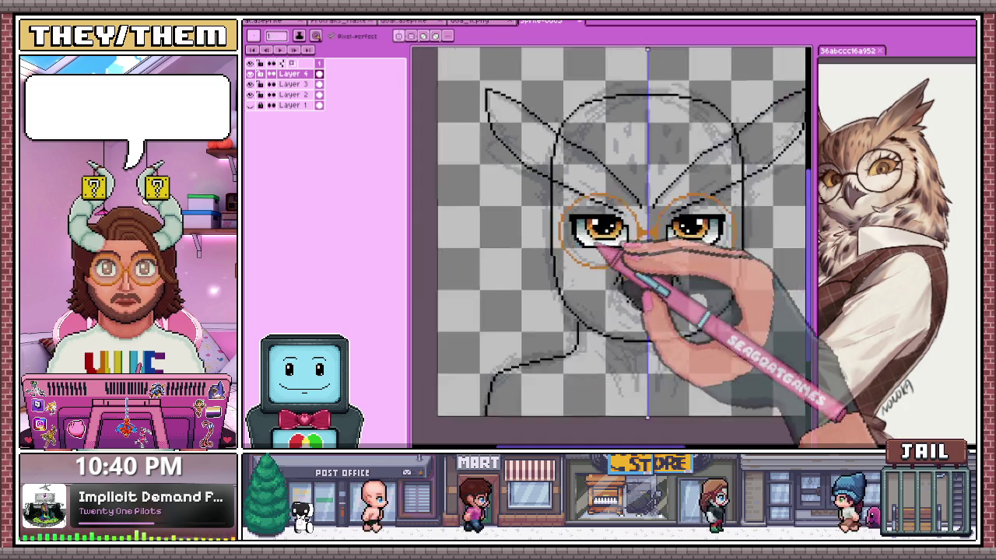
pyautogui.scroll(-1, 622, 257)
pyautogui.scroll(1, 657, 311)
pyautogui.scroll(1, 657, 272)
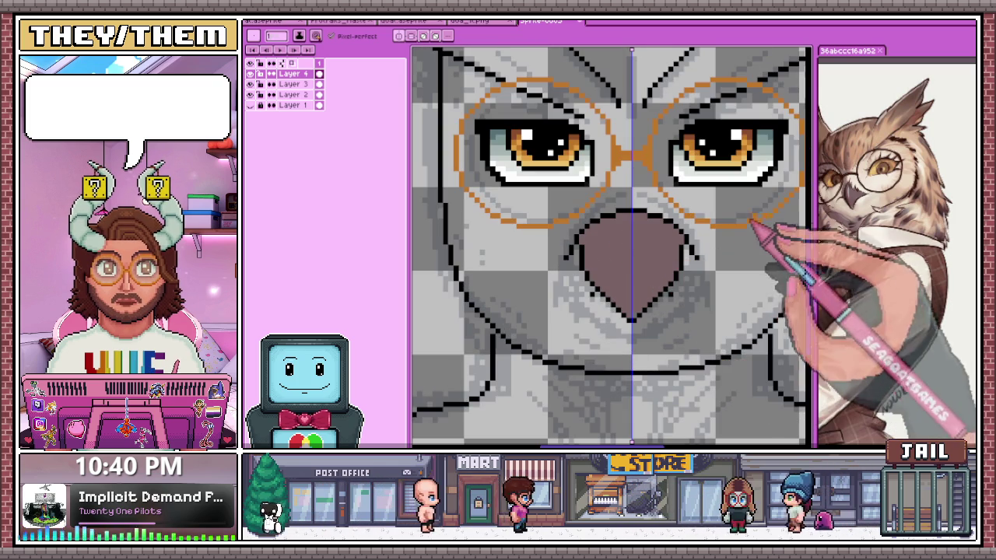
# Sample a colour from the drawing with the eyedropper and return to drawing on Layer 3
pyautogui.press('i')
pyautogui.scroll(-1, 639, 268)
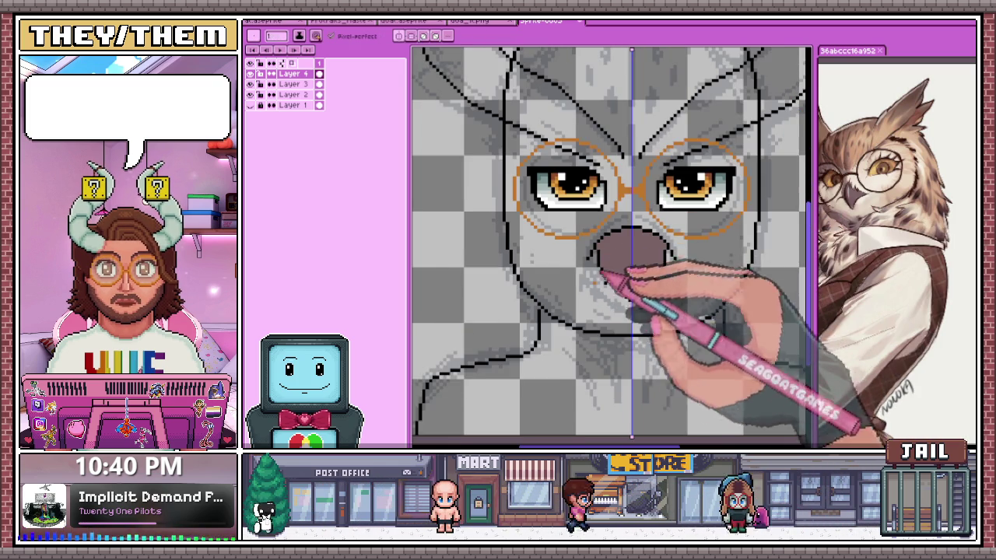
pyautogui.scroll(1, 634, 276)
pyautogui.scroll(-3, 622, 287)
pyautogui.scroll(3, 614, 287)
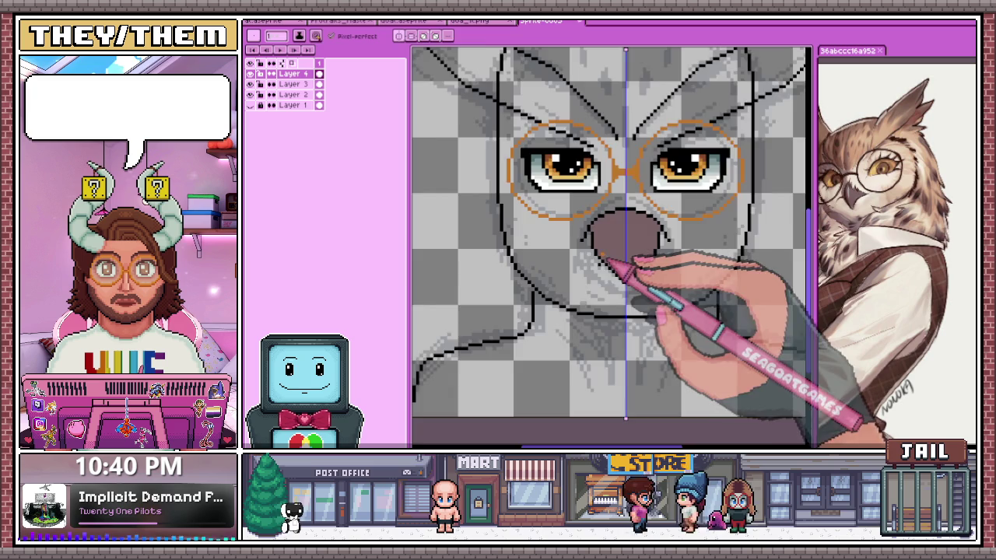
pyautogui.scroll(1, 622, 267)
pyautogui.scroll(1, 589, 240)
pyautogui.scroll(-3, 589, 241)
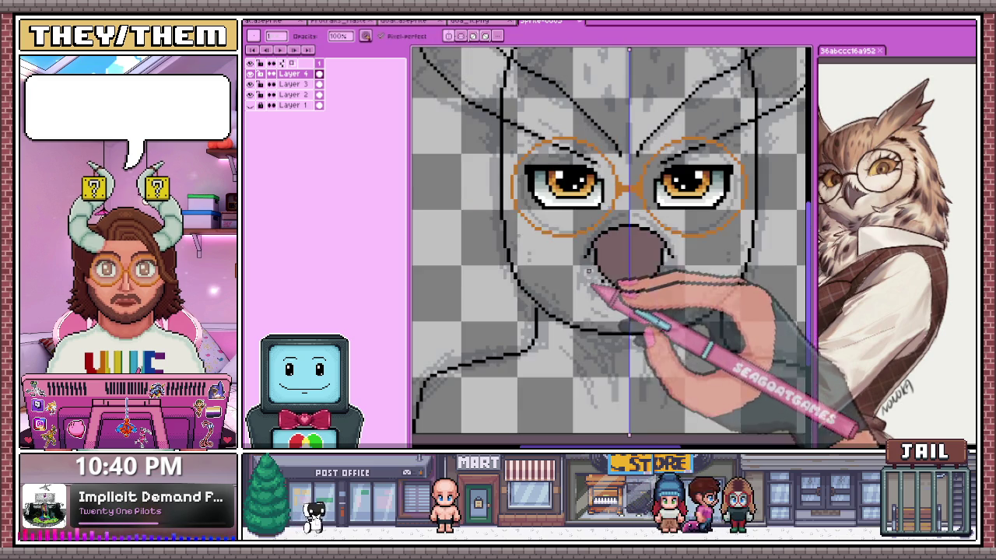
pyautogui.click(296, 83)
pyautogui.scroll(-1, 592, 263)
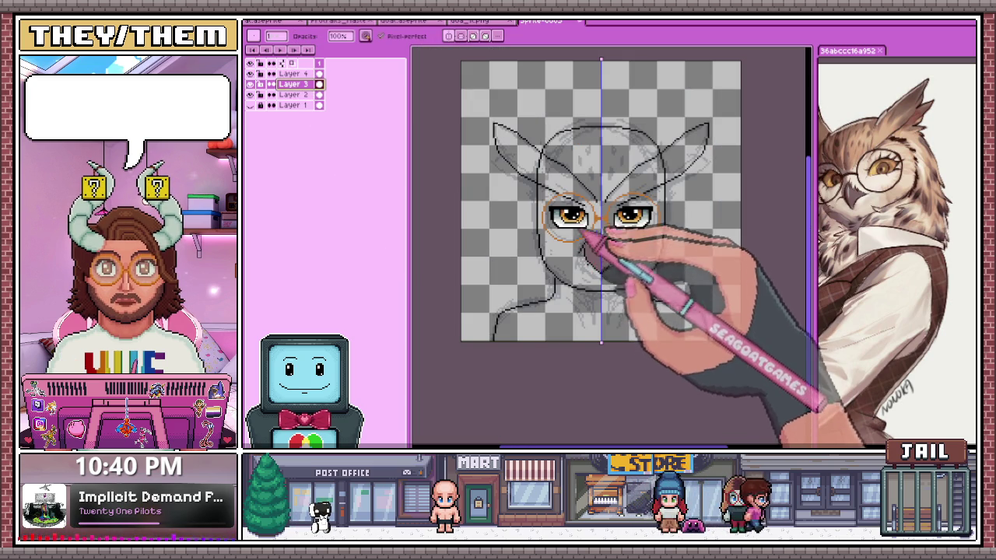
# Zoom in on the owl's left face edge and erase stray outline pixels
pyautogui.press('e')
pyautogui.scroll(1, 536, 202)
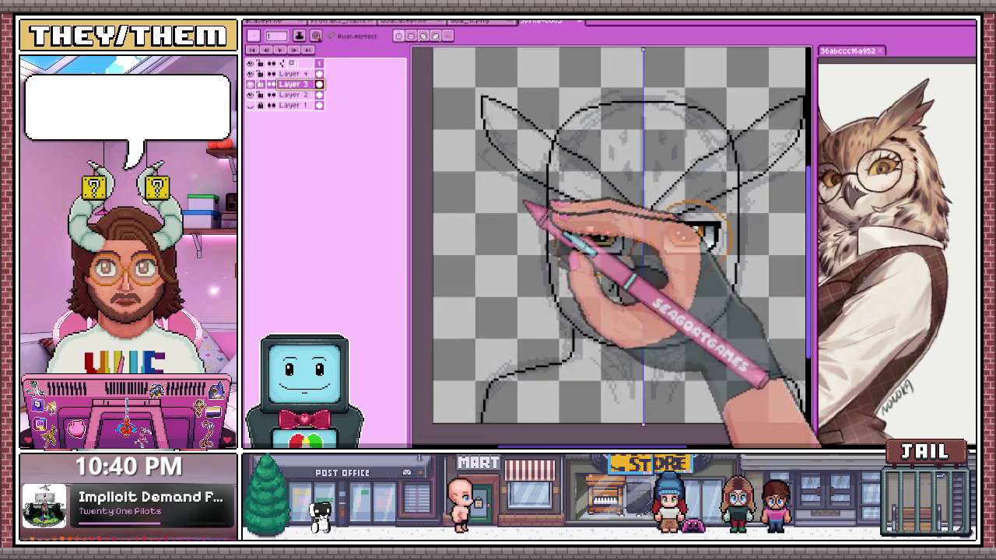
pyautogui.scroll(2, 554, 212)
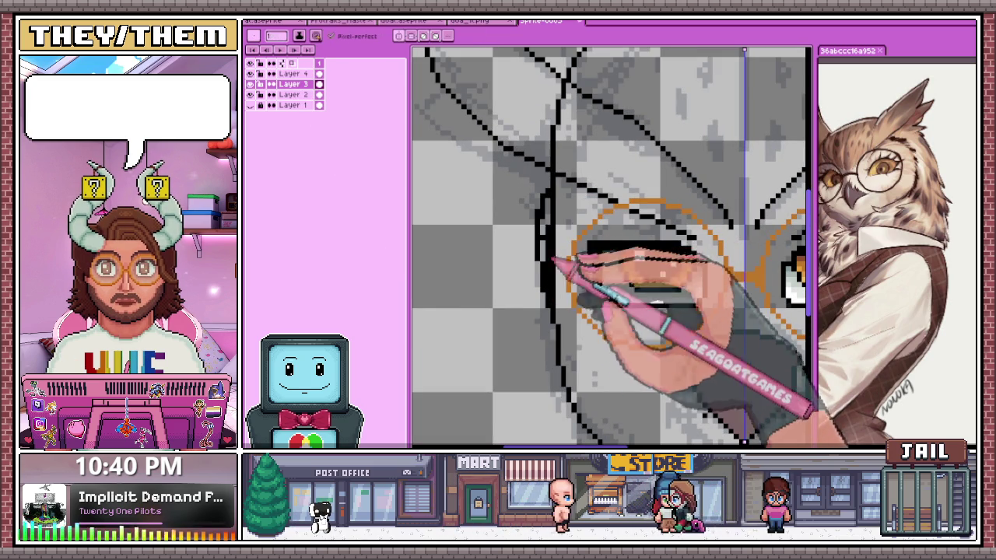
pyautogui.scroll(-3, 554, 280)
pyautogui.scroll(2, 545, 211)
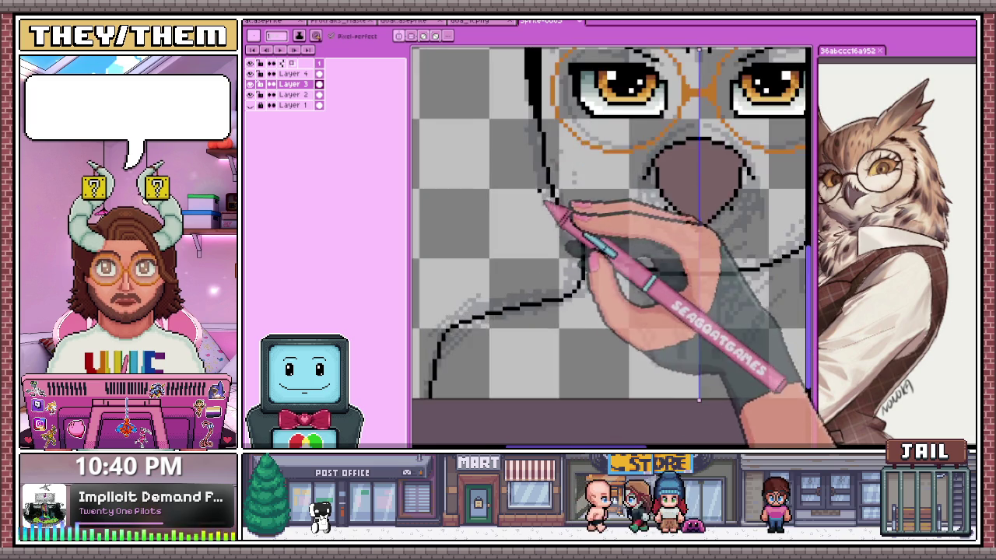
pyautogui.scroll(1, 540, 140)
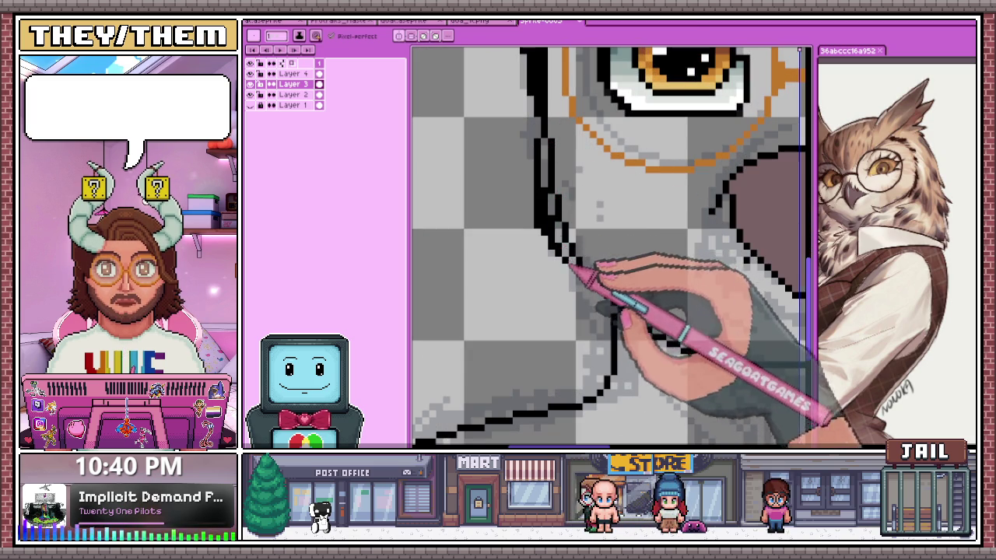
pyautogui.scroll(-2, 549, 167)
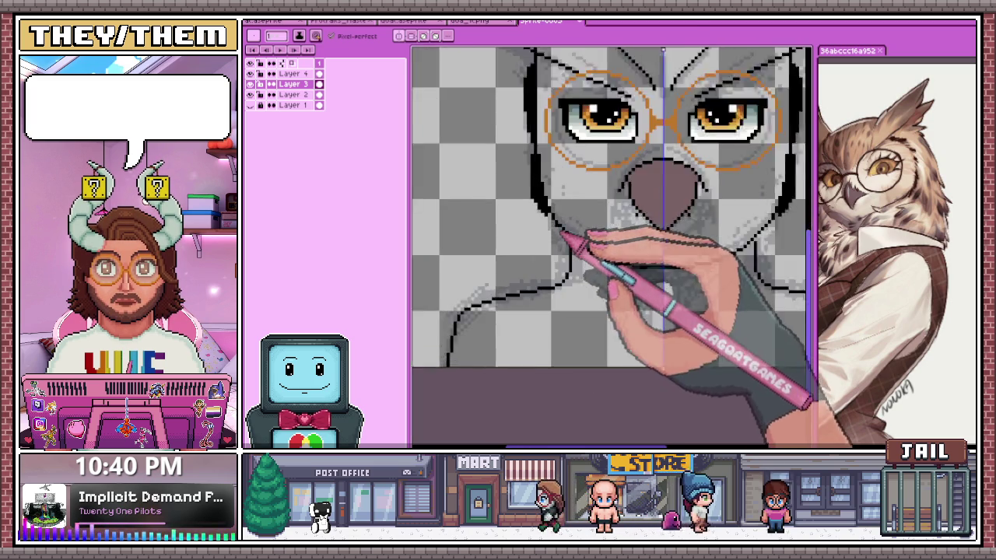
pyautogui.scroll(1, 554, 233)
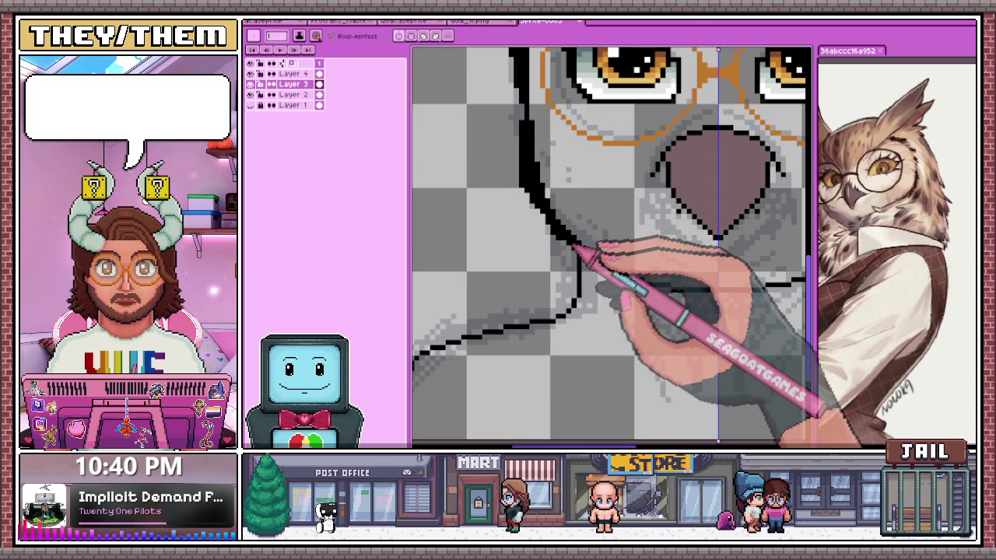
pyautogui.scroll(-2, 585, 257)
pyautogui.scroll(-1, 586, 280)
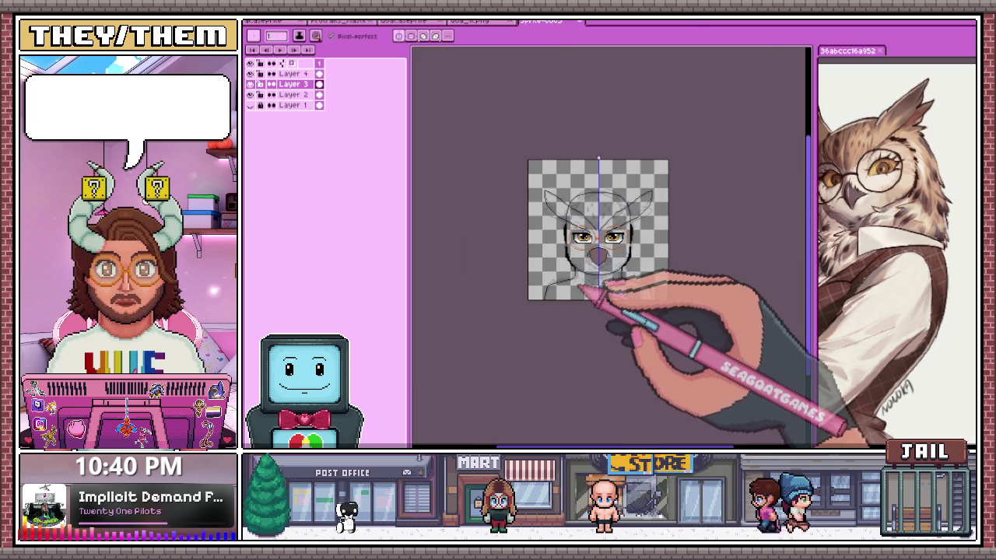
pyautogui.scroll(3, 576, 269)
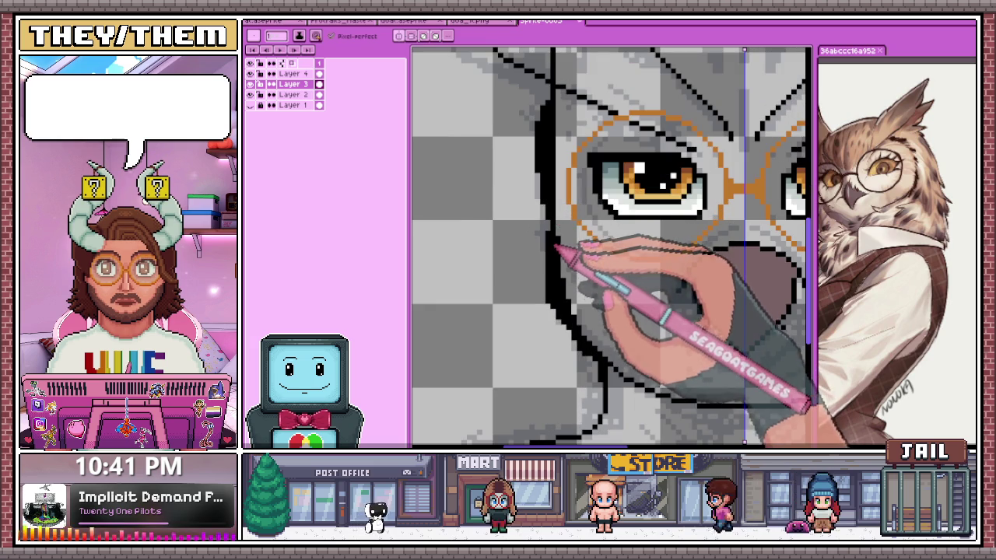
# Draw black pixels to thicken the outline down the left cheek beside the glasses
pyautogui.press('b')
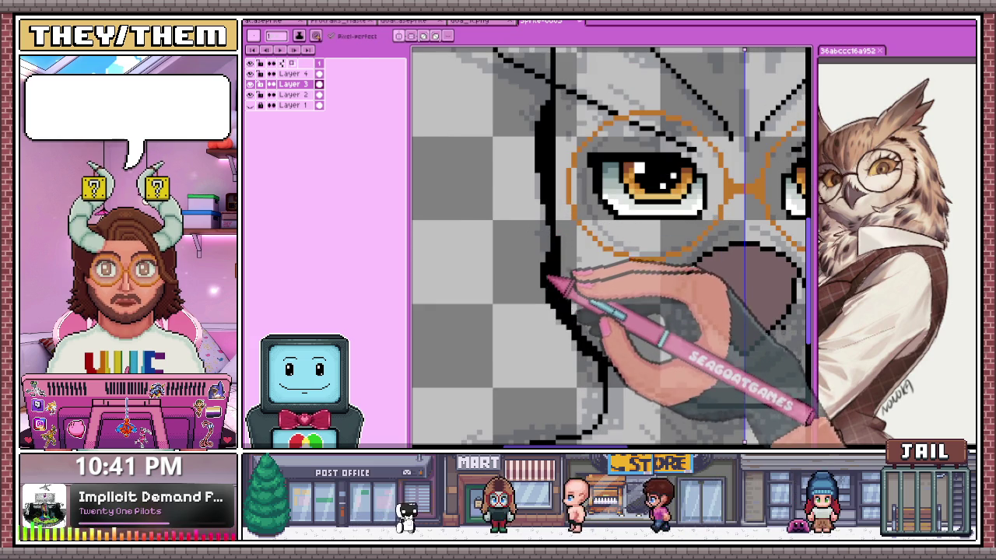
pyautogui.scroll(1, 525, 299)
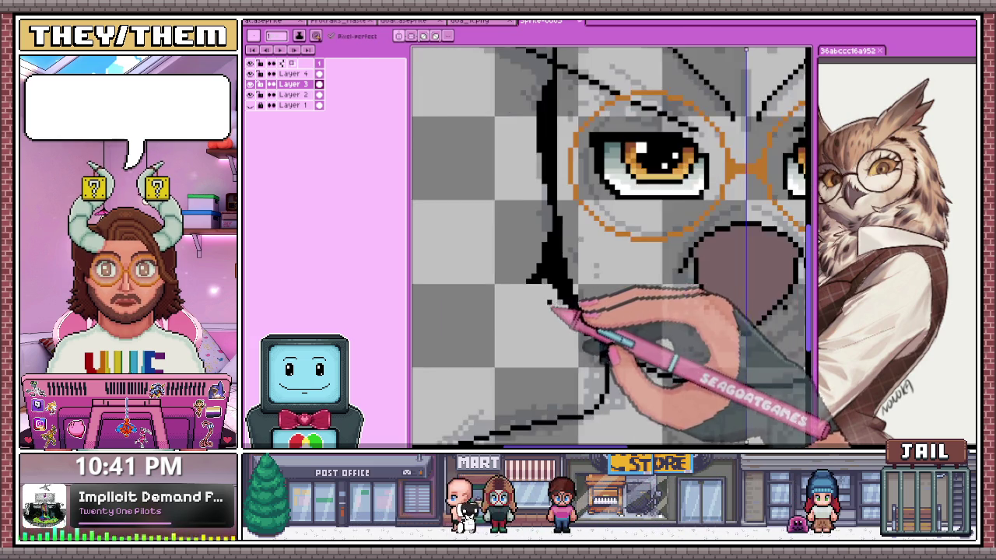
pyautogui.scroll(-1, 555, 282)
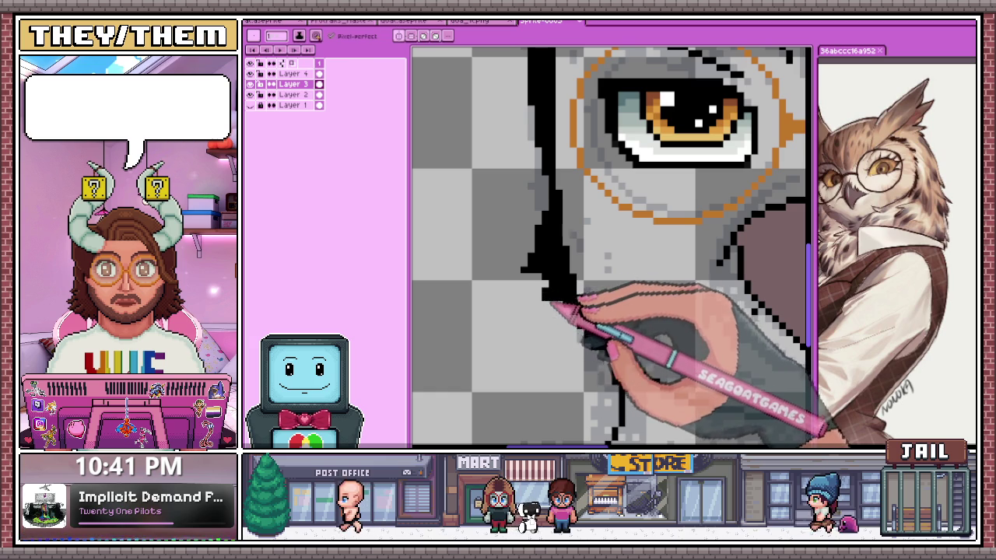
pyautogui.scroll(-2, 548, 307)
pyautogui.scroll(-3, 573, 306)
pyautogui.scroll(1, 574, 322)
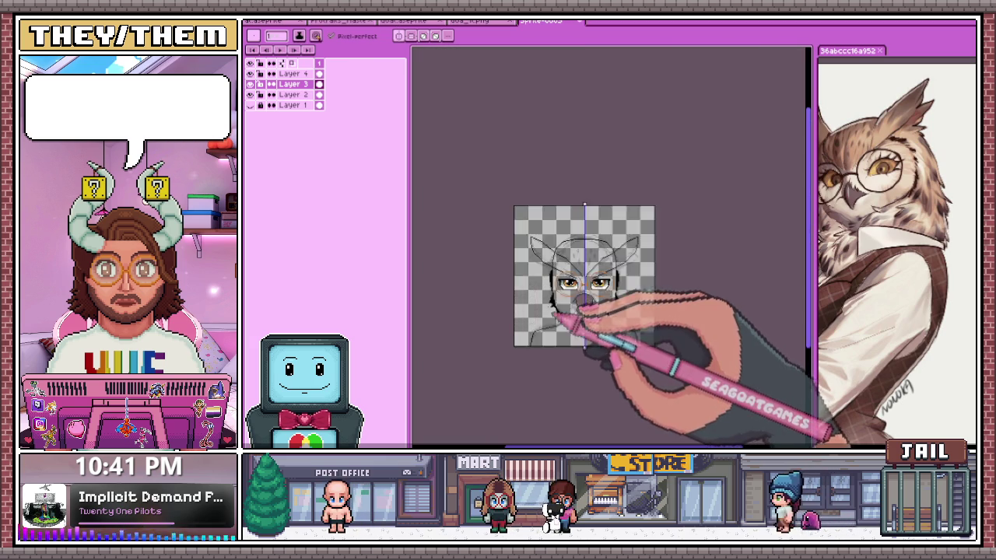
pyautogui.scroll(4, 567, 311)
pyautogui.scroll(1, 561, 283)
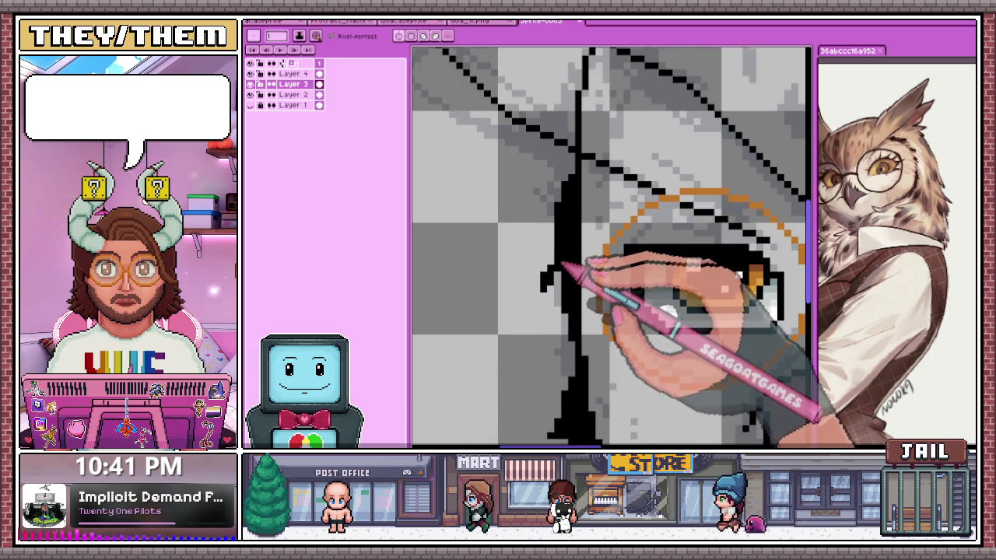
pyautogui.scroll(1, 564, 268)
pyautogui.scroll(1, 554, 272)
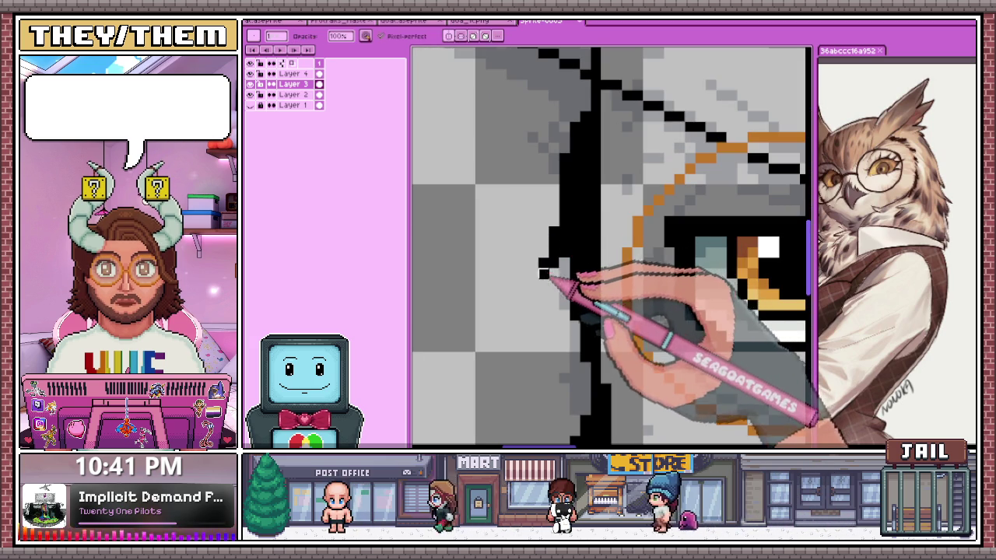
# Touch up the left cheek outline by erasing and redrawing black pixels
pyautogui.press('e')
pyautogui.scroll(-2, 555, 274)
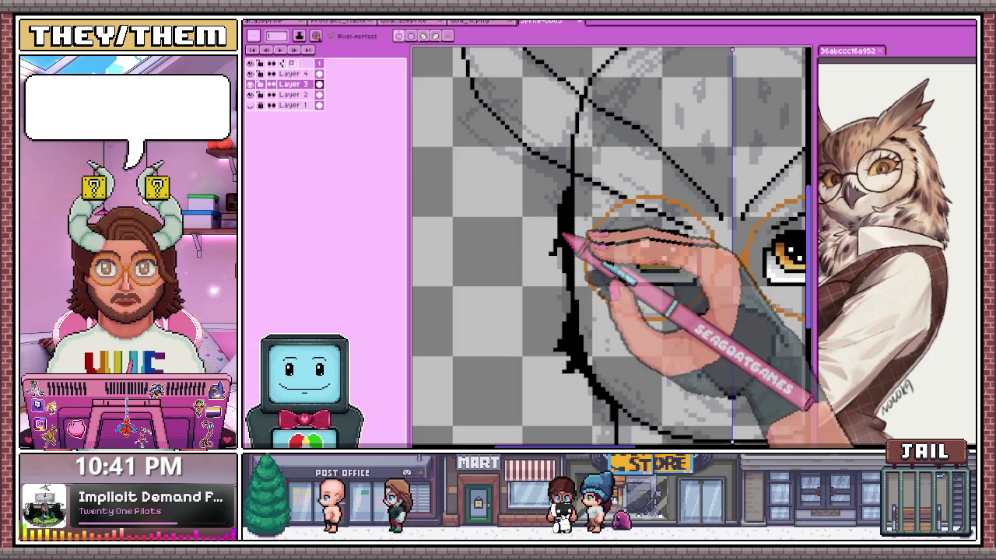
pyautogui.scroll(-1, 569, 260)
pyautogui.press('b')
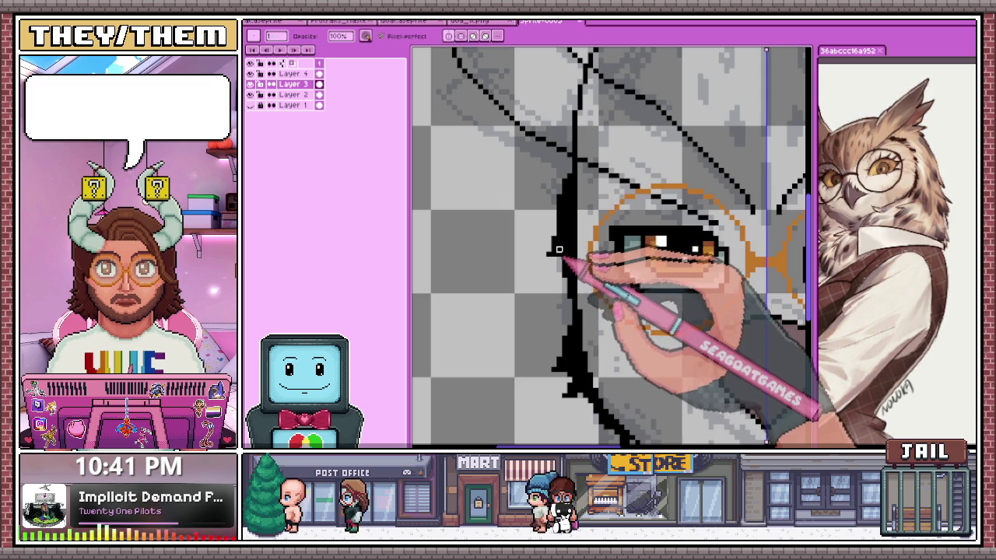
pyautogui.scroll(-2, 562, 272)
pyautogui.scroll(2, 565, 292)
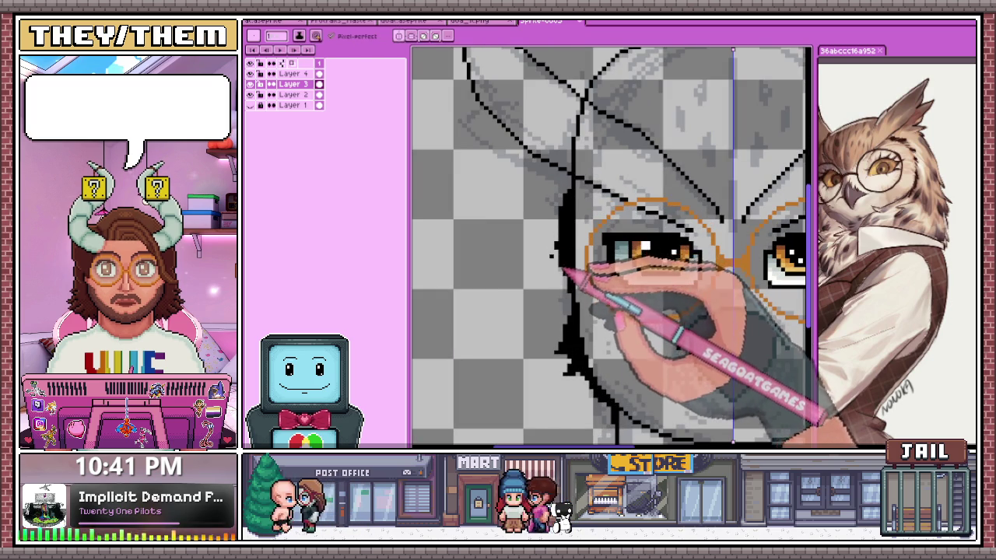
pyautogui.scroll(-2, 556, 261)
pyautogui.scroll(-2, 573, 205)
pyautogui.scroll(3, 583, 315)
pyautogui.scroll(1, 574, 211)
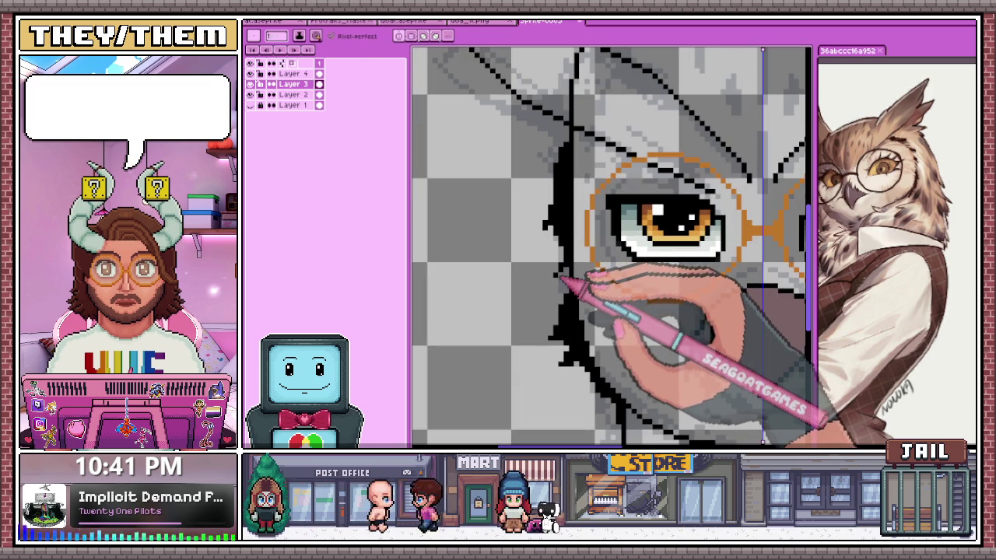
pyautogui.scroll(-3, 583, 288)
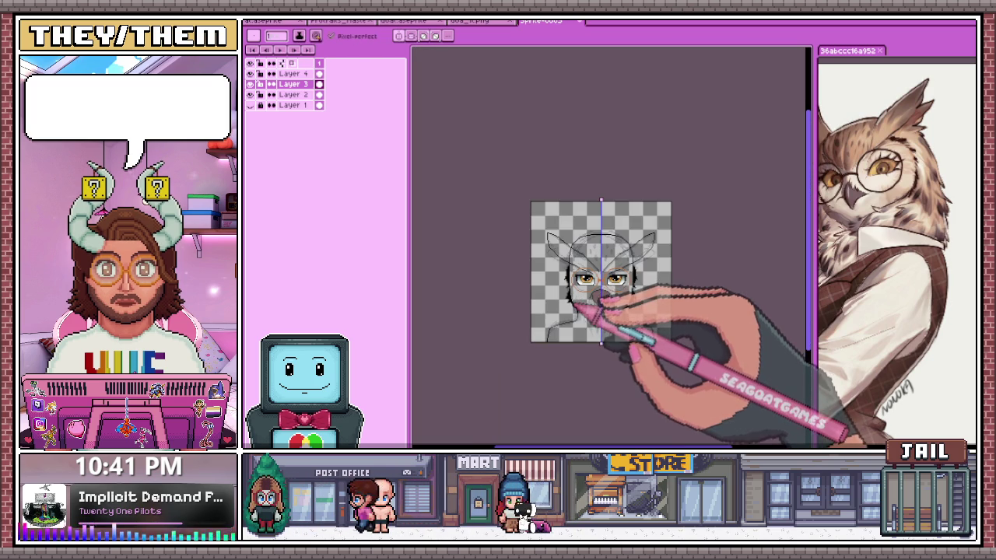
pyautogui.scroll(3, 587, 305)
pyautogui.scroll(1, 575, 284)
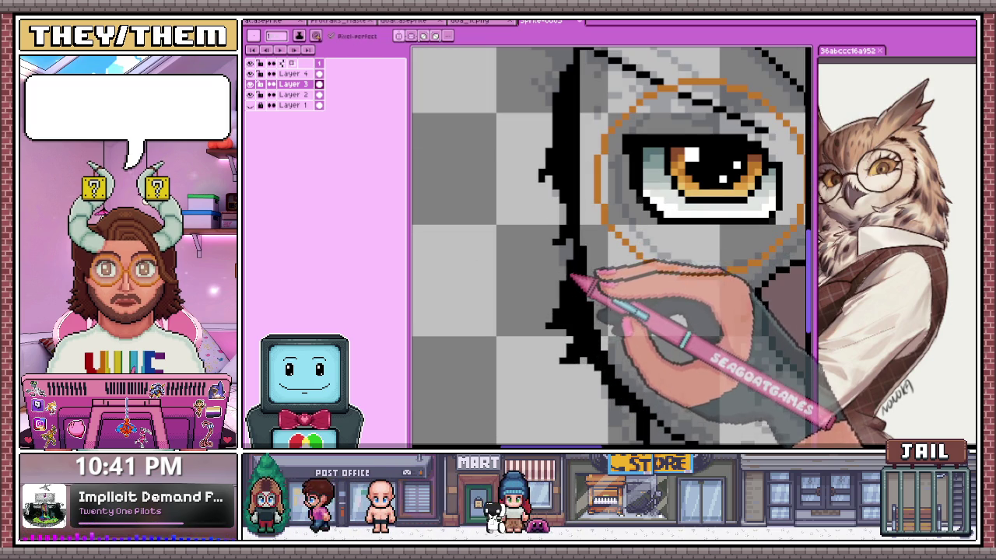
# Recolour pixels of the owl's left amber eye with the Pencil
pyautogui.press('b')
pyautogui.scroll(-1, 556, 257)
pyautogui.scroll(-1, 544, 235)
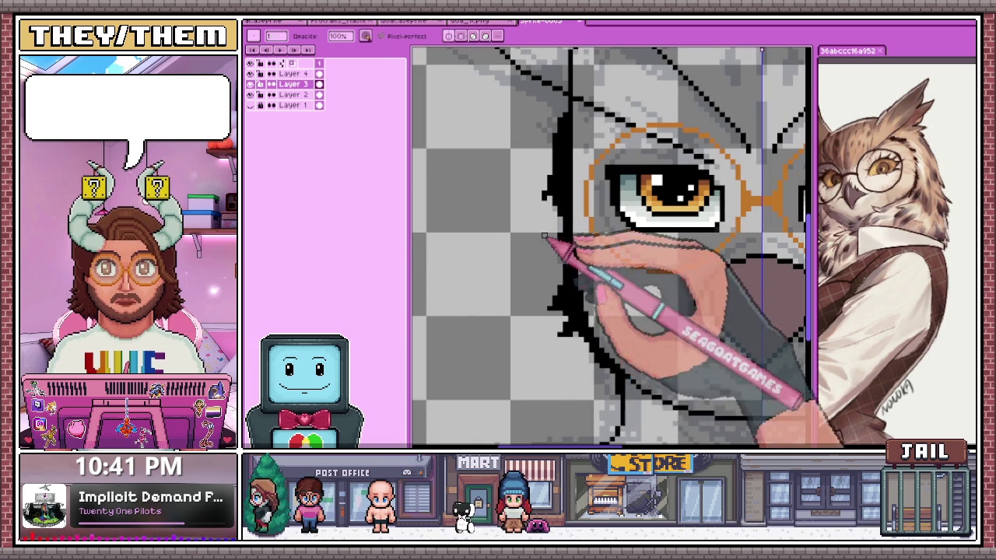
pyautogui.scroll(-2, 560, 314)
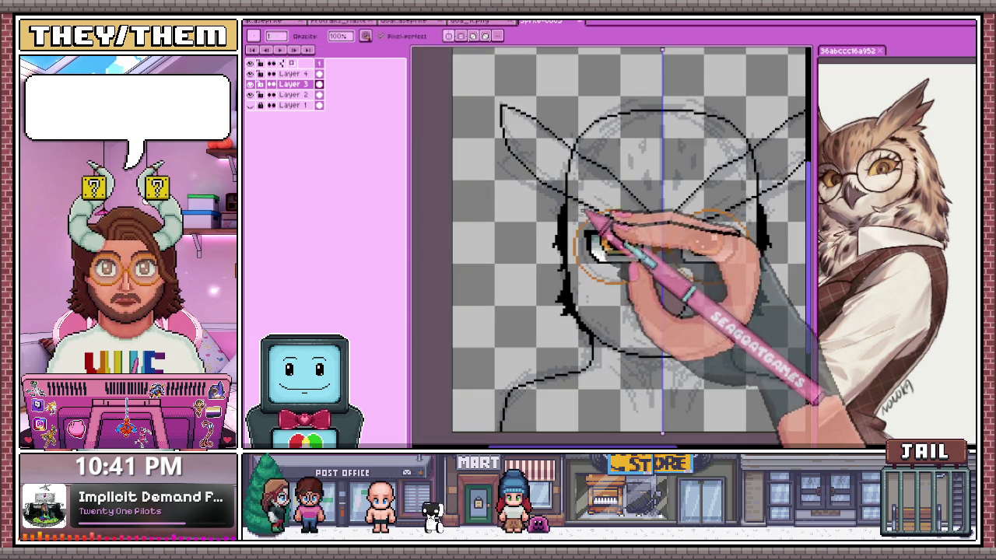
pyautogui.scroll(2, 589, 228)
pyautogui.scroll(-1, 583, 224)
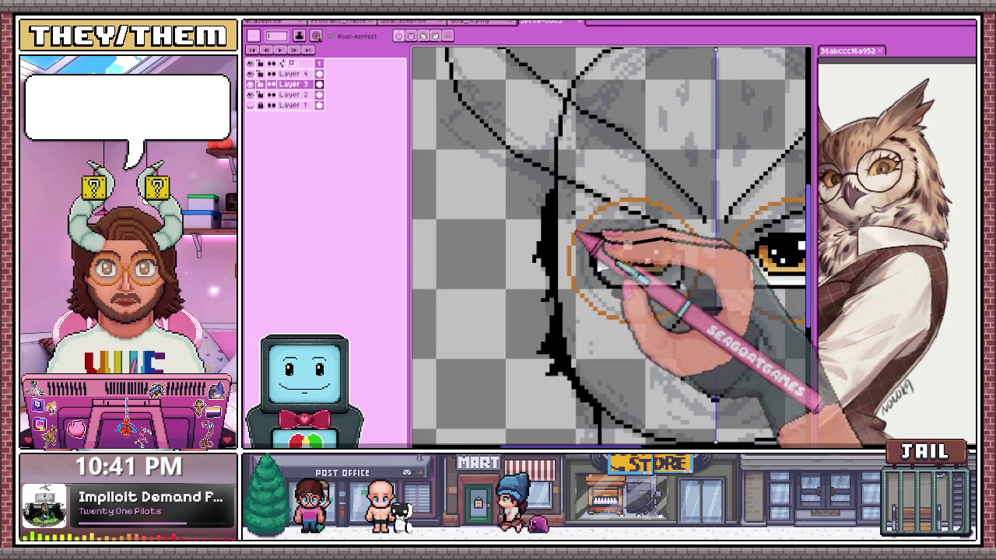
pyautogui.scroll(-1, 593, 249)
pyautogui.scroll(2, 622, 255)
pyautogui.scroll(1, 595, 249)
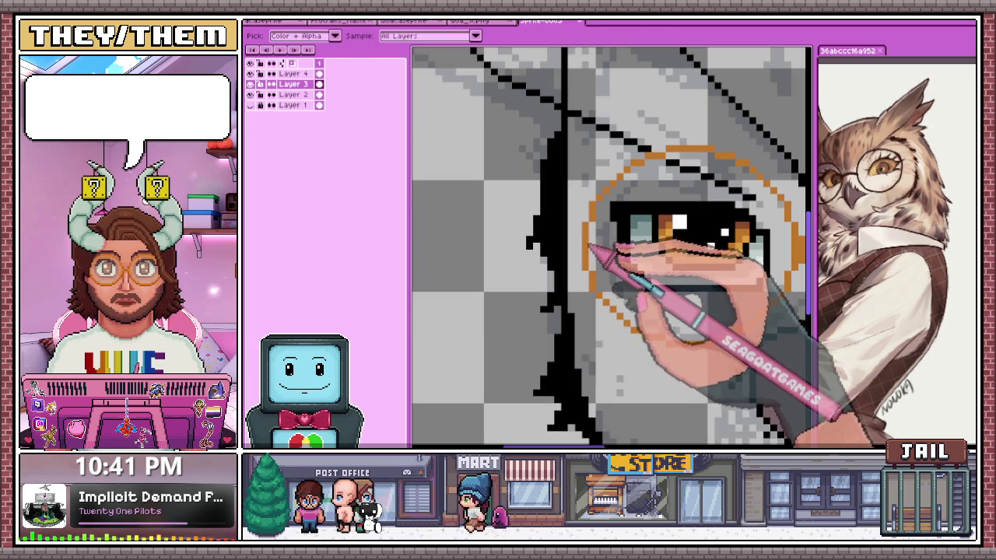
pyautogui.scroll(2, 595, 256)
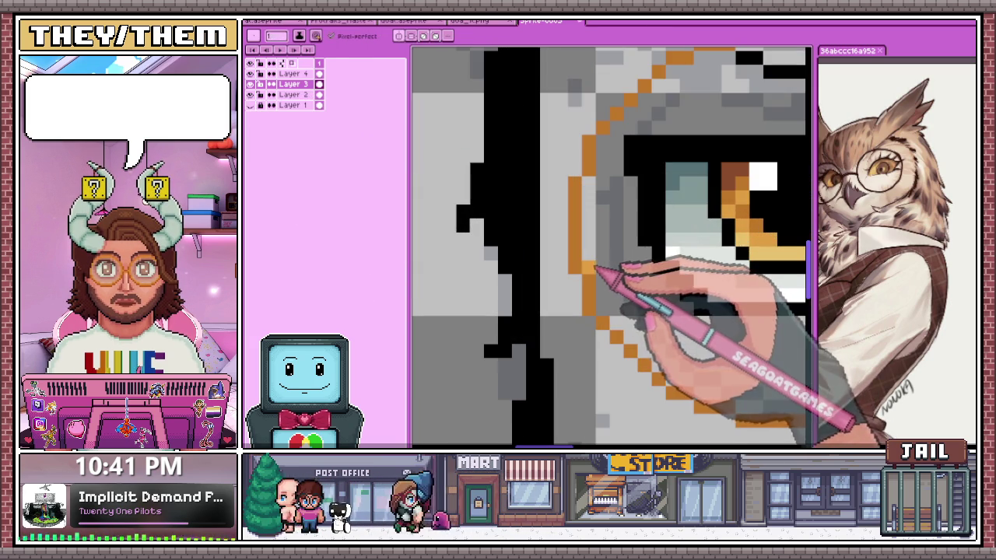
pyautogui.scroll(-2, 599, 212)
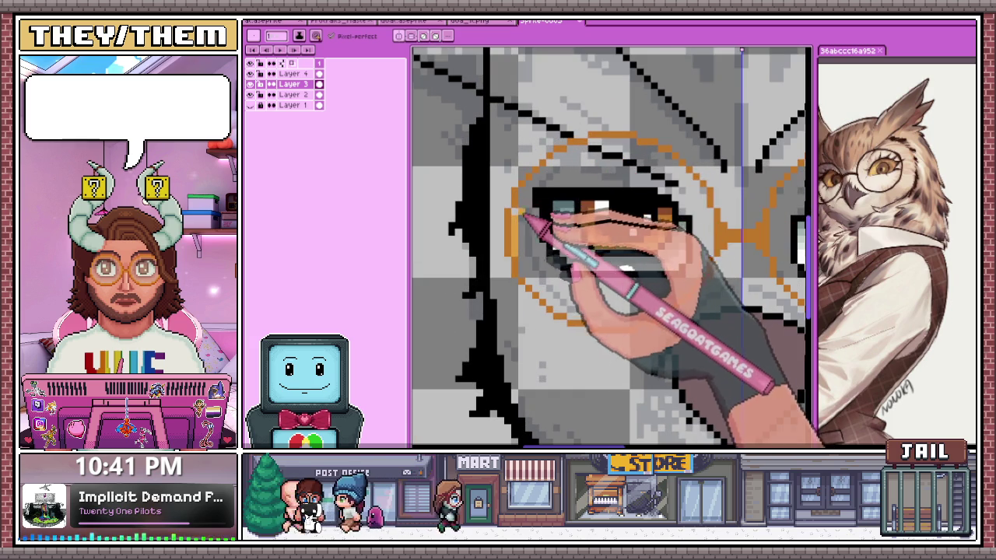
pyautogui.scroll(1, 526, 212)
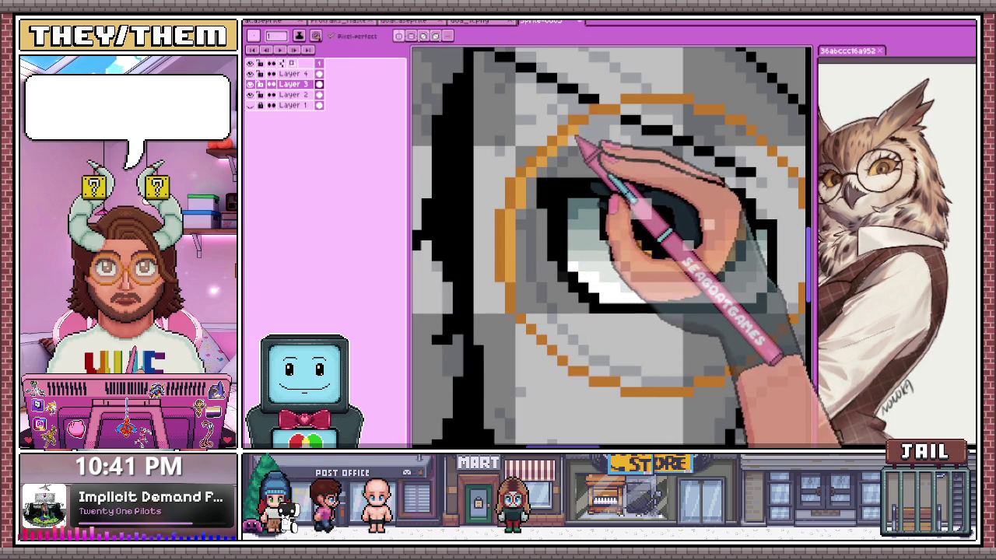
# Join the black brow lines to the orange rim above the left eye, then open the top layer's options
pyautogui.scroll(-1, 572, 155)
pyautogui.scroll(-1, 567, 166)
pyautogui.scroll(1, 629, 166)
pyautogui.scroll(1, 560, 159)
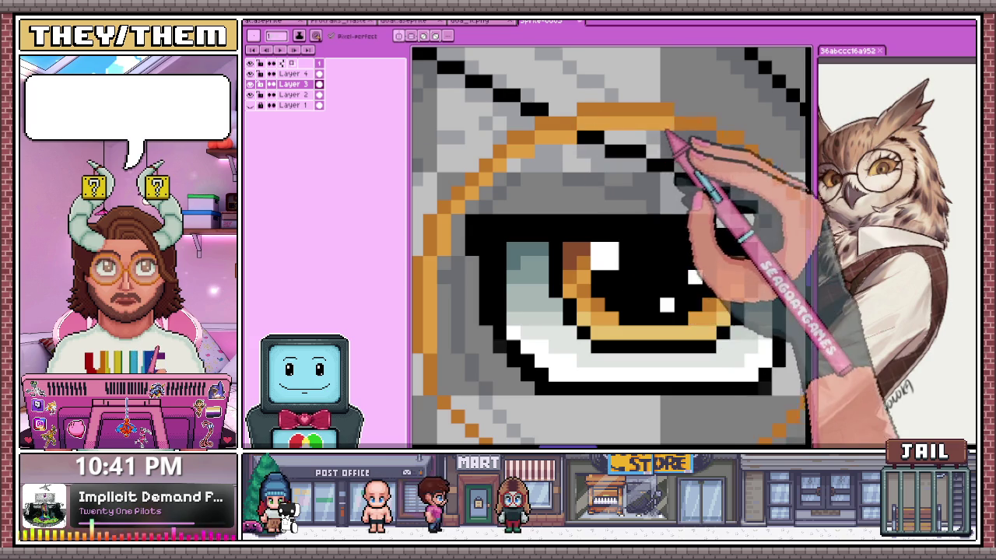
pyautogui.scroll(-1, 661, 156)
pyautogui.scroll(1, 622, 152)
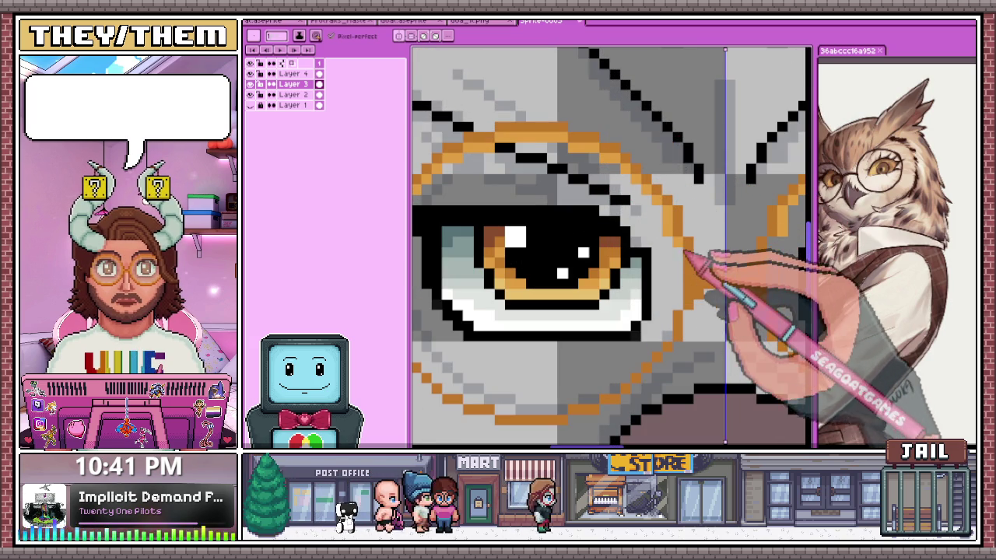
pyautogui.scroll(-2, 689, 304)
pyautogui.scroll(-2, 689, 311)
pyautogui.scroll(3, 600, 267)
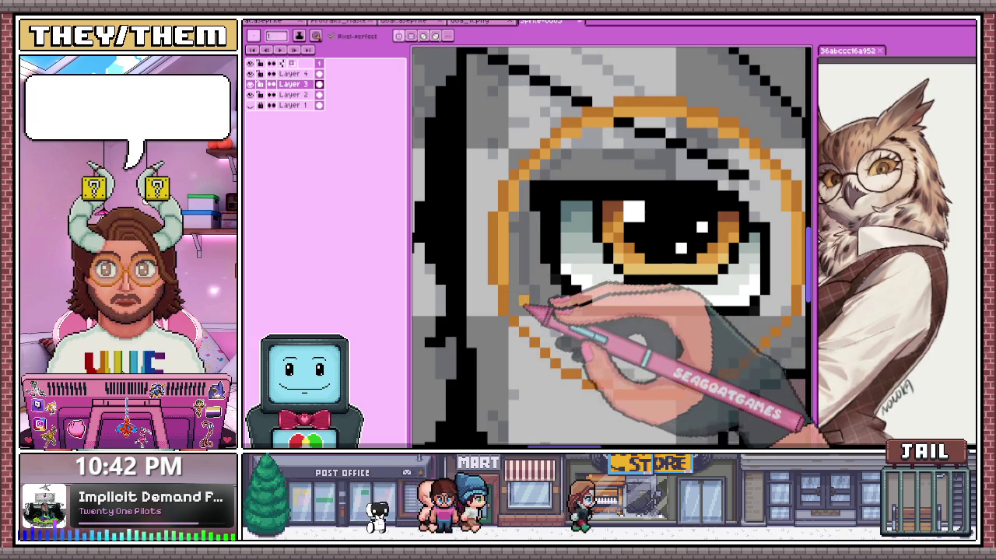
pyautogui.scroll(-1, 522, 298)
pyautogui.scroll(2, 513, 295)
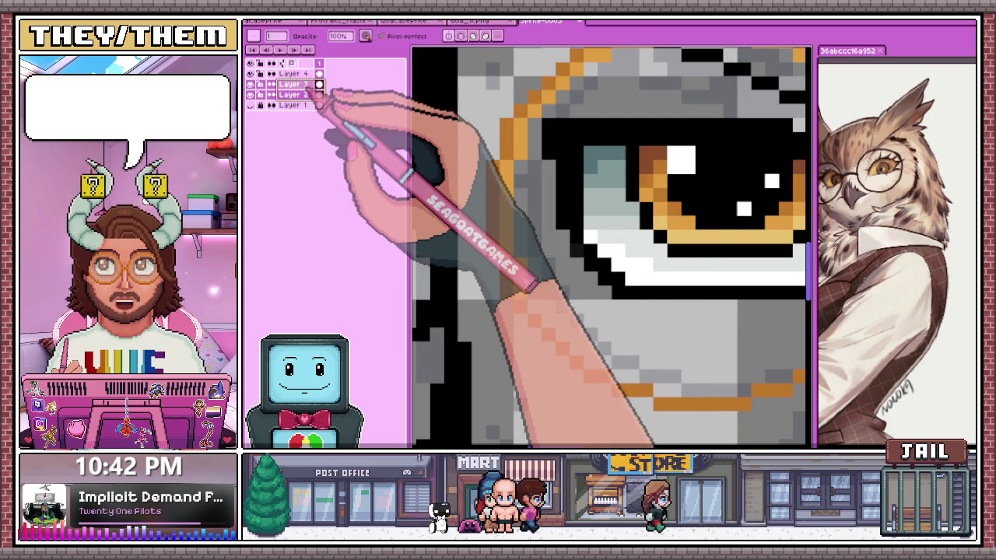
pyautogui.rightClick(297, 78)
# Merge the owl drawing layers into one Flattened layer above Layer 2 and Layer 1
pyautogui.click(315, 144)
pyautogui.scroll(-2, 535, 276)
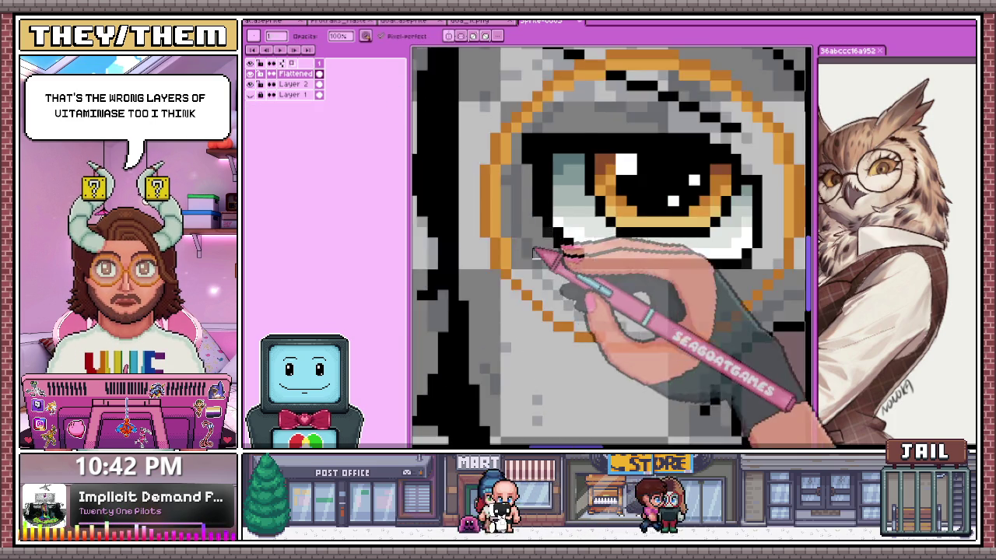
pyautogui.scroll(1, 535, 277)
pyautogui.scroll(1, 514, 233)
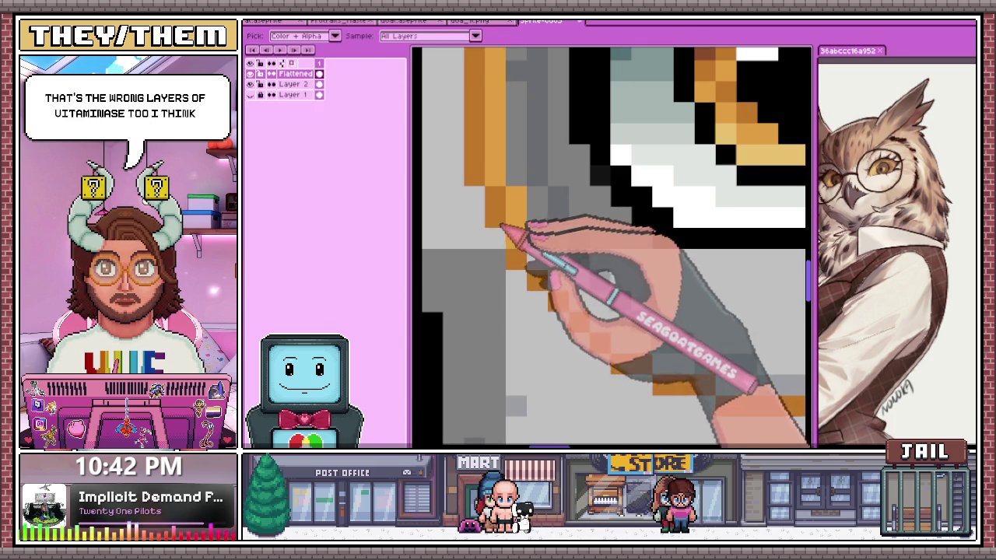
pyautogui.scroll(-3, 540, 267)
pyautogui.scroll(2, 636, 259)
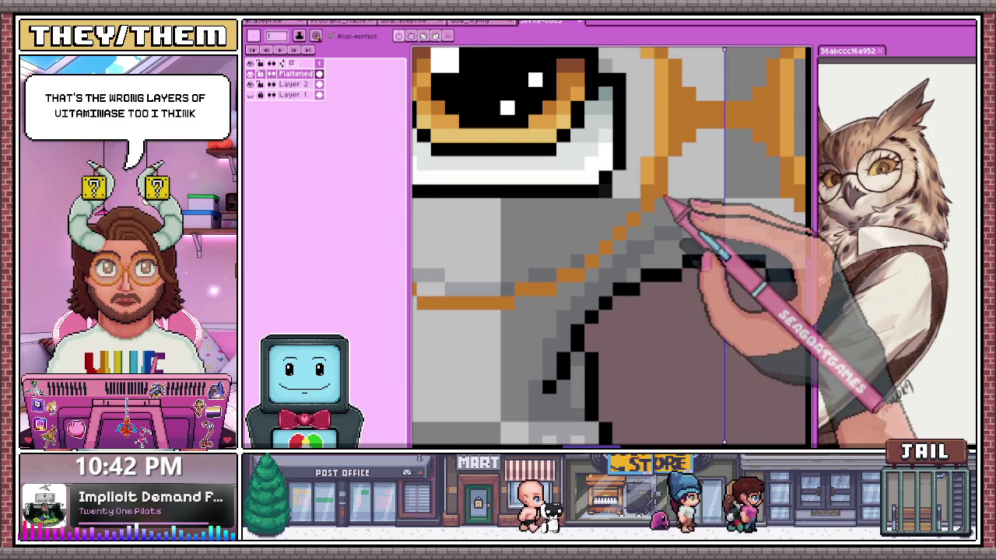
pyautogui.scroll(-1, 637, 211)
pyautogui.scroll(1, 638, 212)
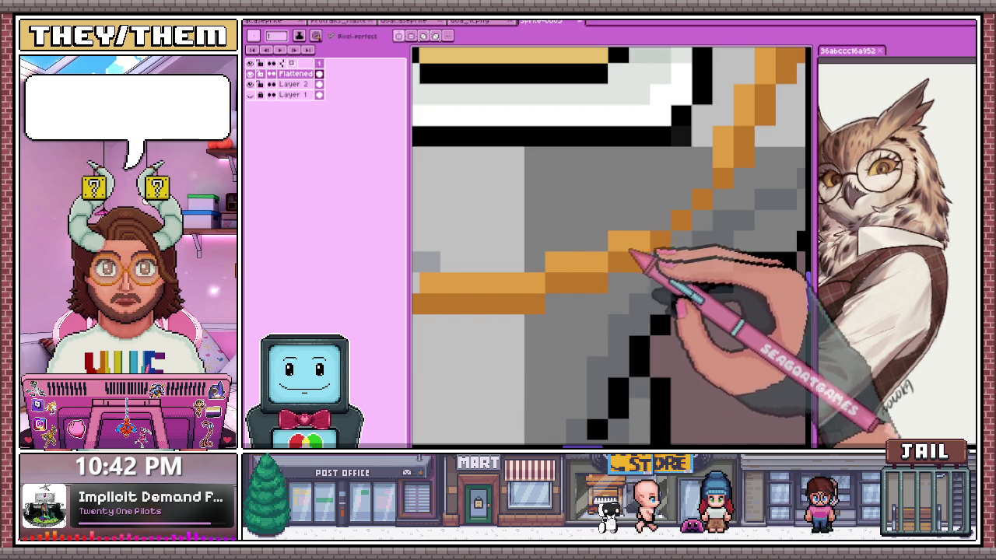
pyautogui.scroll(-5, 700, 194)
pyautogui.scroll(-3, 628, 160)
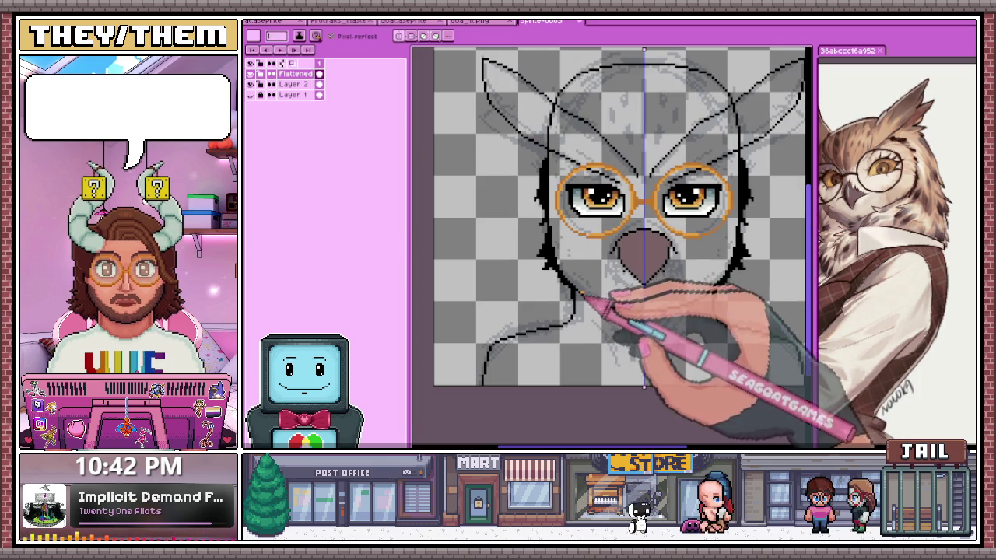
pyautogui.scroll(2, 549, 221)
pyautogui.scroll(2, 566, 224)
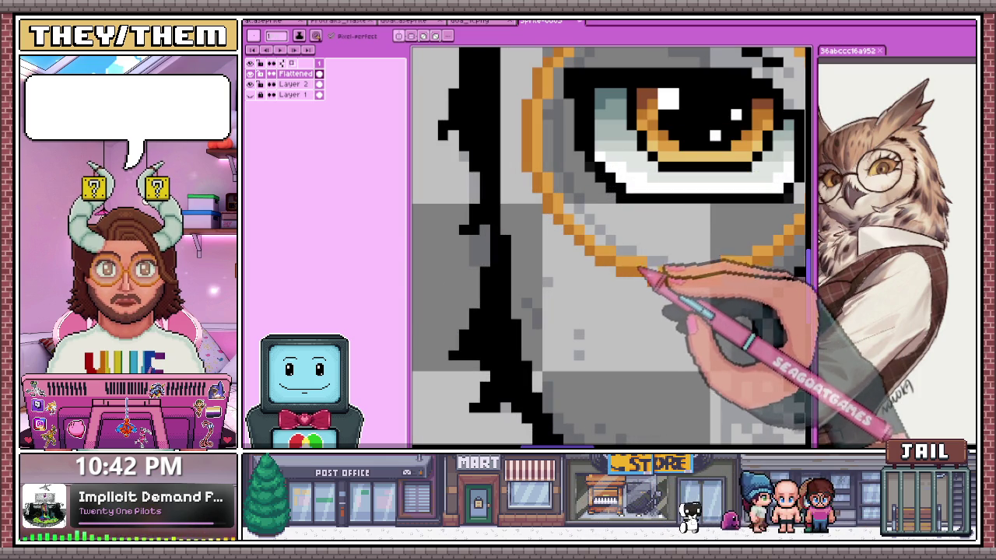
pyautogui.scroll(-2, 639, 270)
pyautogui.scroll(-1, 667, 284)
pyautogui.scroll(-2, 638, 289)
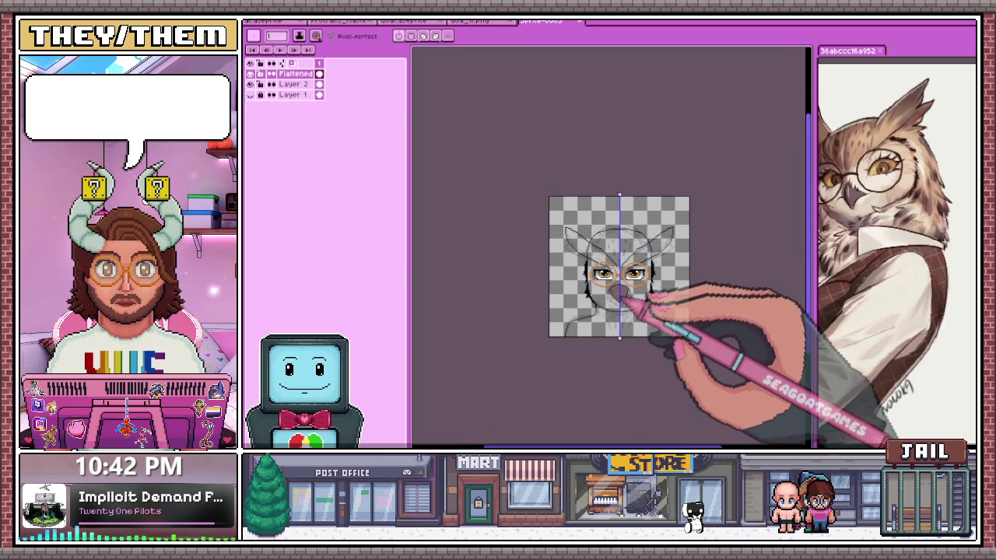
pyautogui.scroll(2, 622, 292)
pyautogui.scroll(2, 645, 322)
pyautogui.scroll(1, 507, 285)
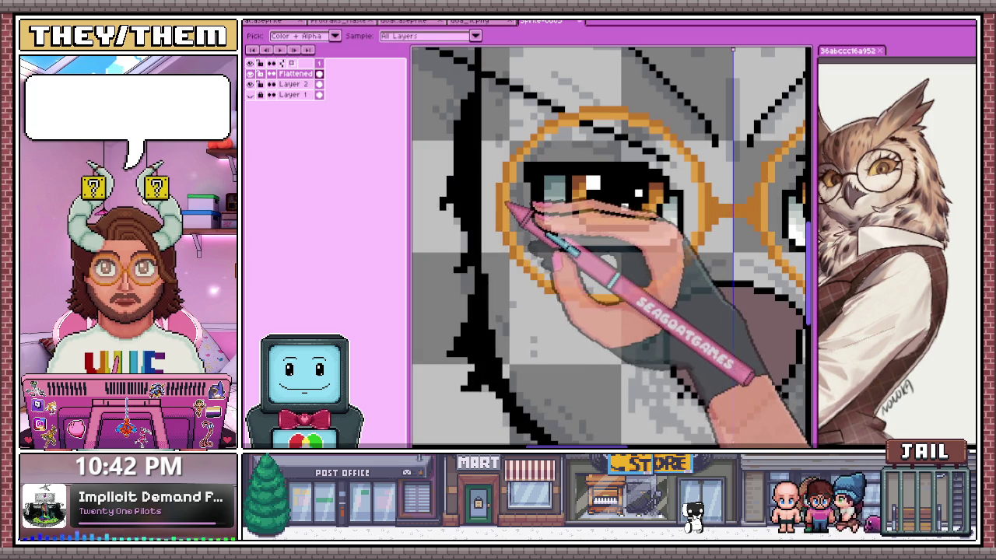
pyautogui.scroll(2, 528, 198)
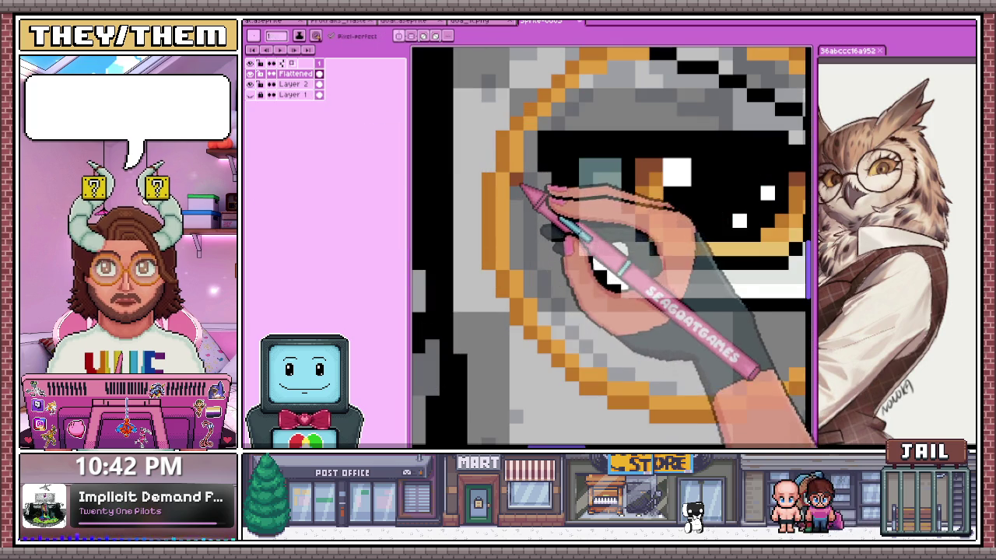
pyautogui.scroll(-2, 540, 140)
pyautogui.scroll(2, 511, 271)
# Eyedrop an orange rim colour from the left glasses ring
pyautogui.press('alt')
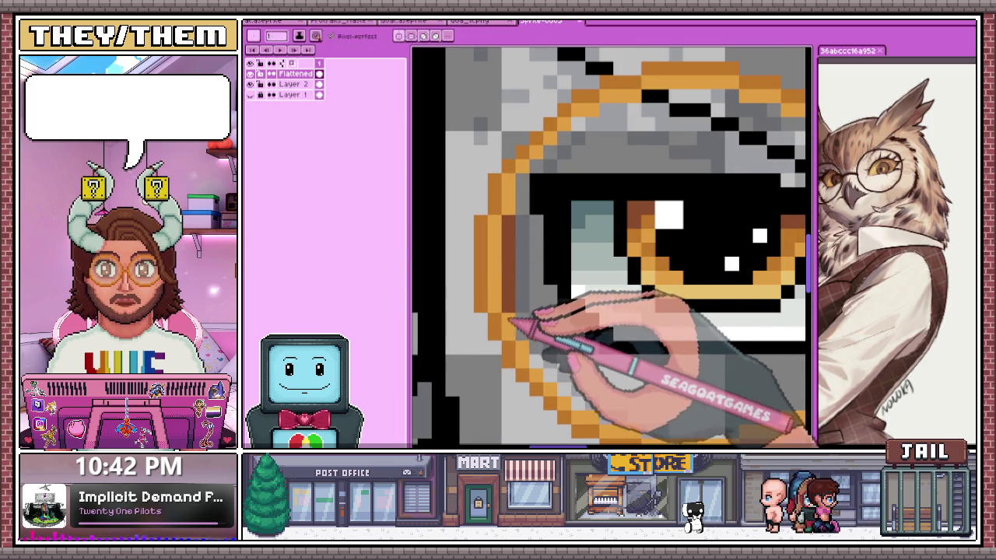
pyautogui.click(511, 300)
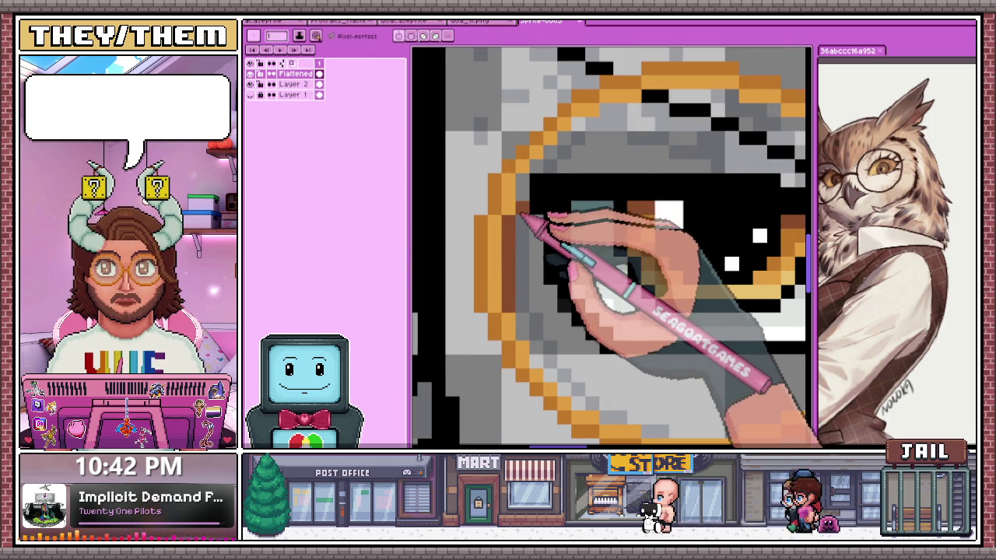
pyautogui.scroll(-2, 521, 202)
pyautogui.scroll(2, 520, 224)
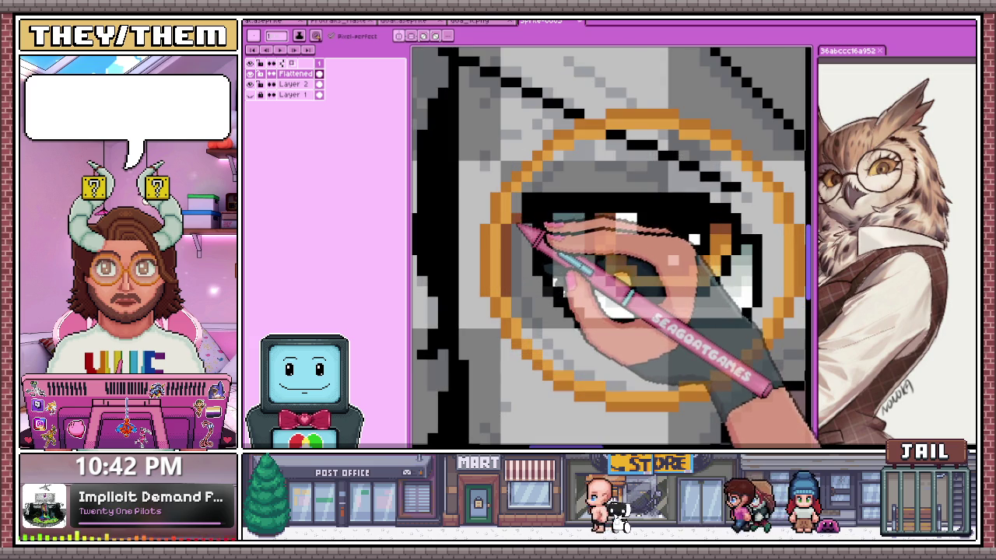
pyautogui.scroll(2, 516, 216)
# Sample the darker orange and shade the left edge of the left glasses ring
pyautogui.press('alt')
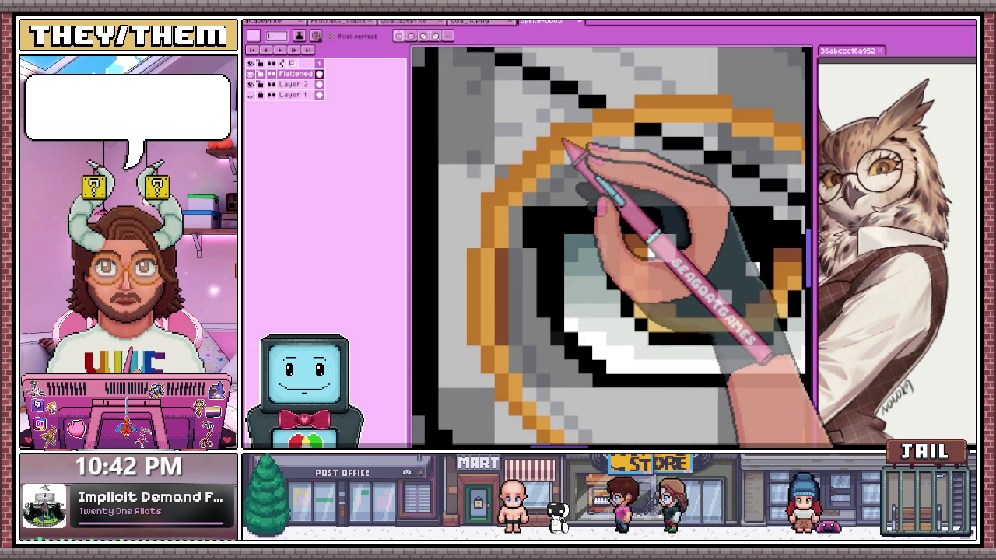
pyautogui.scroll(-1, 598, 142)
pyautogui.scroll(-2, 599, 142)
pyautogui.scroll(3, 544, 218)
pyautogui.press('alt')
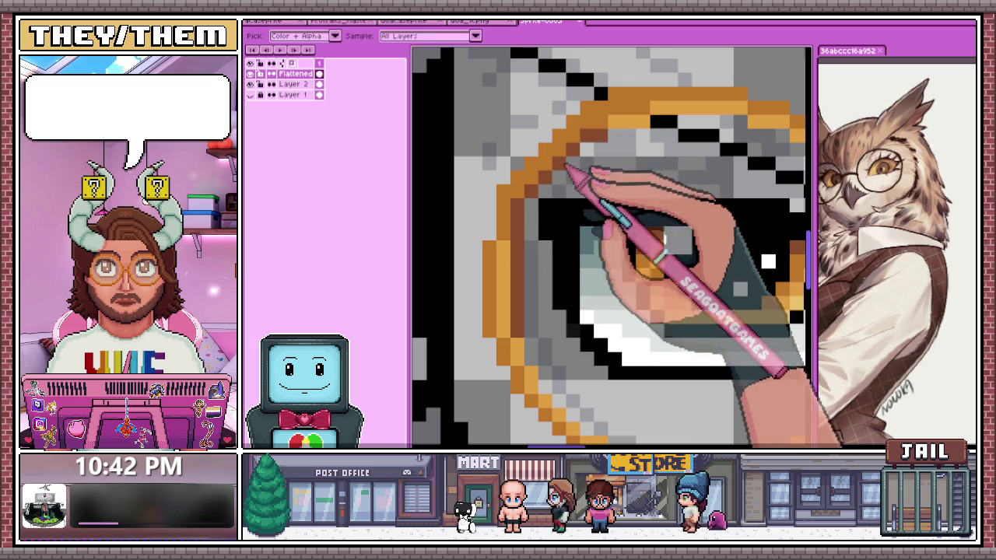
pyautogui.press('alt')
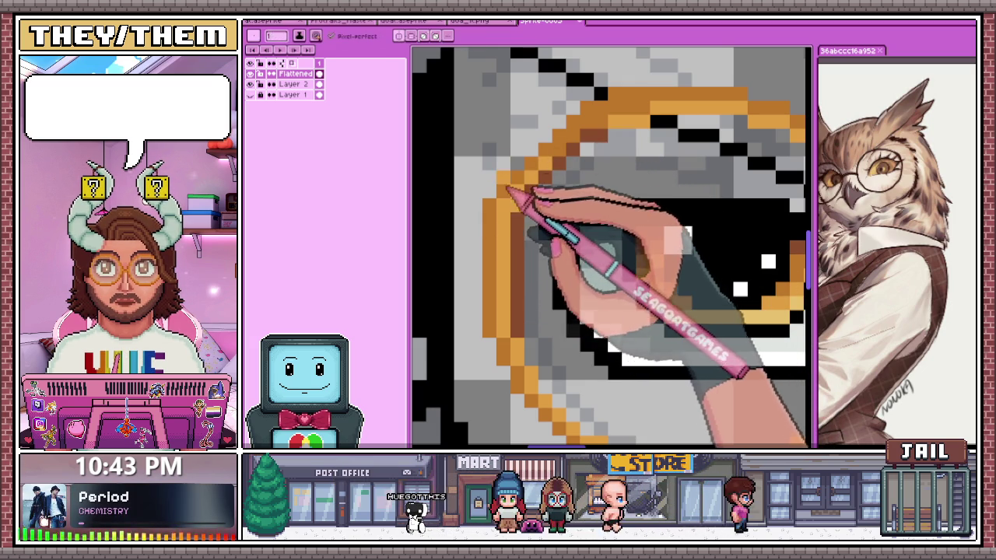
pyautogui.press('alt')
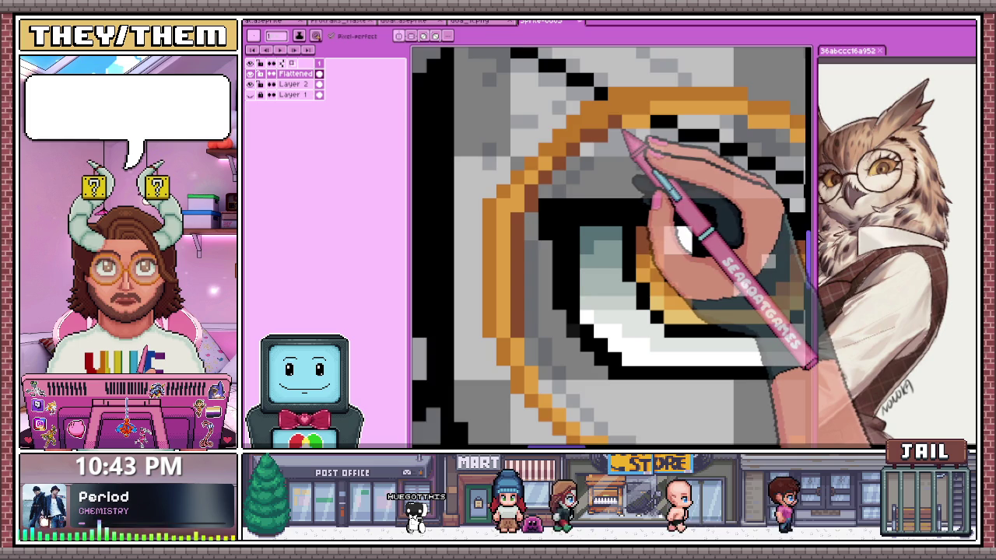
pyautogui.scroll(-1, 610, 233)
pyautogui.scroll(-2, 611, 233)
pyautogui.scroll(-2, 611, 233)
pyautogui.scroll(3, 580, 233)
pyautogui.scroll(2, 579, 233)
pyautogui.scroll(-1, 599, 204)
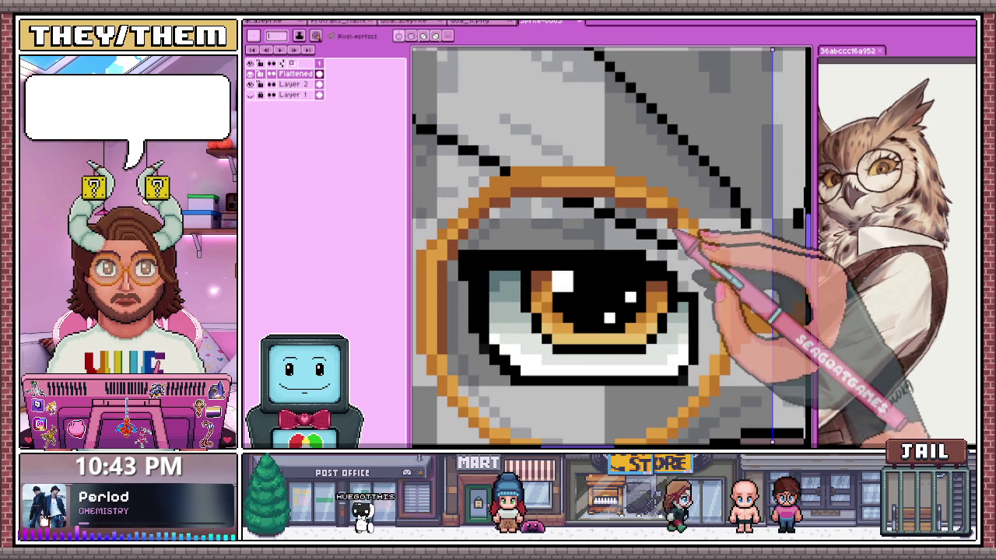
pyautogui.scroll(-2, 676, 226)
pyautogui.scroll(2, 673, 194)
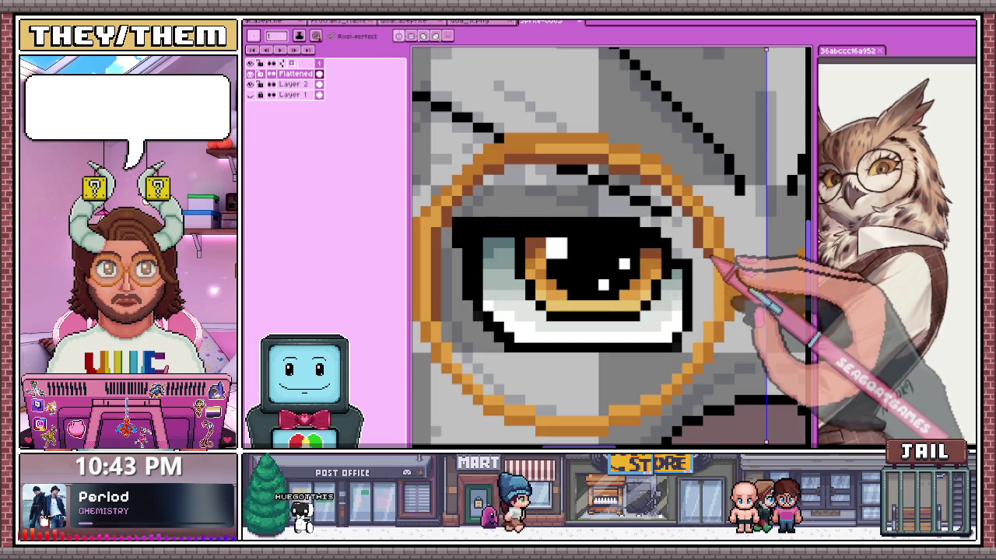
pyautogui.scroll(-4, 632, 269)
pyautogui.scroll(-3, 565, 243)
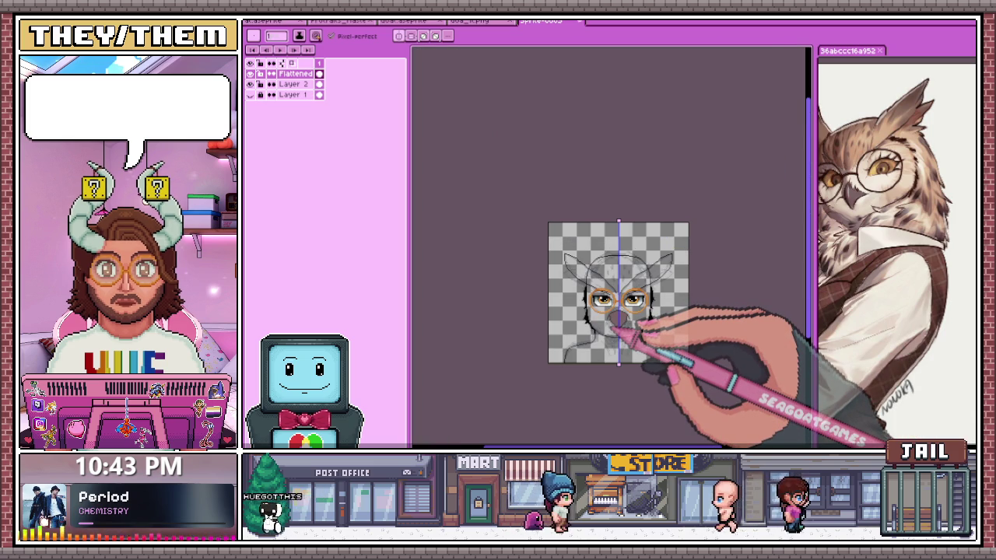
pyautogui.scroll(3, 622, 272)
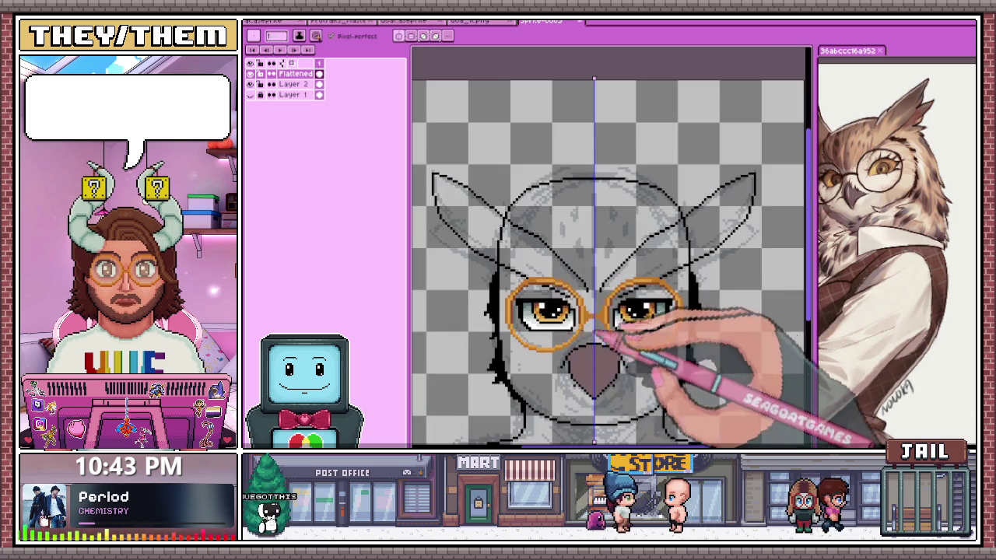
pyautogui.scroll(-3, 607, 311)
pyautogui.scroll(3, 545, 303)
pyautogui.scroll(2, 610, 247)
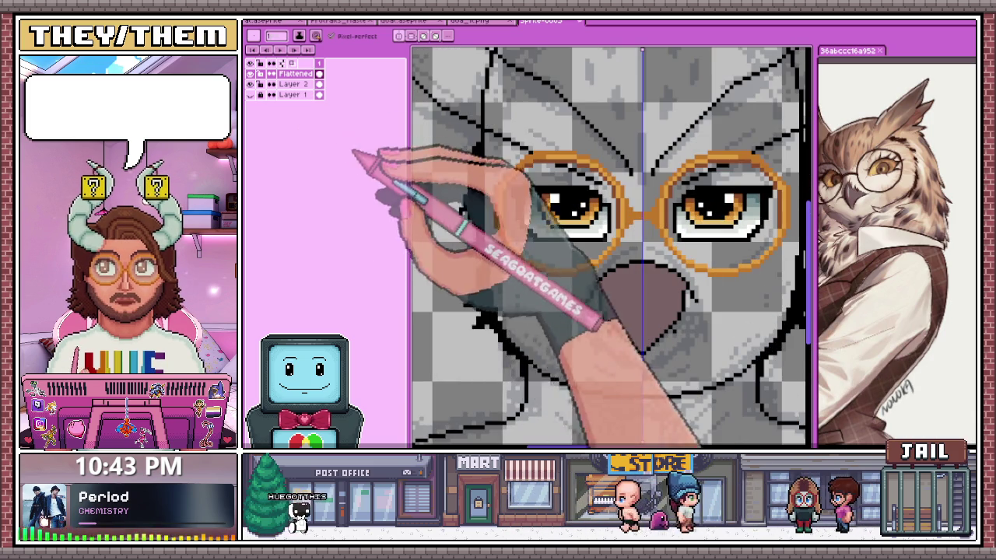
# Finish the Pencil shading with darker brown-orange along both glasses rims' outer edges
pyautogui.scroll(2, 556, 262)
pyautogui.scroll(1, 596, 262)
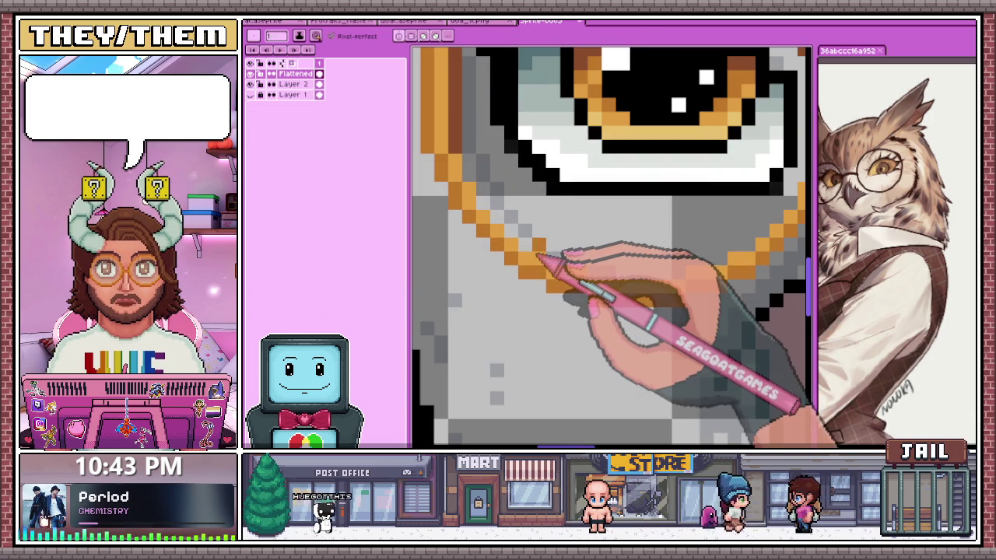
pyautogui.scroll(-2, 637, 278)
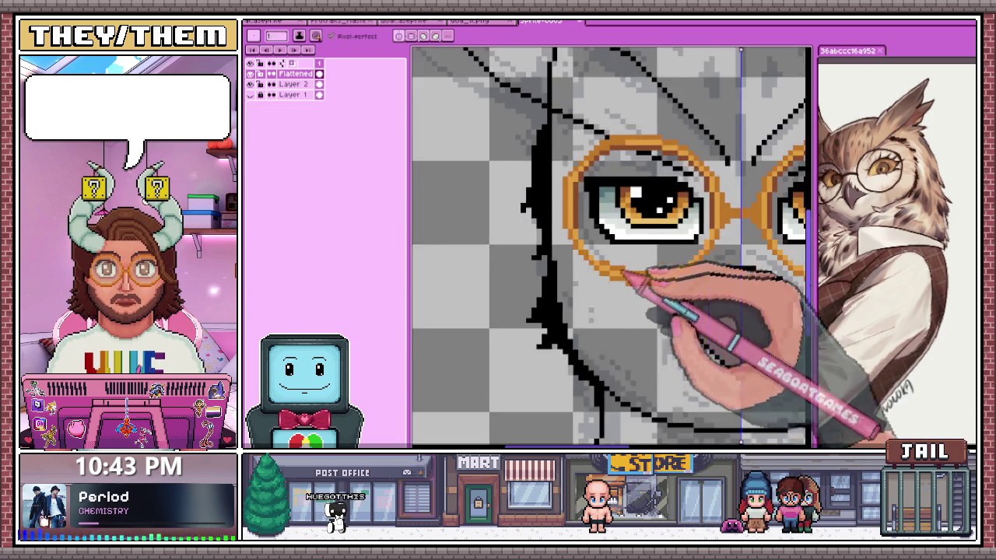
pyautogui.scroll(-1, 667, 351)
pyautogui.scroll(3, 622, 311)
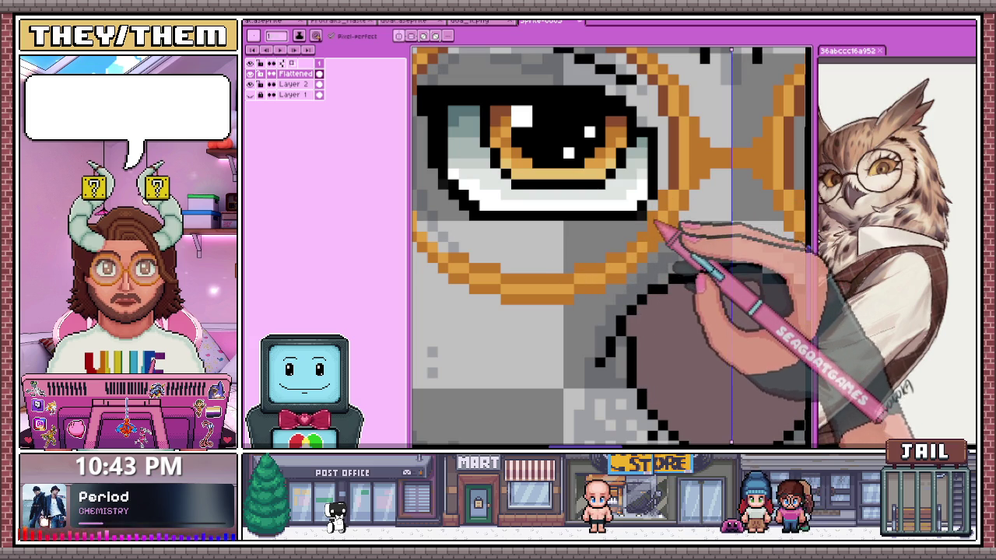
pyautogui.scroll(-2, 657, 226)
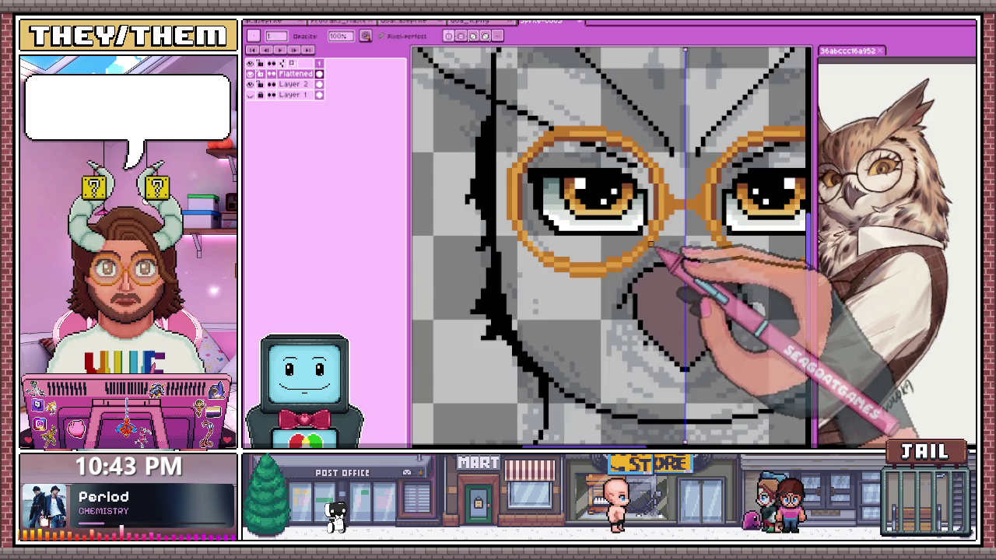
pyautogui.scroll(-1, 655, 260)
pyautogui.scroll(-2, 653, 295)
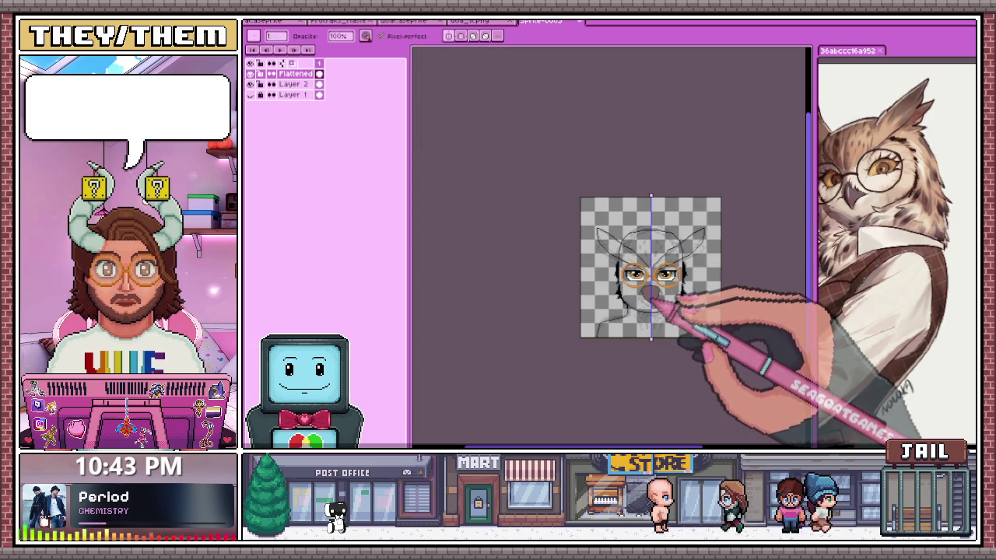
pyautogui.scroll(3, 651, 297)
pyautogui.scroll(1, 657, 294)
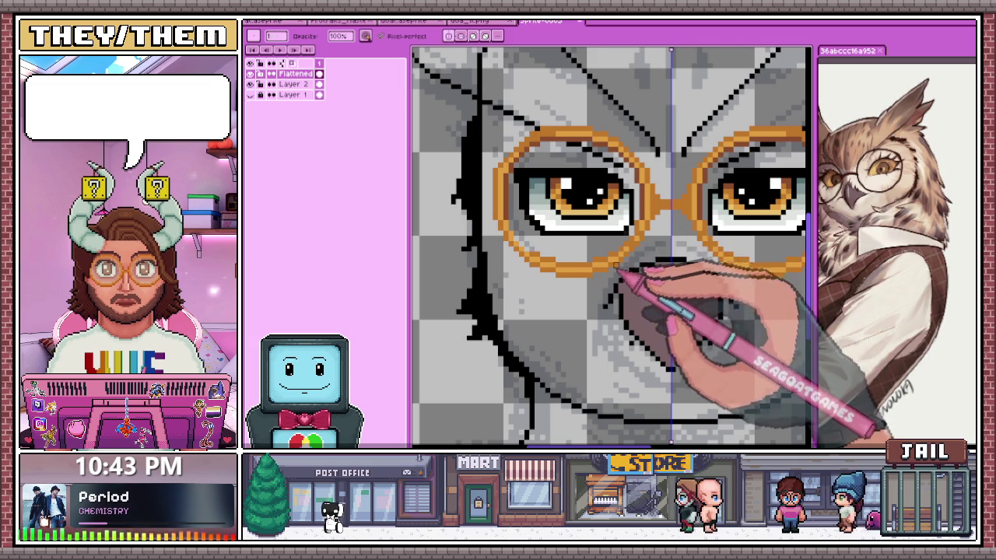
pyautogui.scroll(-2, 653, 245)
pyautogui.scroll(2, 669, 253)
pyautogui.scroll(2, 685, 260)
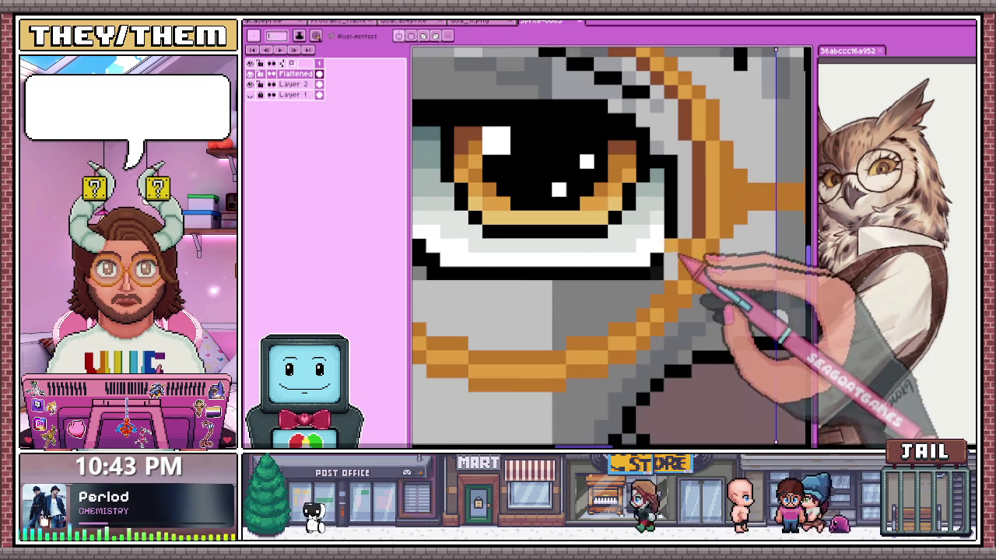
pyautogui.scroll(-1, 684, 179)
pyautogui.scroll(2, 520, 219)
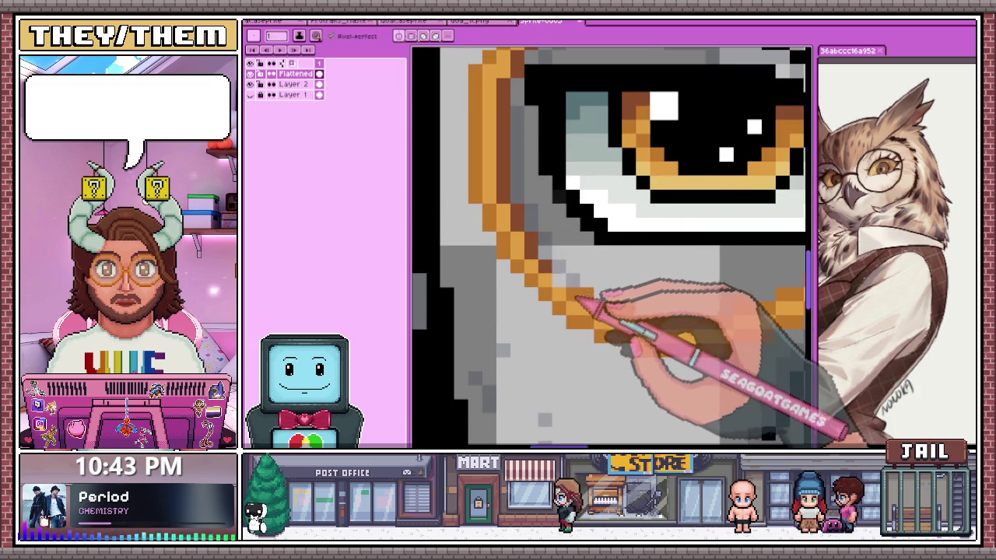
pyautogui.press('b')
pyautogui.scroll(-3, 601, 302)
pyautogui.scroll(-2, 645, 269)
pyautogui.scroll(2, 615, 295)
pyautogui.scroll(1, 576, 304)
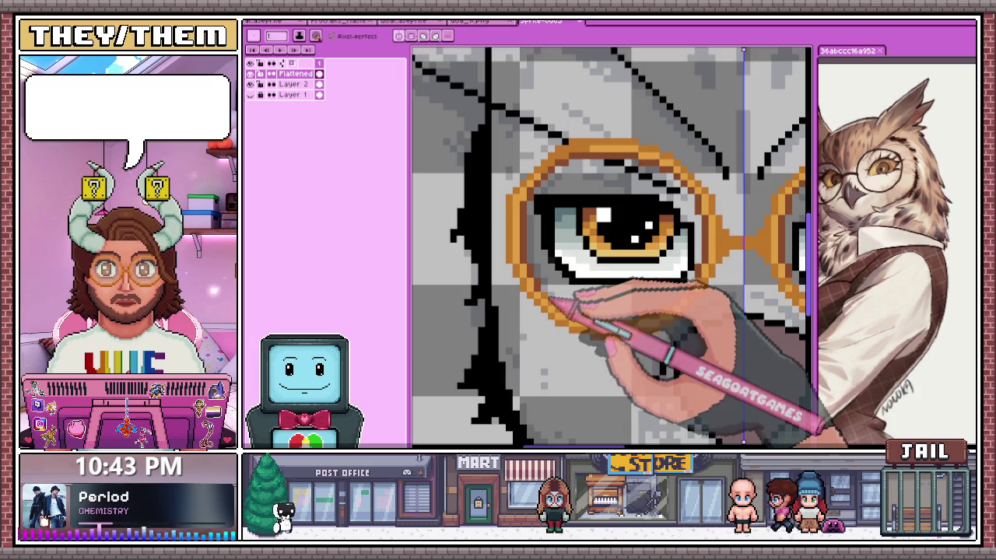
pyautogui.scroll(-2, 548, 299)
pyautogui.scroll(-2, 567, 319)
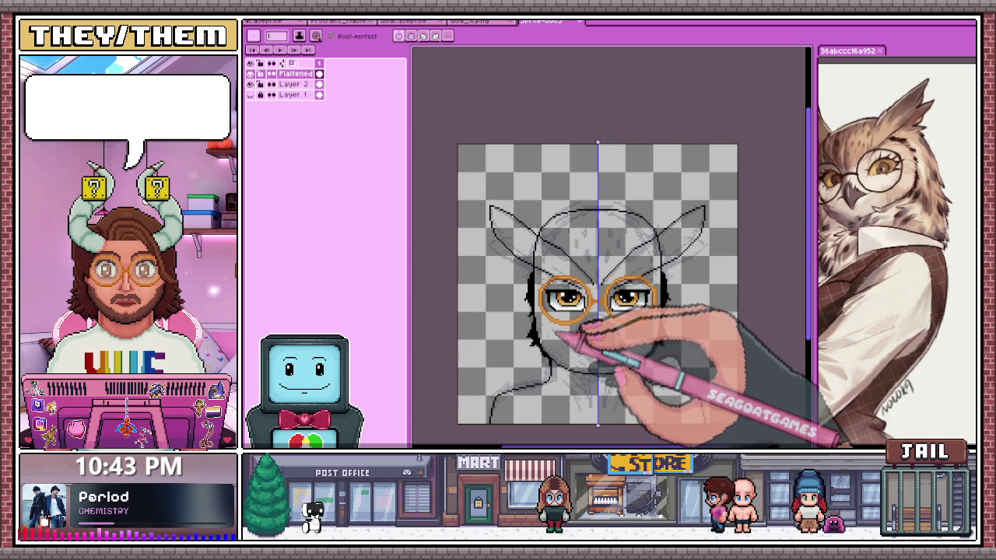
pyautogui.scroll(2, 597, 336)
pyautogui.scroll(1, 572, 323)
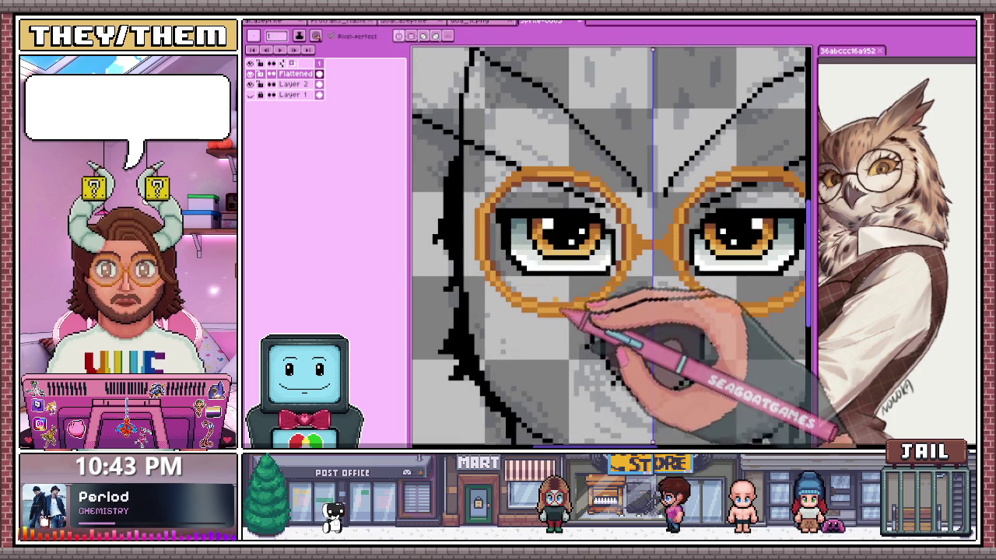
pyautogui.scroll(-1, 466, 233)
pyautogui.scroll(1, 560, 195)
pyautogui.scroll(1, 520, 175)
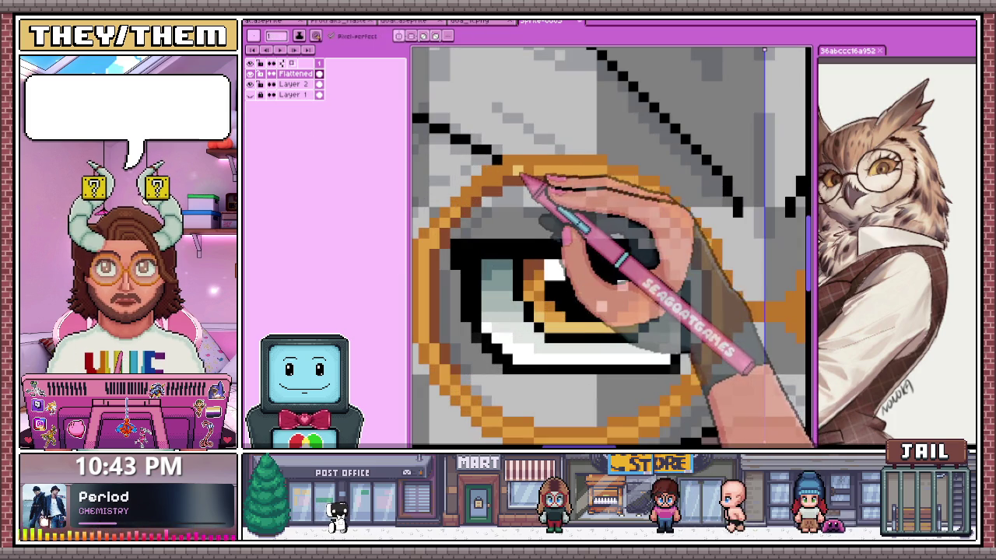
# Bucket-fill the inside of the heart-shaped beak outline with dark mauve
pyautogui.scroll(-2, 591, 185)
pyautogui.scroll(2, 516, 195)
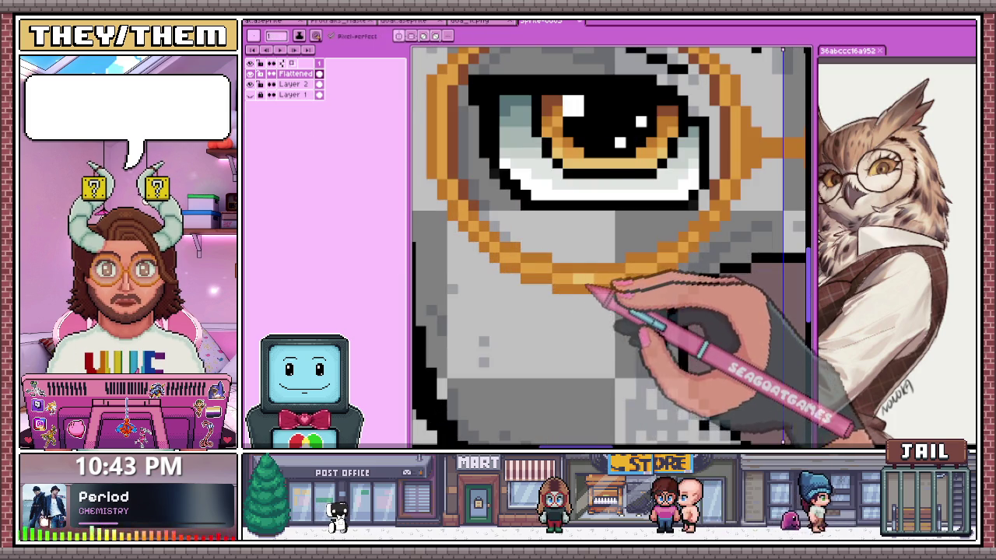
pyautogui.scroll(-2, 589, 289)
pyautogui.scroll(-1, 618, 289)
pyautogui.scroll(-2, 629, 329)
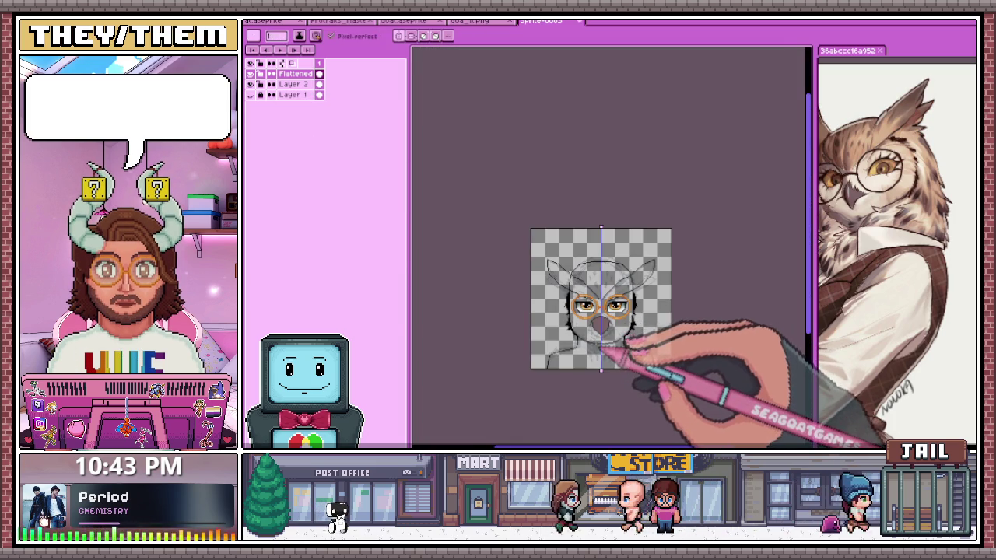
pyautogui.scroll(2, 604, 353)
pyautogui.scroll(1, 591, 327)
pyautogui.scroll(1, 579, 296)
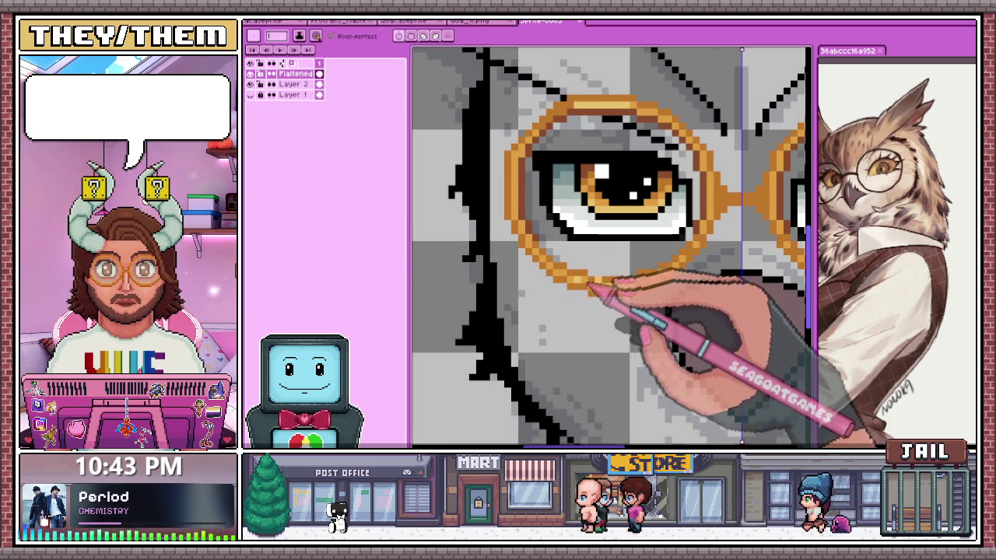
pyautogui.click(727, 358)
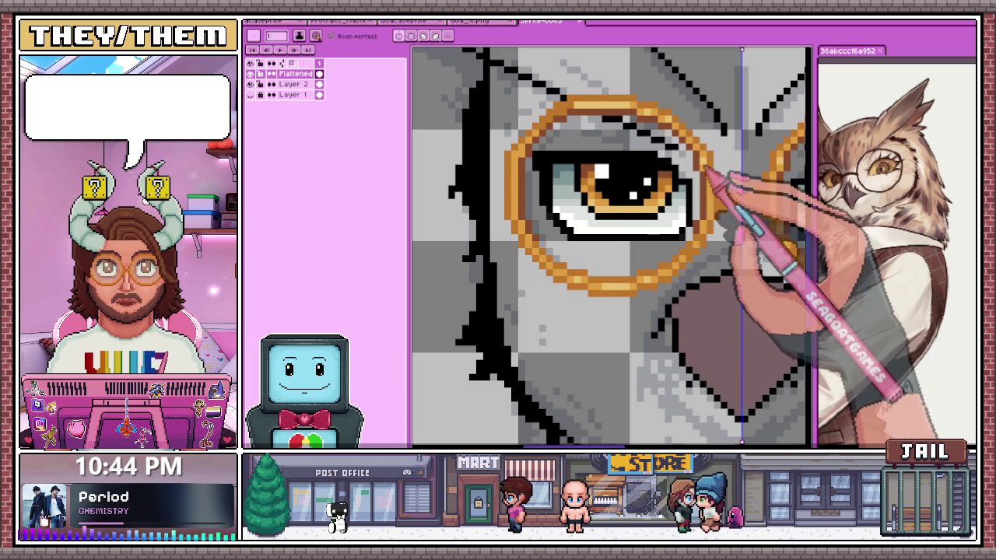
pyautogui.scroll(-1, 715, 265)
pyautogui.scroll(2, 715, 265)
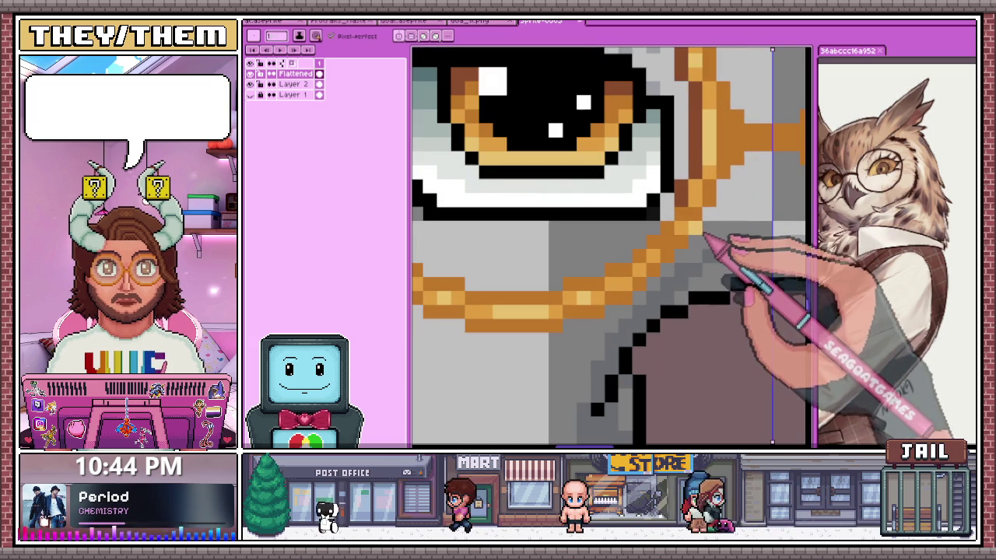
pyautogui.scroll(-1, 694, 226)
pyautogui.scroll(-1, 695, 225)
pyautogui.scroll(-1, 669, 234)
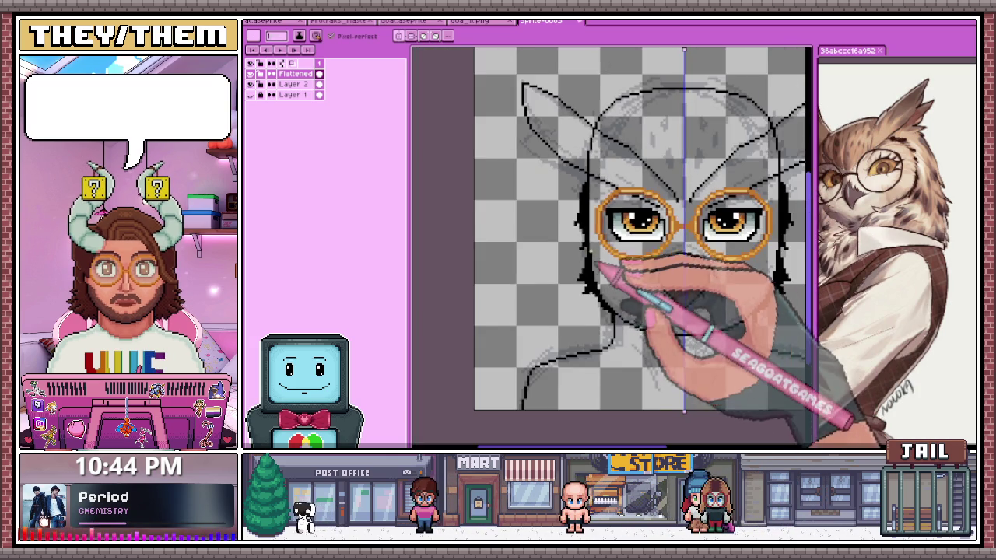
pyautogui.scroll(2, 608, 218)
pyautogui.scroll(-1, 608, 221)
pyautogui.scroll(-1, 619, 233)
pyautogui.scroll(-1, 628, 237)
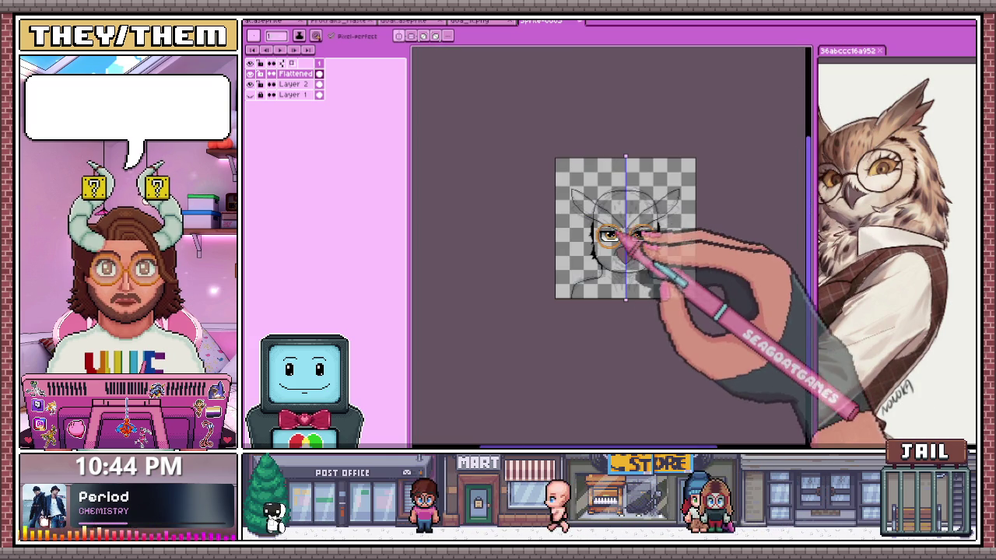
pyautogui.scroll(3, 630, 252)
pyautogui.scroll(1, 631, 234)
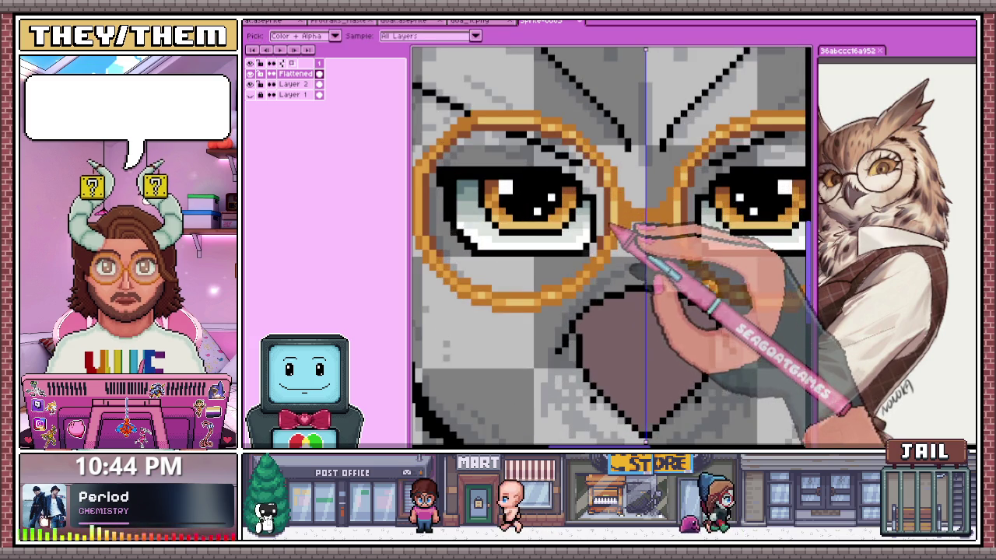
# Draw an orange bridge joining the two round glasses lenses
pyautogui.scroll(1, 637, 210)
pyautogui.scroll(-1, 652, 226)
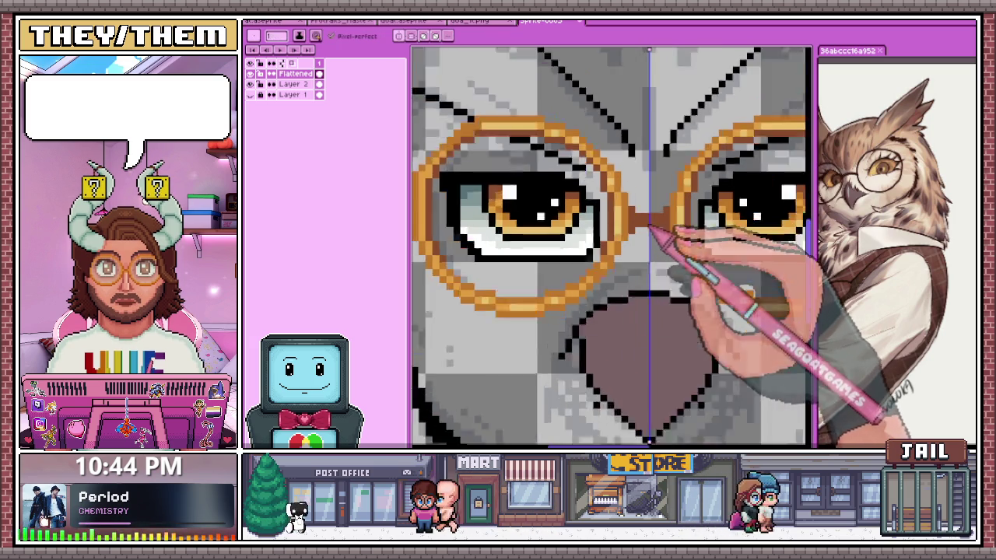
pyautogui.scroll(-1, 661, 224)
pyautogui.scroll(2, 639, 216)
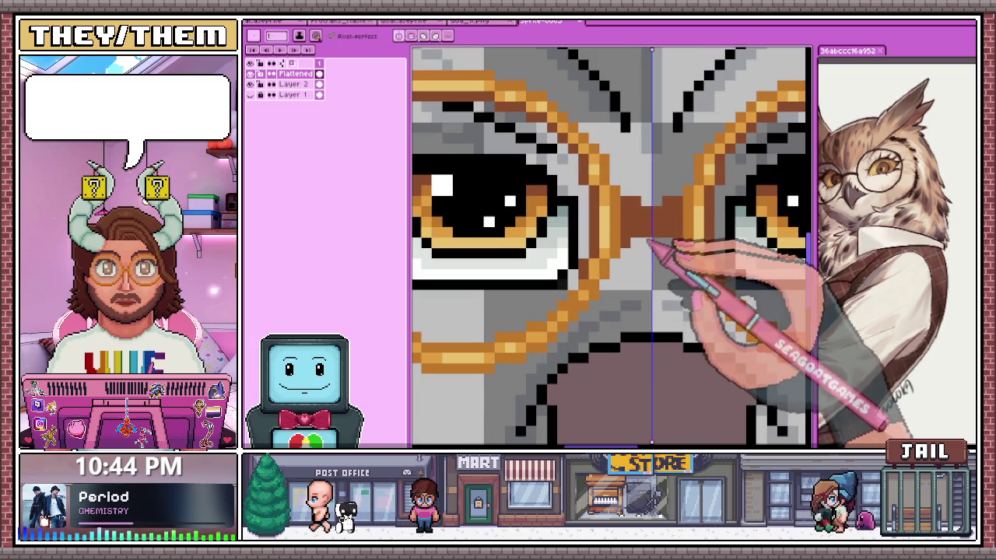
pyautogui.scroll(2, 646, 232)
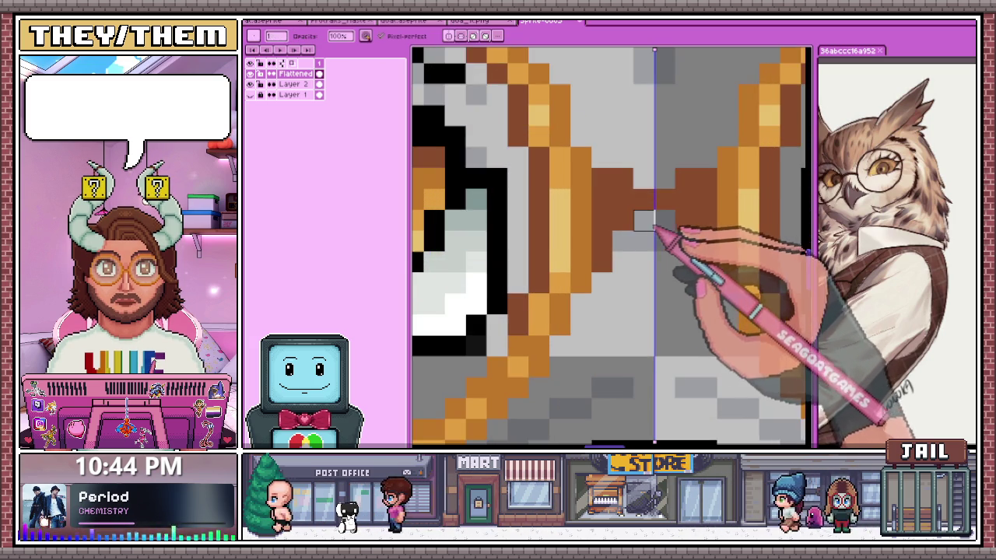
pyautogui.scroll(-2, 654, 228)
pyautogui.scroll(-1, 652, 234)
pyautogui.scroll(-2, 649, 249)
pyautogui.scroll(2, 633, 247)
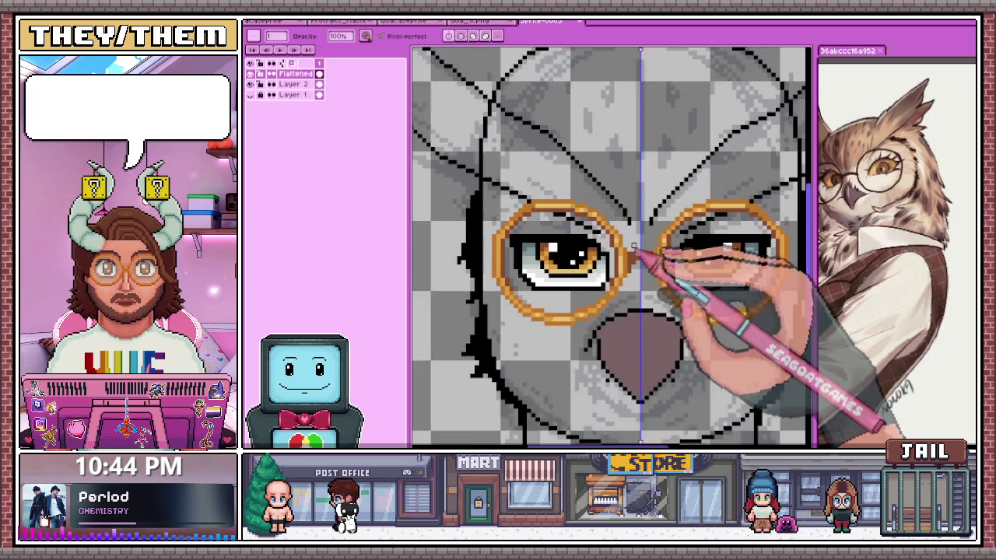
pyautogui.scroll(2, 634, 248)
pyautogui.moveTo(634, 268); pyautogui.dragTo(685, 272)
pyautogui.scroll(-2, 630, 280)
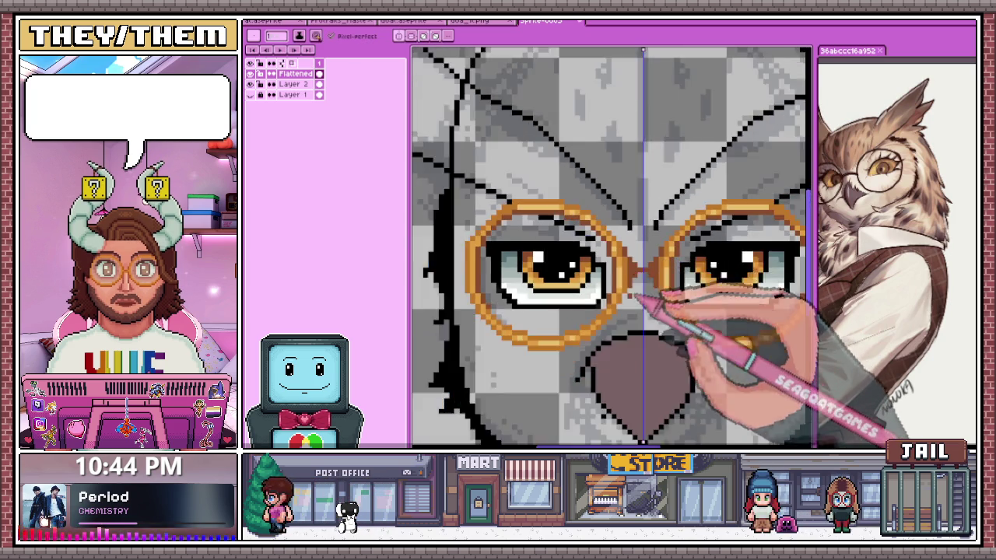
pyautogui.scroll(2, 626, 296)
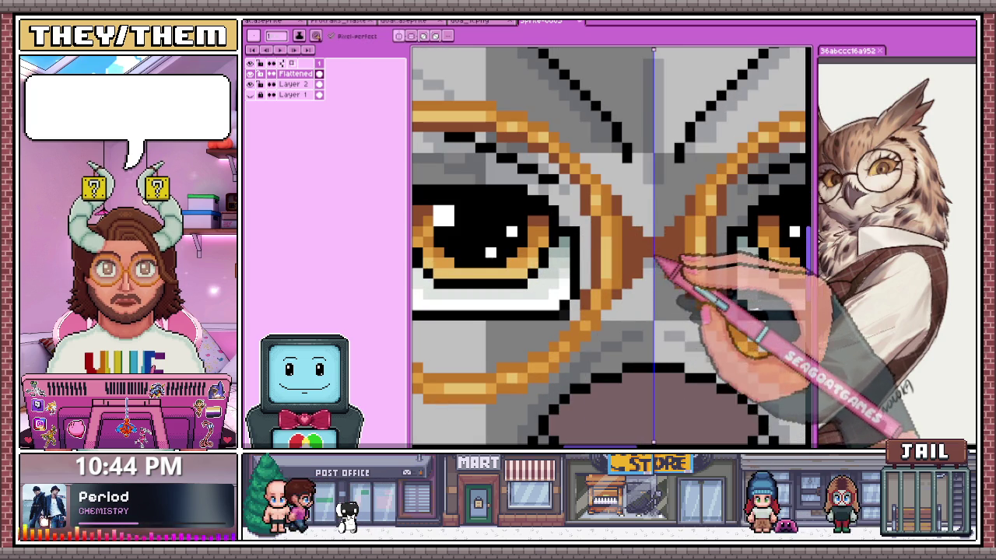
pyautogui.scroll(-2, 654, 255)
pyautogui.scroll(-2, 658, 272)
pyautogui.scroll(2, 649, 289)
pyautogui.scroll(-2, 651, 289)
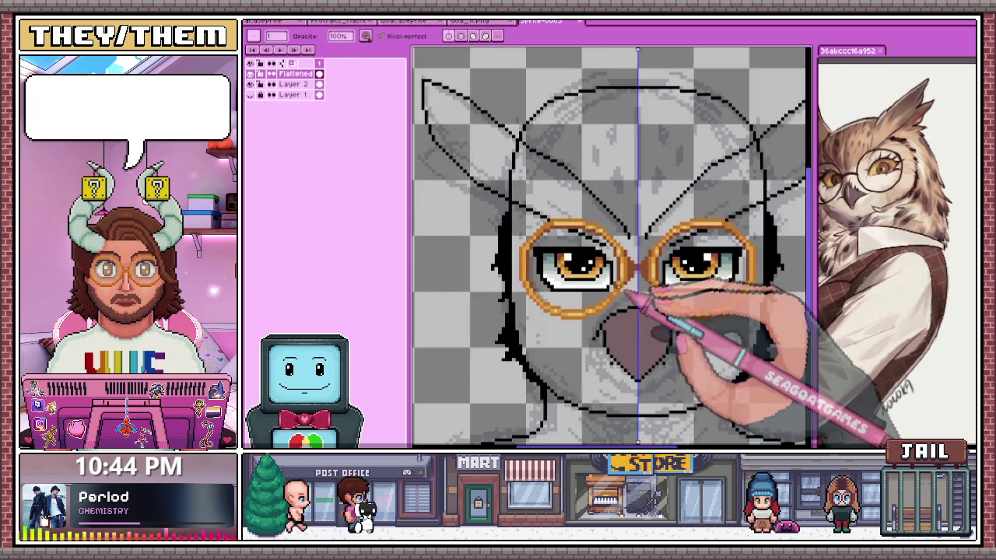
pyautogui.scroll(-3, 631, 293)
pyautogui.scroll(2, 640, 310)
pyautogui.scroll(1, 645, 284)
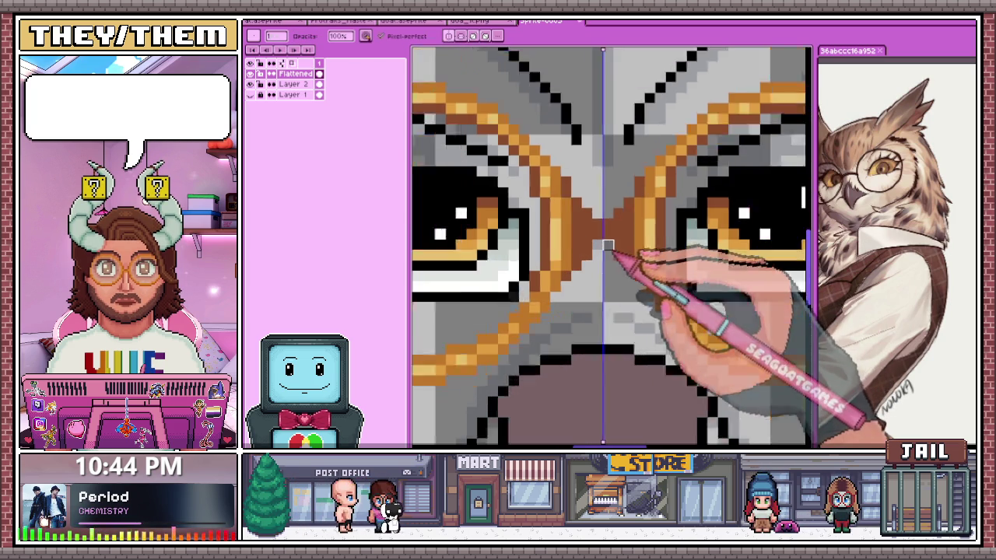
pyautogui.scroll(1, 633, 262)
pyautogui.scroll(-1, 611, 256)
pyautogui.scroll(-2, 609, 267)
pyautogui.scroll(1, 599, 269)
pyautogui.scroll(1, 597, 273)
pyautogui.scroll(1, 597, 281)
pyautogui.scroll(1, 596, 282)
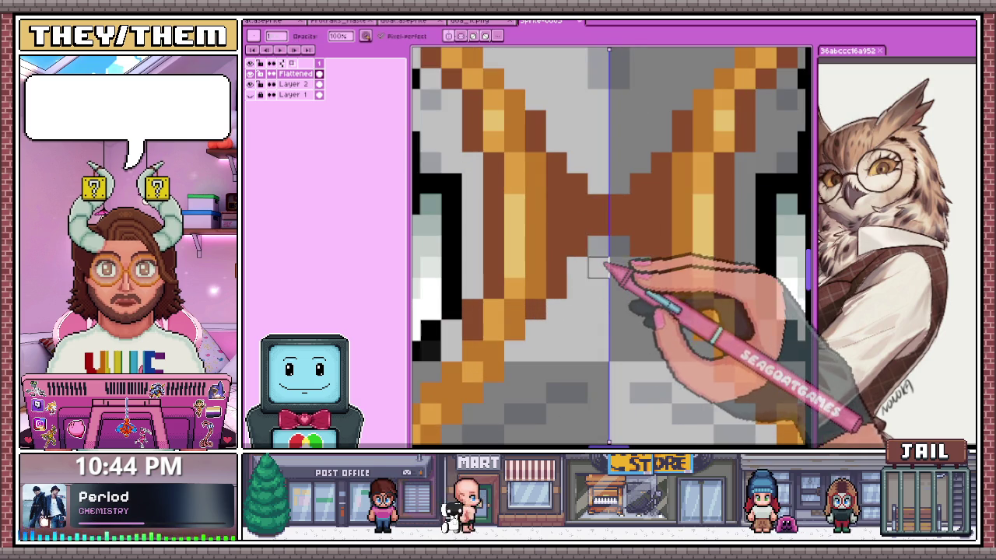
pyautogui.scroll(-2, 598, 266)
pyautogui.scroll(1, 591, 249)
pyautogui.scroll(1, 583, 226)
pyautogui.scroll(-1, 586, 235)
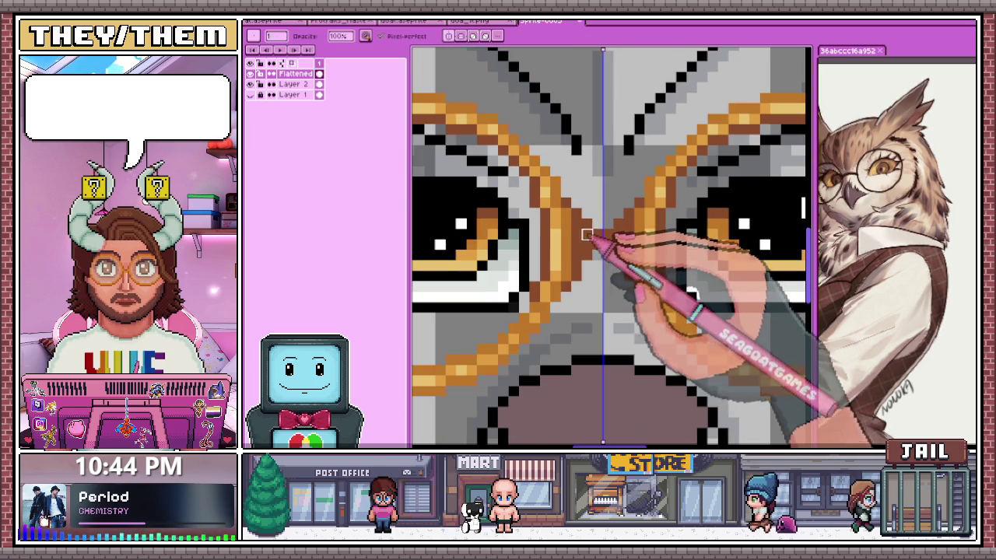
# Return to the Pencil and zoom over the beak area below the glasses
pyautogui.press('b')
pyautogui.scroll(1, 588, 217)
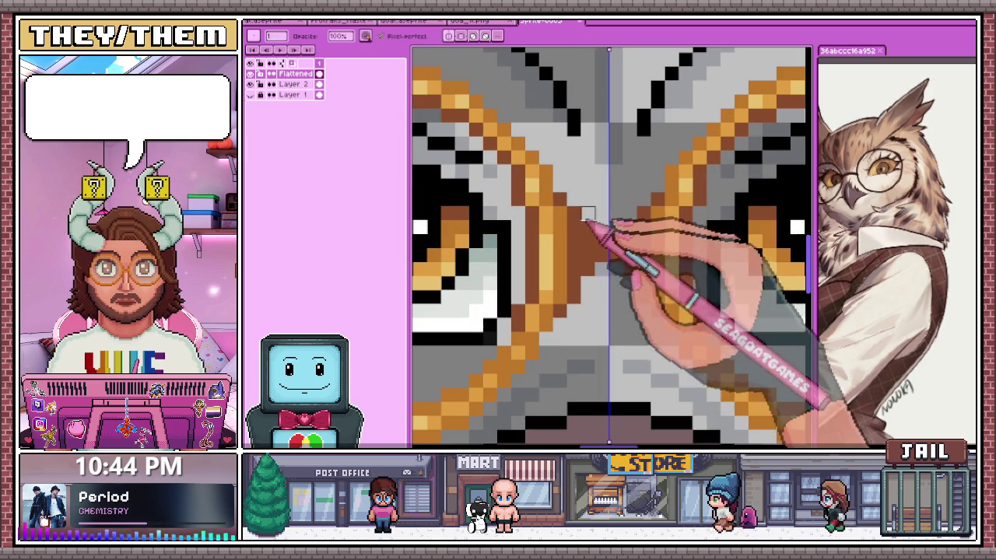
pyautogui.scroll(-1, 580, 221)
pyautogui.scroll(-1, 582, 215)
pyautogui.scroll(-2, 582, 205)
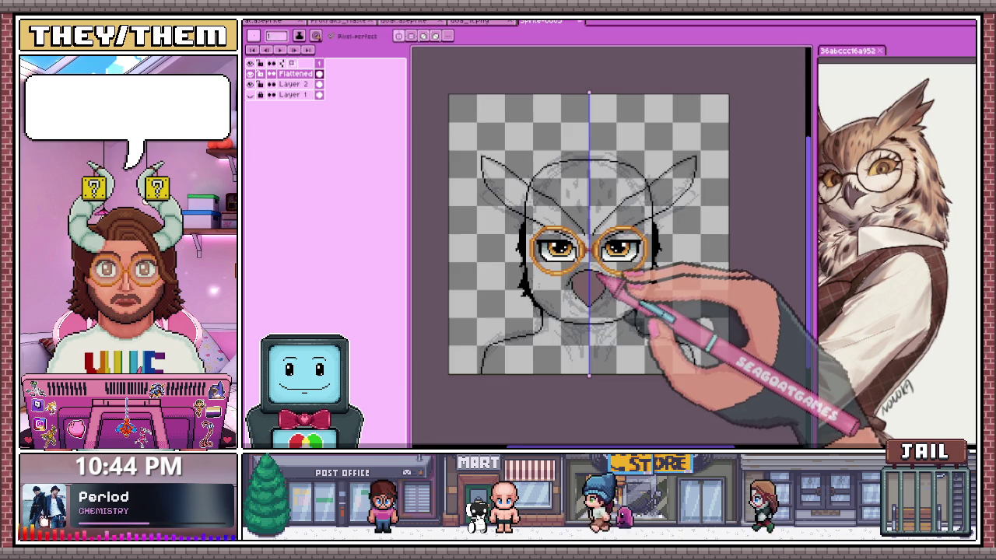
pyautogui.scroll(2, 587, 260)
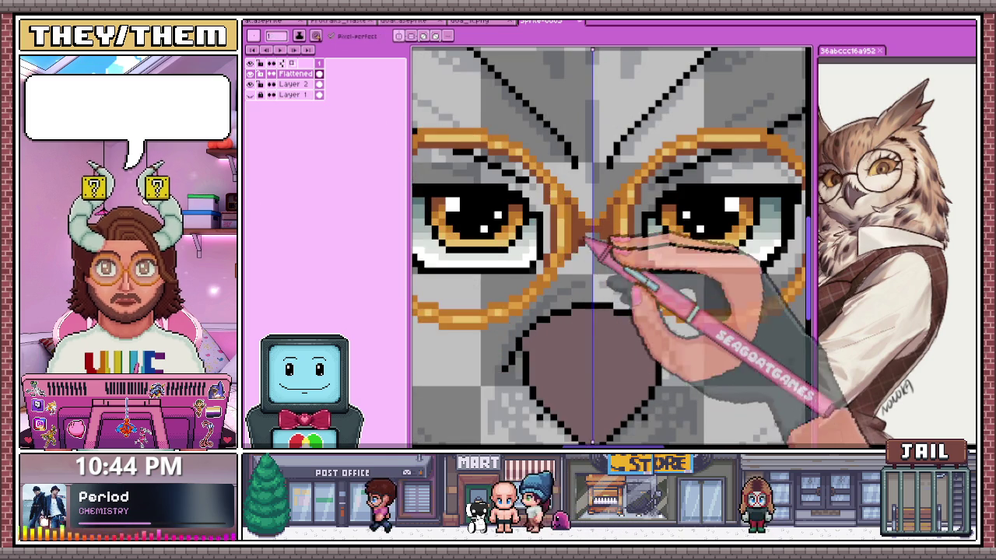
pyautogui.scroll(1, 591, 249)
pyautogui.scroll(-1, 585, 241)
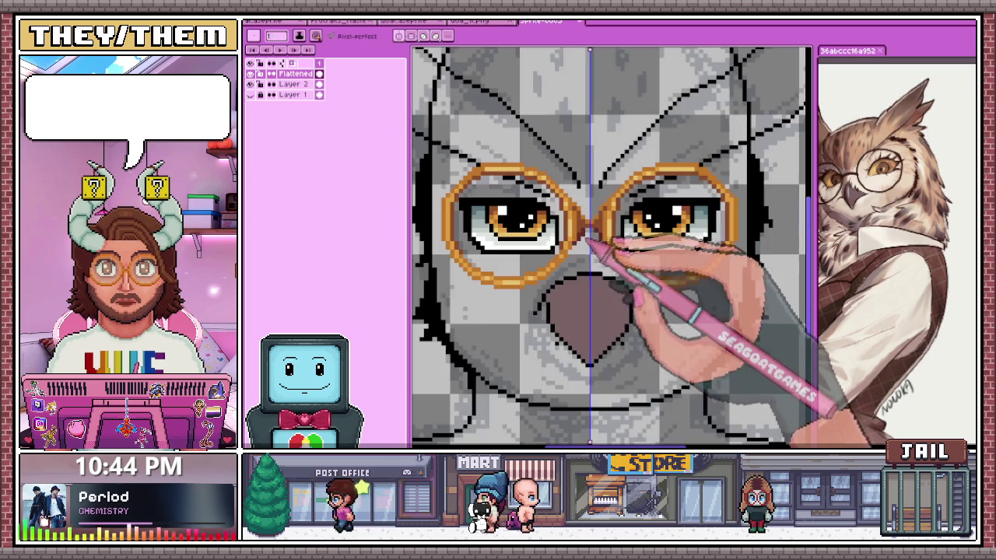
pyautogui.scroll(-1, 587, 264)
pyautogui.scroll(-1, 589, 288)
pyautogui.scroll(-1, 589, 307)
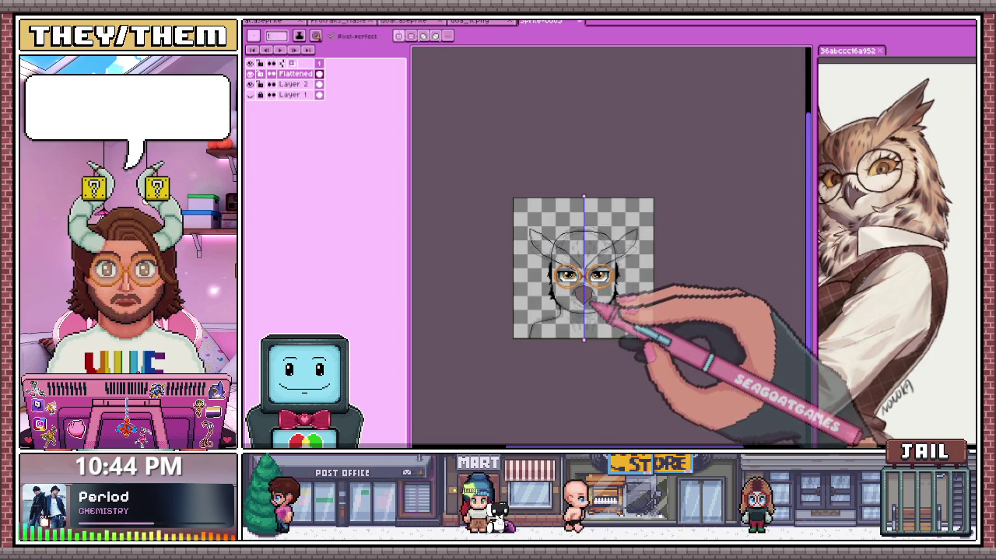
pyautogui.scroll(2, 593, 295)
pyautogui.scroll(1, 574, 285)
pyautogui.scroll(1, 533, 223)
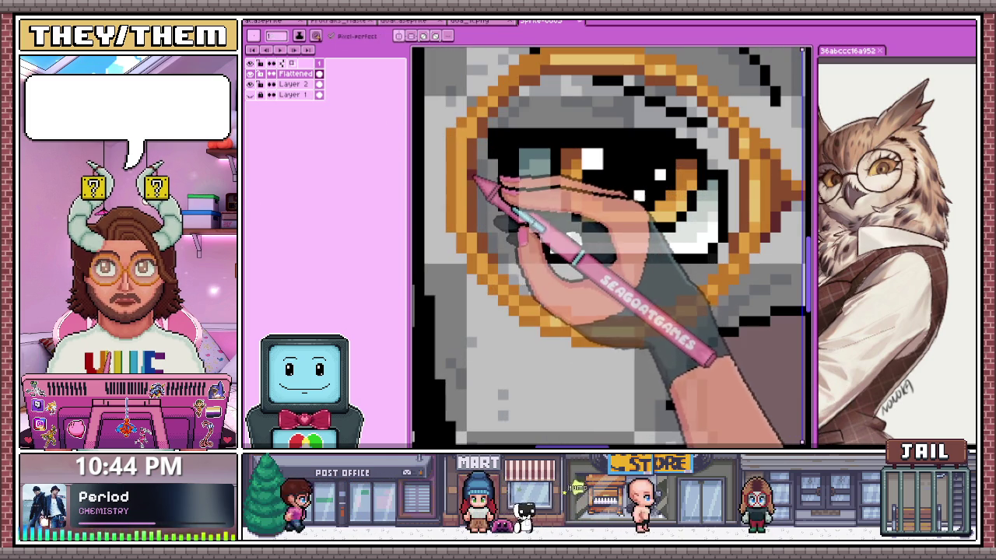
pyautogui.scroll(-1, 505, 198)
pyautogui.scroll(-1, 560, 200)
pyautogui.scroll(1, 587, 202)
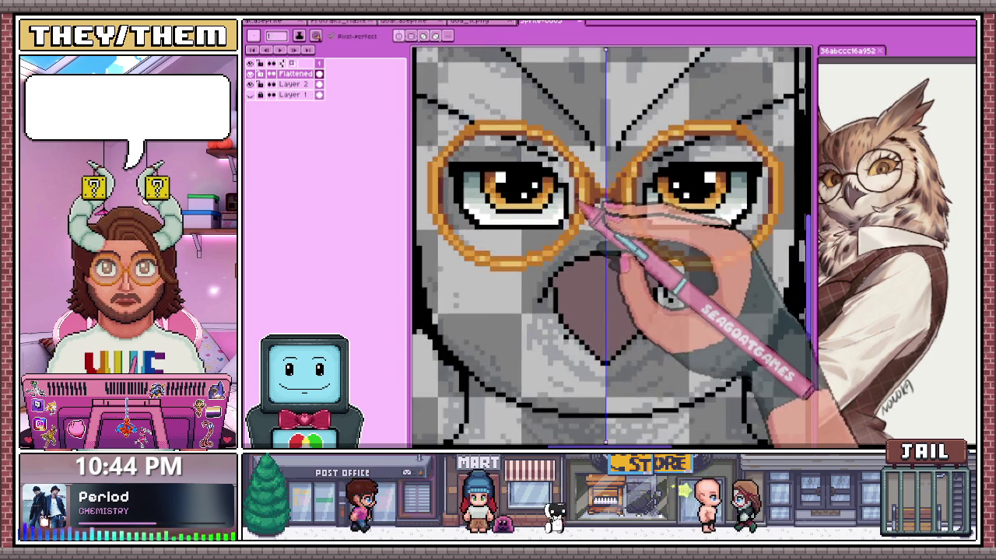
pyautogui.scroll(-1, 595, 207)
pyautogui.scroll(-2, 599, 221)
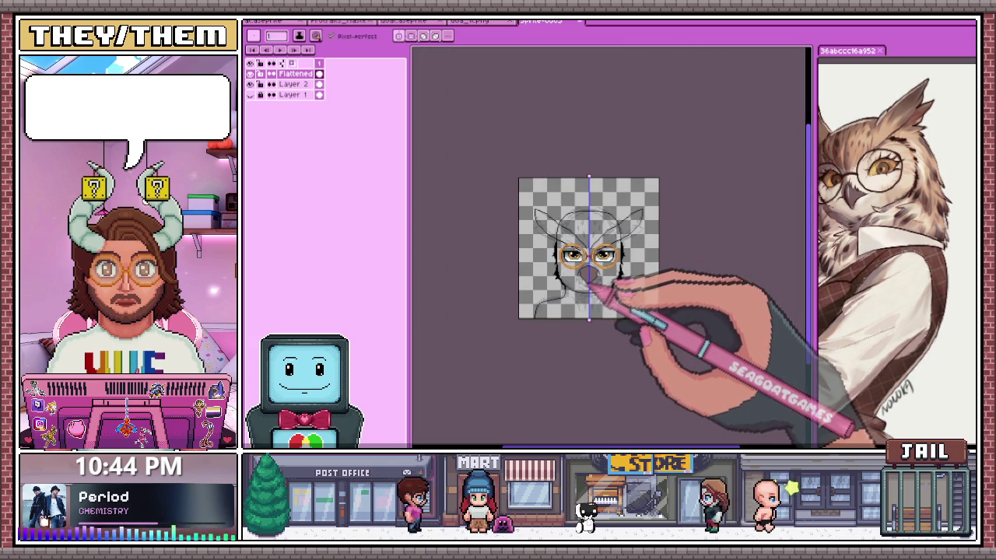
pyautogui.scroll(1, 575, 271)
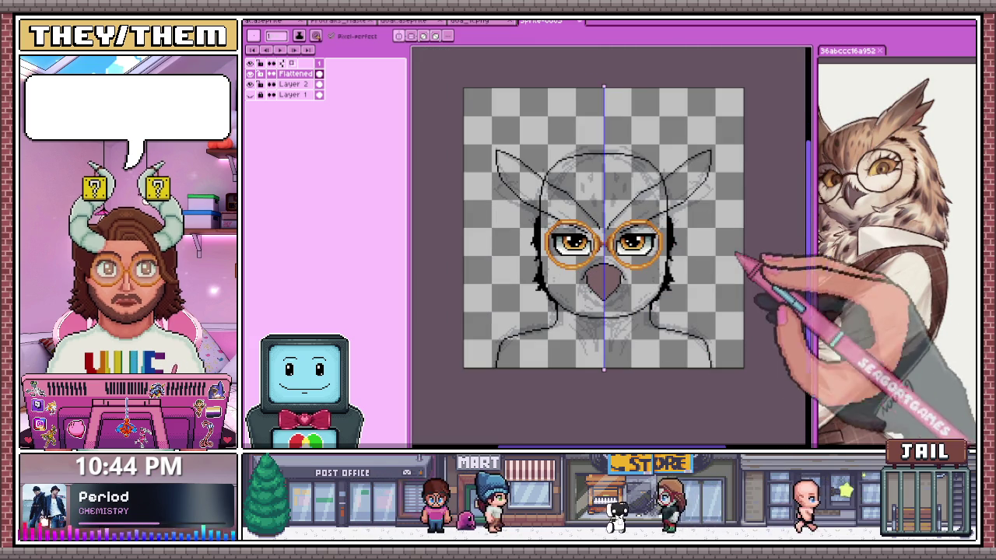
# Use the Eyedropper, check the other open sprite, then return to the owl with the Magic Wand
pyautogui.press('i')
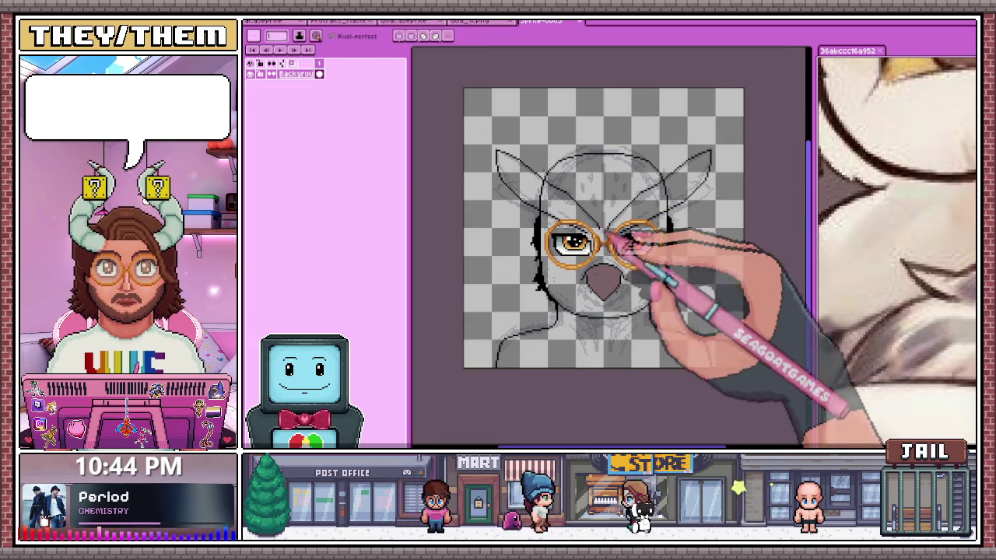
pyautogui.hotkey('ctrl', 'Tab')
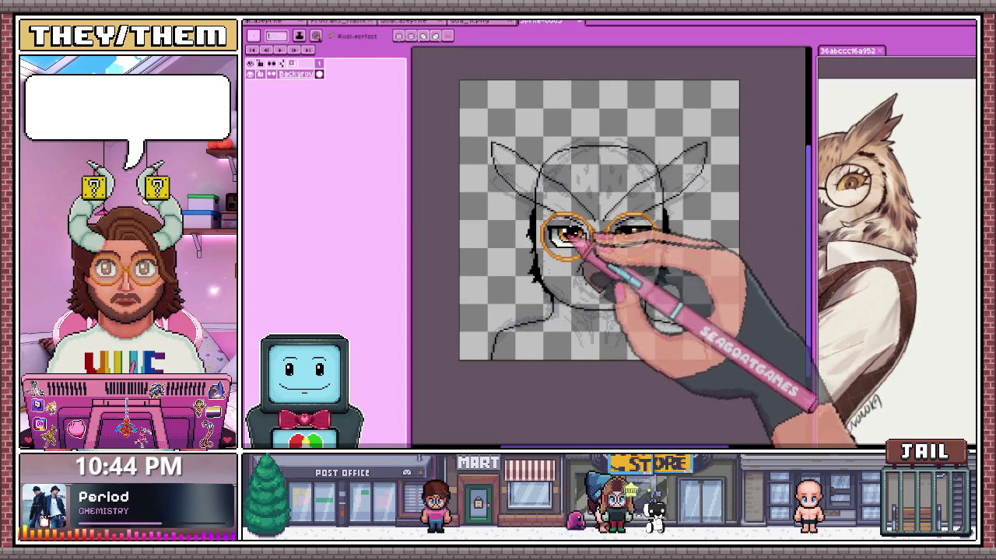
pyautogui.scroll(1, 572, 224)
pyautogui.scroll(-3, 599, 233)
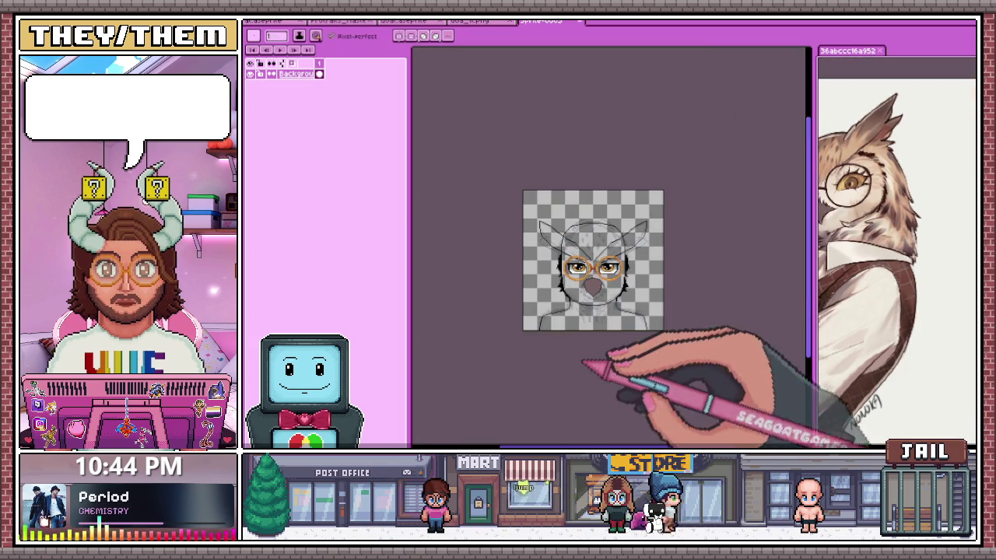
pyautogui.hotkey('ctrl', 'Tab')
pyautogui.scroll(3, 602, 268)
pyautogui.scroll(1, 470, 233)
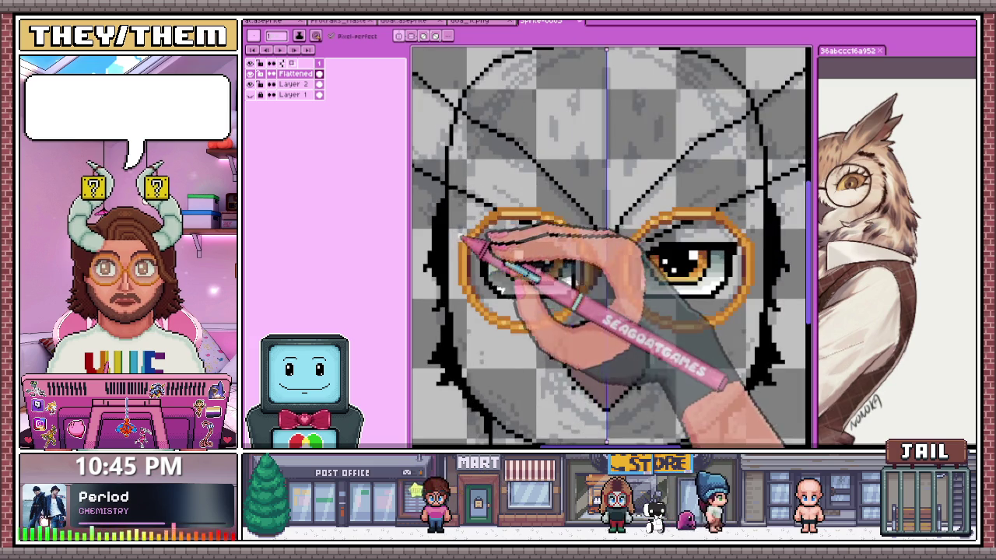
pyautogui.scroll(-1, 498, 187)
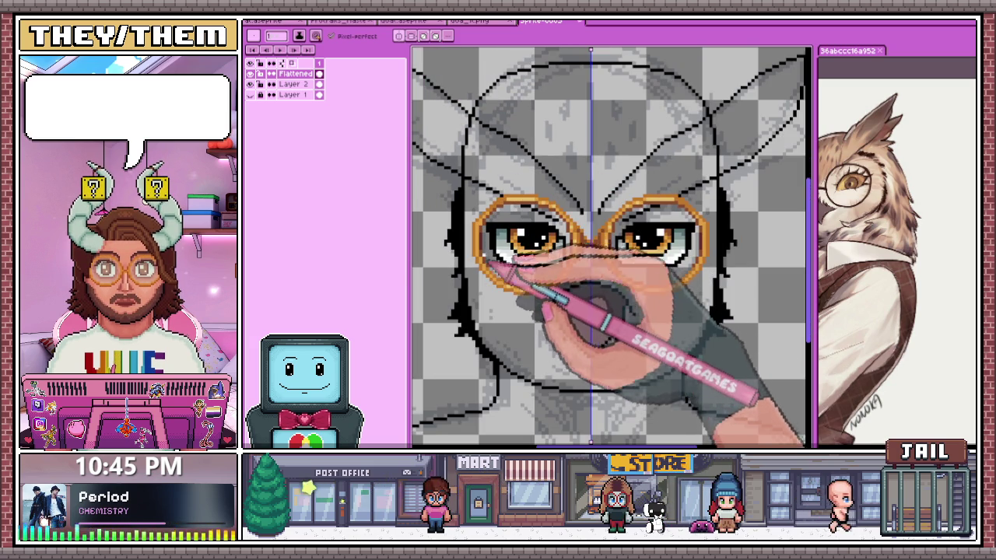
pyautogui.press('w')
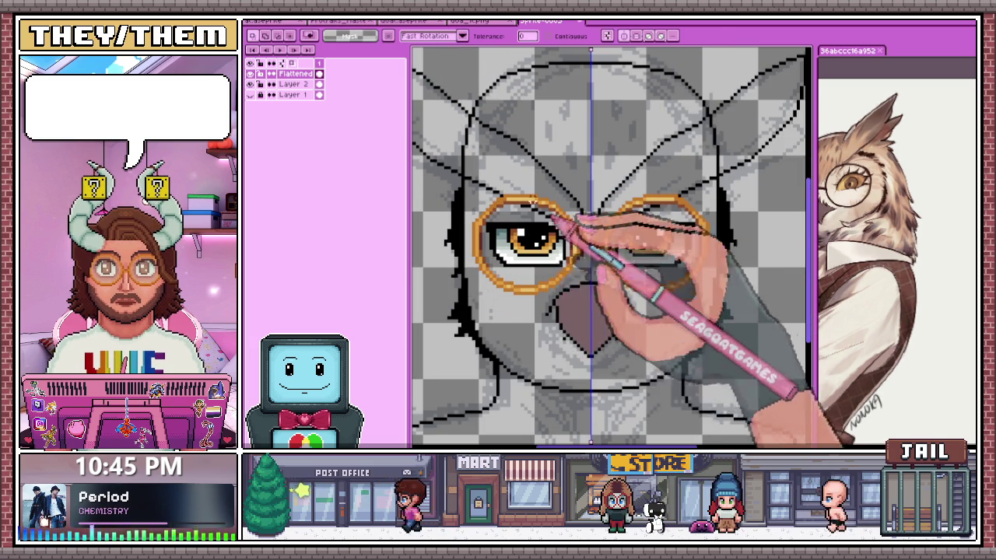
pyautogui.scroll(1, 550, 212)
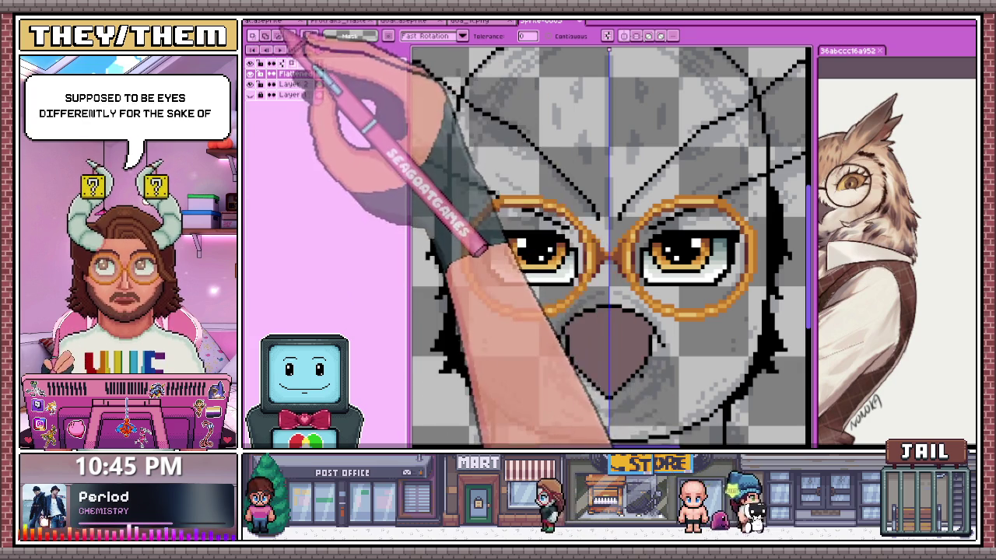
pyautogui.click(334, 21)
pyautogui.scroll(-3, 610, 234)
pyautogui.scroll(2, 610, 233)
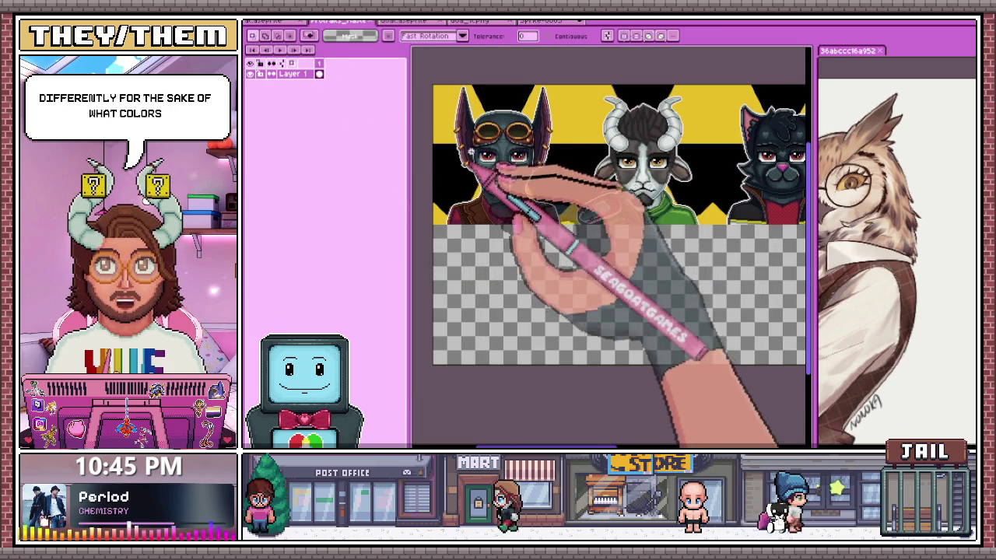
pyautogui.scroll(-1, 676, 189)
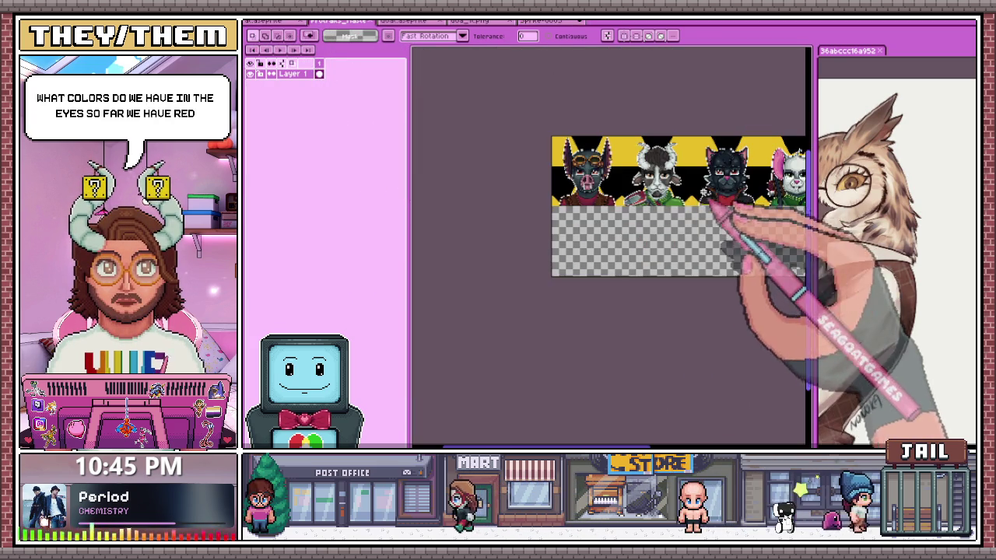
pyautogui.scroll(2, 712, 204)
pyautogui.scroll(-1, 677, 223)
pyautogui.scroll(-1, 583, 212)
pyautogui.scroll(1, 568, 216)
pyautogui.scroll(-1, 555, 195)
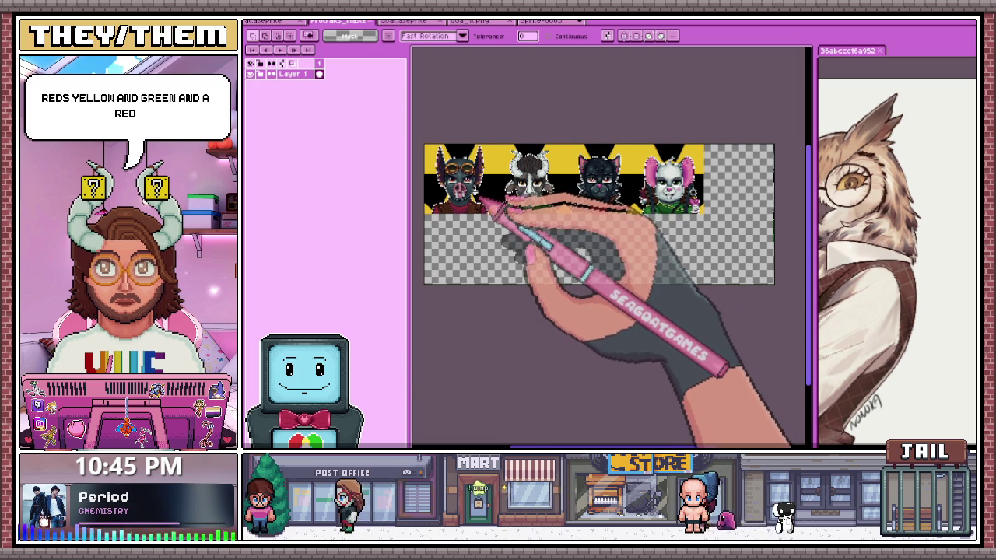
pyautogui.scroll(1, 544, 182)
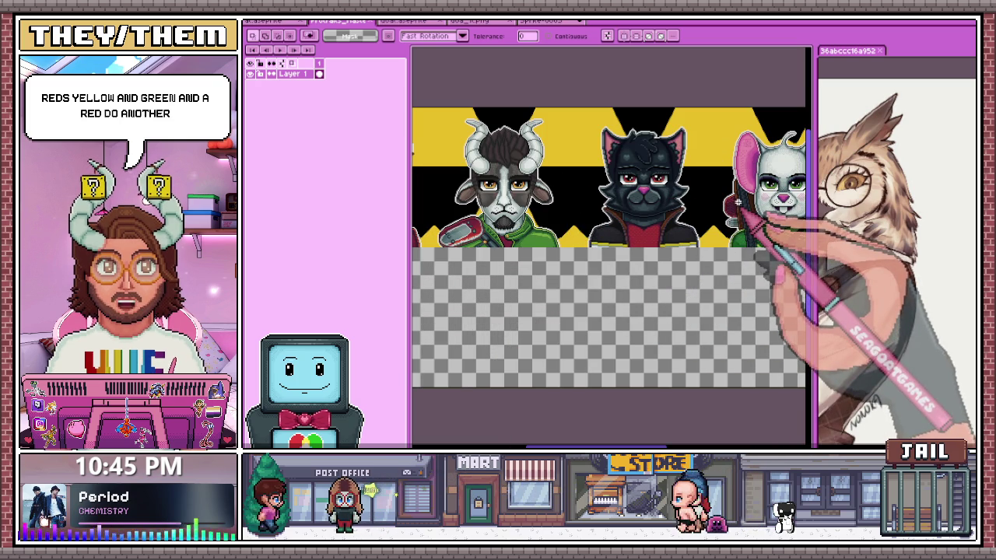
pyautogui.scroll(-1, 723, 199)
pyautogui.scroll(1, 688, 188)
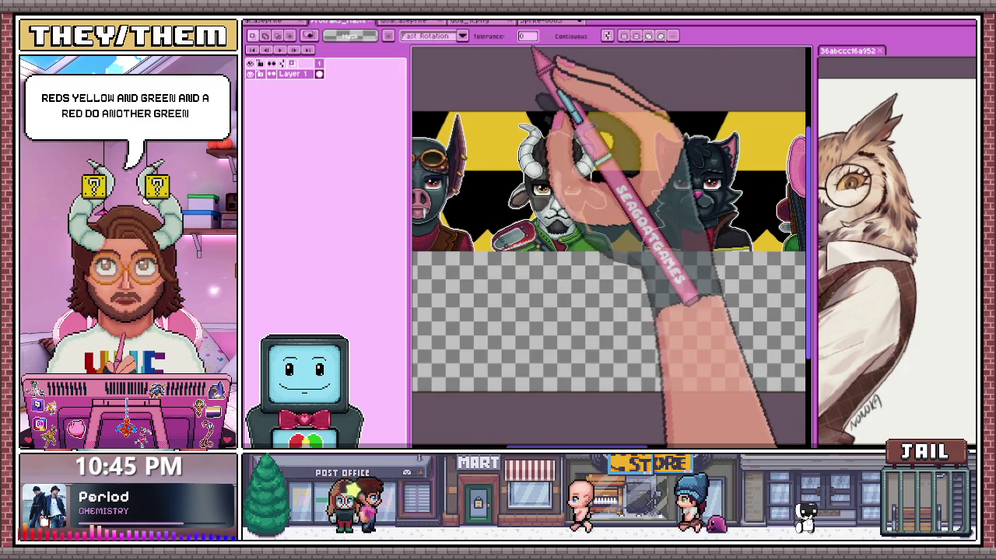
pyautogui.click(545, 21)
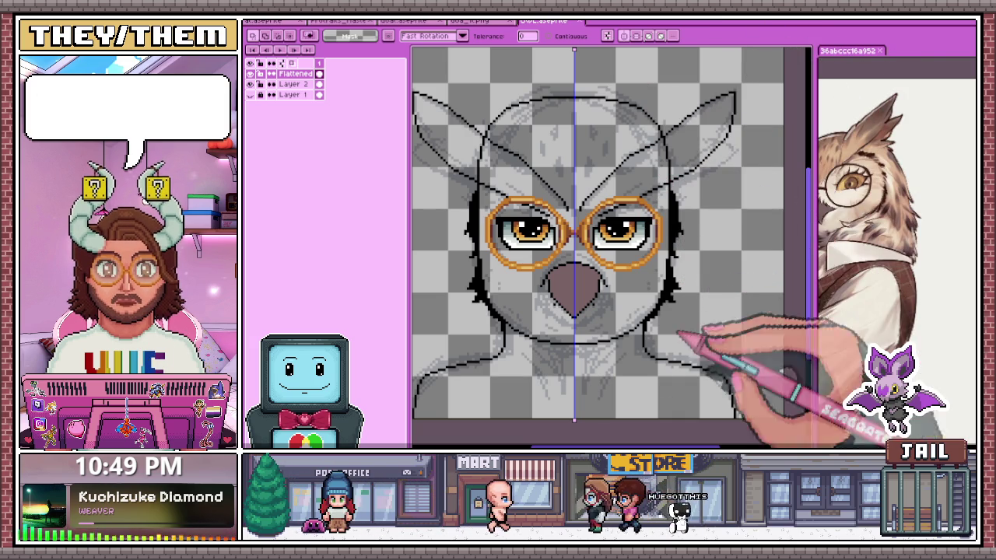
# Open the white-owl-in-green-scarf illustration and show the owl sprite with it as reference
pyautogui.hotkey('ctrl', 'w')
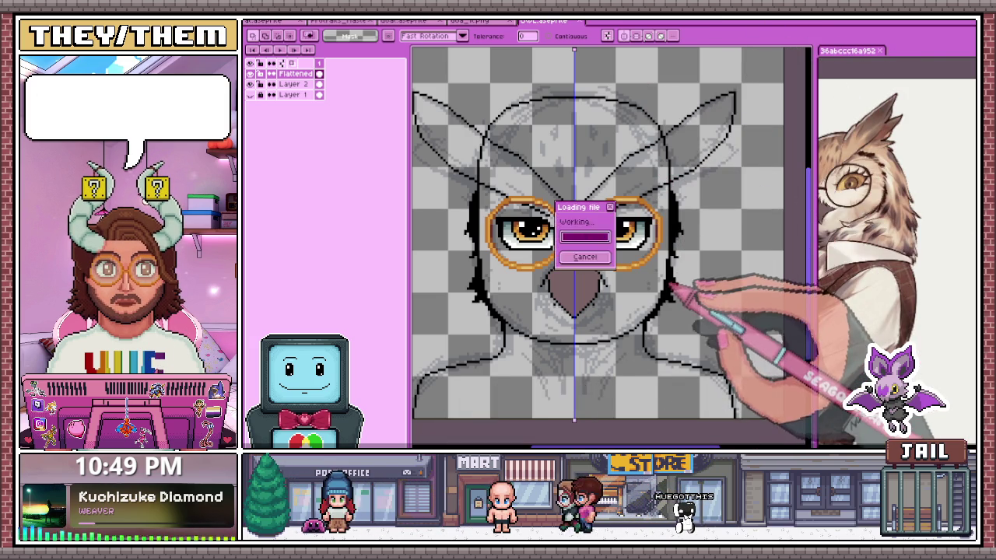
pyautogui.press('n')
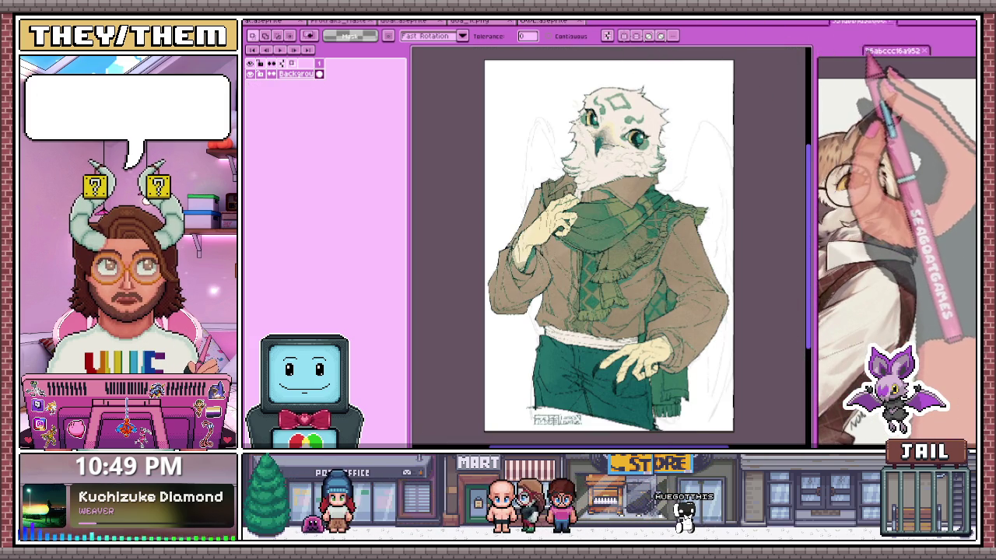
pyautogui.hotkey('ctrl', 'Tab')
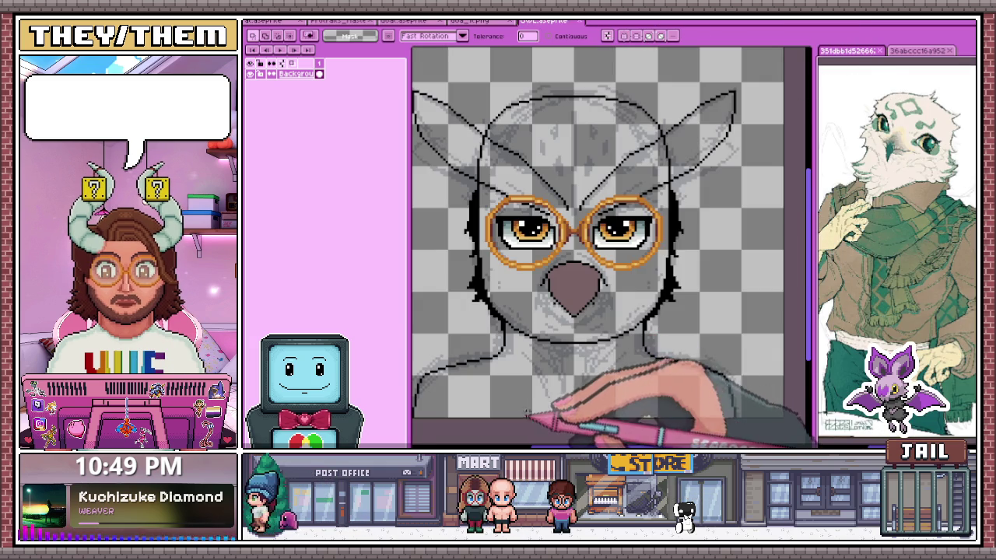
pyautogui.scroll(3, 570, 220)
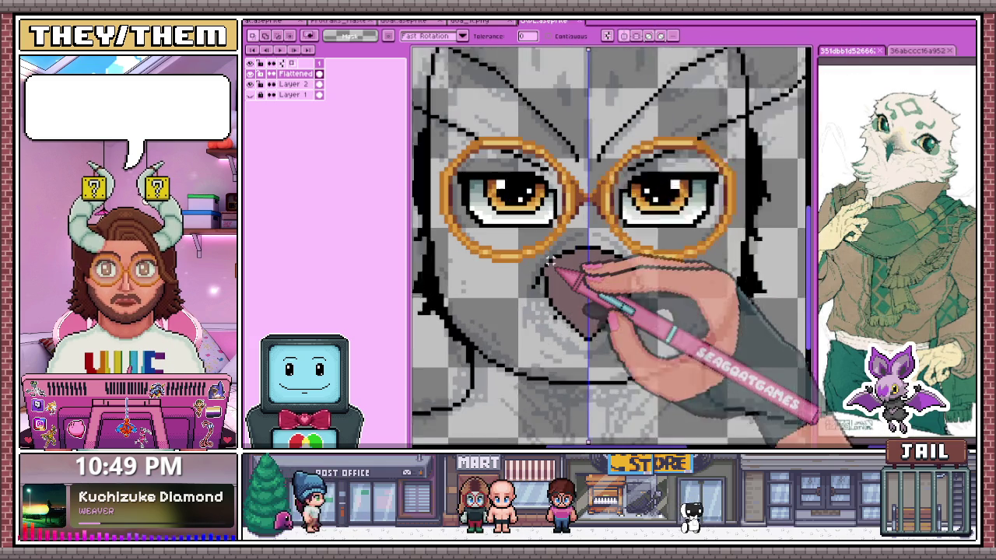
# Switch to the Pencil, then the Eraser, while zooming in on the beak
pyautogui.press('b')
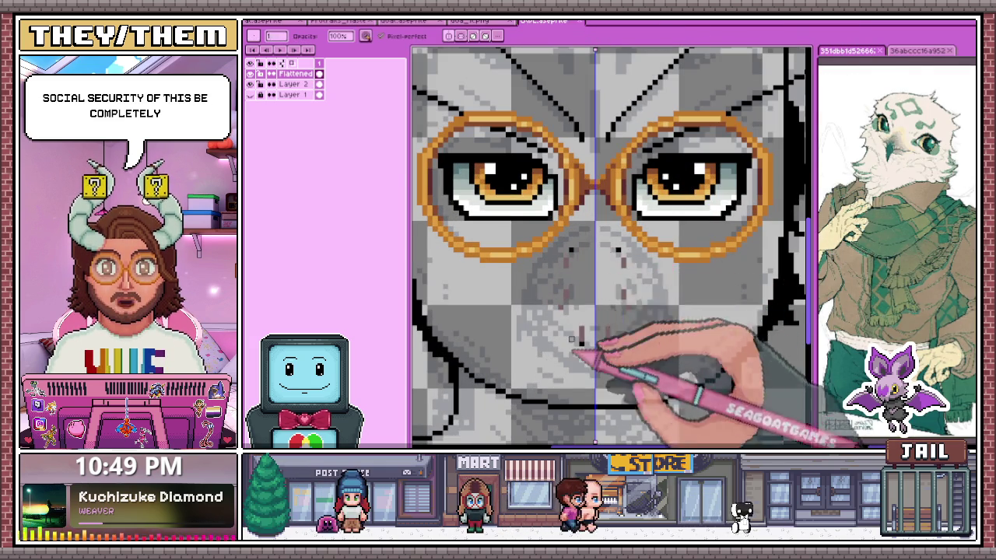
pyautogui.scroll(-1, 577, 265)
pyautogui.scroll(1, 591, 257)
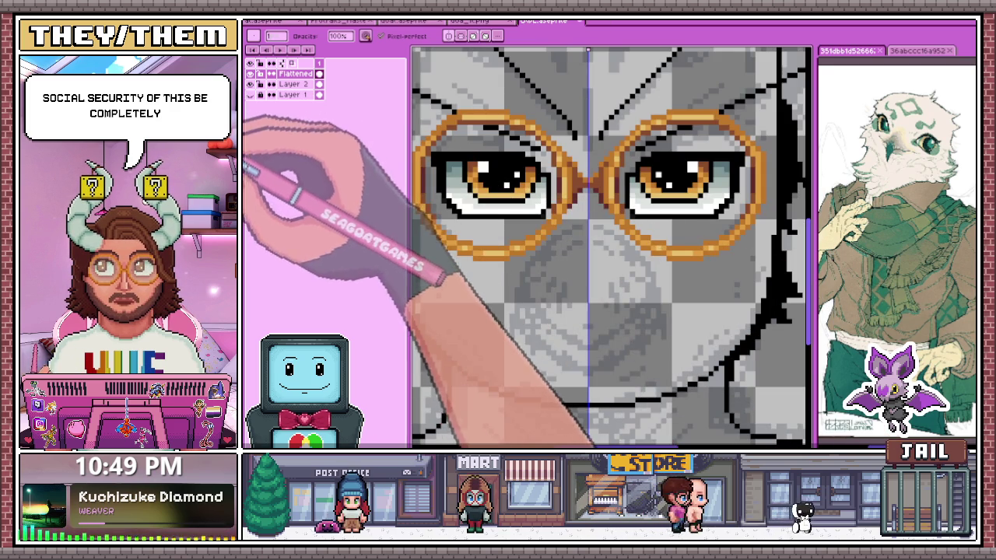
pyautogui.scroll(3, 895, 233)
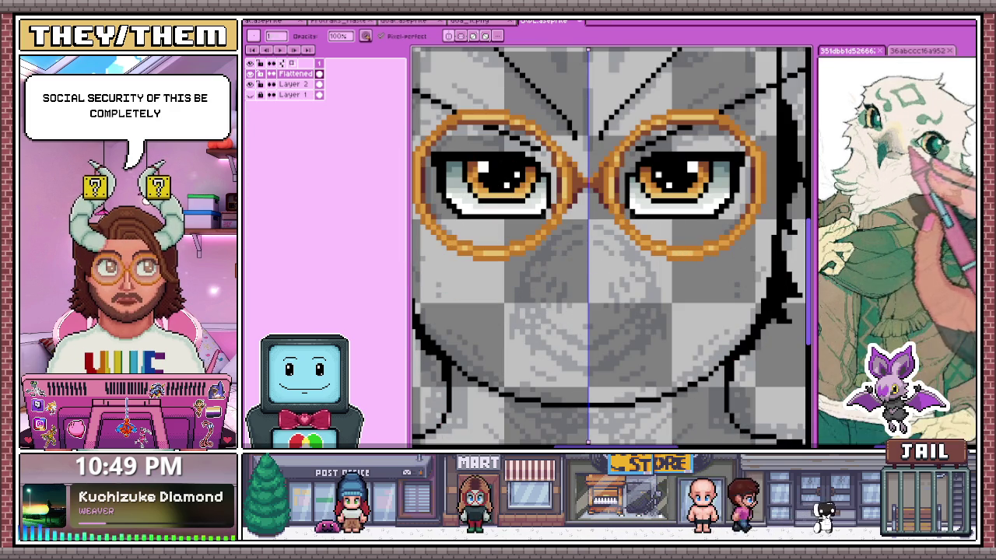
pyautogui.press('e')
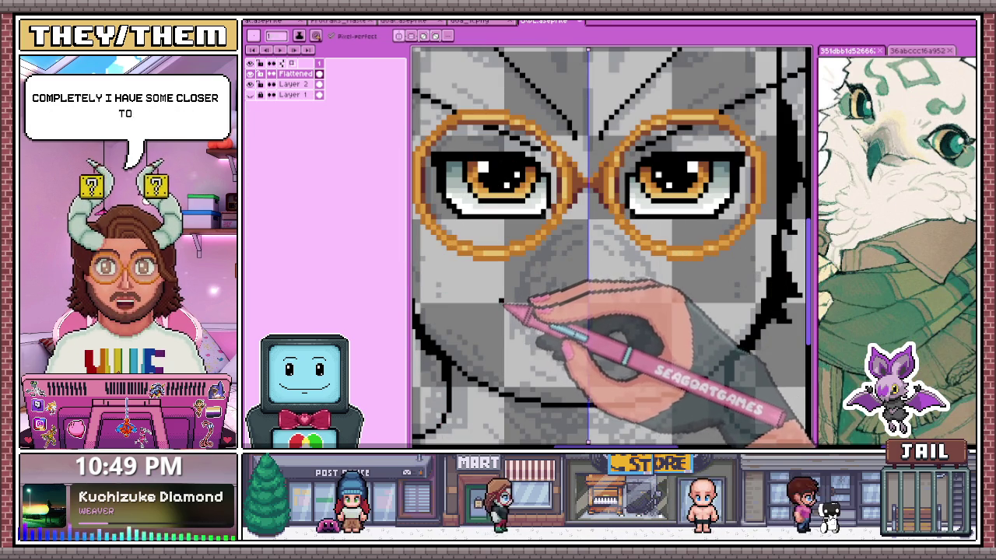
pyautogui.scroll(-1, 521, 311)
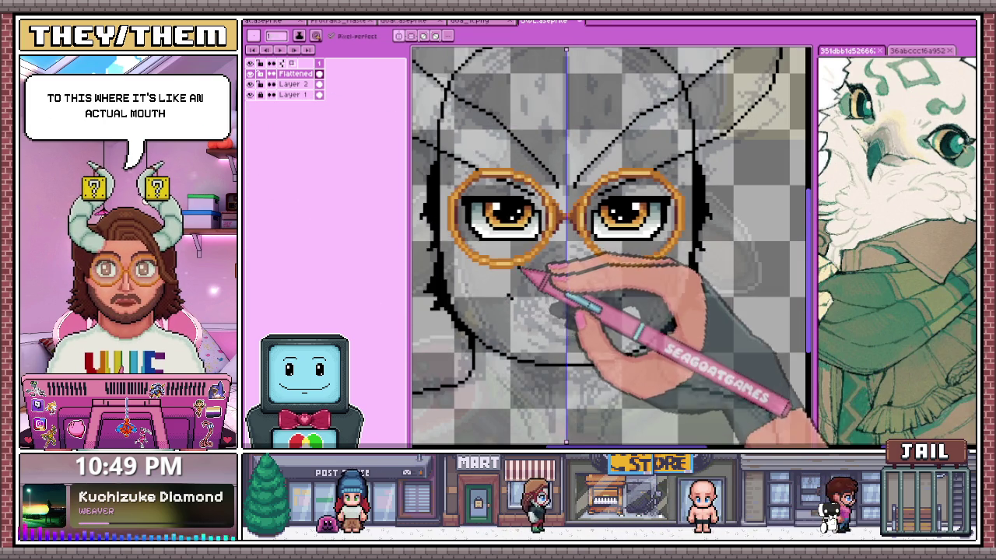
pyautogui.scroll(3, 498, 306)
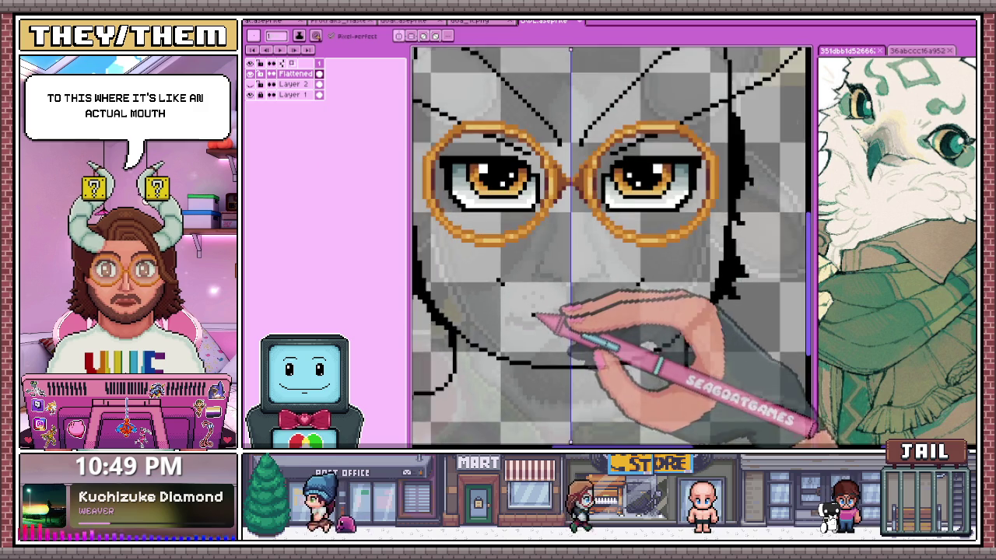
pyautogui.scroll(-2, 510, 295)
# Make Layer 1 the active layer while inspecting the beak area
pyautogui.click(292, 94)
pyautogui.scroll(-2, 466, 217)
pyautogui.scroll(-2, 506, 234)
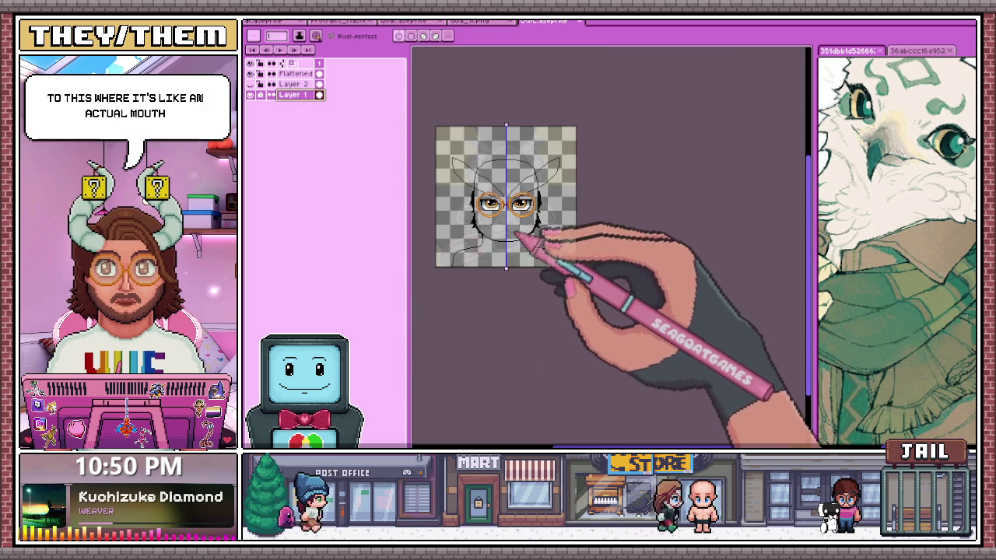
pyautogui.scroll(3, 505, 249)
pyautogui.scroll(1, 646, 262)
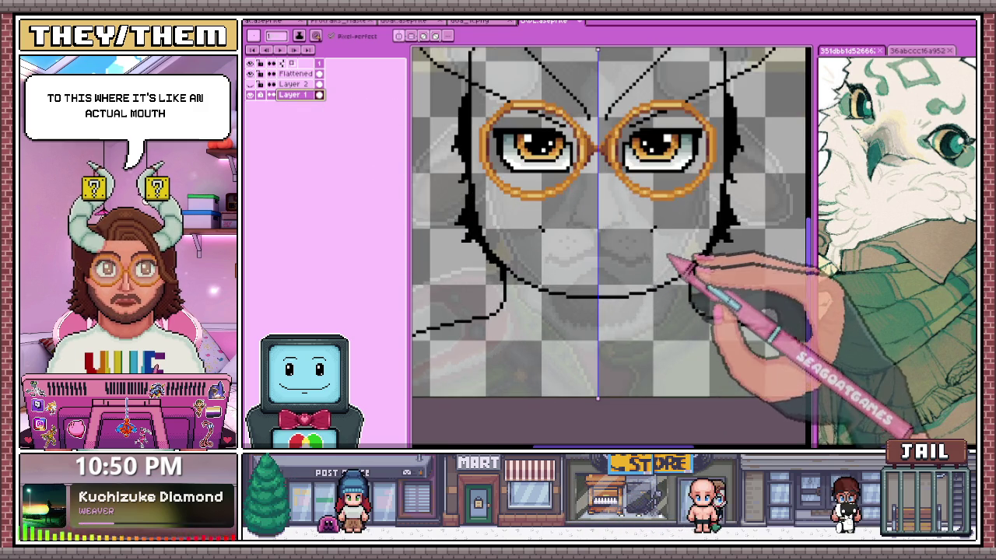
pyautogui.scroll(1, 592, 249)
pyautogui.scroll(-1, 560, 218)
pyautogui.scroll(1, 555, 223)
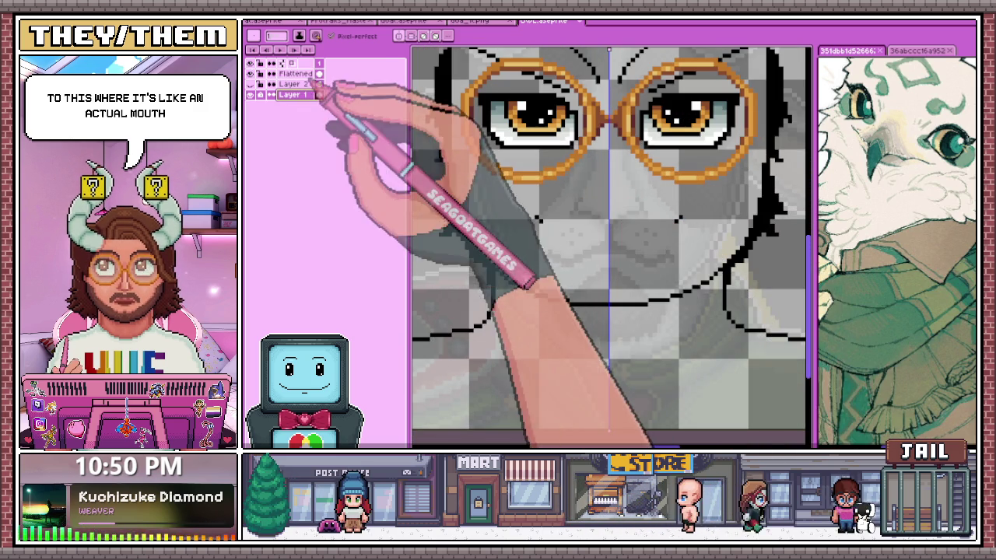
# Make the Flattened layer active again and work the black mouth line beneath the glasses
pyautogui.click(294, 74)
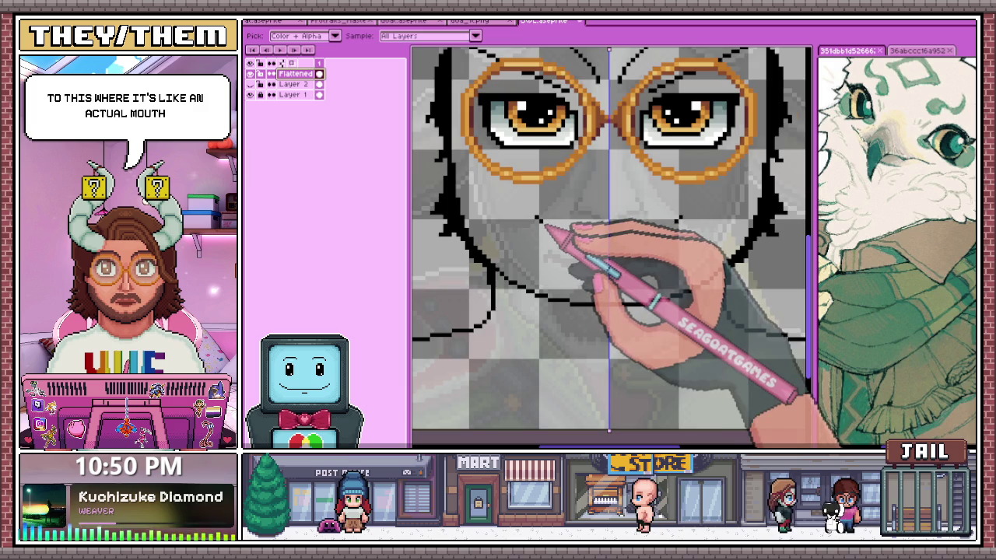
pyautogui.scroll(1, 548, 225)
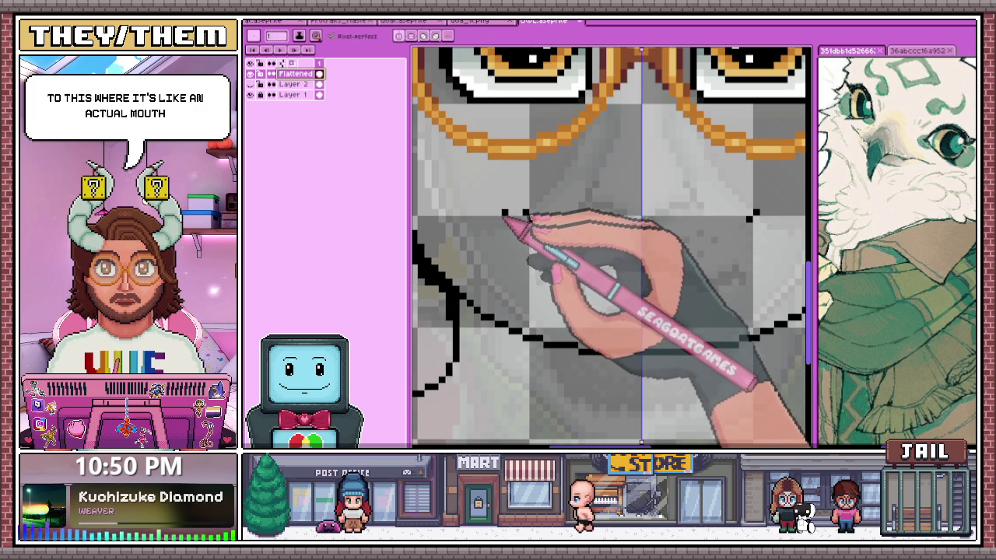
pyautogui.scroll(-1, 506, 222)
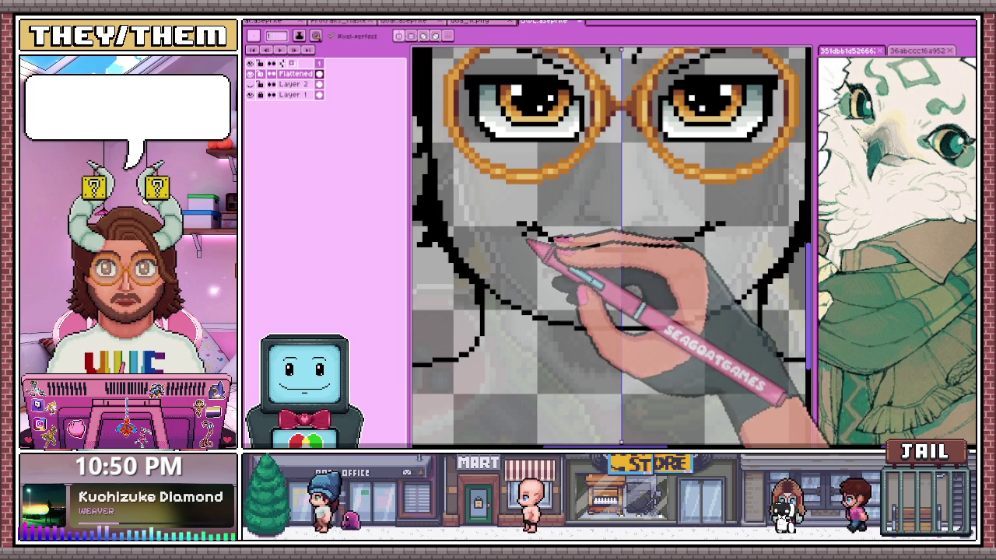
pyautogui.scroll(-1, 544, 245)
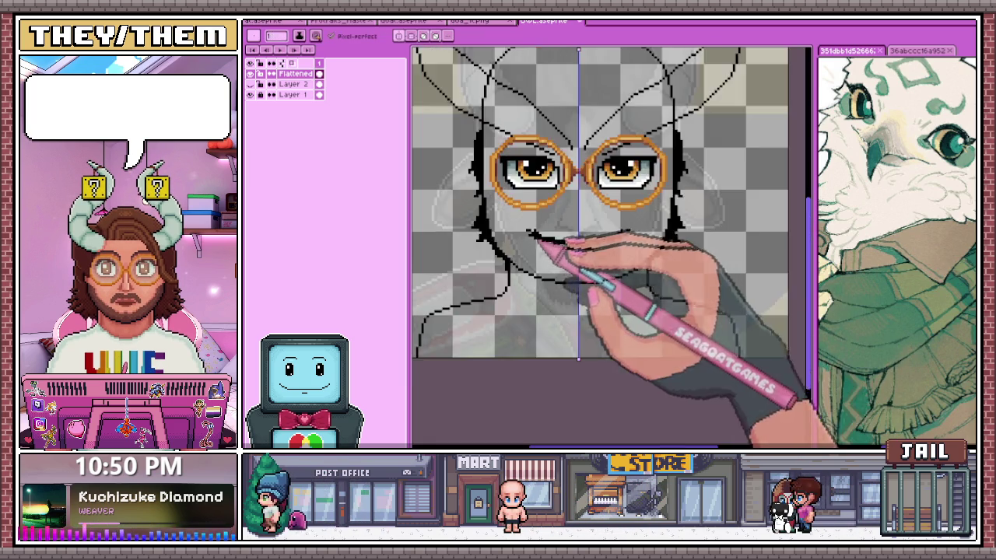
pyautogui.scroll(-1, 560, 257)
pyautogui.scroll(1, 572, 226)
pyautogui.scroll(1, 570, 267)
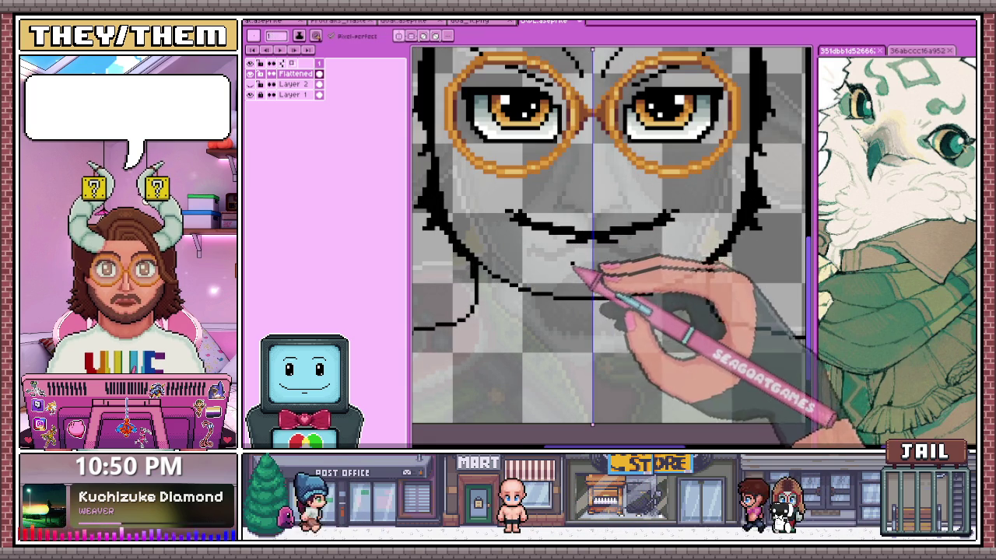
pyautogui.scroll(-2, 580, 262)
pyautogui.scroll(2, 591, 261)
pyautogui.scroll(-1, 583, 233)
pyautogui.scroll(1, 589, 243)
pyautogui.scroll(1, 583, 233)
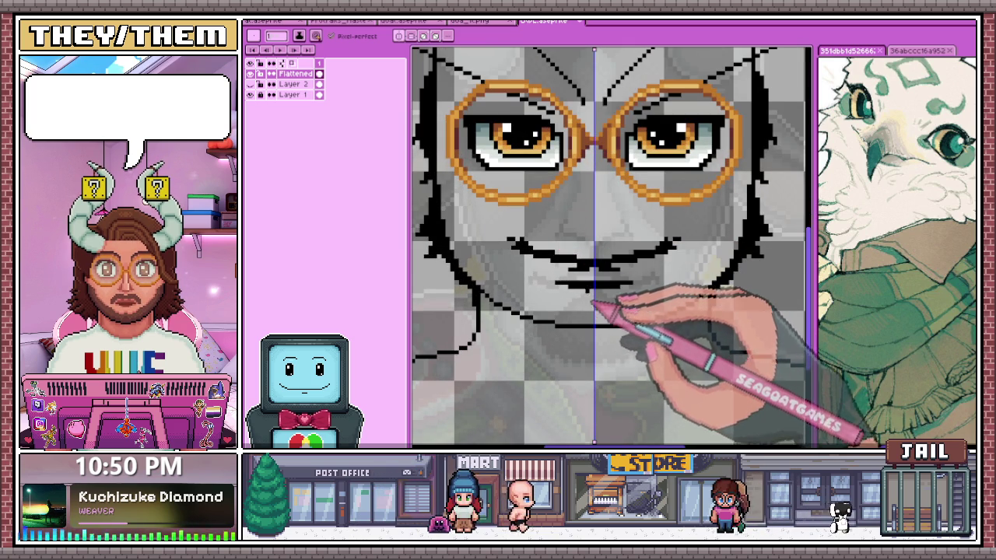
pyautogui.scroll(-1, 595, 303)
# Select the redrawn mouth area and commit it in its moved position
pyautogui.press('m')
pyautogui.moveTo(512, 223)
pyautogui.mouseDown()
pyautogui.moveTo(669, 292)
pyautogui.moveTo(612, 260)
pyautogui.mouseUp()
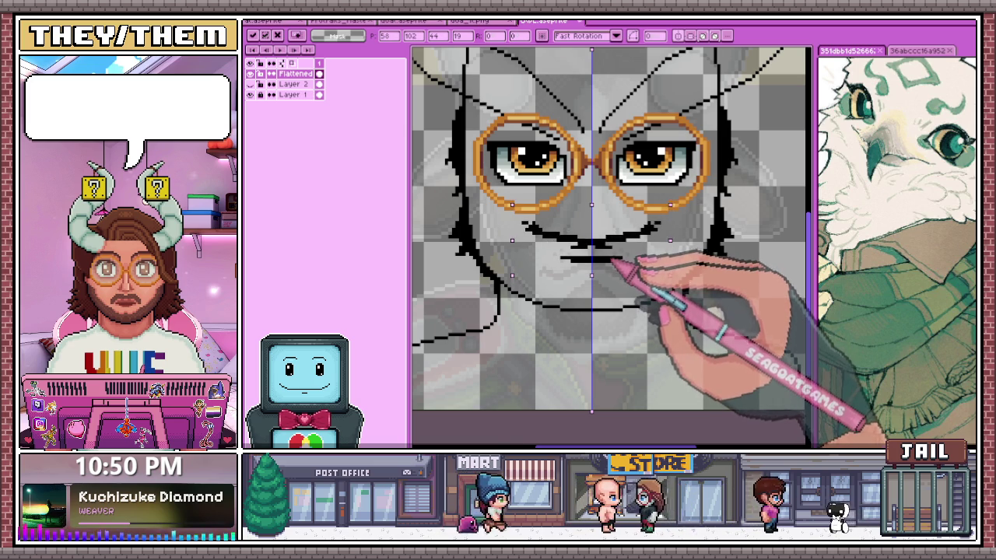
pyautogui.scroll(-3, 618, 265)
pyautogui.press('Return')
pyautogui.scroll(2, 621, 296)
# Extend the black nose stroke upward to meet the glasses
pyautogui.press('b')
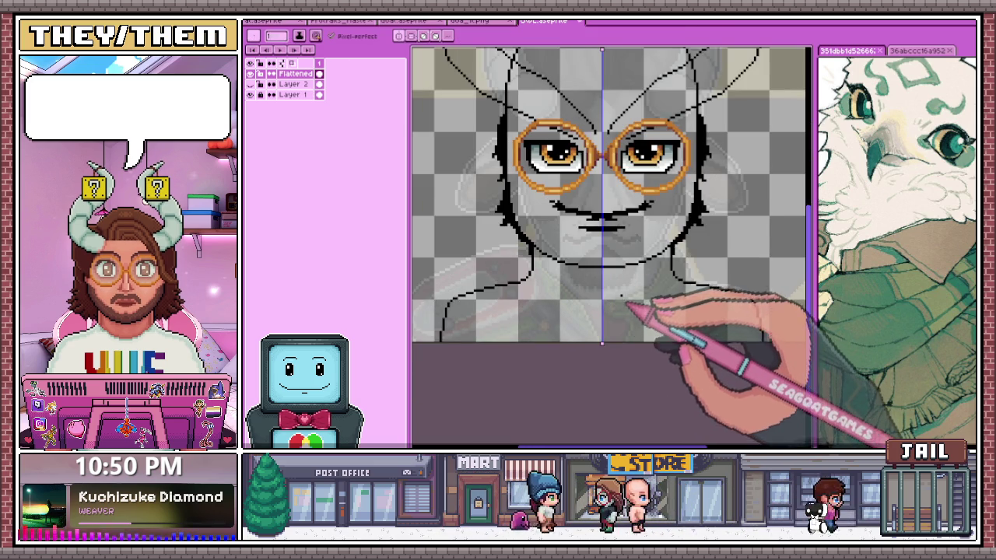
pyautogui.scroll(1, 620, 296)
pyautogui.scroll(1, 604, 248)
pyautogui.moveTo(609, 234); pyautogui.dragTo(608, 155)
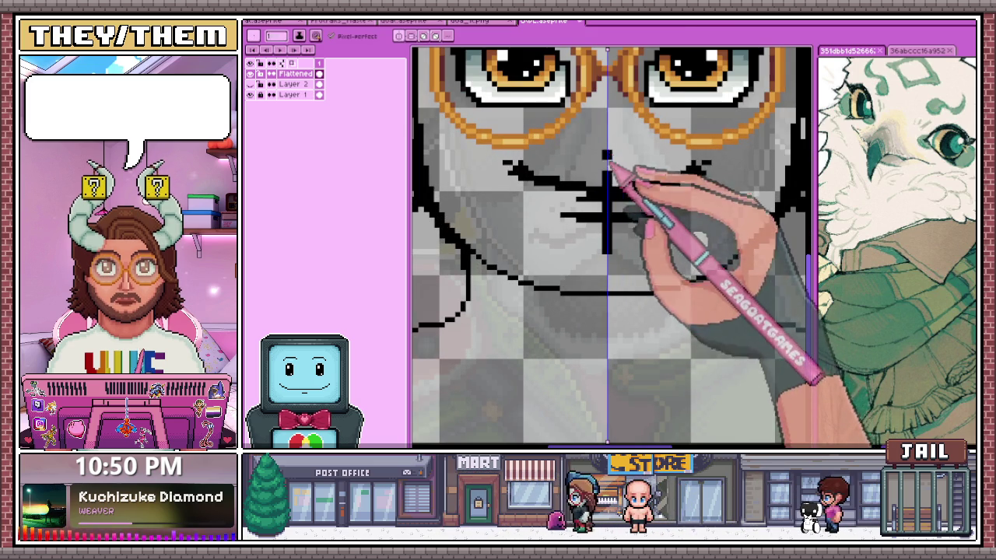
pyautogui.scroll(-1, 611, 210)
pyautogui.scroll(1, 610, 210)
pyautogui.scroll(1, 607, 199)
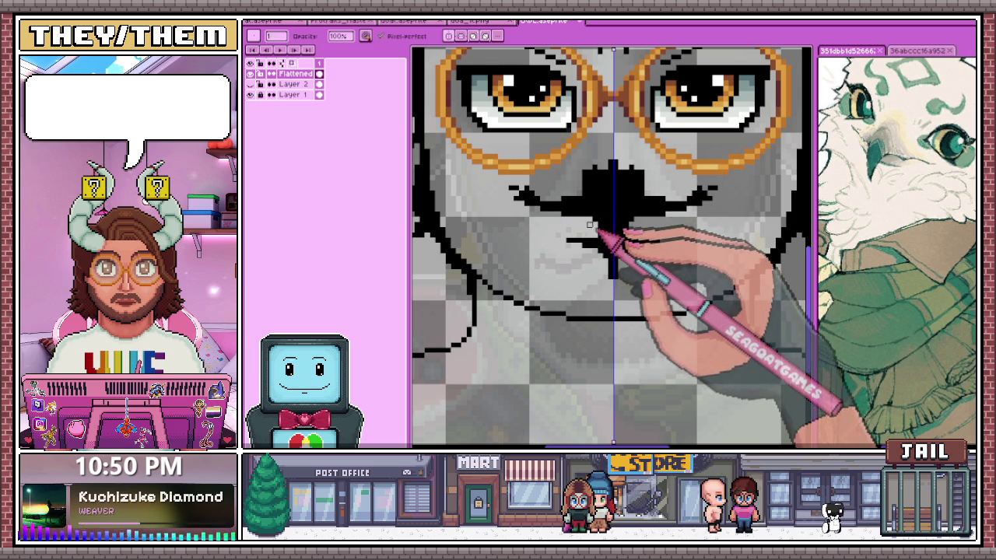
pyautogui.scroll(-3, 596, 226)
pyautogui.scroll(2, 601, 264)
pyautogui.scroll(1, 603, 260)
pyautogui.scroll(2, 600, 256)
pyautogui.scroll(-2, 598, 253)
pyautogui.scroll(1, 597, 253)
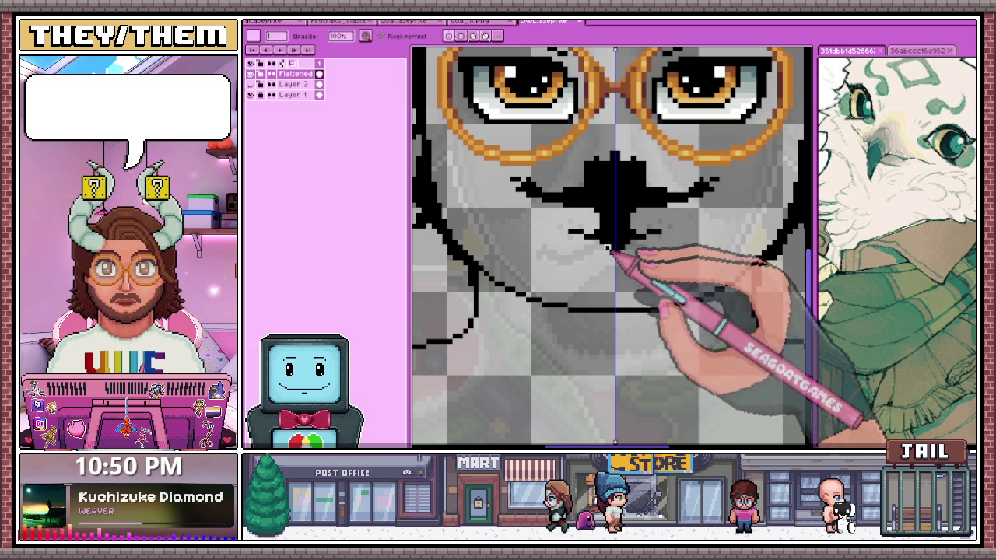
pyautogui.scroll(2, 611, 250)
pyautogui.scroll(-2, 603, 237)
pyautogui.scroll(-2, 604, 262)
pyautogui.scroll(-1, 623, 262)
pyautogui.scroll(2, 601, 252)
pyautogui.scroll(2, 601, 249)
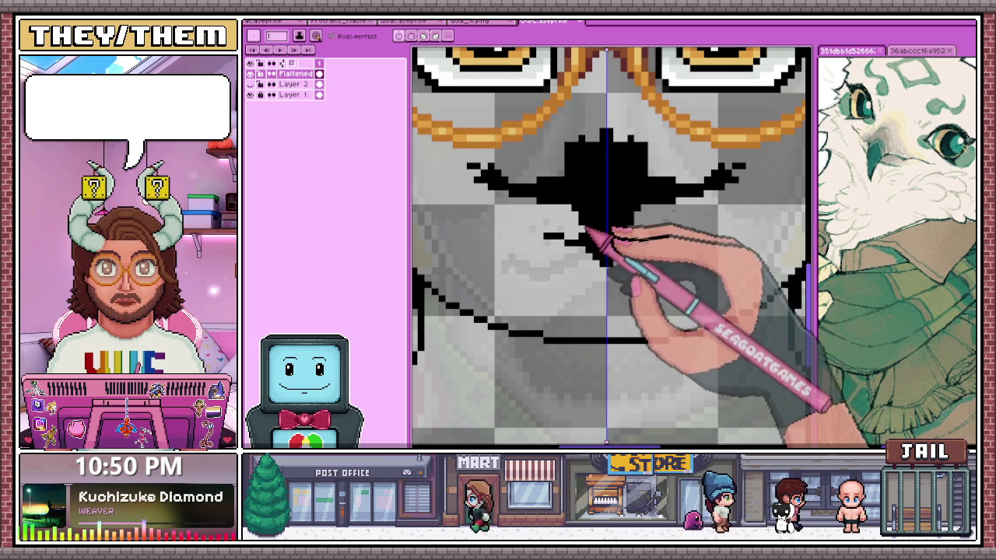
pyautogui.scroll(-1, 598, 237)
pyautogui.scroll(1, 611, 222)
# Remove the outer whisker tips from the mouth line
pyautogui.press('b')
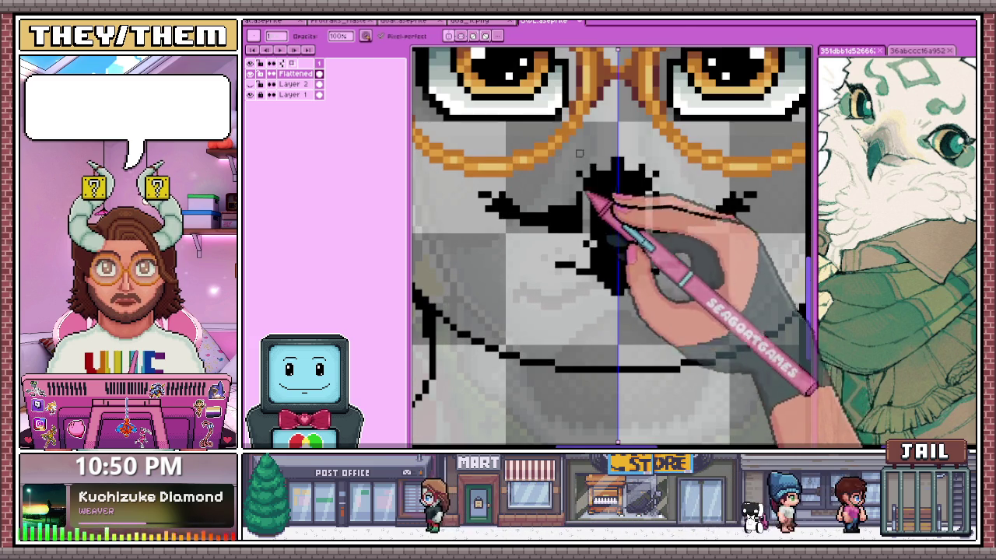
pyautogui.scroll(-2, 599, 306)
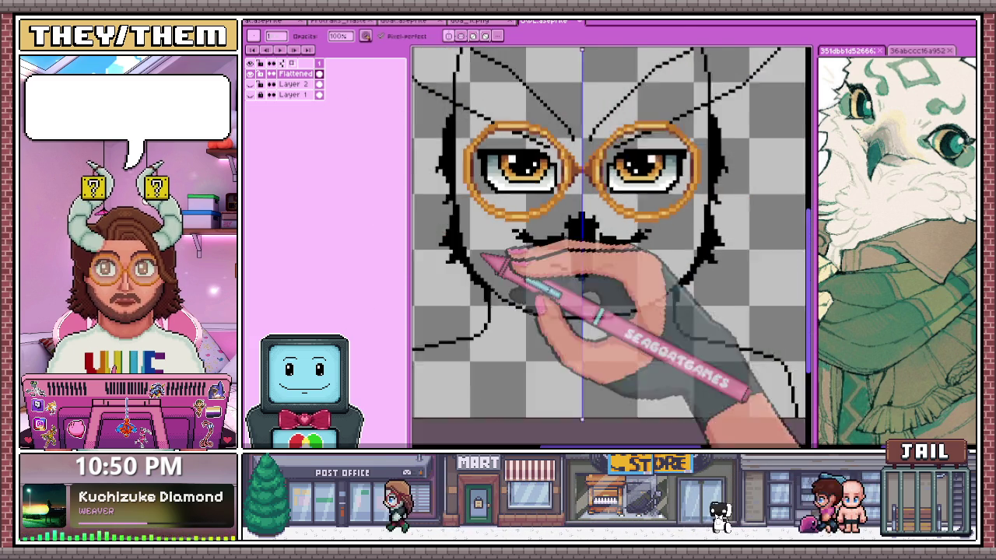
pyautogui.scroll(1, 548, 249)
pyautogui.scroll(1, 505, 237)
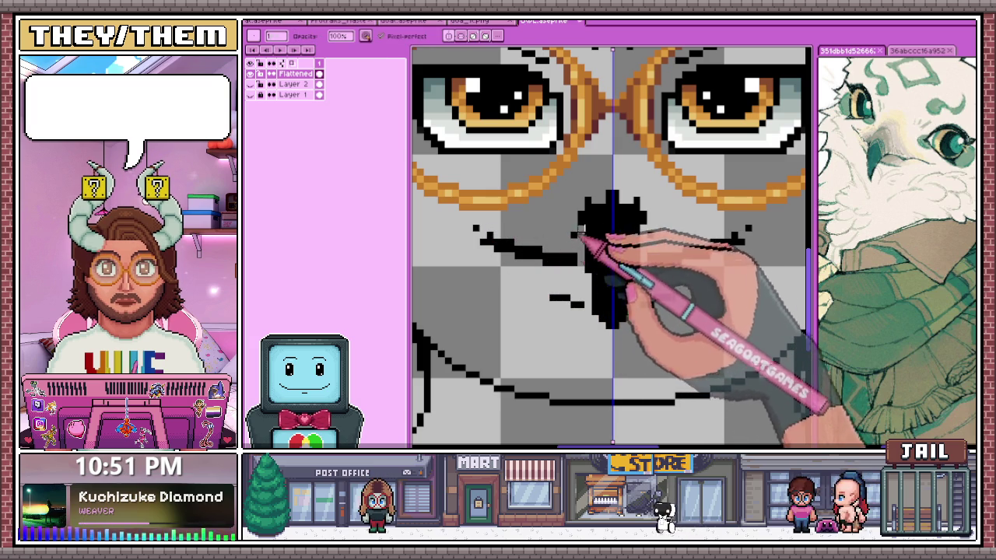
pyautogui.press('e')
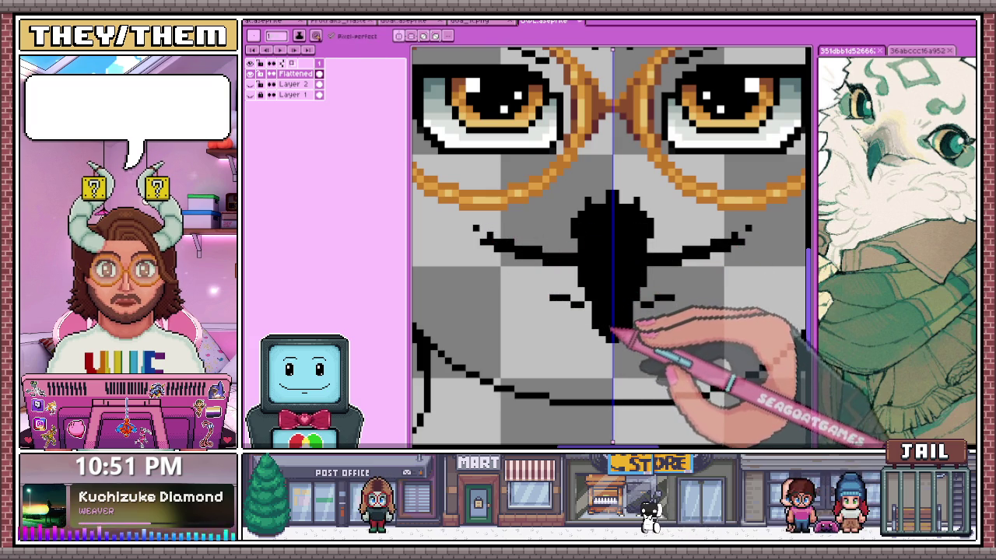
pyautogui.scroll(-1, 614, 360)
pyautogui.press('b')
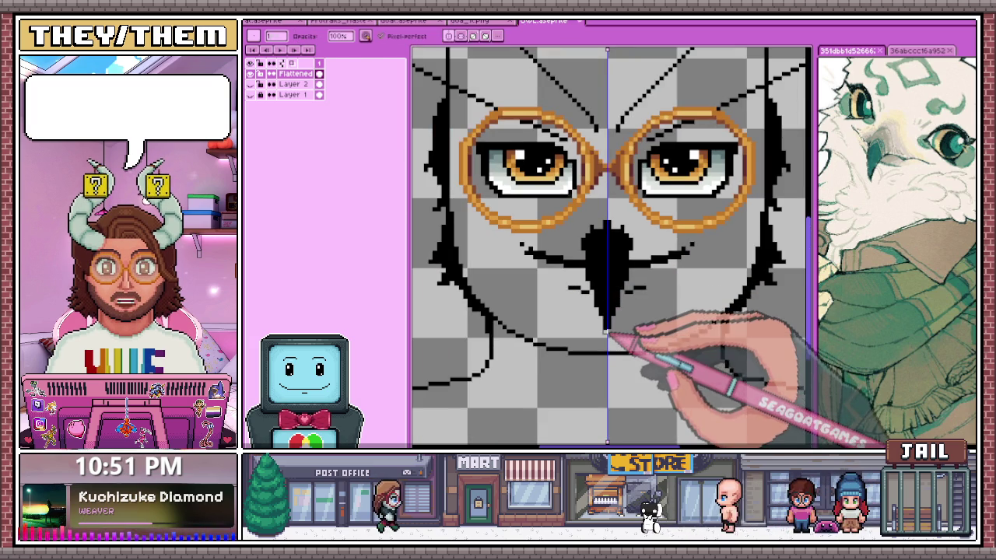
pyautogui.scroll(-1, 618, 350)
pyautogui.scroll(-1, 623, 343)
pyautogui.scroll(3, 622, 348)
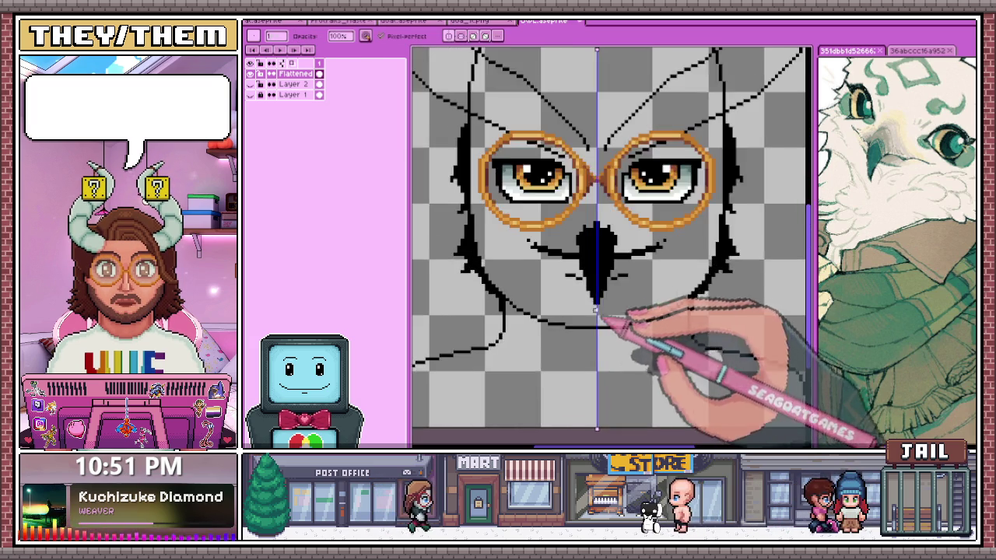
pyautogui.scroll(1, 564, 272)
pyautogui.scroll(1, 572, 274)
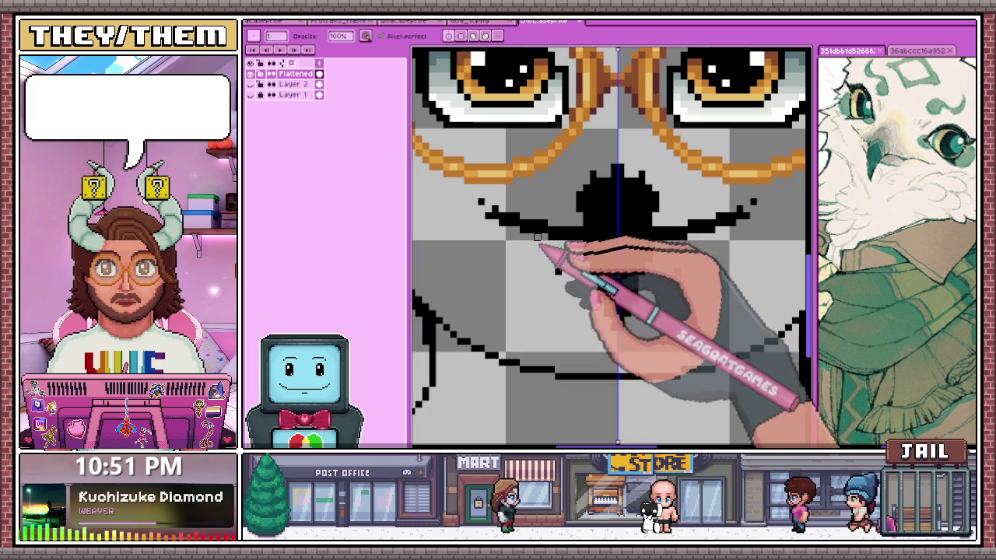
pyautogui.hotkey('ctrl', 'z')
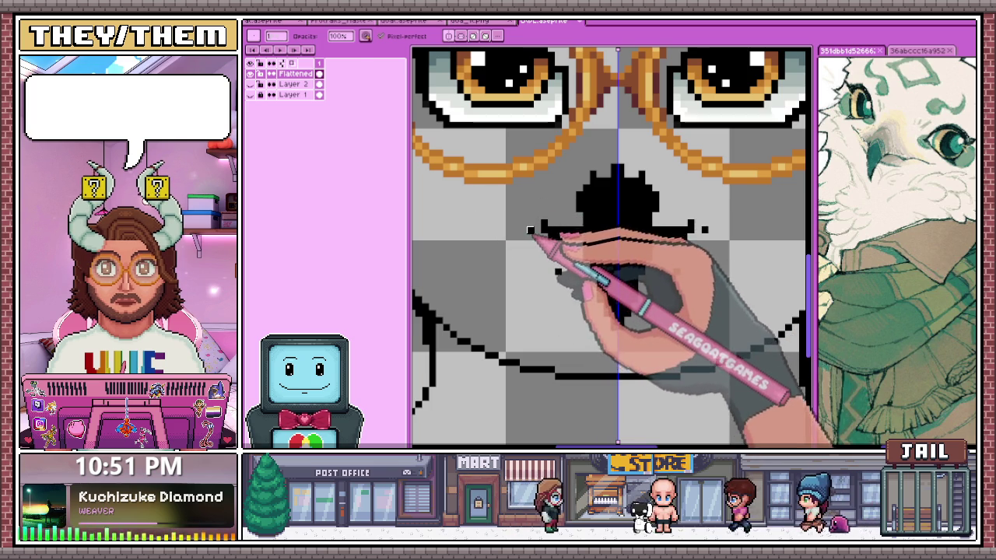
pyautogui.scroll(-1, 559, 250)
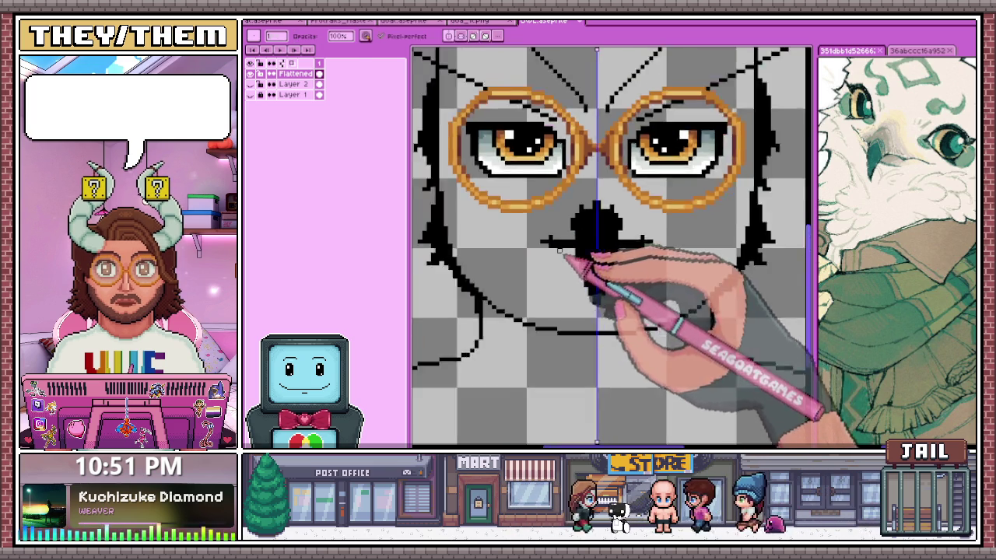
pyautogui.scroll(-2, 559, 251)
pyautogui.scroll(-2, 611, 299)
pyautogui.scroll(3, 611, 327)
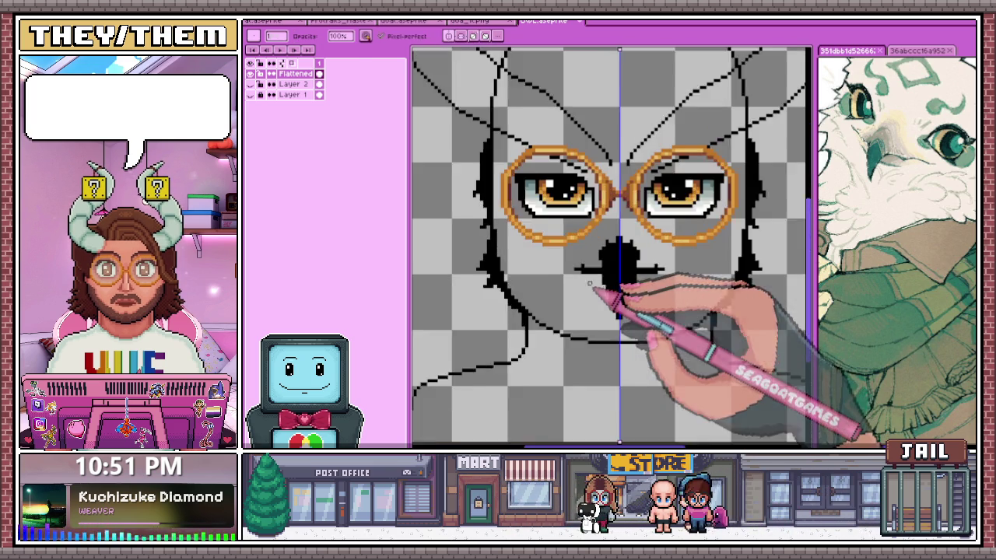
pyautogui.scroll(1, 599, 273)
# Fill the beak's left side black and redraw a clean black top edge
pyautogui.moveTo(611, 269); pyautogui.dragTo(614, 327)
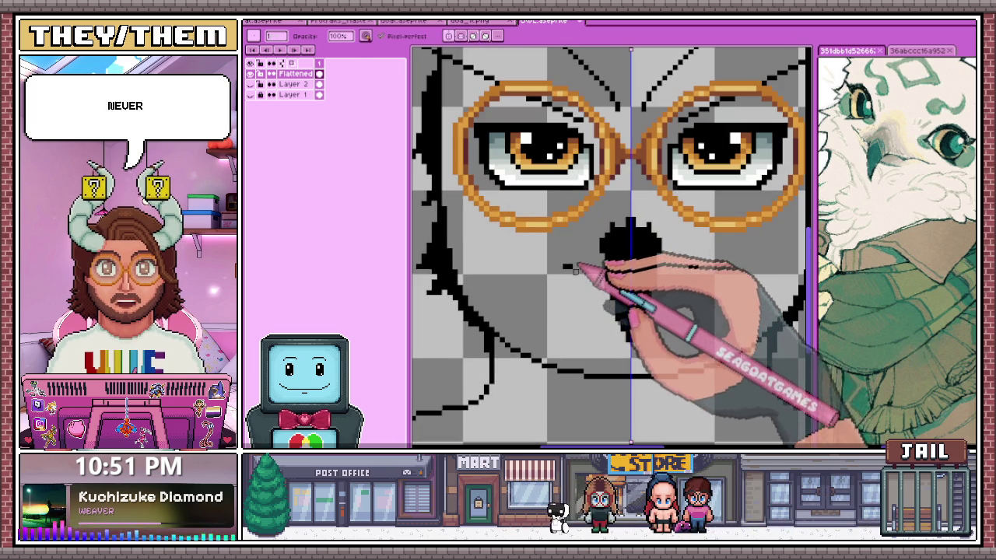
pyautogui.press('e')
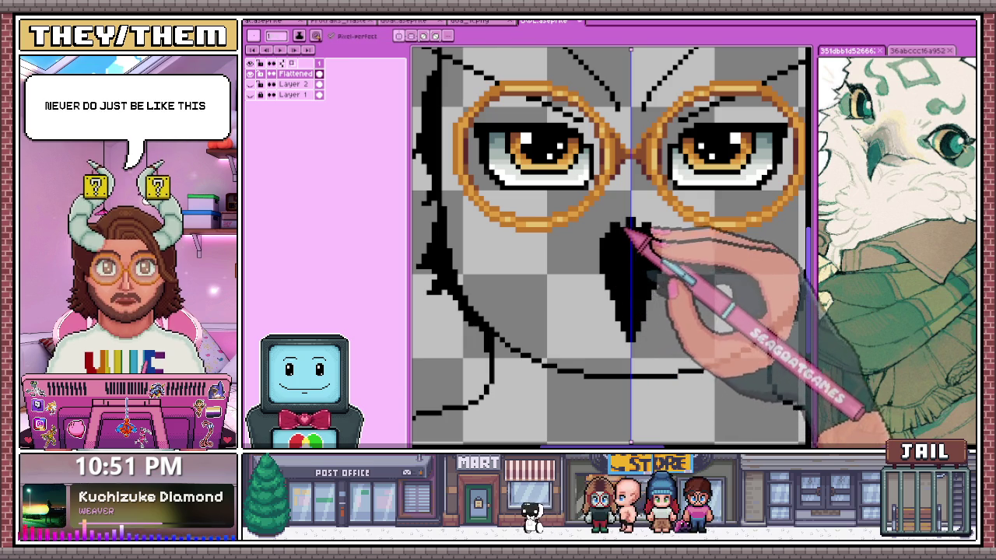
pyautogui.moveTo(603, 222); pyautogui.dragTo(611, 268)
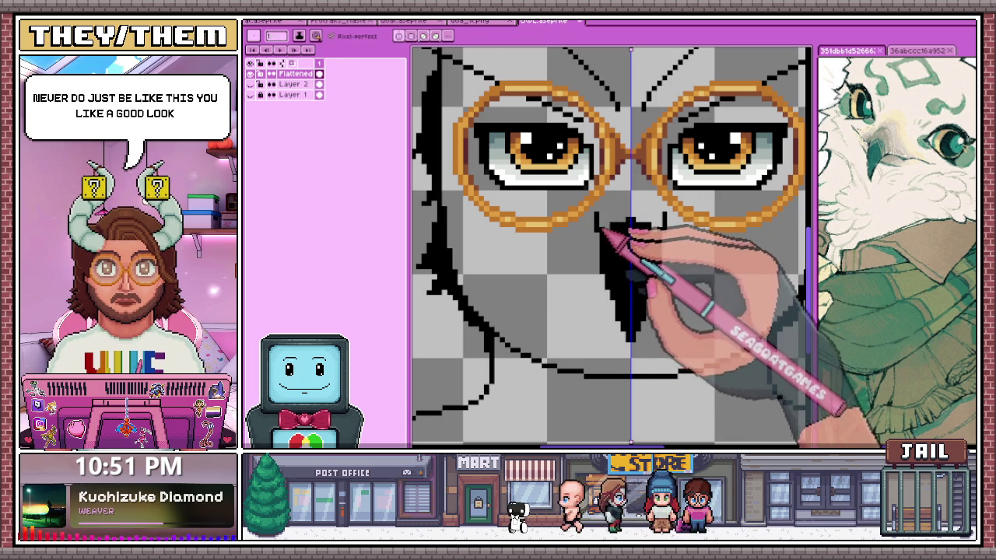
pyautogui.moveTo(605, 221); pyautogui.dragTo(631, 211)
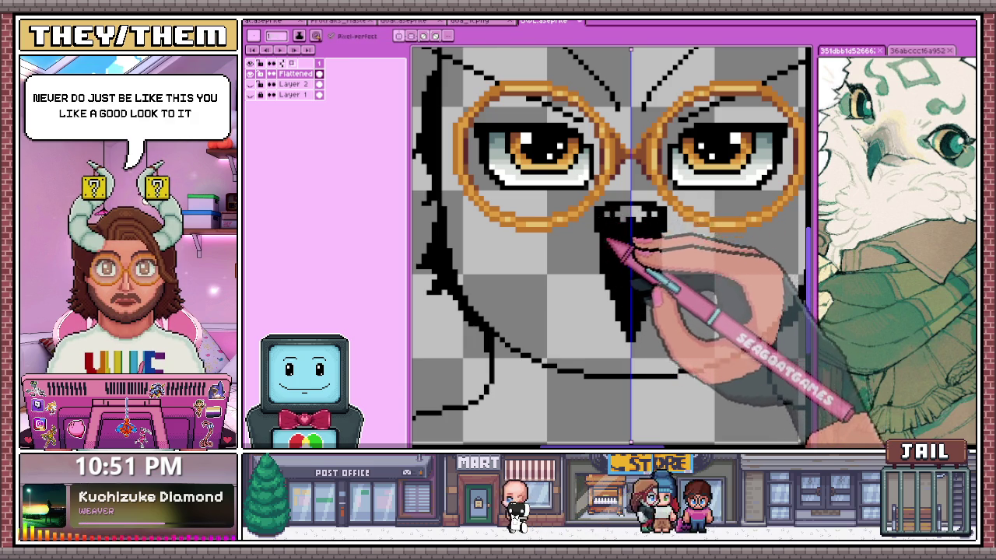
pyautogui.scroll(-2, 628, 220)
pyautogui.scroll(-3, 648, 244)
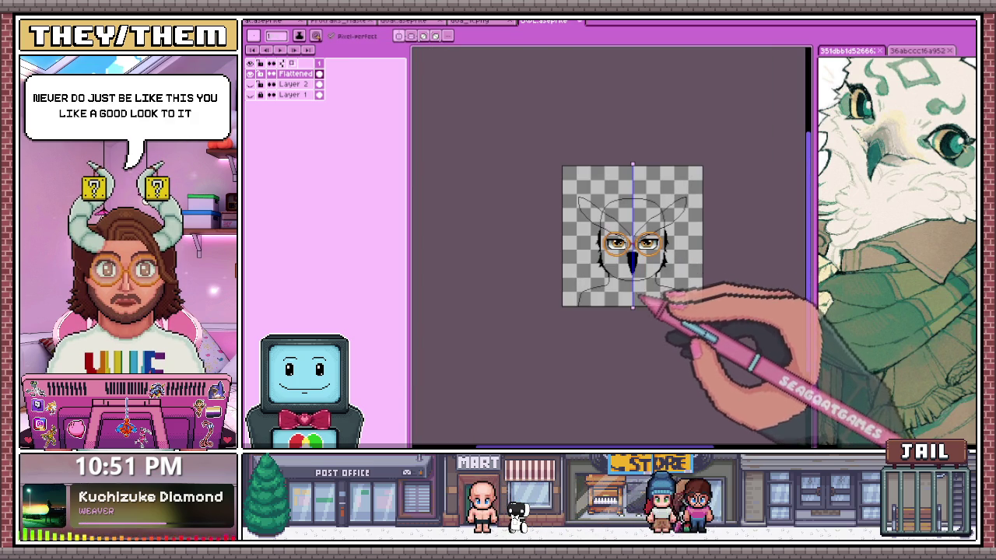
pyautogui.scroll(3, 620, 242)
pyautogui.scroll(1, 620, 242)
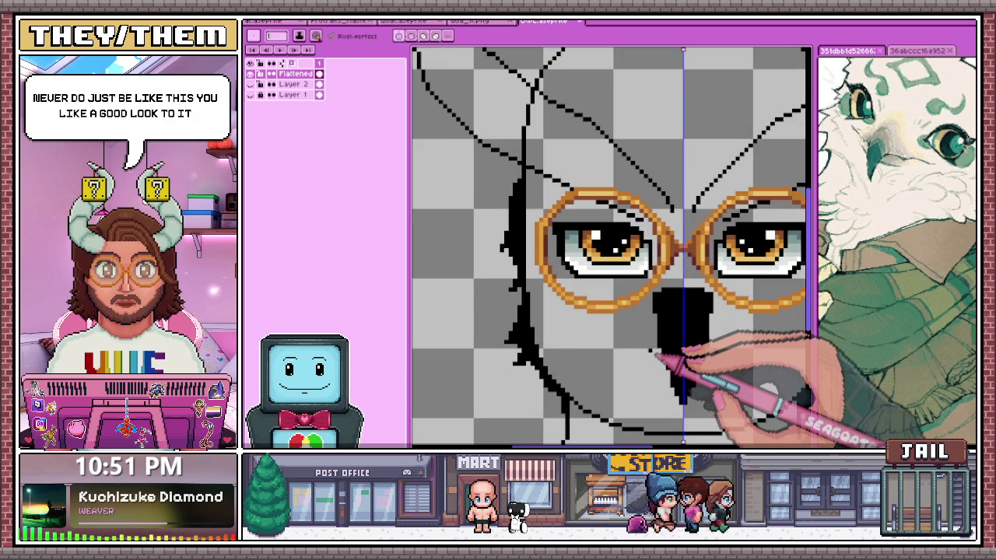
pyautogui.scroll(-3, 665, 345)
pyautogui.scroll(2, 660, 349)
pyautogui.scroll(1, 645, 289)
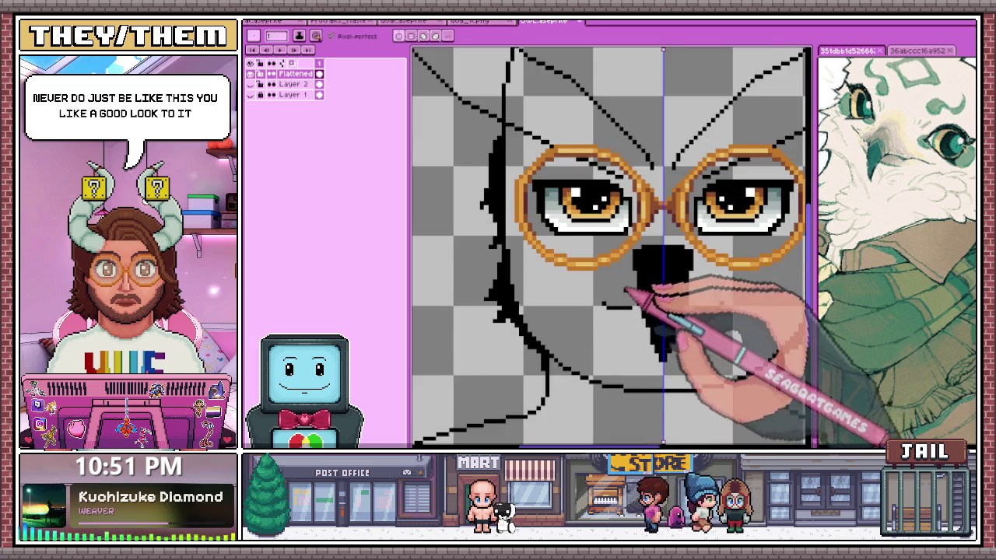
pyautogui.scroll(1, 641, 327)
pyautogui.scroll(2, 643, 325)
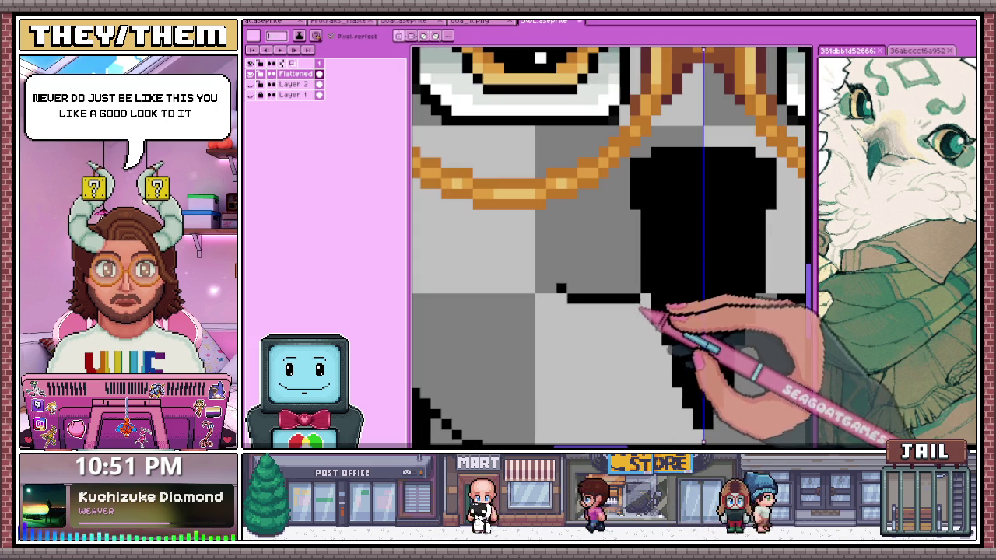
pyautogui.scroll(-2, 644, 311)
pyautogui.scroll(-1, 649, 319)
pyautogui.scroll(-1, 653, 323)
pyautogui.scroll(1, 657, 327)
pyautogui.scroll(3, 657, 327)
pyautogui.scroll(-1, 660, 331)
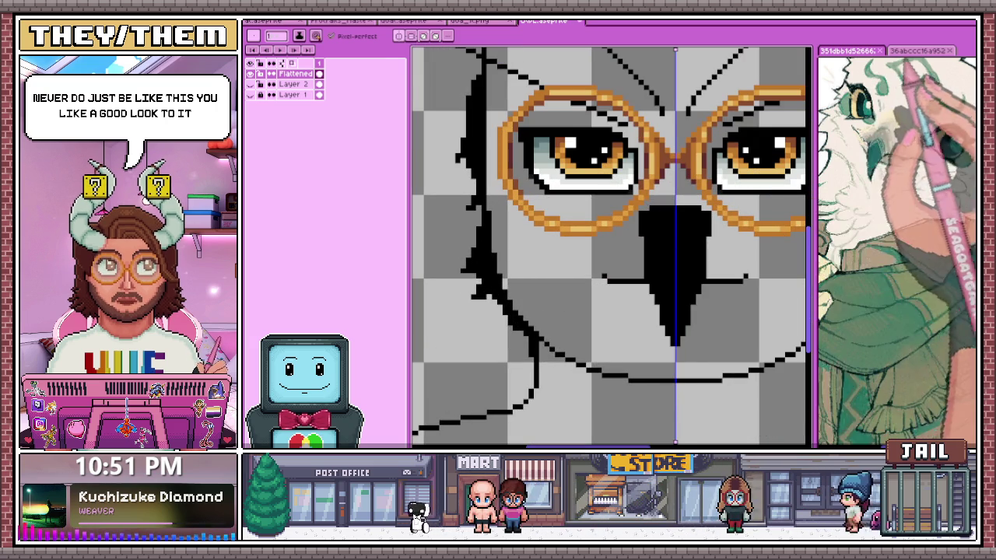
# Bring up the owl reference illustration to compare against the beak
pyautogui.click(918, 50)
pyautogui.scroll(1, 616, 284)
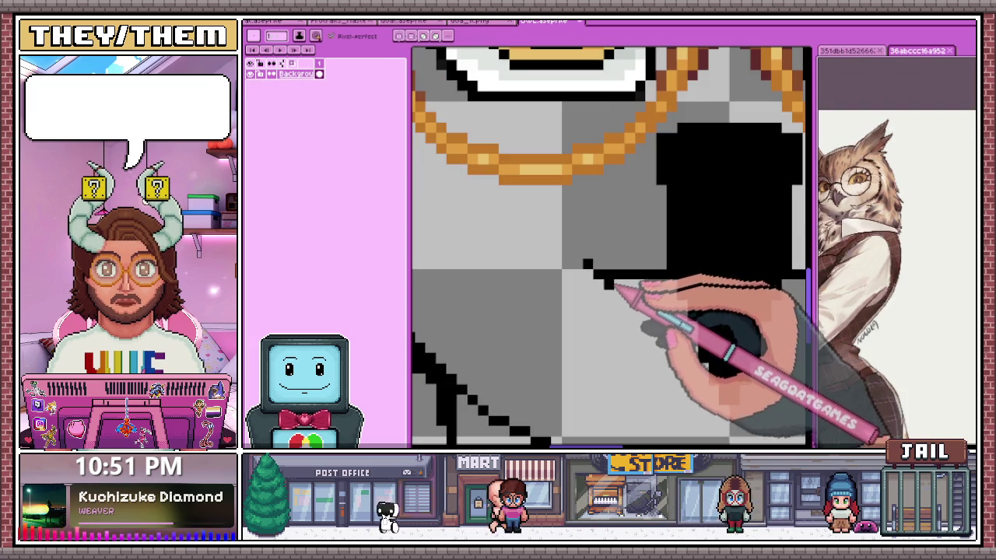
pyautogui.scroll(-2, 614, 280)
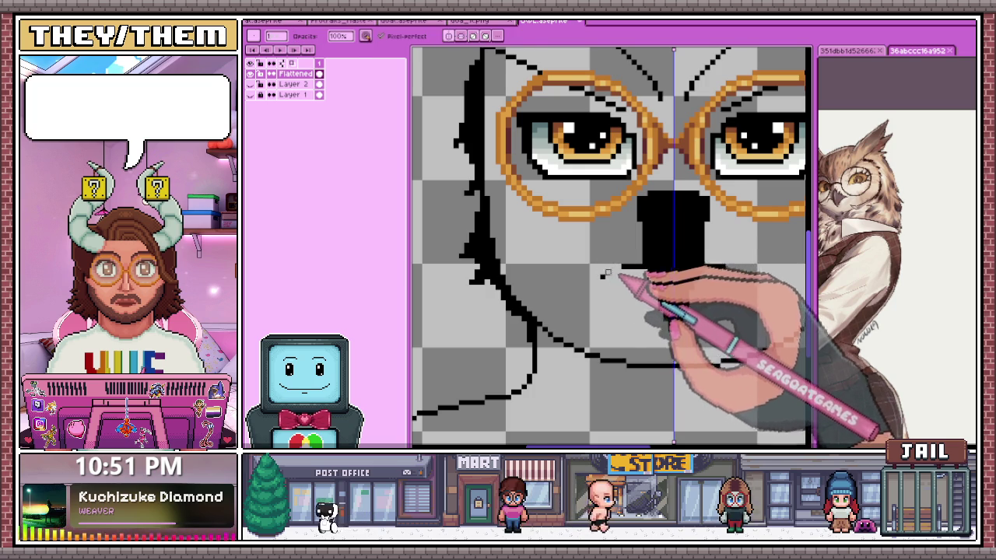
pyautogui.scroll(-1, 598, 277)
pyautogui.scroll(-1, 607, 281)
pyautogui.scroll(-2, 618, 287)
pyautogui.scroll(1, 625, 294)
pyautogui.scroll(3, 625, 294)
pyautogui.scroll(-1, 610, 213)
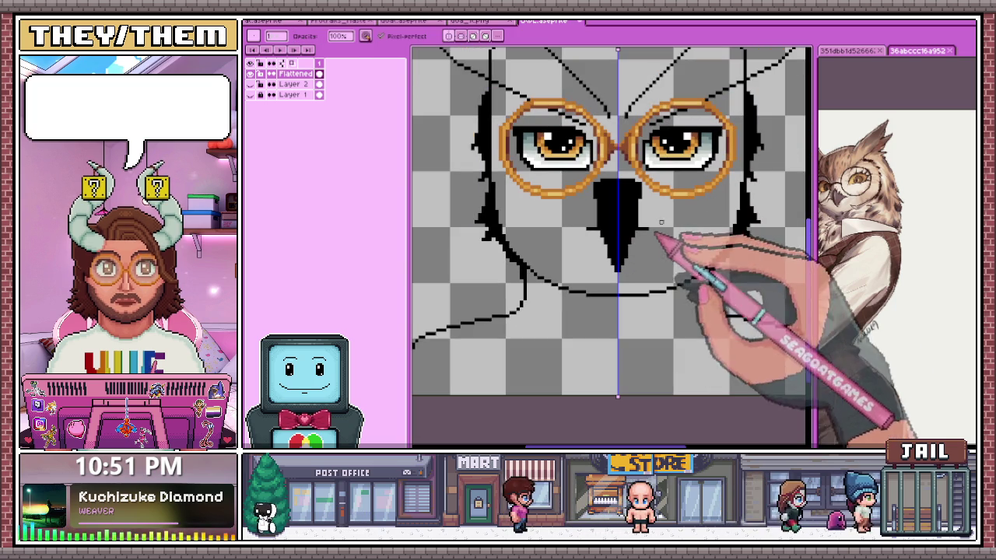
pyautogui.scroll(1, 664, 233)
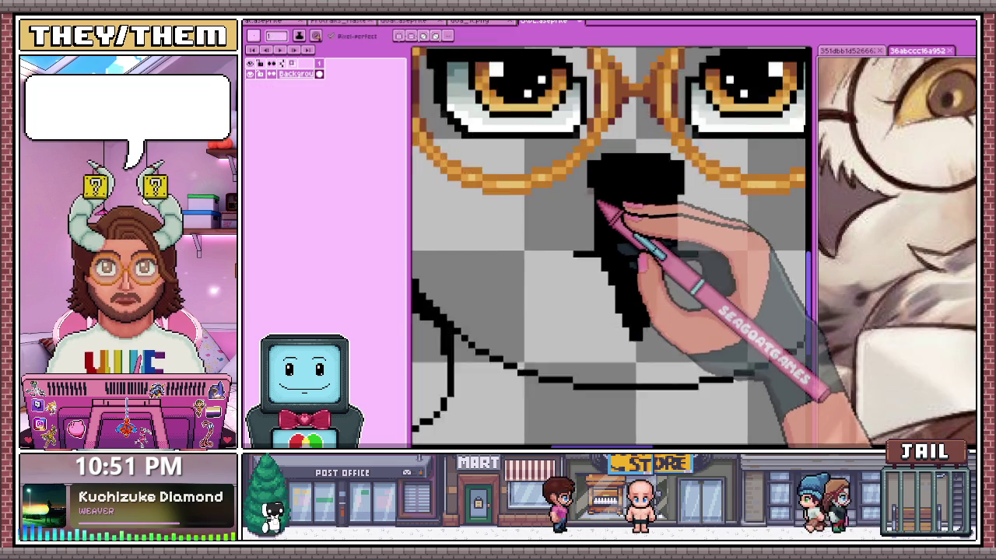
pyautogui.scroll(1, 599, 205)
pyautogui.scroll(-1, 596, 160)
# Test a black bucket fill on the beak, then undo it to keep the brown fill
pyautogui.press('w')
pyautogui.hotkey('ctrl', 'z')
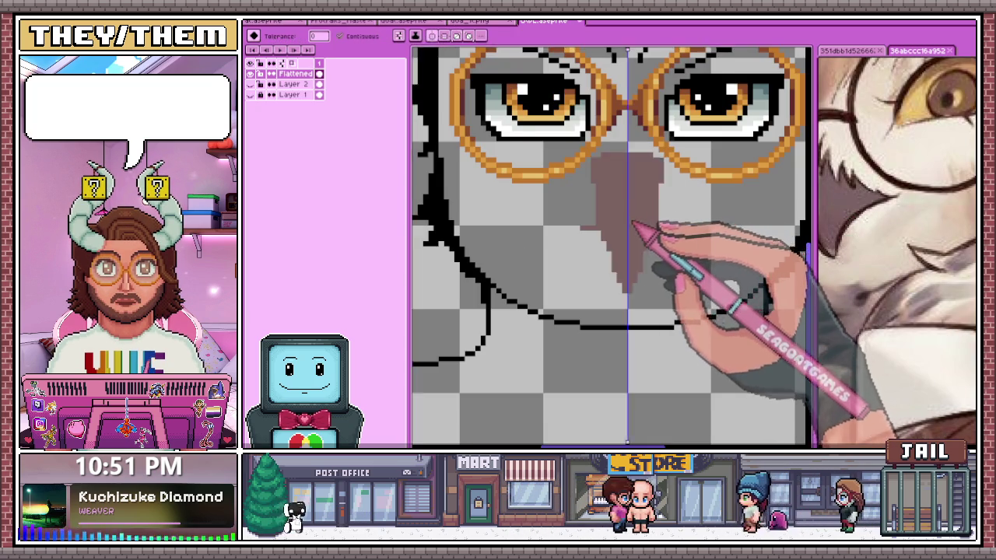
pyautogui.scroll(-2, 642, 225)
pyautogui.scroll(1, 642, 237)
pyautogui.scroll(2, 630, 248)
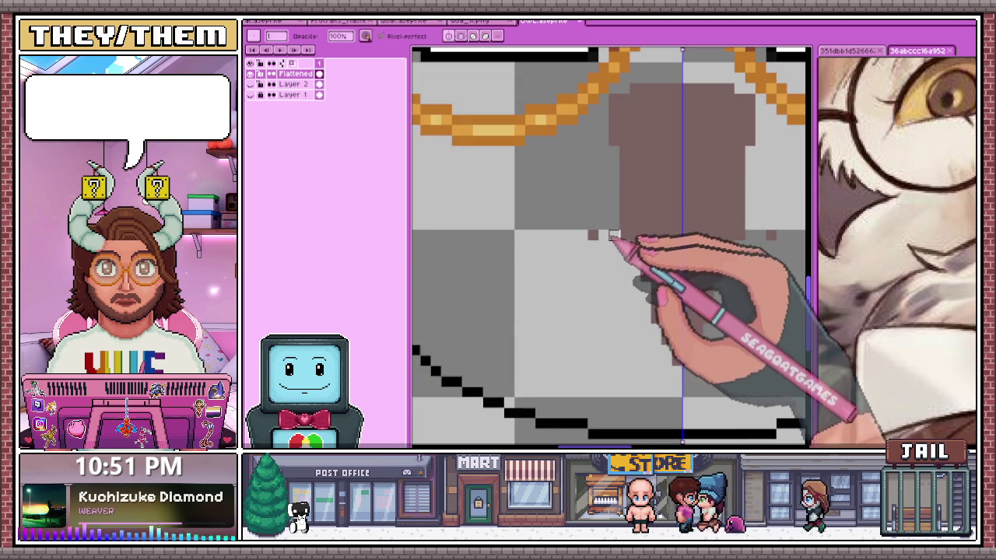
pyautogui.scroll(-1, 615, 241)
pyautogui.scroll(1, 599, 214)
pyautogui.press('b')
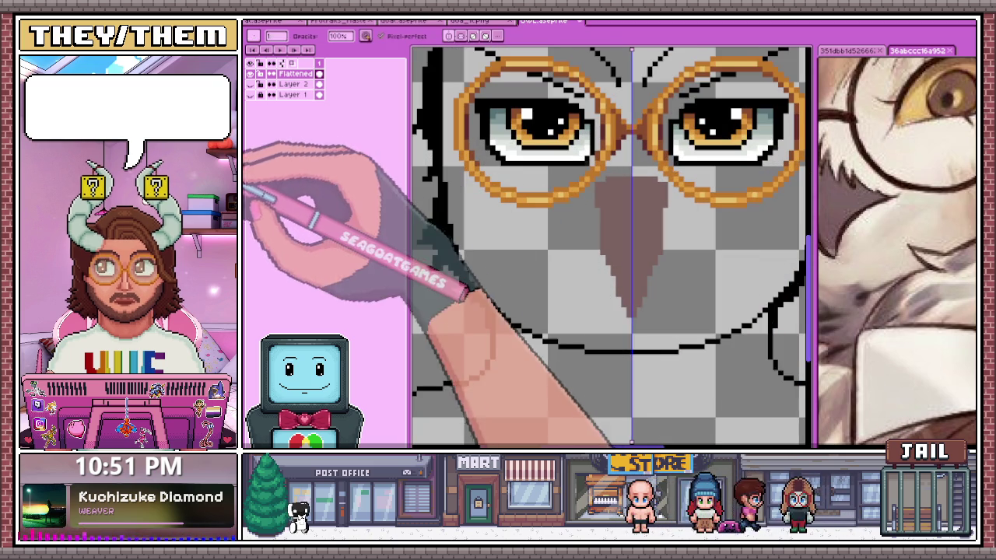
pyautogui.press('w')
pyautogui.scroll(2, 593, 191)
pyautogui.click(590, 185)
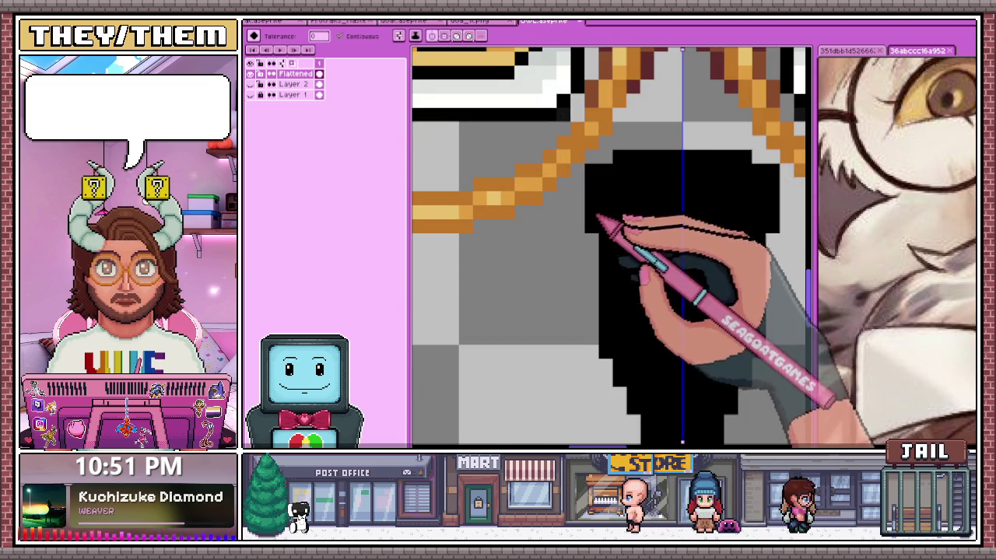
pyautogui.hotkey('ctrl', 'z')
pyautogui.scroll(-2, 593, 183)
# Pencil black outline pixels down both beak edges to meet at the tip
pyautogui.press('b')
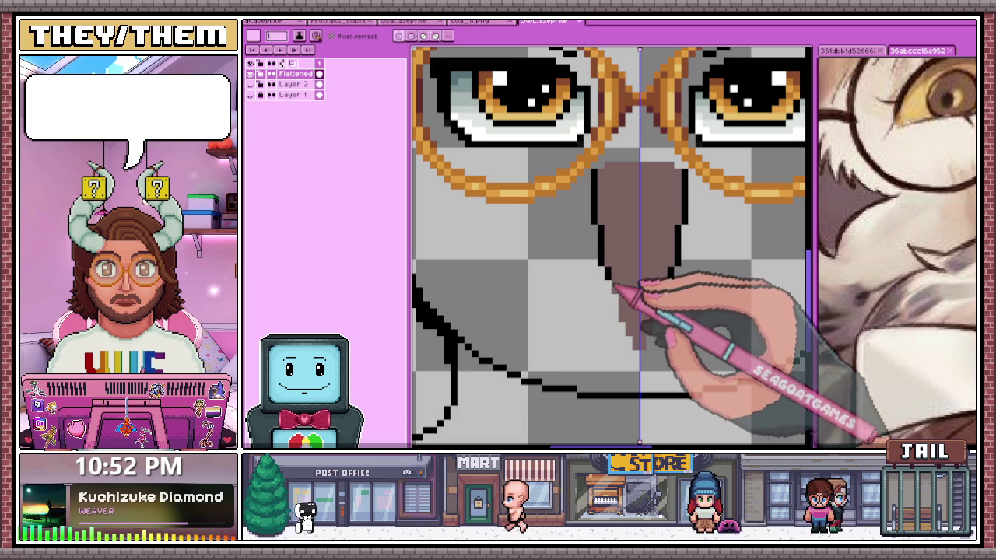
pyautogui.scroll(2, 614, 291)
pyautogui.scroll(-1, 615, 268)
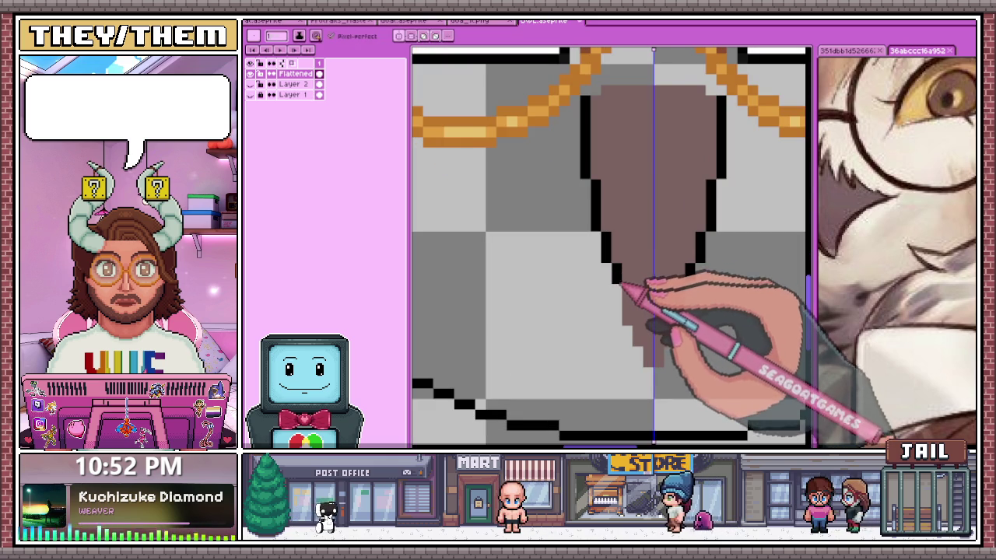
pyautogui.scroll(-1, 647, 339)
pyautogui.scroll(1, 642, 322)
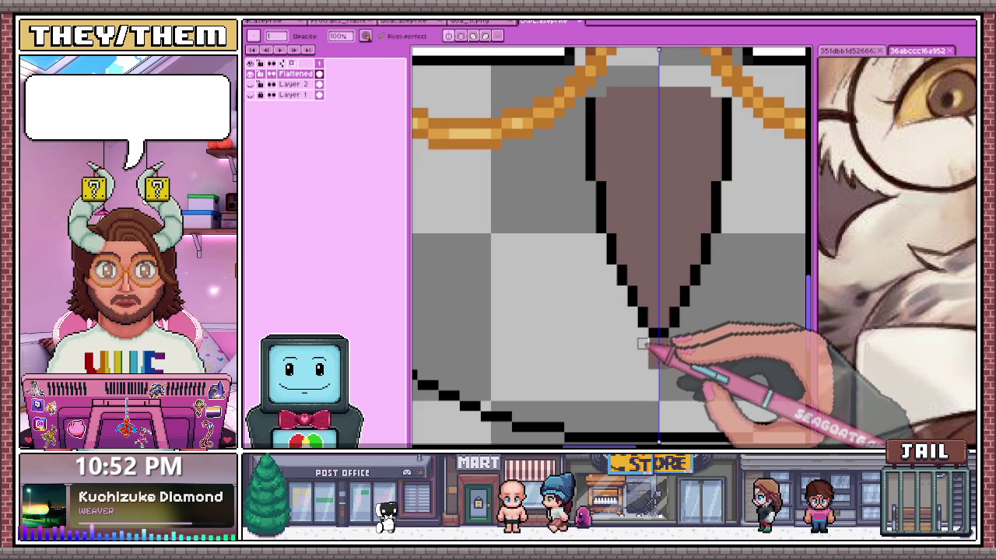
pyautogui.scroll(-3, 643, 338)
pyautogui.scroll(-3, 641, 311)
pyautogui.scroll(1, 642, 310)
pyautogui.scroll(2, 647, 305)
pyautogui.scroll(1, 645, 268)
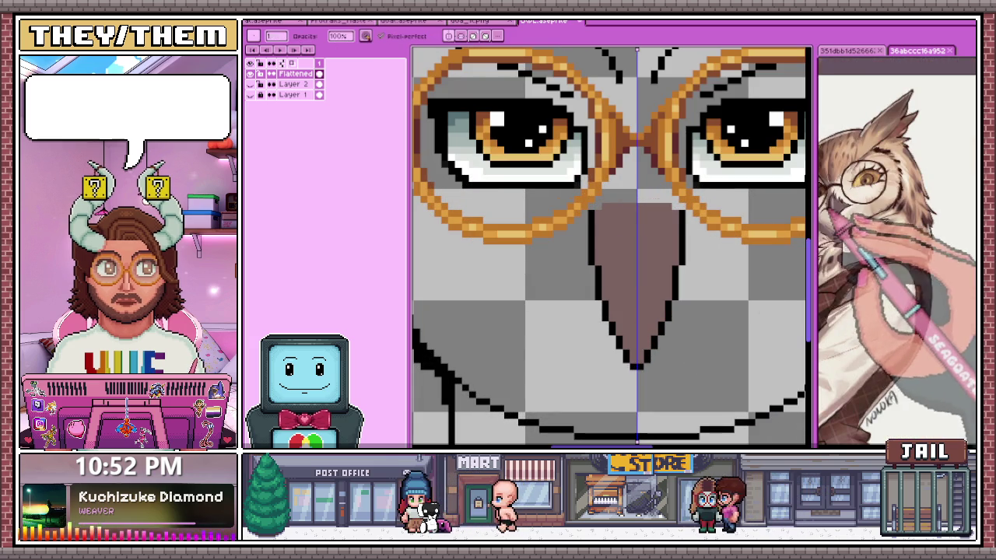
# Sample the beak's brown and undo to restore the Flattened, Layer 2 and Layer 1 layers
pyautogui.press('i')
pyautogui.keyDown('alt'); pyautogui.click(612, 255); pyautogui.keyUp('alt')
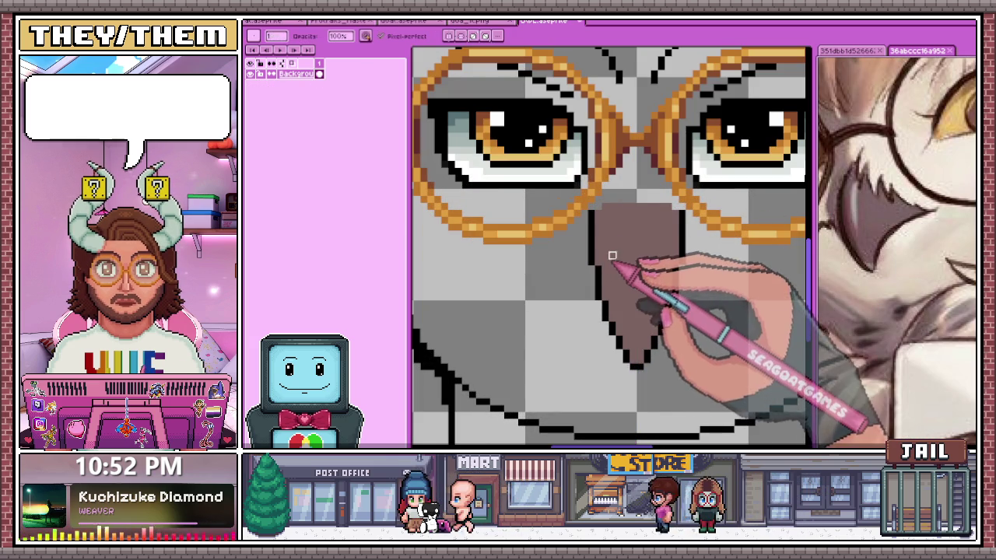
pyautogui.hotkey('ctrl', 'z')
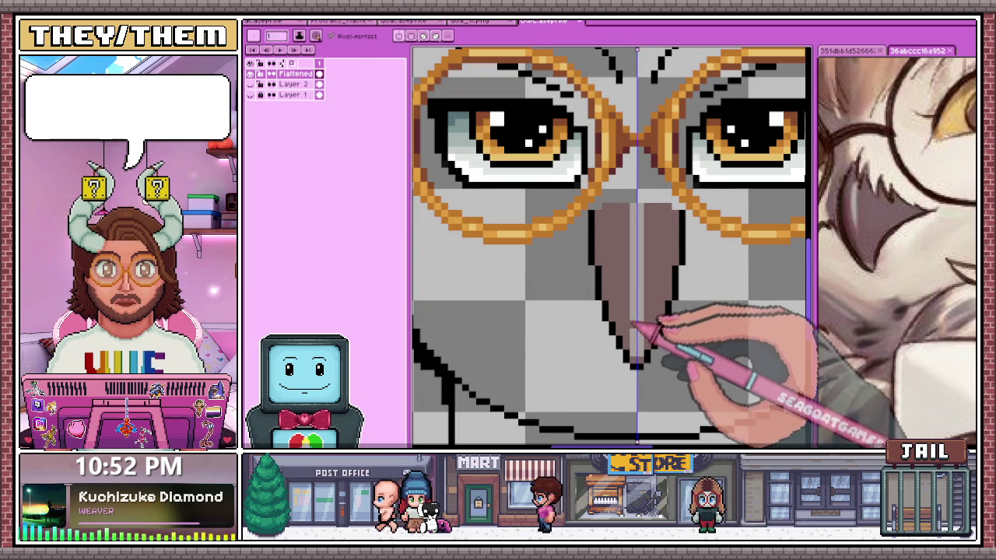
pyautogui.scroll(-3, 636, 359)
pyautogui.scroll(1, 641, 304)
pyautogui.scroll(2, 634, 284)
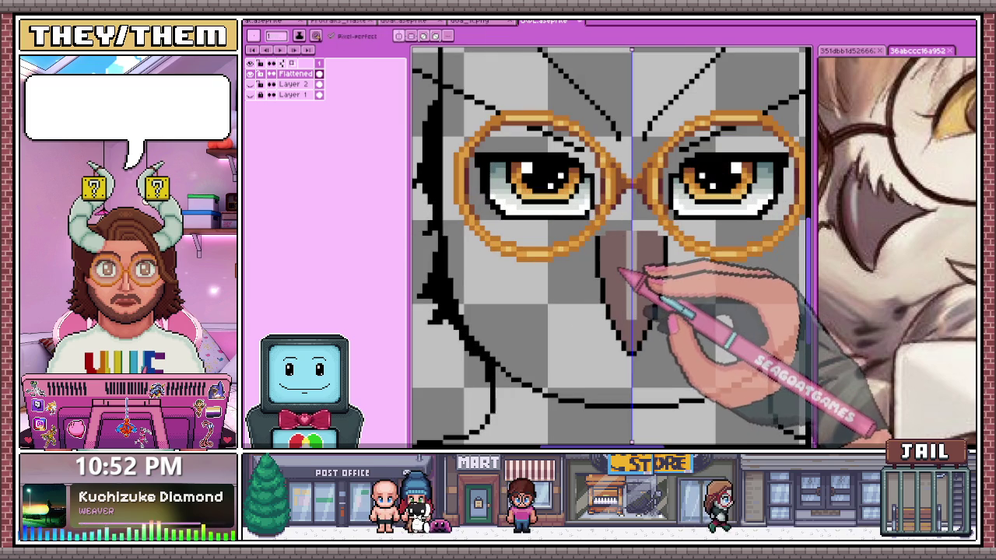
pyautogui.hotkey('shift', 'c')
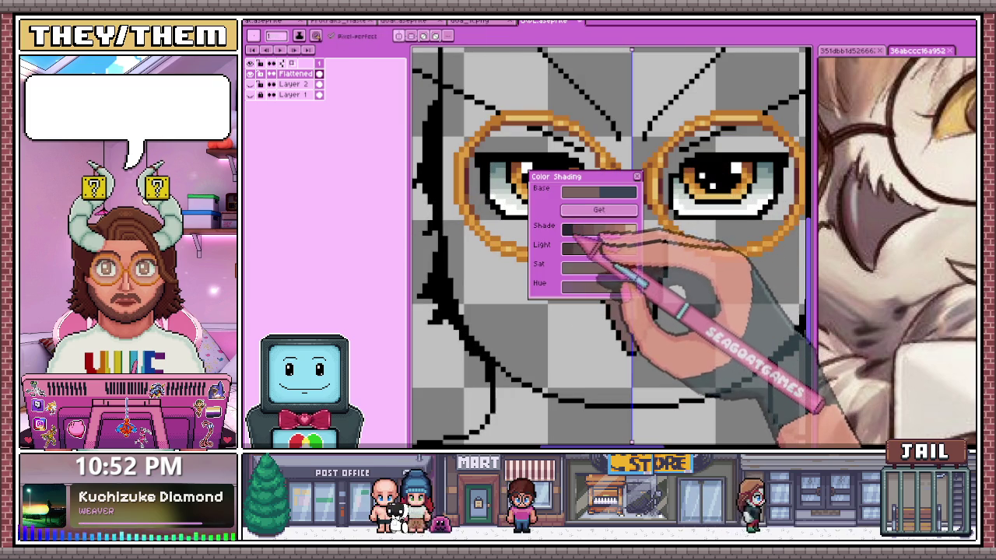
pyautogui.press('Escape')
pyautogui.scroll(2, 610, 276)
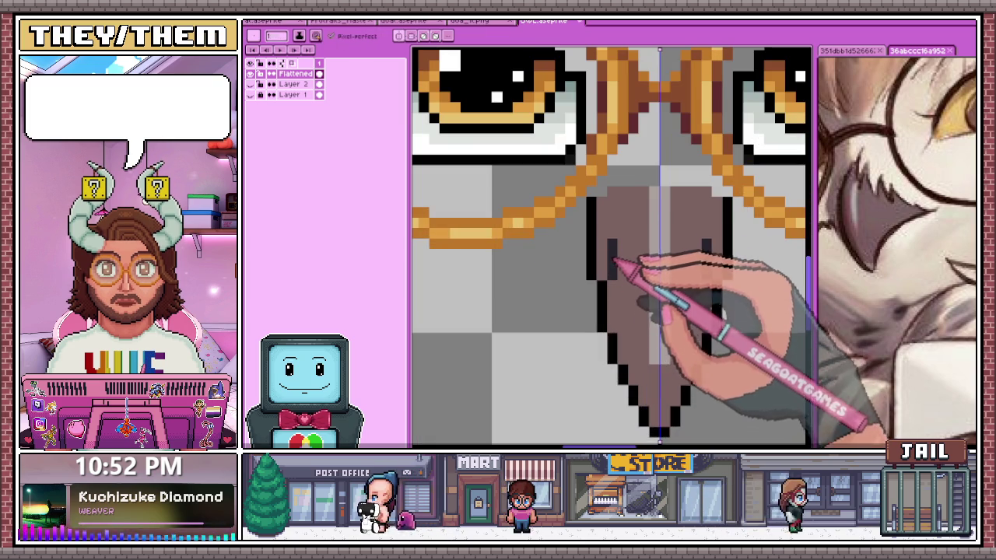
pyautogui.scroll(1, 626, 233)
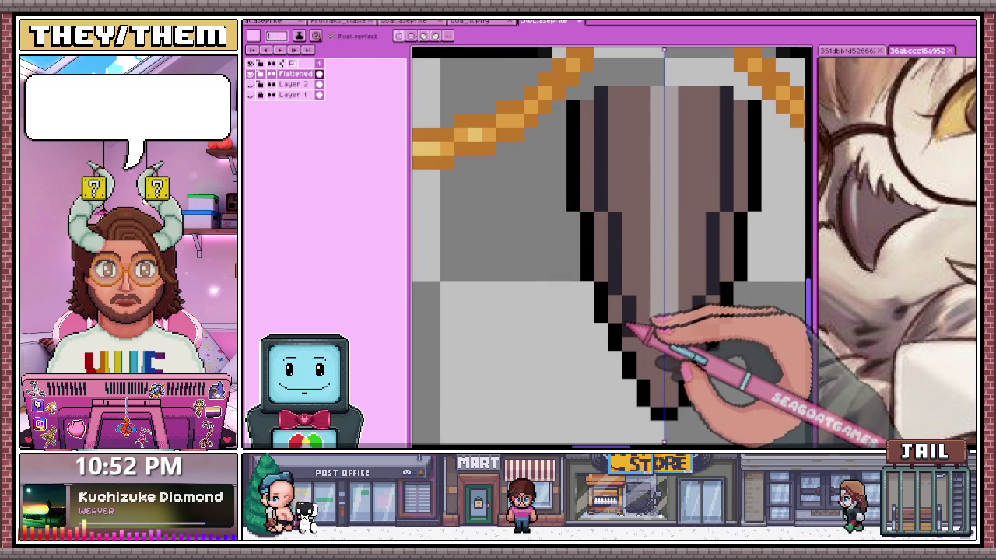
# Choose a darker mauve beak shade from the colour shading palette for the pencil
pyautogui.press('alt')
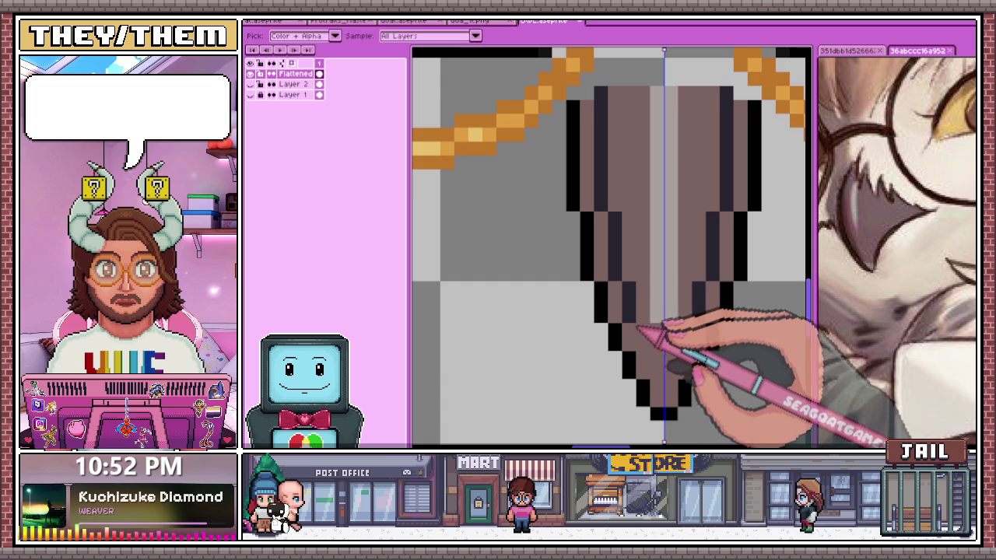
pyautogui.scroll(-3, 644, 336)
pyautogui.scroll(3, 644, 336)
pyautogui.scroll(-3, 651, 318)
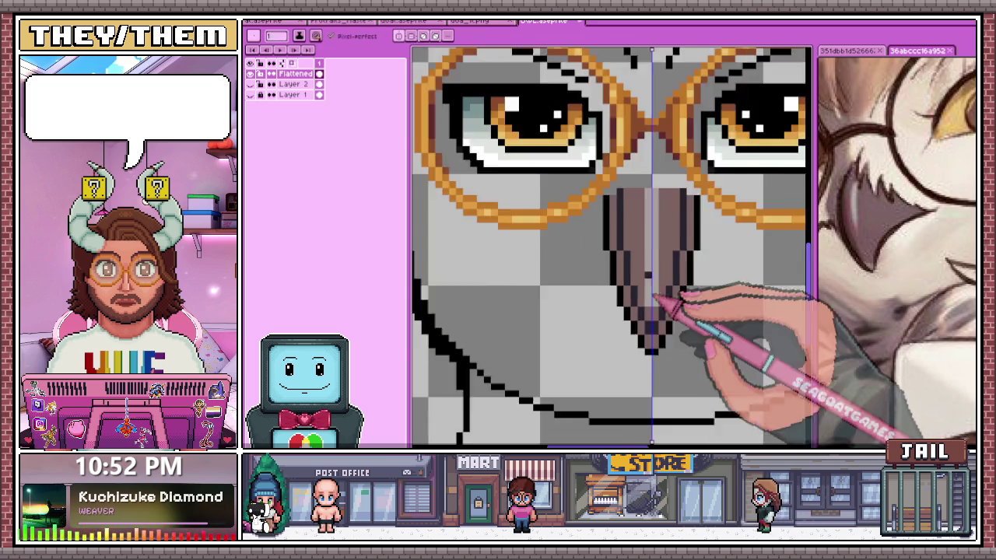
pyautogui.scroll(2, 650, 319)
pyautogui.scroll(-2, 650, 319)
pyautogui.scroll(2, 648, 319)
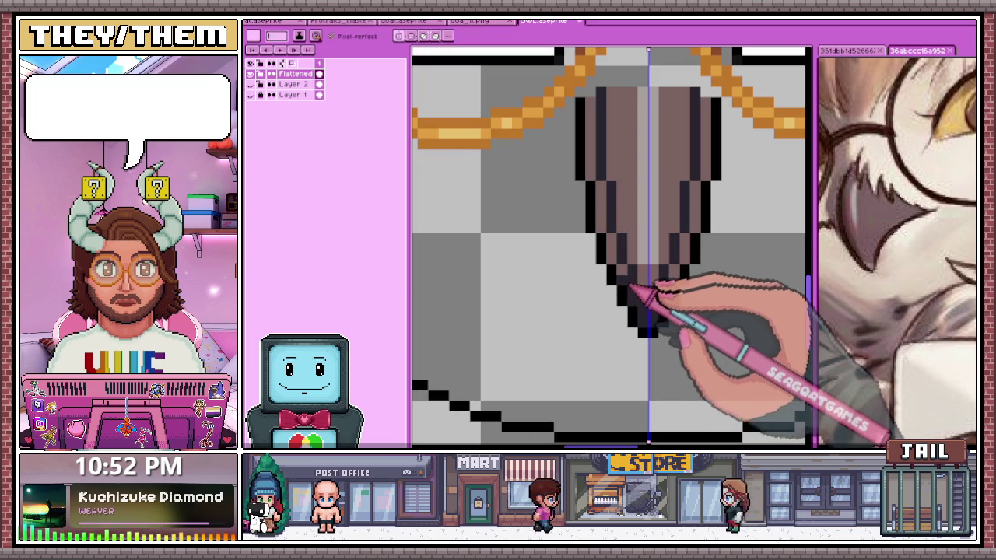
pyautogui.scroll(-3, 629, 277)
pyautogui.scroll(-3, 654, 304)
pyautogui.scroll(3, 665, 299)
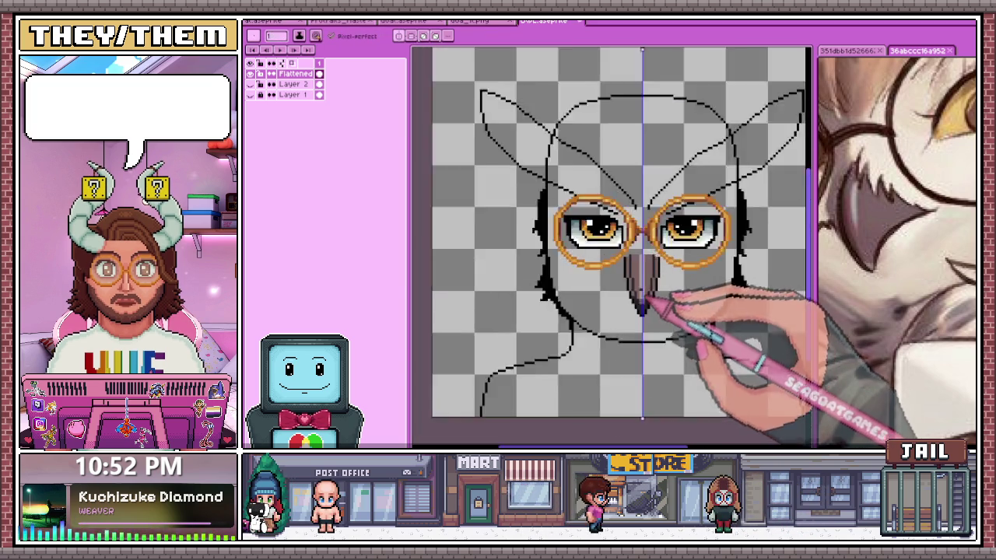
pyautogui.scroll(2, 646, 272)
pyautogui.press('b')
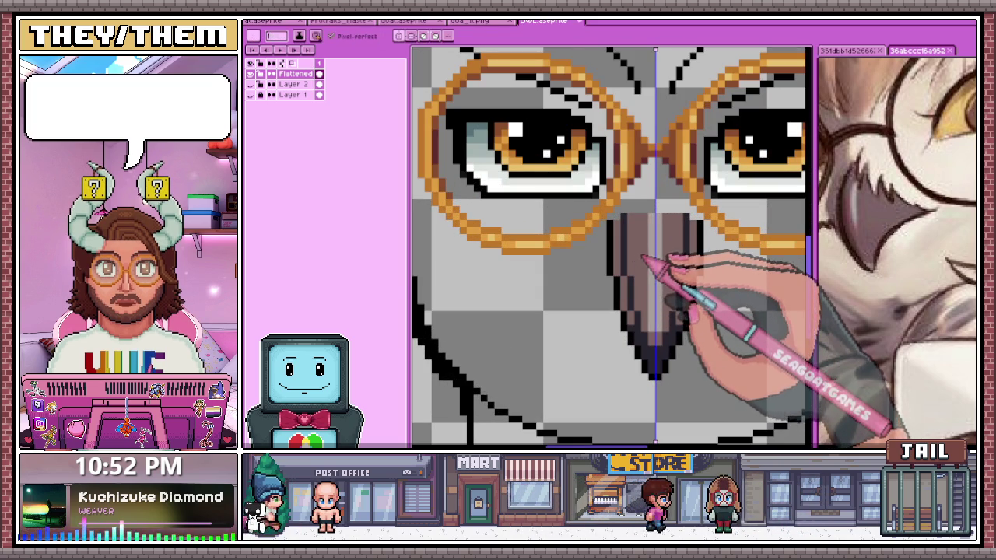
pyautogui.hotkey('shift', 's')
pyautogui.click(636, 177)
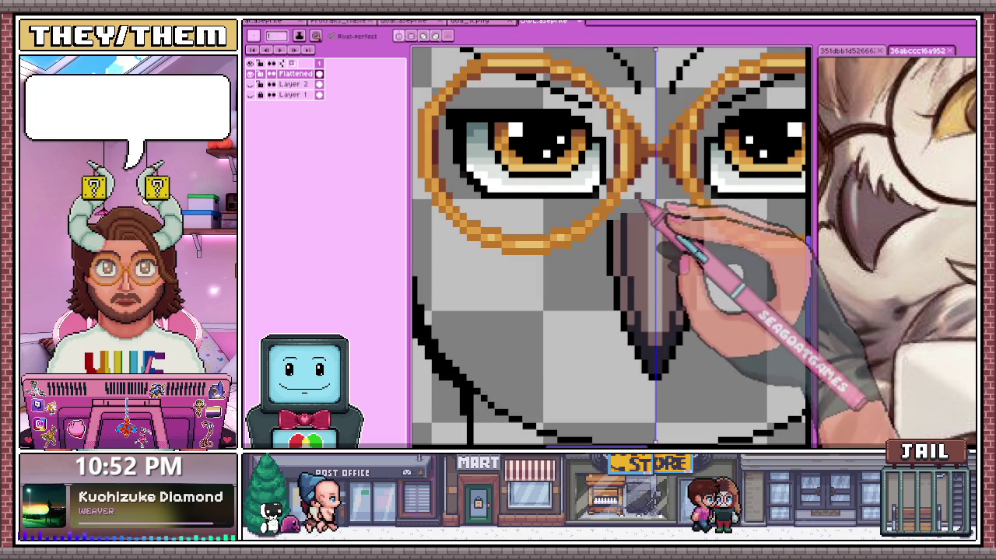
pyautogui.scroll(2, 642, 225)
pyautogui.scroll(-3, 632, 310)
pyautogui.scroll(3, 641, 308)
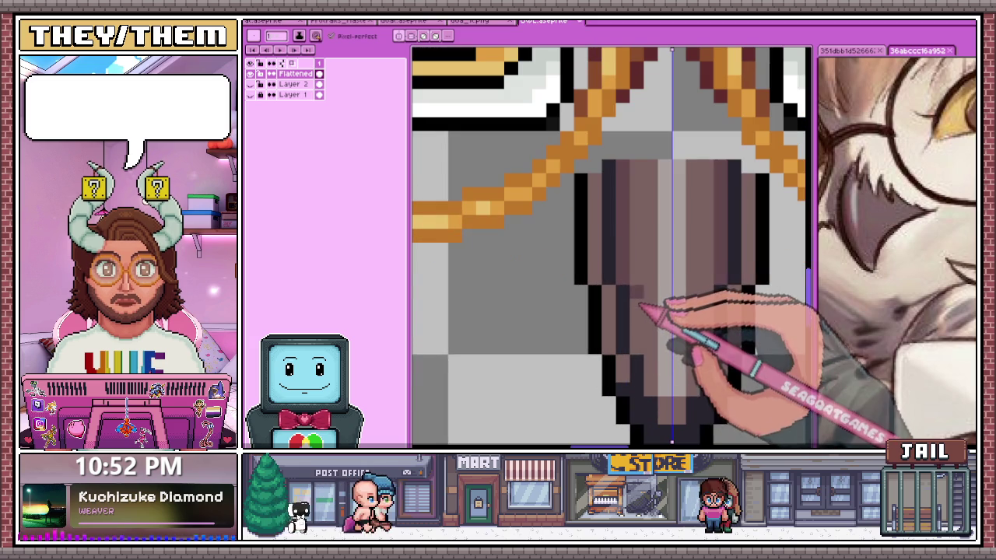
pyautogui.scroll(-3, 668, 374)
pyautogui.scroll(3, 661, 396)
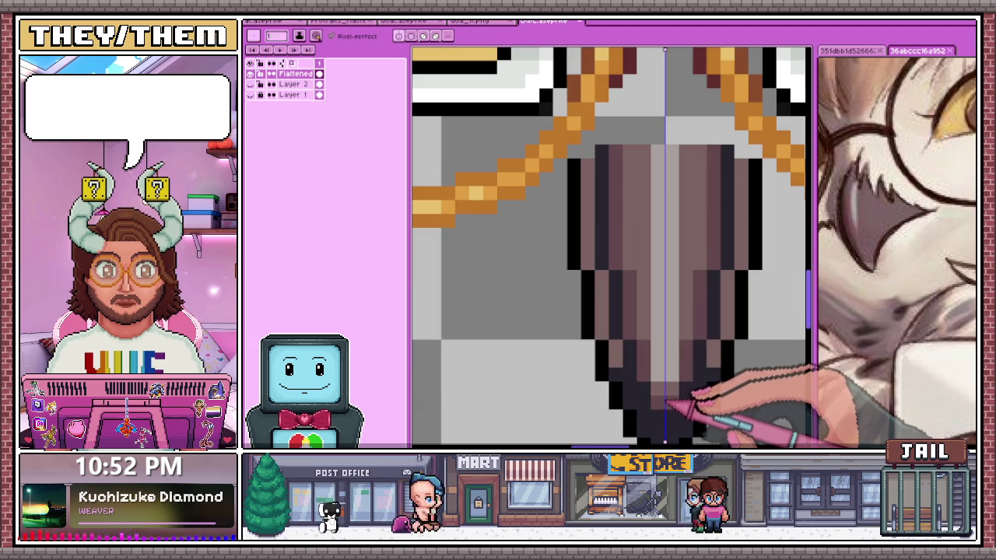
# Paint dark mauve shading over the upper beak, scattered pixels, and its left side
pyautogui.moveTo(668, 383)
pyautogui.mouseDown()
pyautogui.moveTo(667, 166)
pyautogui.moveTo(645, 256)
pyautogui.moveTo(647, 298)
pyautogui.mouseUp()
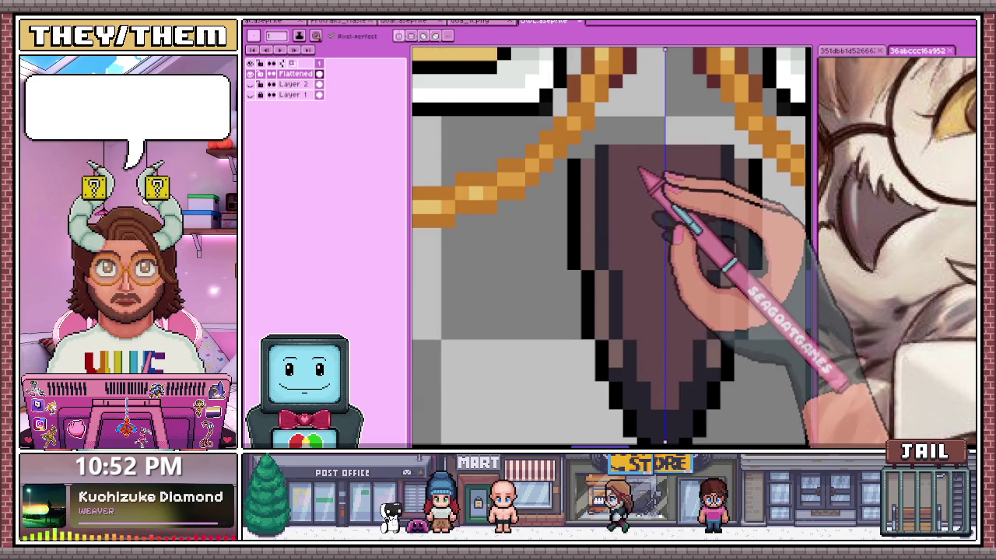
pyautogui.moveTo(640, 173); pyautogui.dragTo(604, 217)
pyautogui.click(644, 222)
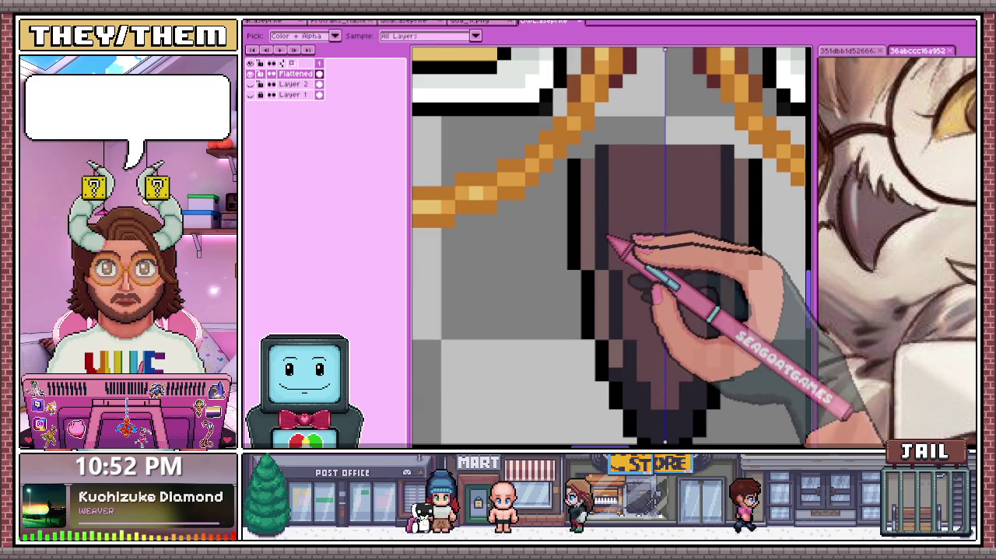
pyautogui.click(628, 248)
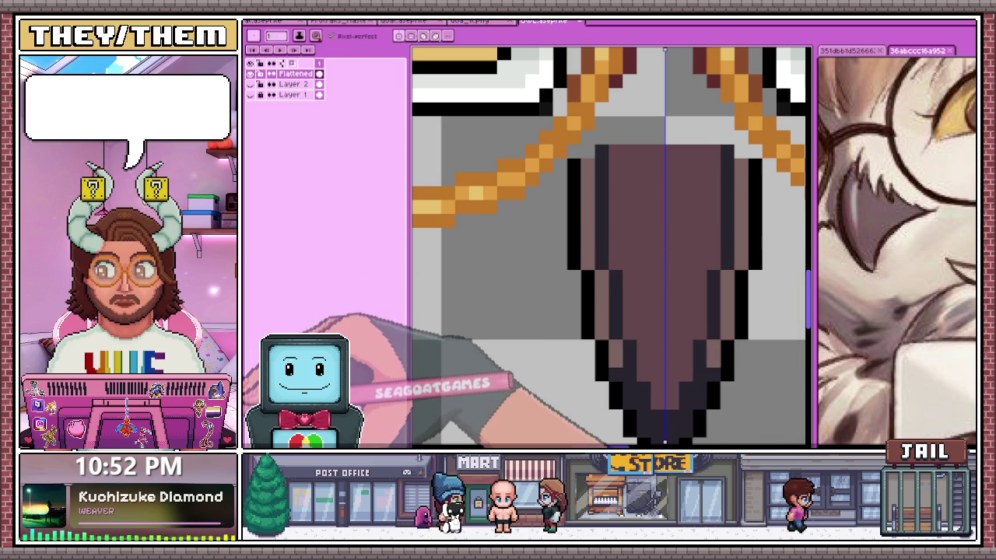
pyautogui.moveTo(621, 265); pyautogui.dragTo(633, 189)
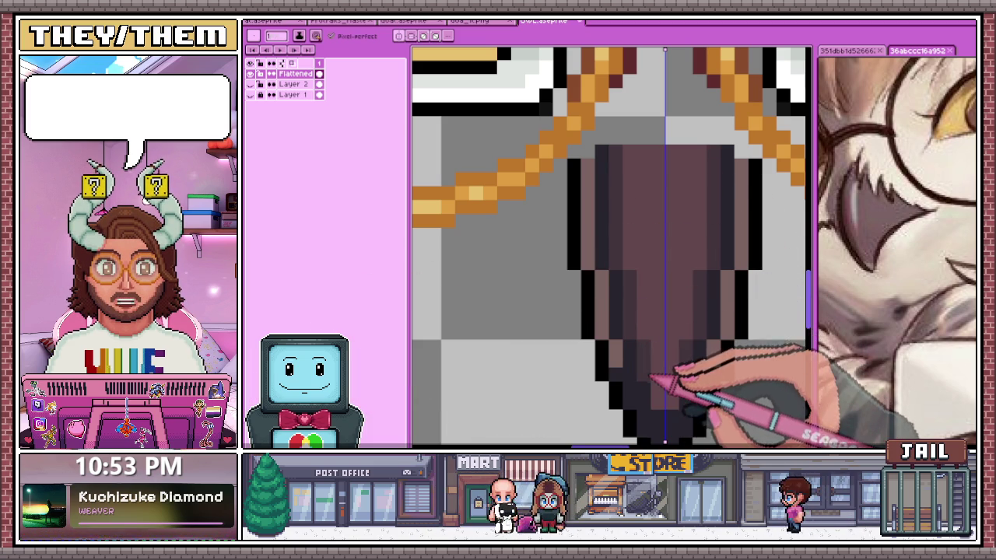
pyautogui.scroll(-2, 662, 393)
pyautogui.scroll(2, 653, 391)
pyautogui.scroll(-2, 665, 420)
pyautogui.scroll(-1, 596, 333)
pyautogui.scroll(-2, 607, 331)
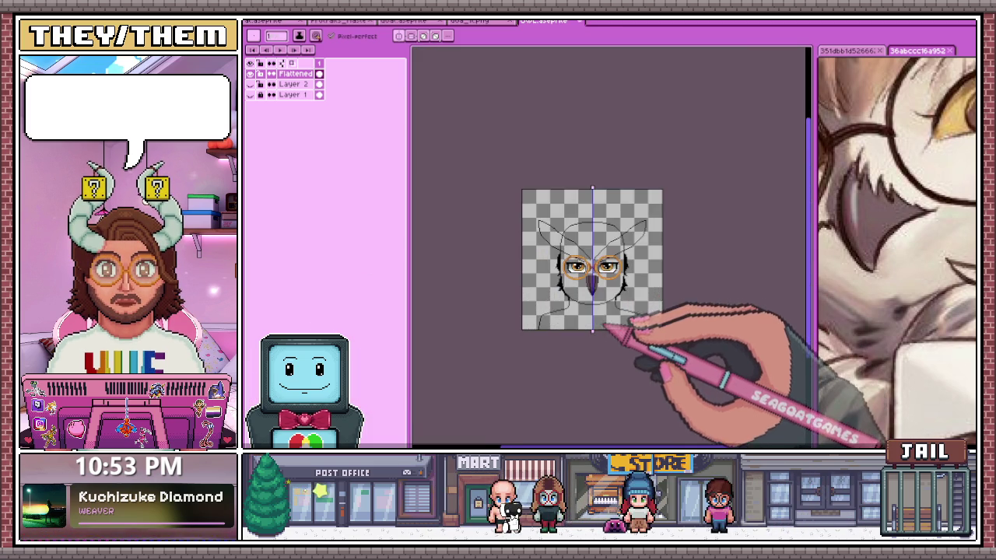
pyautogui.scroll(1, 608, 329)
pyautogui.scroll(2, 604, 288)
pyautogui.scroll(2, 646, 234)
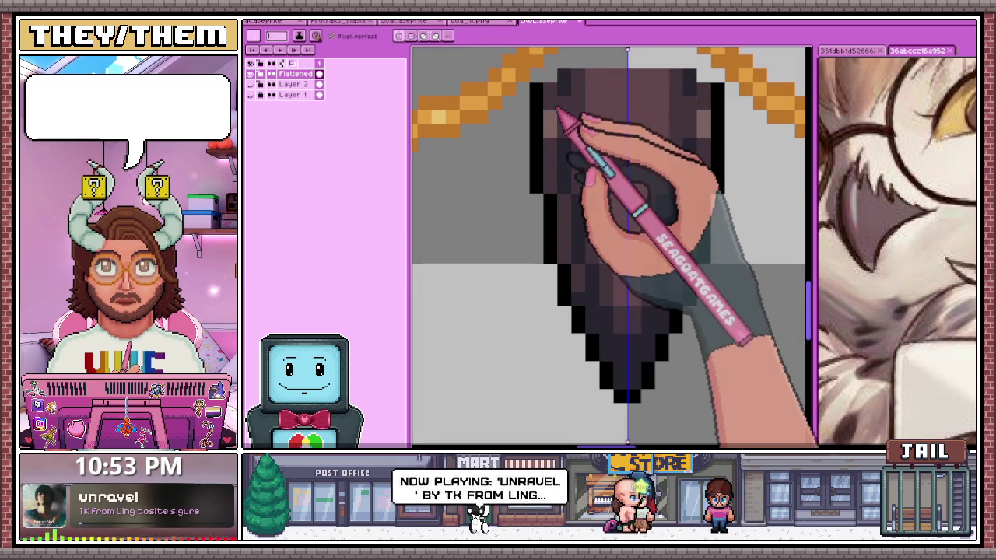
# Bring up shade and light variations of the current beak colour
pyautogui.press('i')
pyautogui.press('b')
pyautogui.scroll(1, 556, 140)
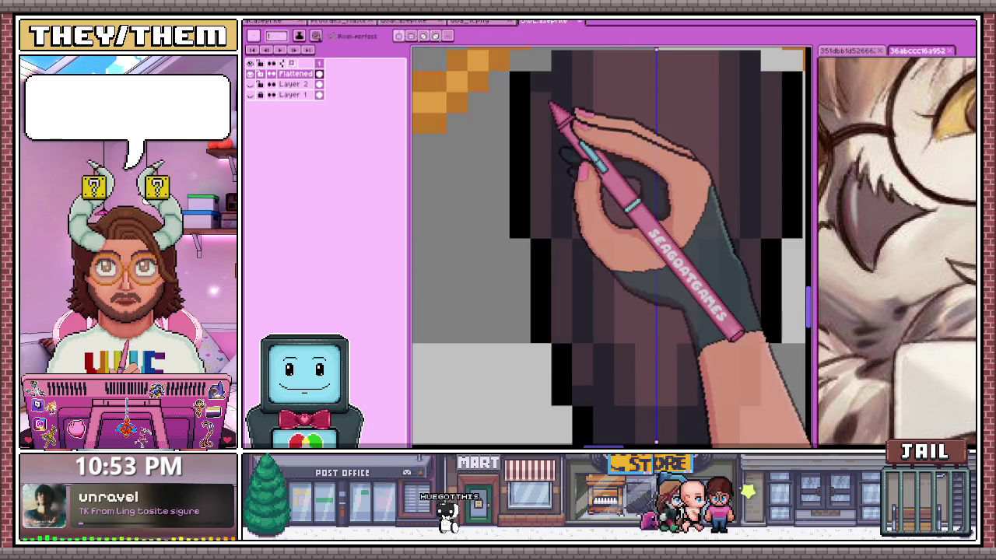
pyautogui.scroll(-2, 547, 154)
pyautogui.scroll(-1, 573, 129)
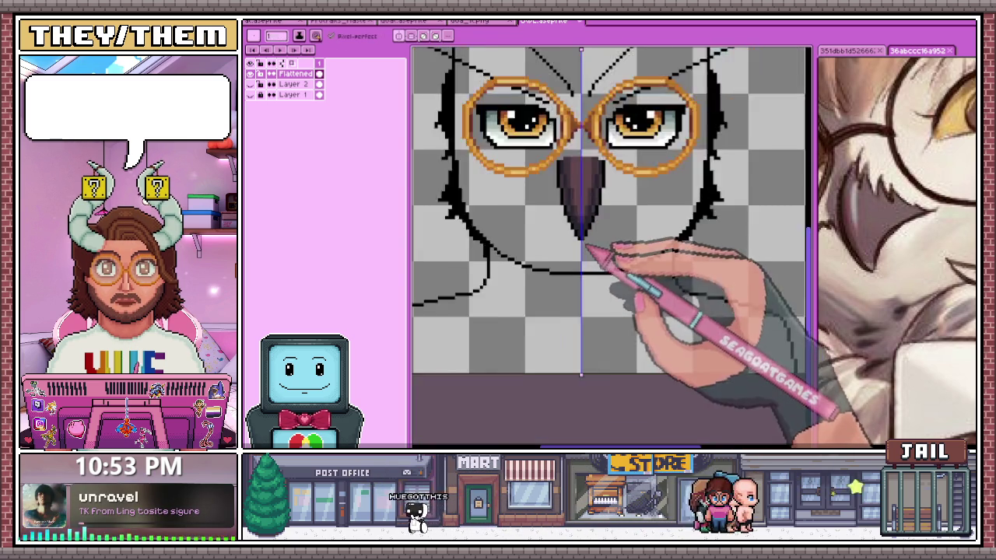
pyautogui.scroll(-1, 589, 251)
pyautogui.scroll(1, 585, 231)
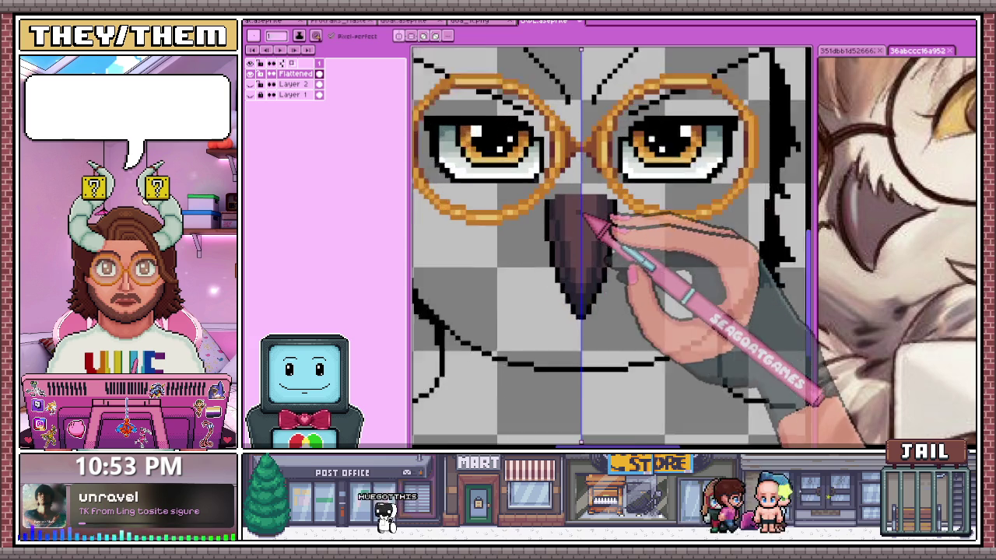
pyautogui.scroll(1, 582, 211)
pyautogui.scroll(1, 574, 229)
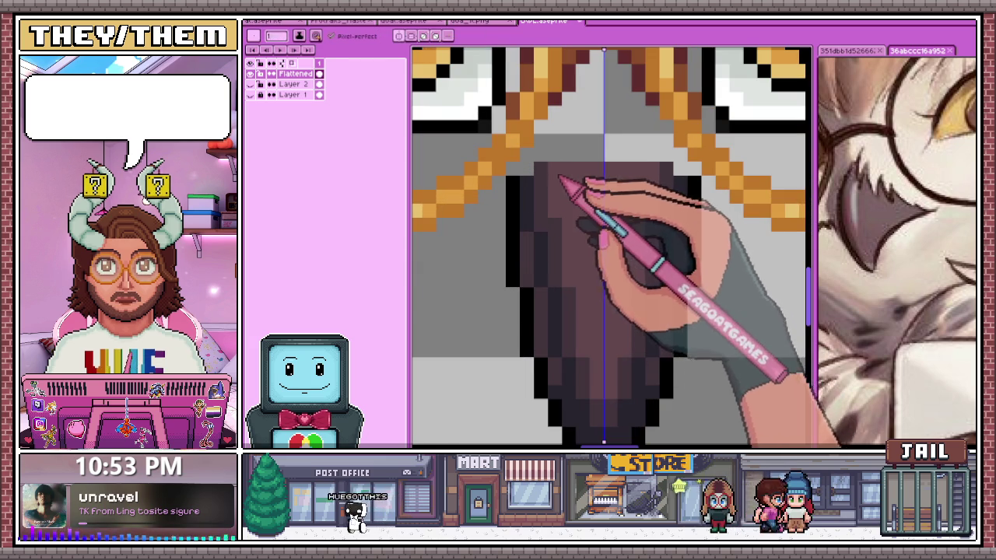
pyautogui.scroll(-1, 583, 217)
pyautogui.hotkey('shift', 'c')
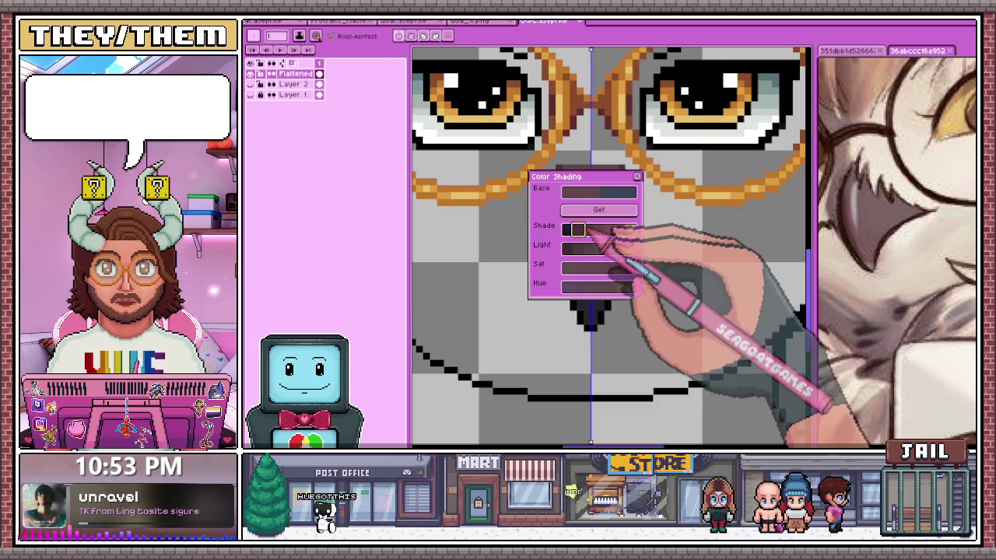
# Dismiss the colour shading swatches and zoom around the beak
pyautogui.press('Escape')
pyautogui.scroll(2, 588, 180)
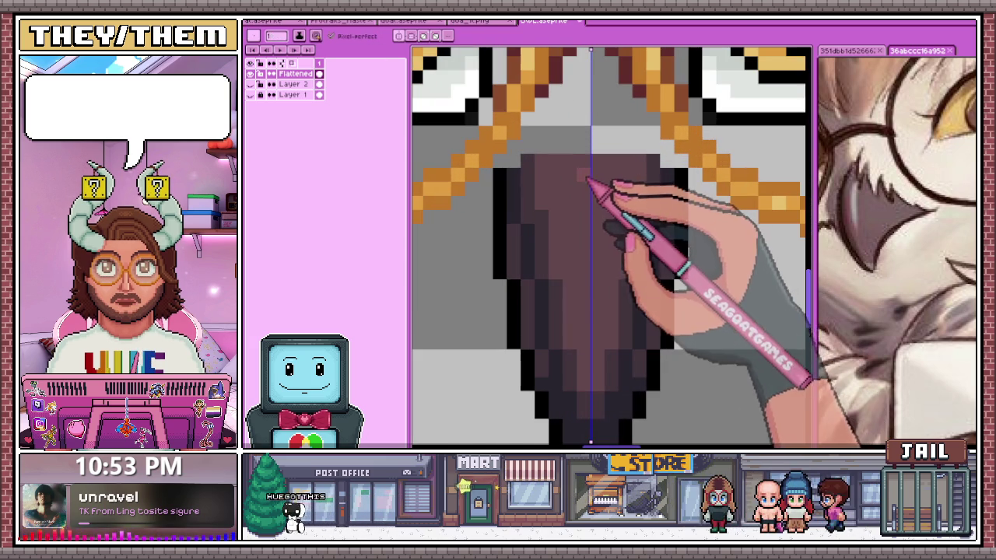
pyautogui.scroll(-1, 591, 231)
pyautogui.scroll(-1, 630, 214)
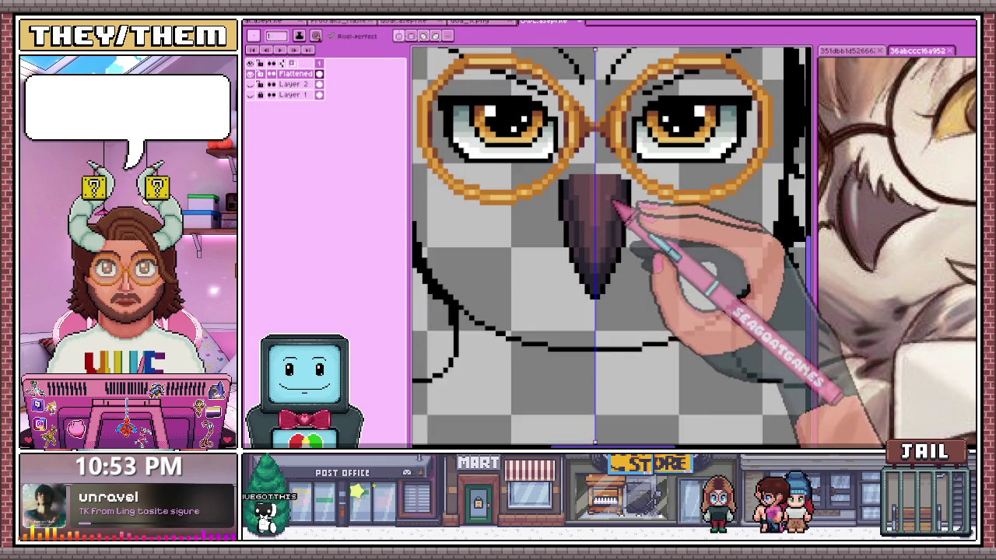
pyautogui.scroll(-2, 626, 249)
pyautogui.scroll(2, 618, 280)
pyautogui.scroll(2, 634, 234)
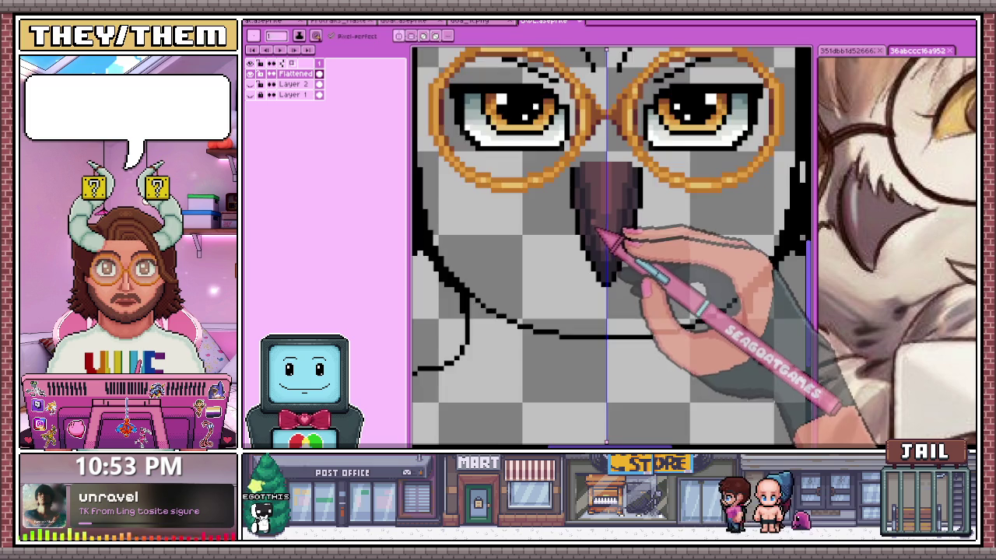
pyautogui.scroll(2, 606, 260)
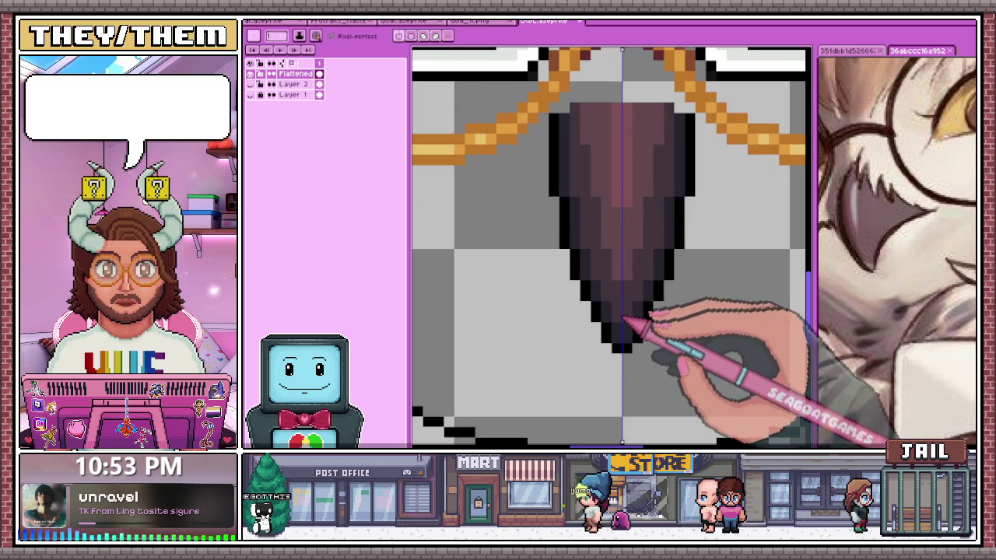
pyautogui.scroll(-2, 626, 256)
pyautogui.scroll(-1, 626, 234)
pyautogui.scroll(2, 634, 257)
pyautogui.scroll(1, 614, 233)
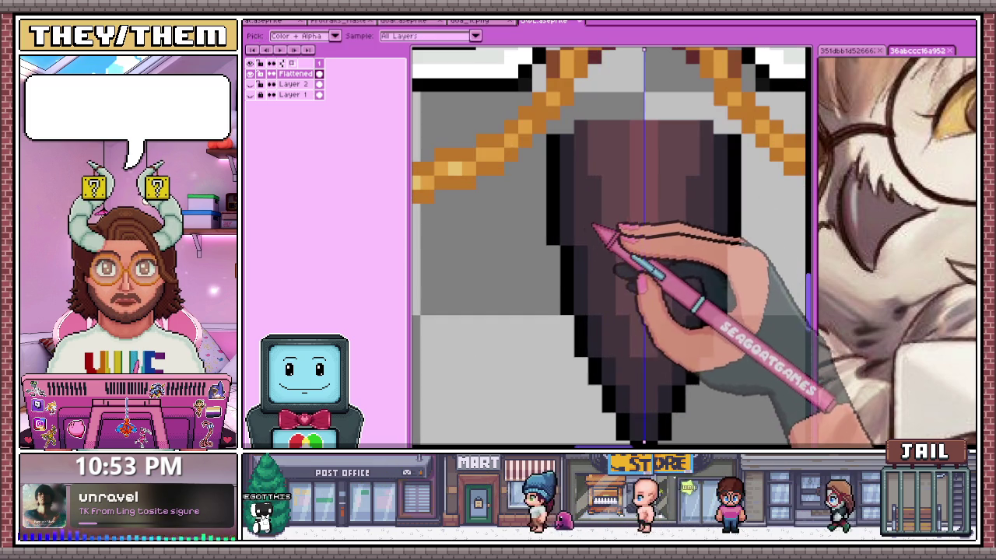
pyautogui.scroll(-2, 587, 206)
pyautogui.scroll(2, 583, 194)
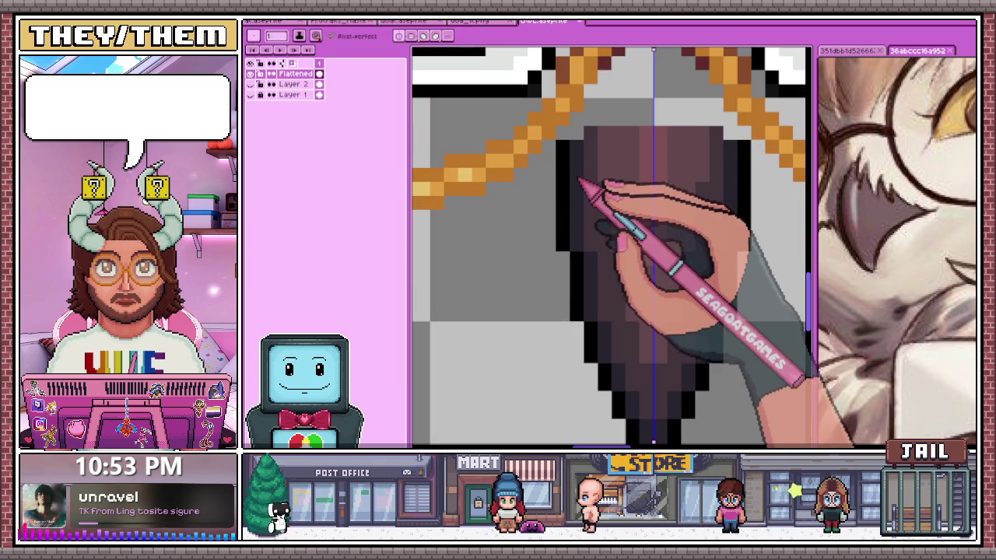
# Sample the dark beak edge colour from the canvas
pyautogui.press('alt')
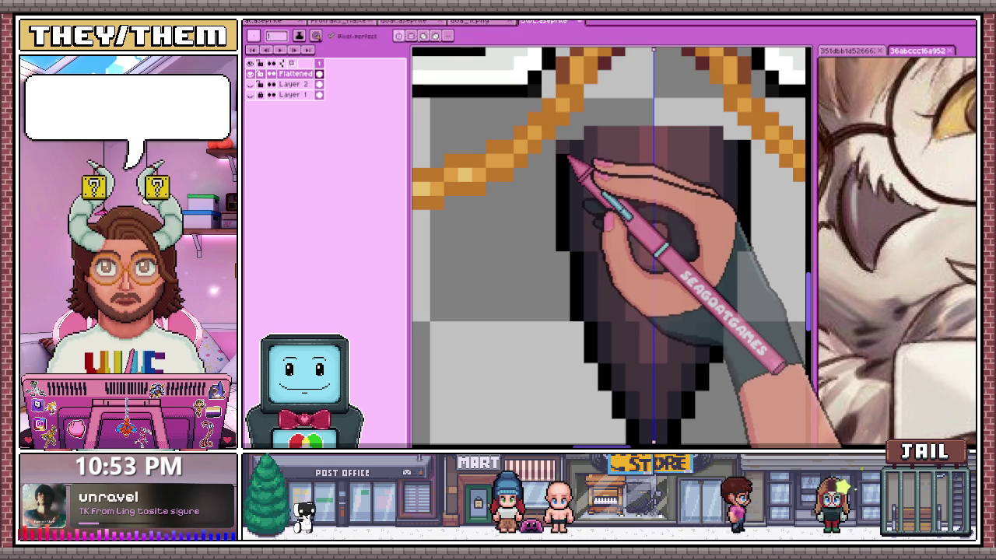
pyautogui.keyDown('alt'); pyautogui.click(572, 168); pyautogui.keyUp('alt')
pyautogui.scroll(-2, 584, 210)
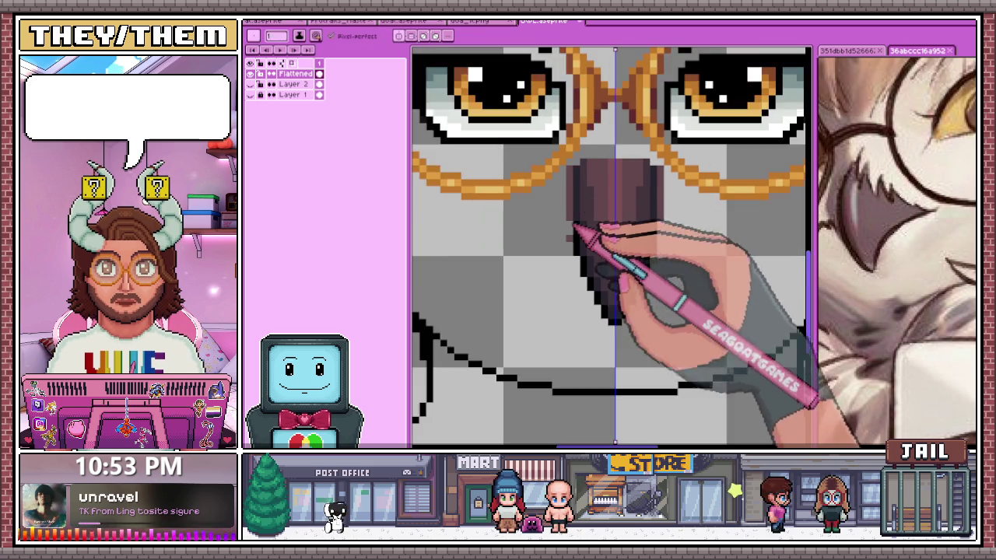
pyautogui.scroll(2, 589, 189)
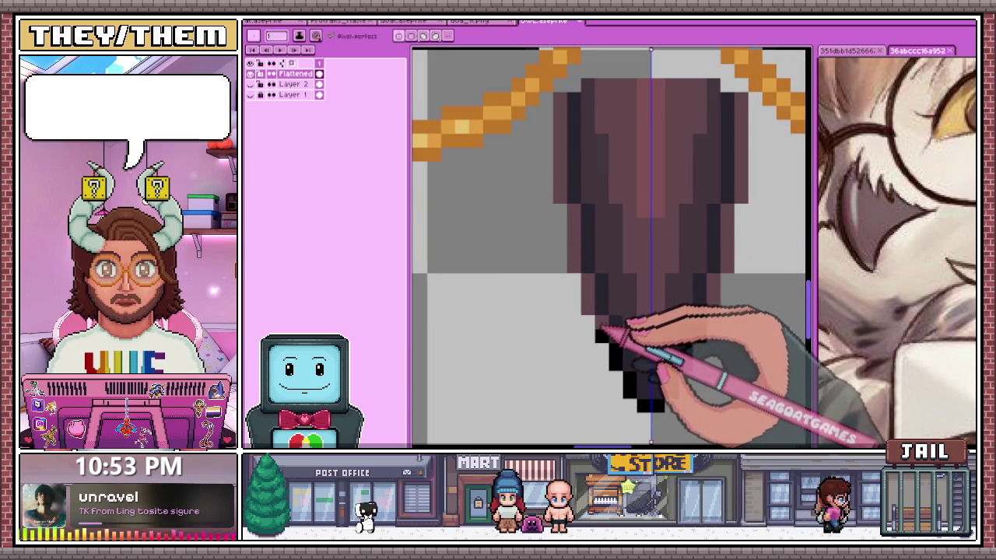
pyautogui.scroll(-1, 626, 366)
pyautogui.press('alt')
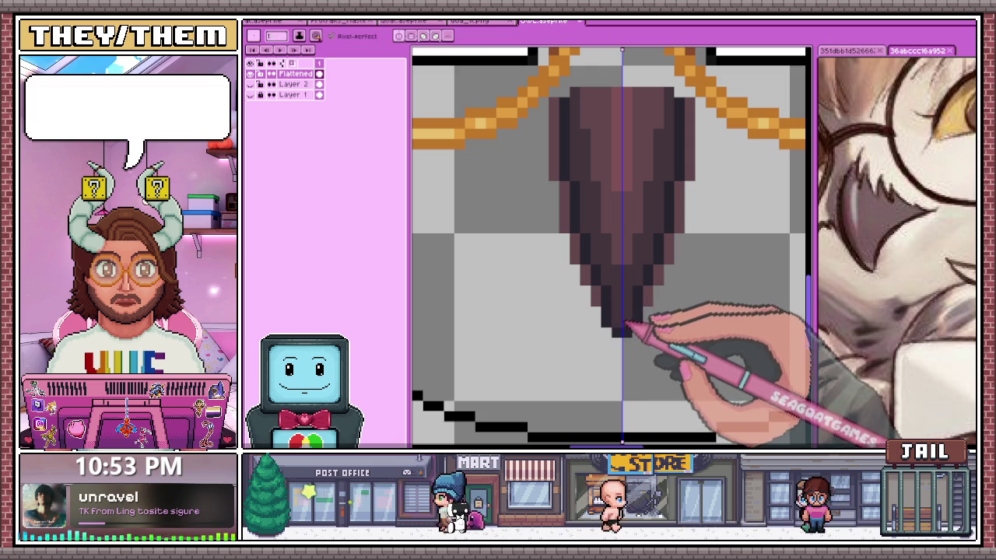
pyautogui.scroll(-3, 626, 325)
pyautogui.scroll(-2, 633, 334)
pyautogui.scroll(2, 655, 343)
pyautogui.scroll(2, 633, 329)
# Sample another beak shade to refine the lighter mauve centre highlight
pyautogui.press('alt')
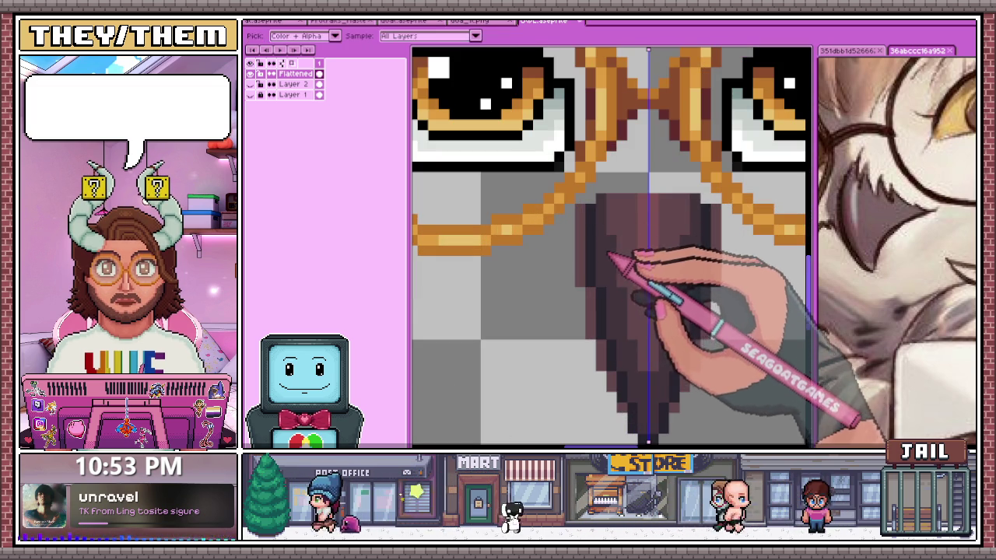
pyautogui.keyDown('alt'); pyautogui.click(626, 294); pyautogui.keyUp('alt')
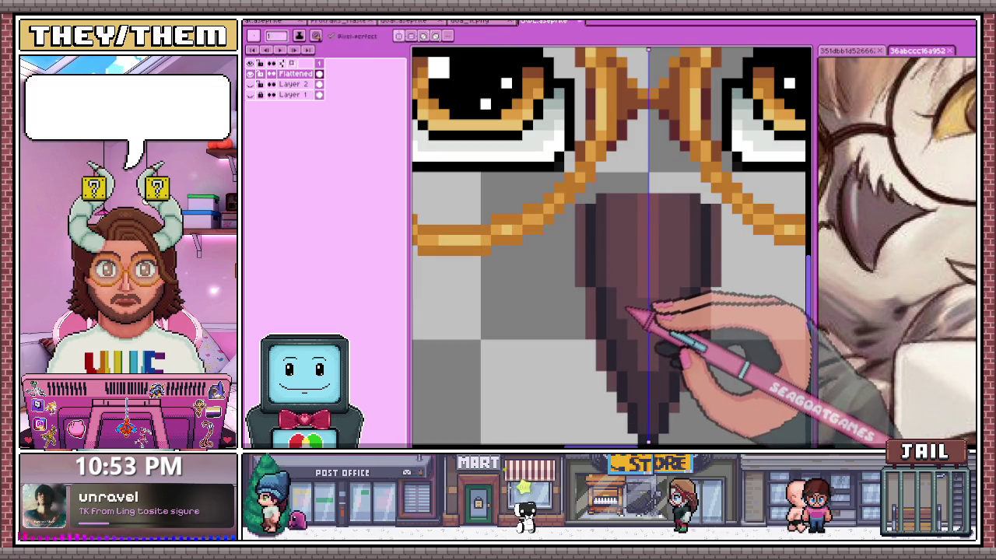
pyautogui.scroll(1, 626, 305)
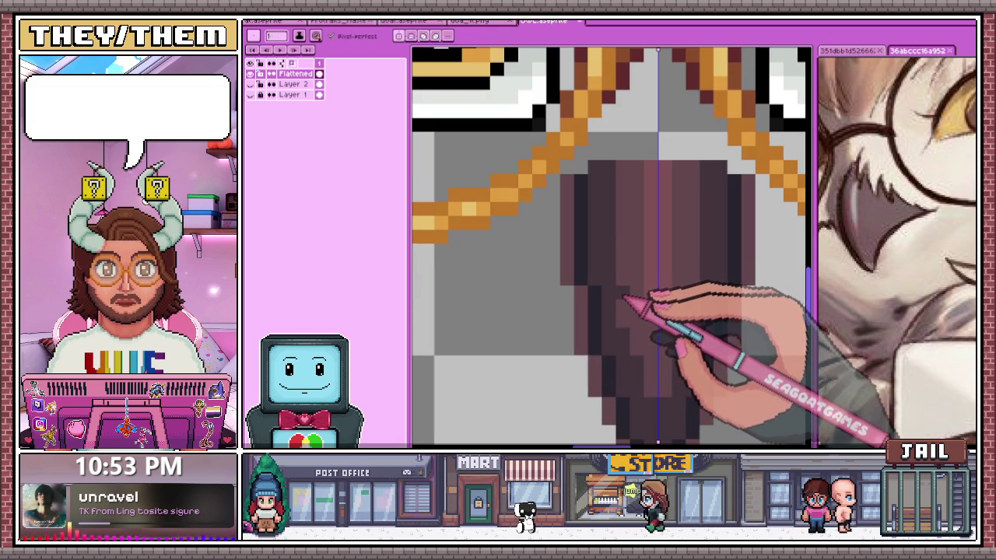
pyautogui.scroll(-2, 627, 320)
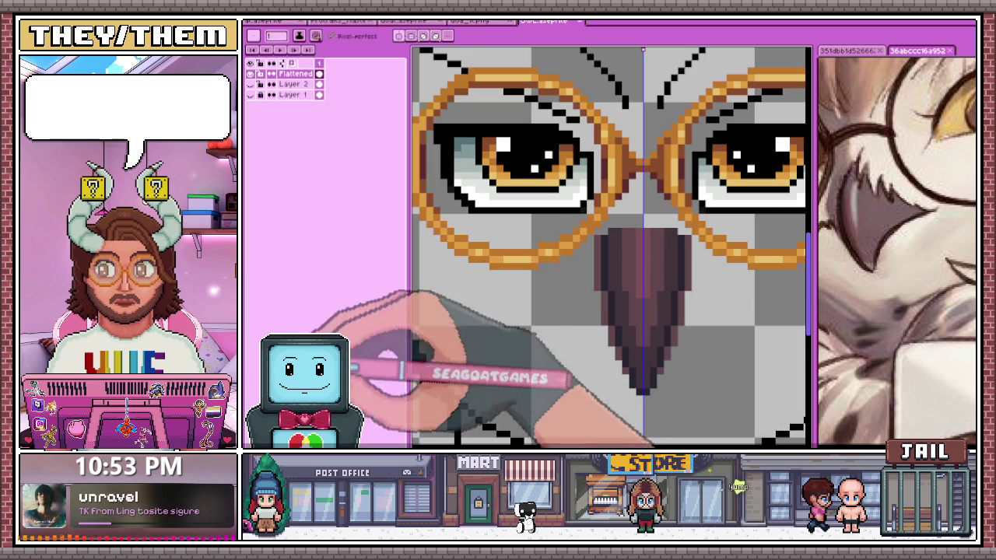
pyautogui.scroll(2, 611, 295)
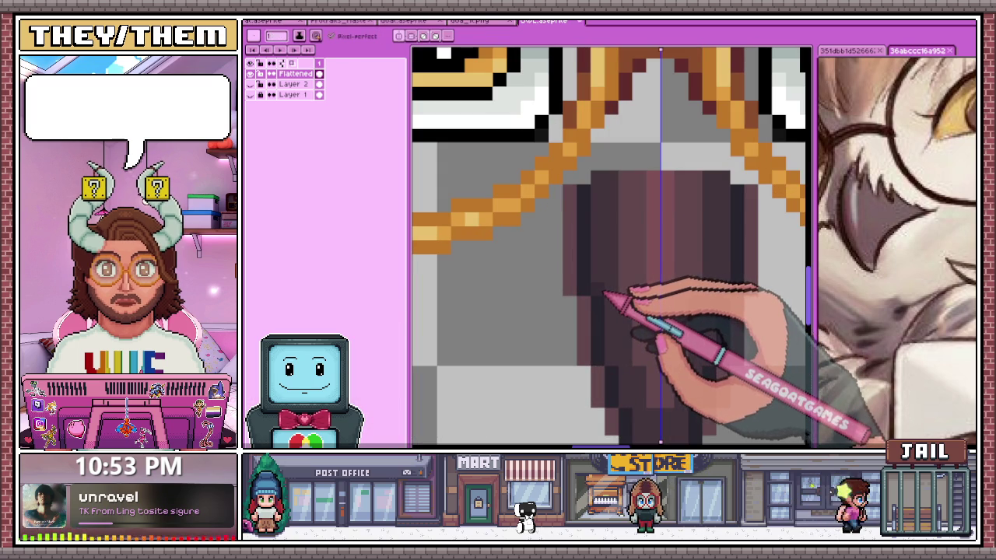
pyautogui.scroll(3, 595, 212)
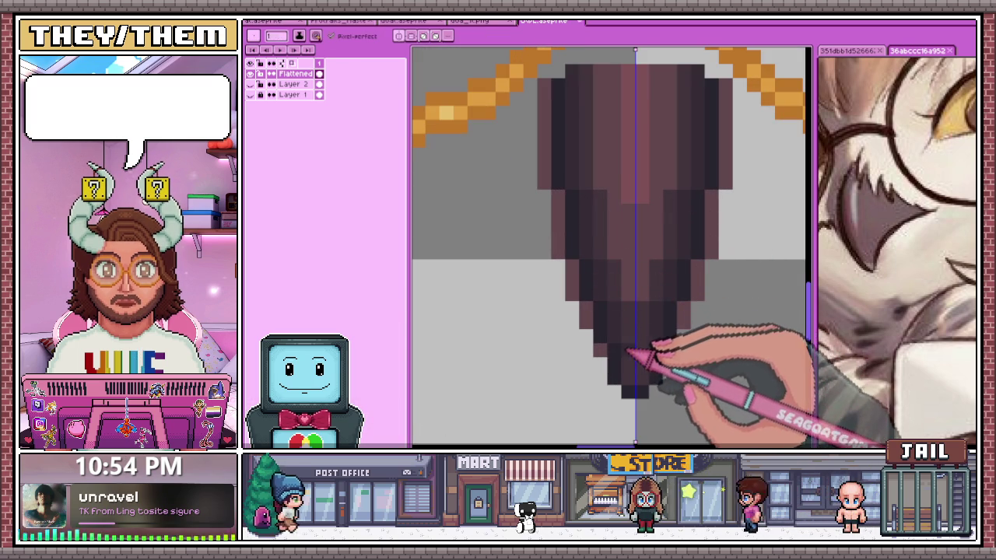
pyautogui.scroll(-2, 622, 326)
pyautogui.scroll(-2, 631, 360)
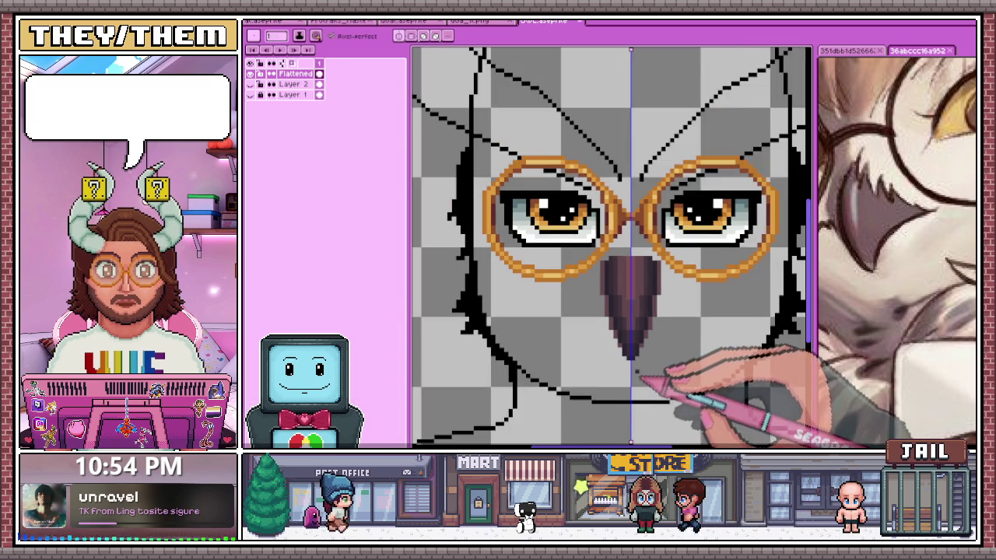
pyautogui.scroll(3, 667, 382)
pyautogui.scroll(-2, 640, 351)
pyautogui.scroll(2, 622, 262)
pyautogui.press('alt')
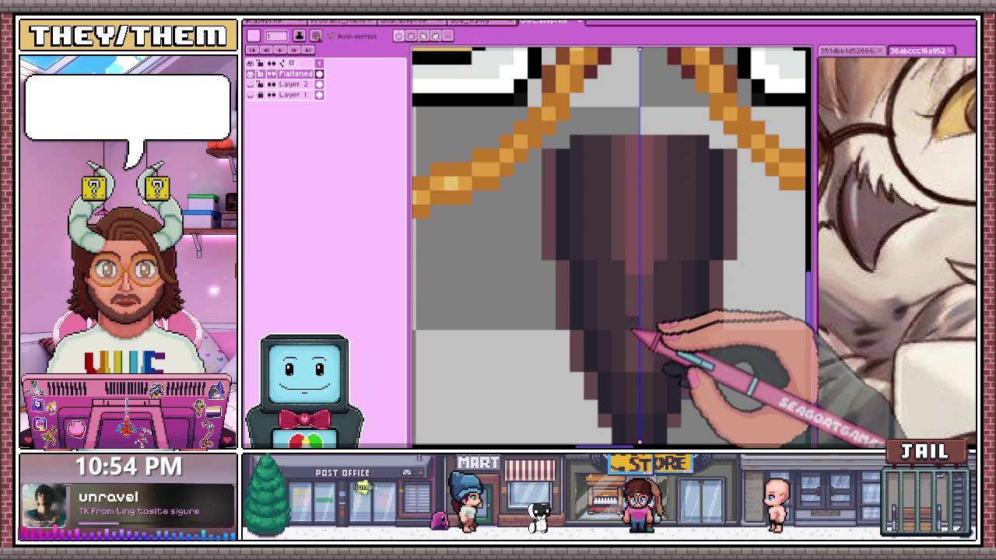
pyautogui.scroll(-3, 634, 333)
pyautogui.scroll(-1, 646, 335)
pyautogui.scroll(1, 649, 342)
pyautogui.scroll(-2, 646, 343)
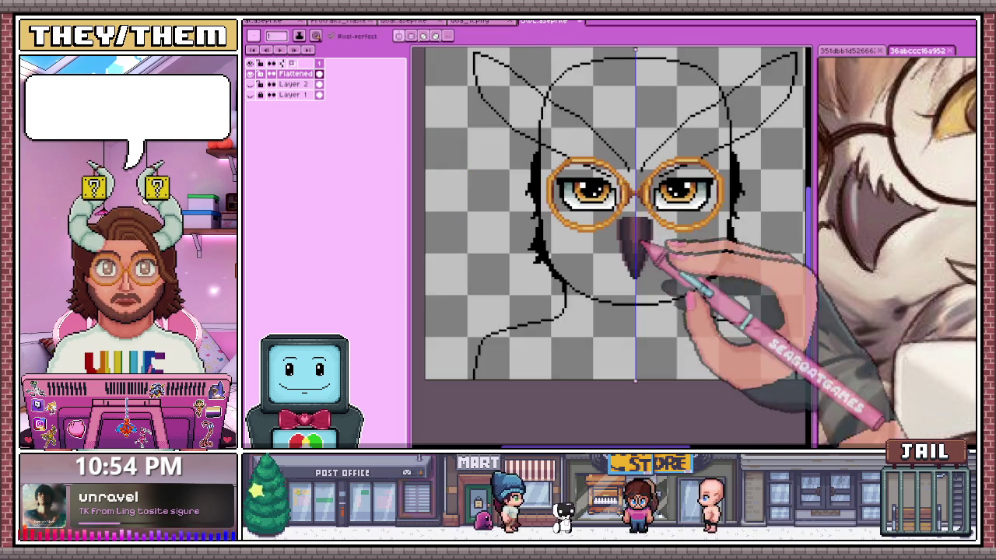
pyautogui.scroll(2, 646, 234)
pyautogui.scroll(2, 642, 273)
pyautogui.scroll(1, 645, 224)
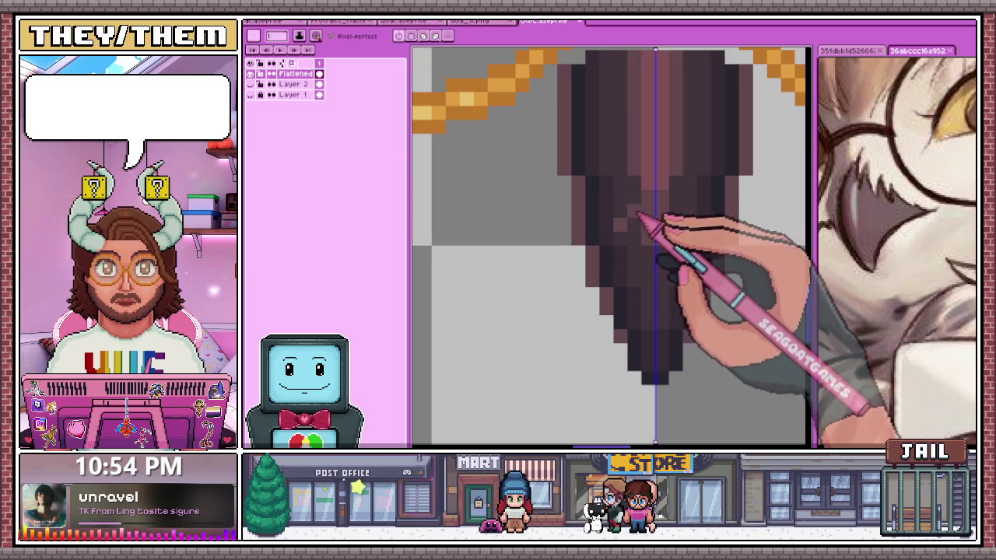
pyautogui.scroll(-2, 642, 233)
pyautogui.scroll(-1, 658, 280)
pyautogui.scroll(-1, 661, 287)
pyautogui.scroll(2, 657, 295)
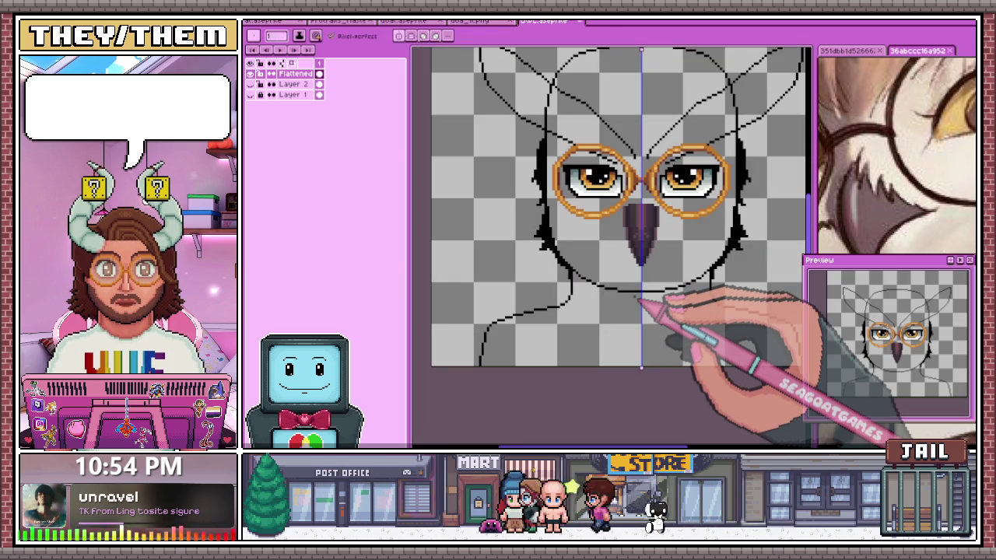
# Show a live preview of the whole owl and zoom in on the beak
pyautogui.press('F7')
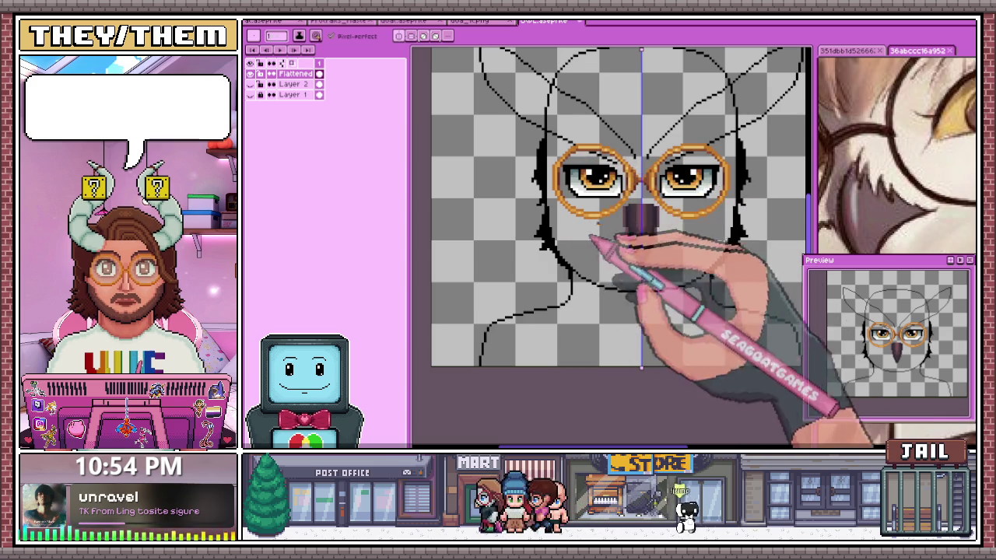
pyautogui.scroll(2, 622, 222)
pyautogui.scroll(-1, 576, 233)
pyautogui.scroll(1, 516, 273)
pyautogui.scroll(2, 533, 241)
pyautogui.scroll(-1, 537, 296)
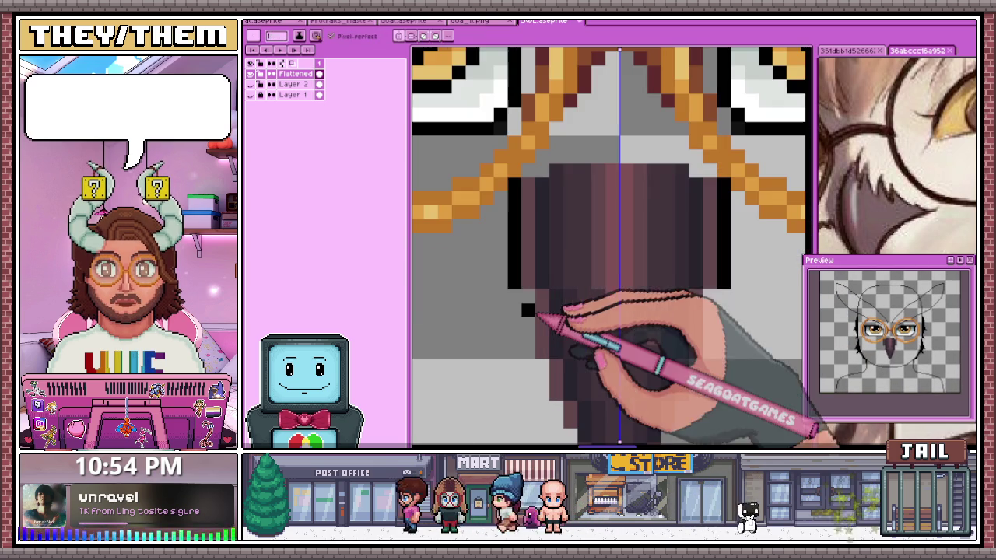
pyautogui.scroll(-2, 560, 249)
pyautogui.scroll(2, 536, 284)
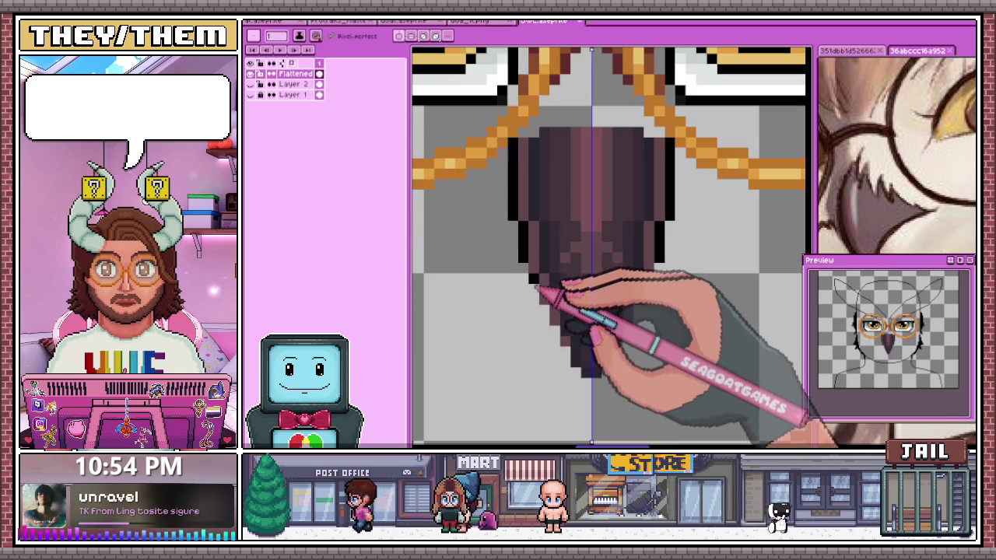
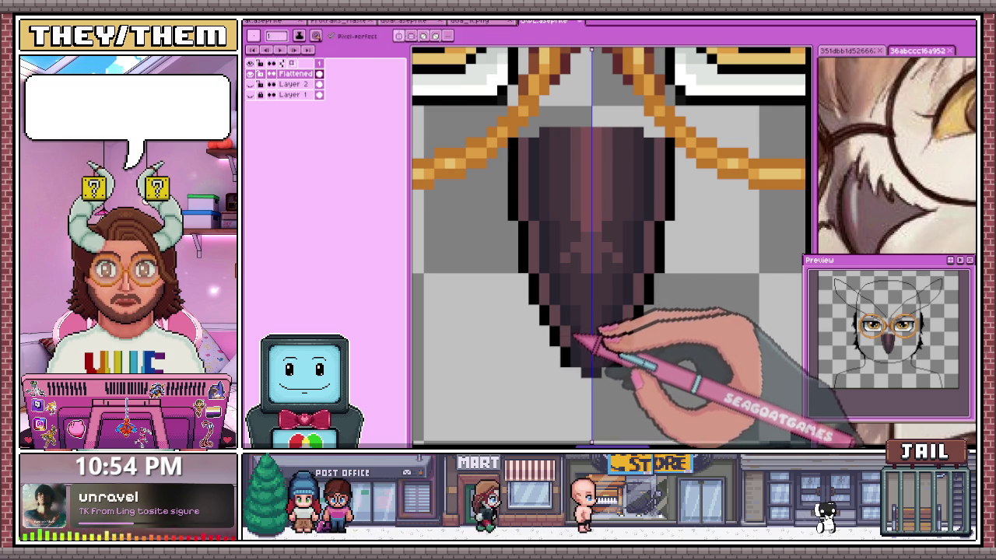
# Zoom in on the beak and sample its purple-brown tone with the eyedropper
pyautogui.press('b')
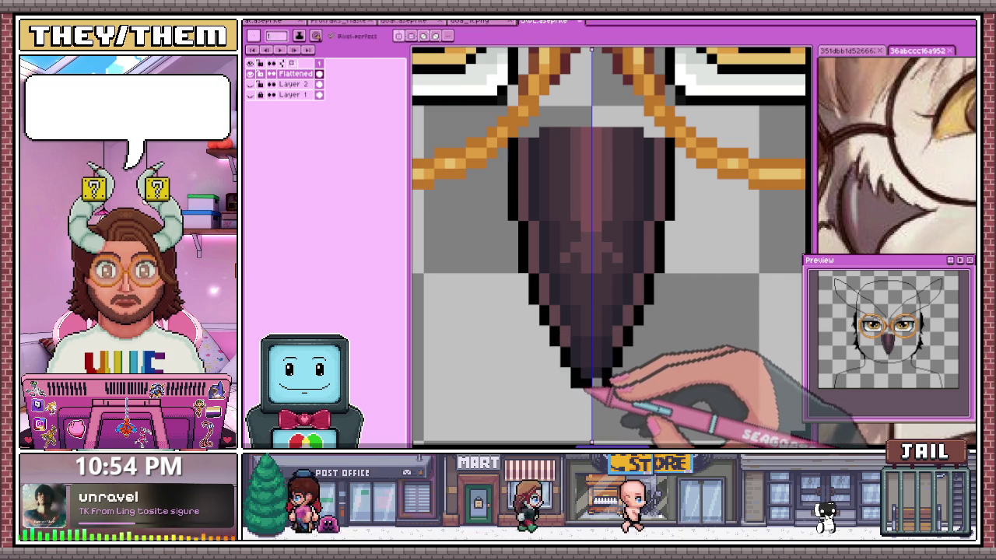
pyautogui.scroll(-2, 593, 391)
pyautogui.scroll(-1, 711, 249)
pyautogui.scroll(2, 623, 333)
pyautogui.scroll(1, 667, 322)
pyautogui.press('i')
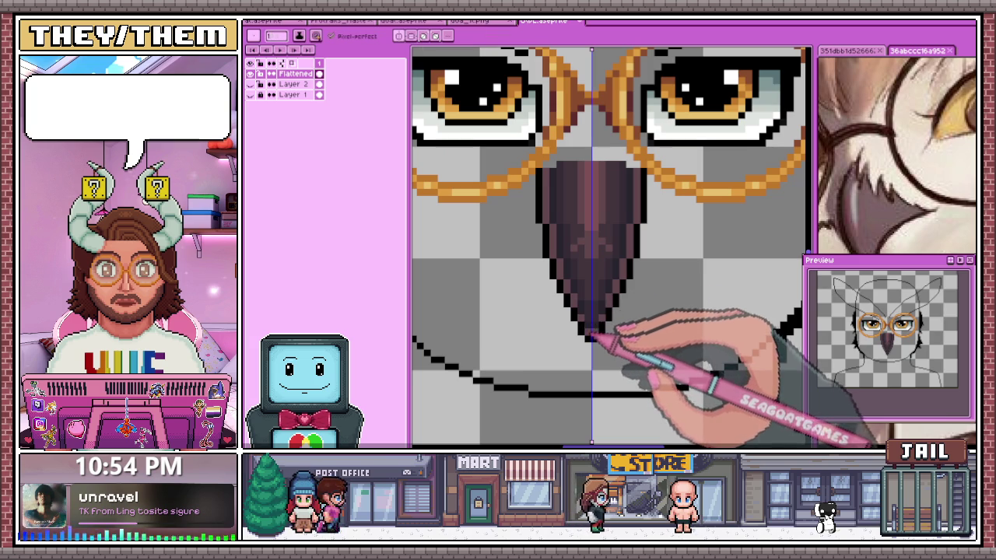
pyautogui.scroll(-2, 591, 334)
pyautogui.scroll(-1, 589, 378)
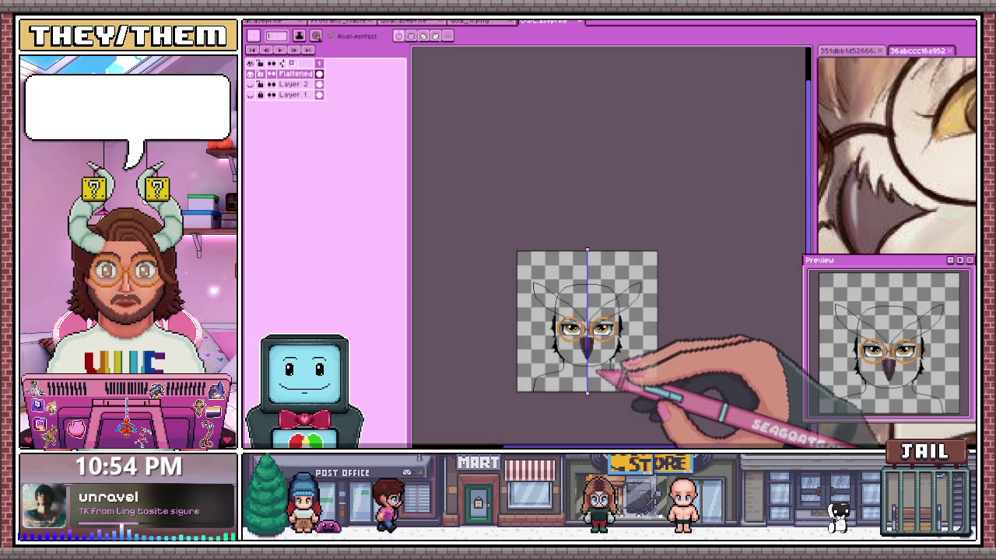
pyautogui.scroll(2, 597, 369)
pyautogui.scroll(2, 591, 342)
pyautogui.scroll(1, 542, 342)
# Repaint the beak's shading pixels with the pencil so tones blend down to the tip
pyautogui.press('b')
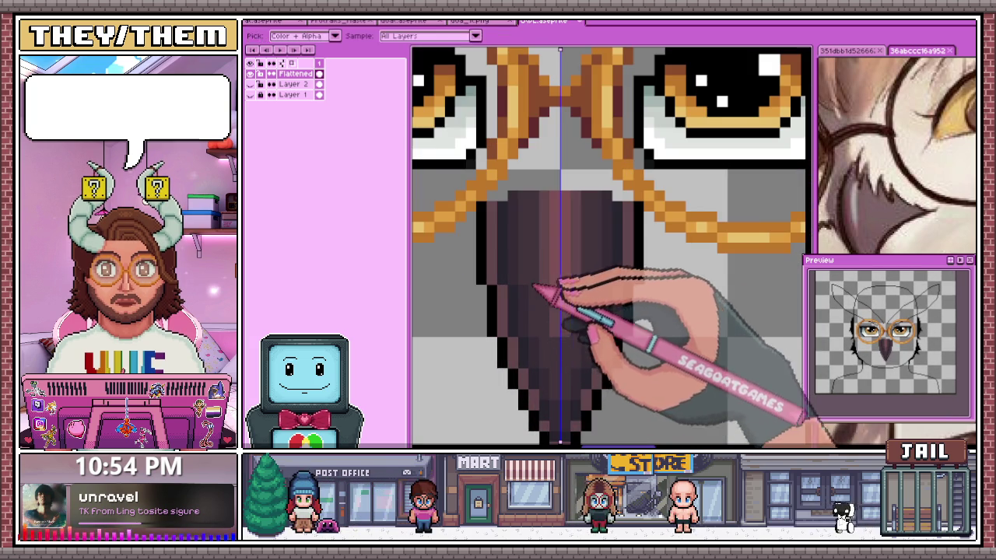
pyautogui.scroll(-2, 529, 287)
pyautogui.scroll(2, 534, 303)
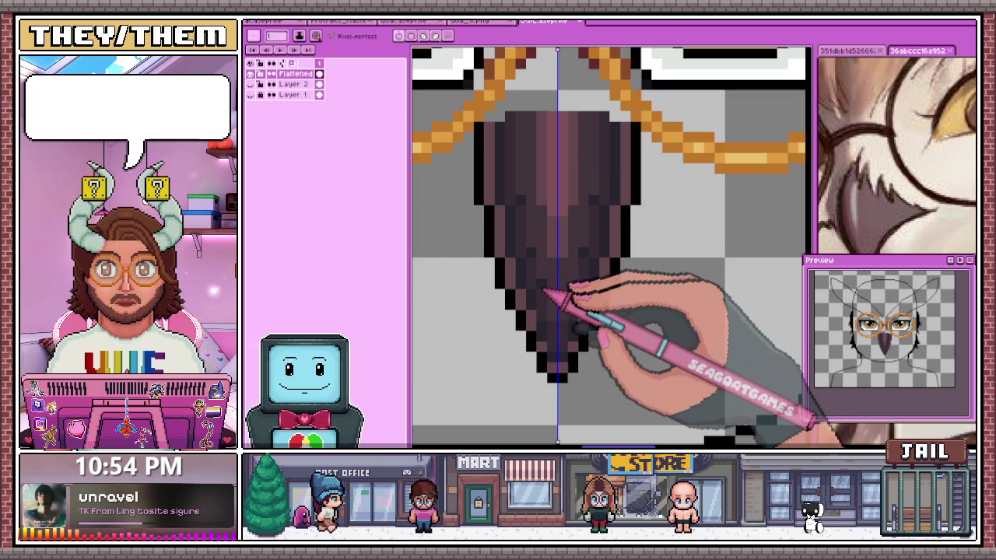
pyautogui.scroll(-2, 562, 327)
pyautogui.scroll(-1, 534, 267)
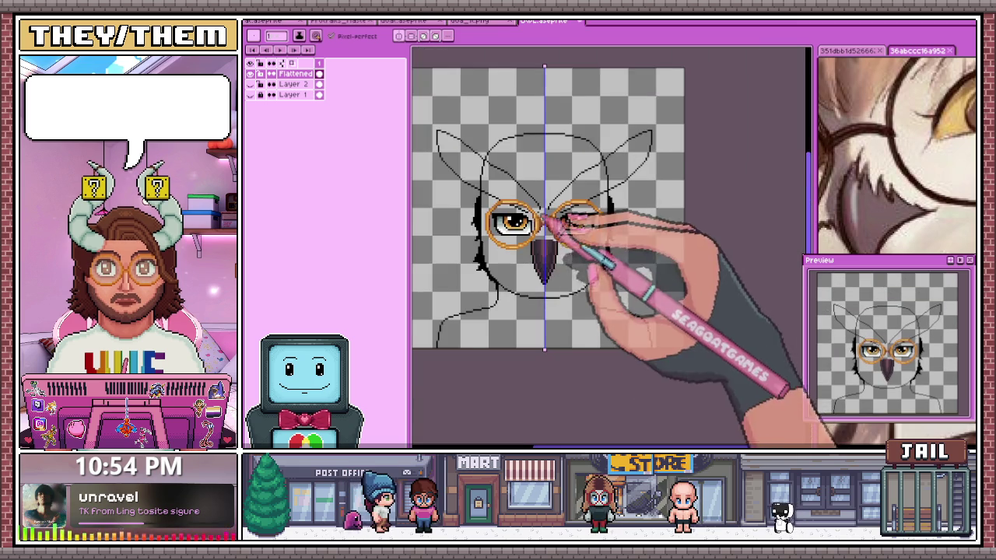
pyautogui.scroll(1, 544, 223)
pyautogui.scroll(1, 548, 237)
pyautogui.scroll(2, 578, 222)
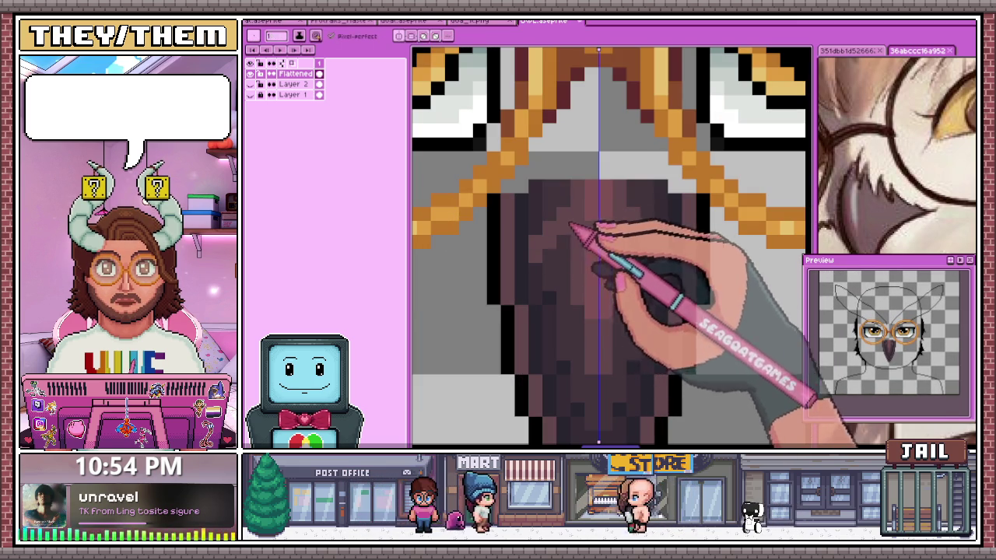
pyautogui.scroll(-2, 567, 204)
pyautogui.scroll(-1, 595, 218)
pyautogui.scroll(-1, 598, 233)
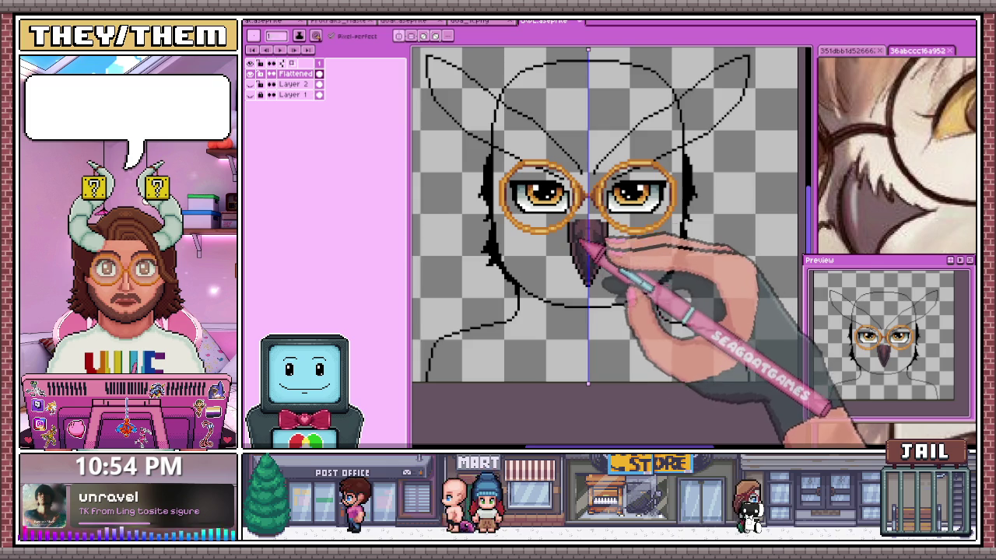
pyautogui.scroll(1, 588, 270)
pyautogui.scroll(-1, 653, 342)
pyautogui.scroll(-2, 622, 311)
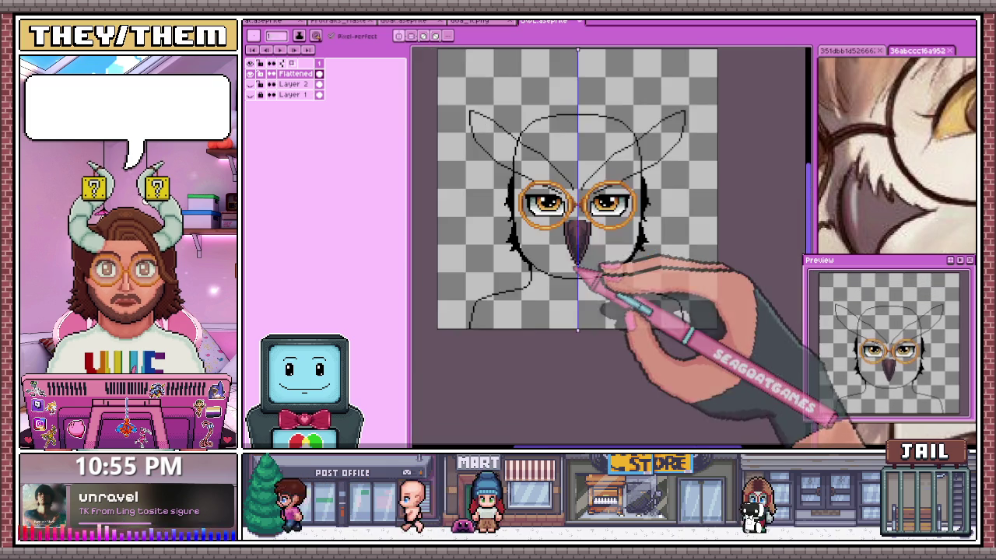
pyautogui.scroll(2, 589, 277)
pyautogui.scroll(4, 590, 243)
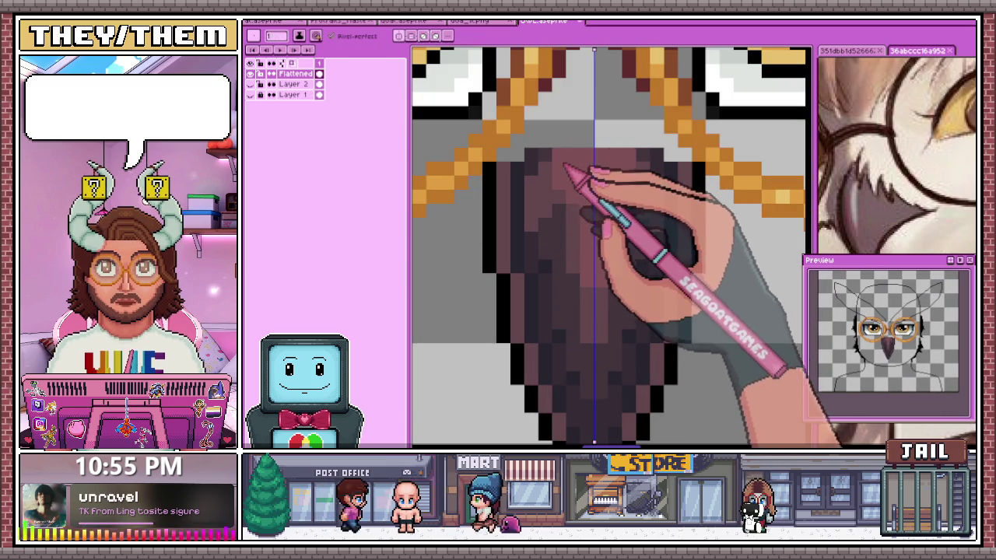
pyautogui.scroll(-1, 600, 200)
pyautogui.scroll(-1, 573, 210)
pyautogui.scroll(-1, 581, 215)
pyautogui.scroll(2, 592, 226)
pyautogui.scroll(1, 591, 225)
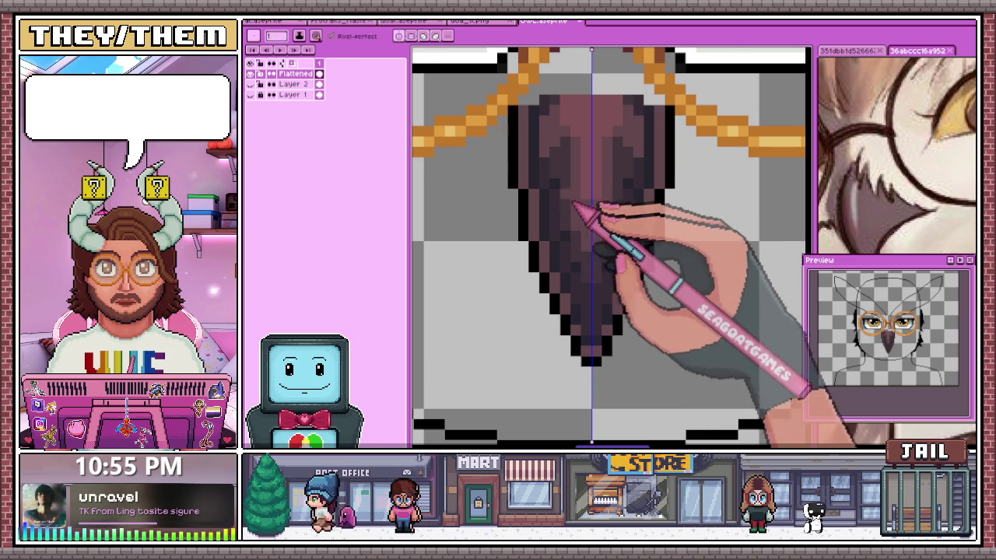
pyautogui.scroll(-1, 573, 234)
pyautogui.scroll(-1, 580, 225)
pyautogui.scroll(-2, 583, 256)
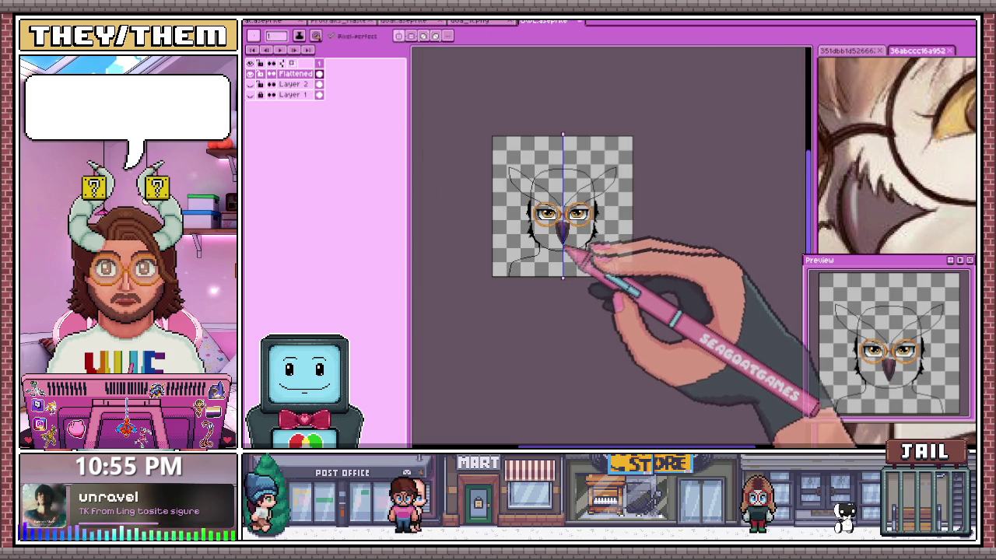
pyautogui.scroll(2, 579, 269)
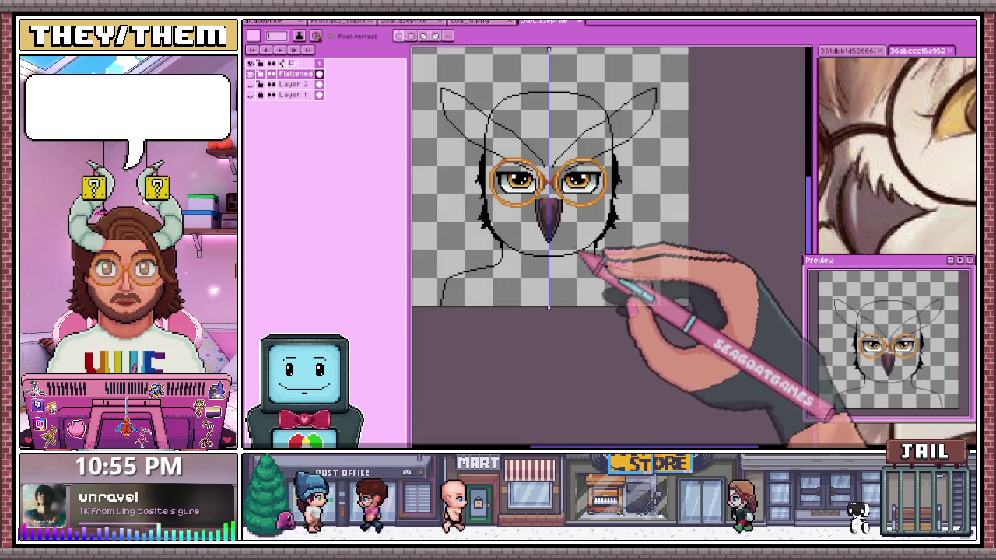
pyautogui.scroll(1, 579, 234)
pyautogui.scroll(2, 577, 176)
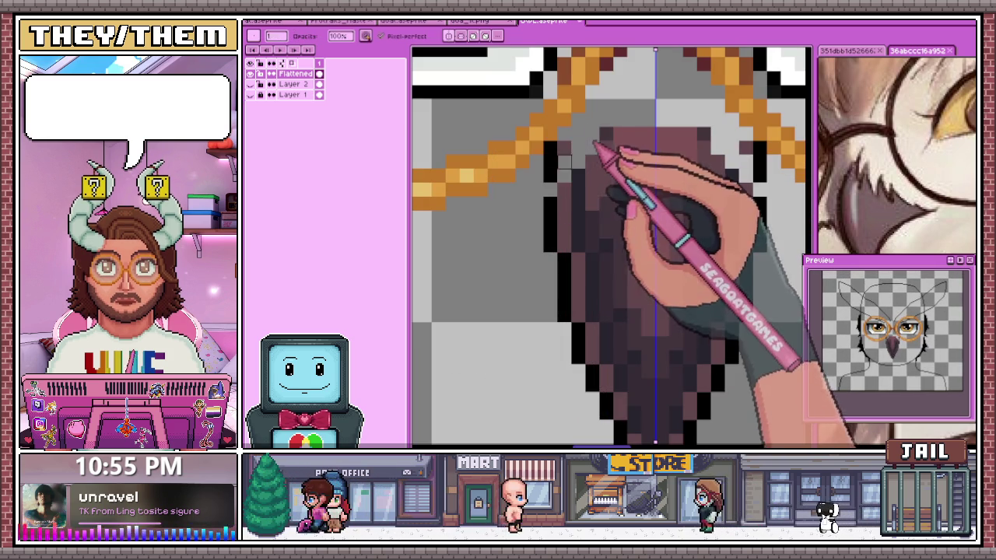
pyautogui.scroll(-1, 560, 202)
pyautogui.scroll(-1, 561, 206)
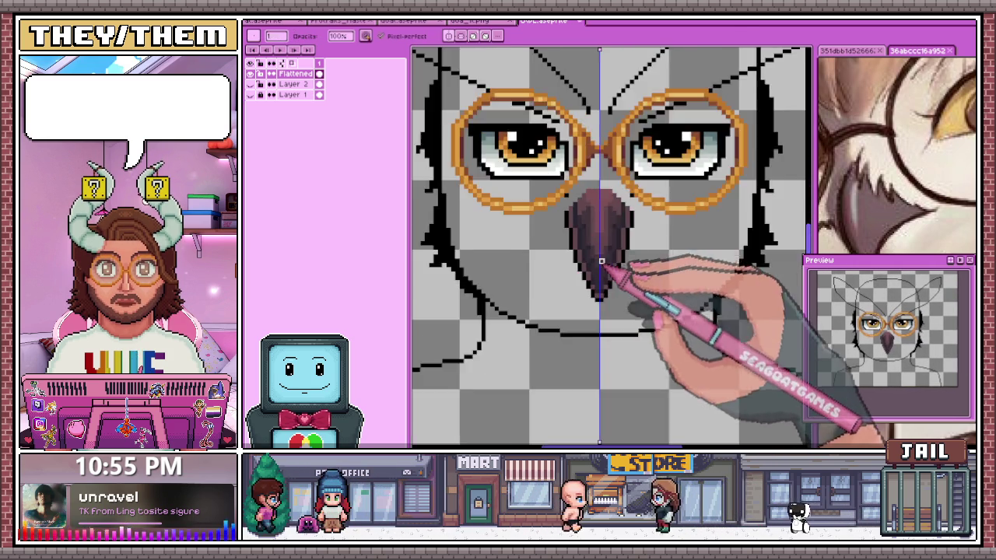
pyautogui.scroll(-1, 580, 198)
pyautogui.scroll(1, 591, 194)
pyautogui.scroll(-1, 601, 191)
pyautogui.scroll(-2, 599, 194)
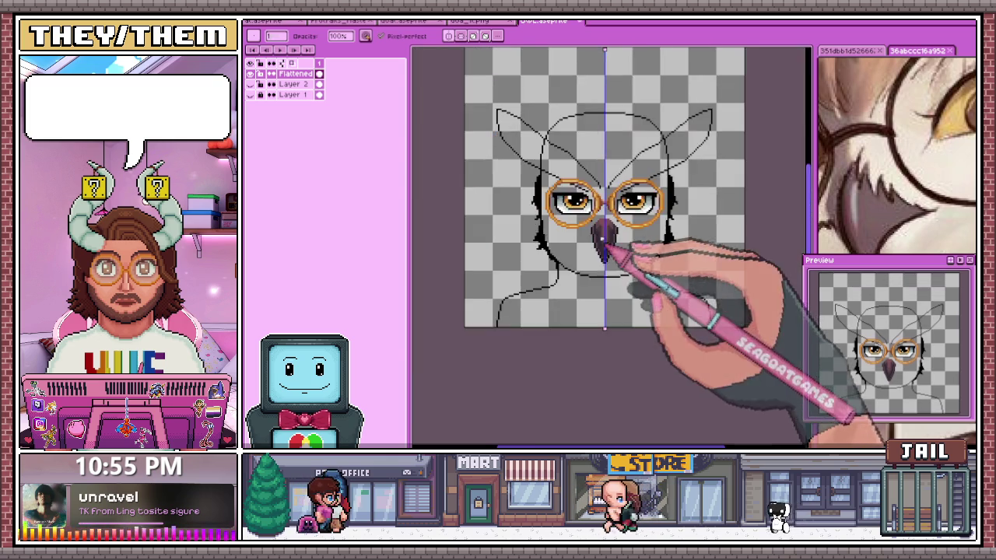
pyautogui.scroll(2, 587, 210)
pyautogui.scroll(1, 584, 210)
pyautogui.scroll(-2, 614, 245)
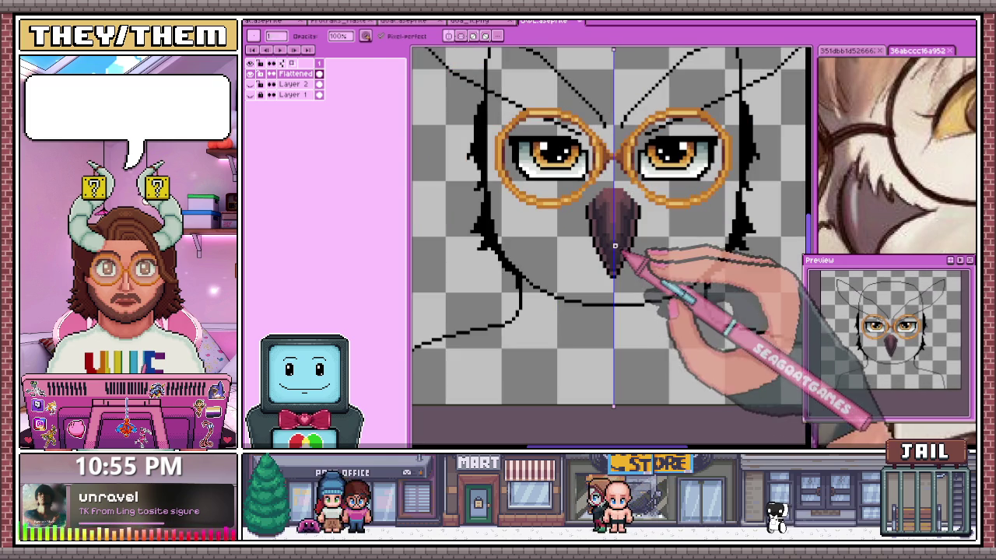
pyautogui.scroll(2, 591, 264)
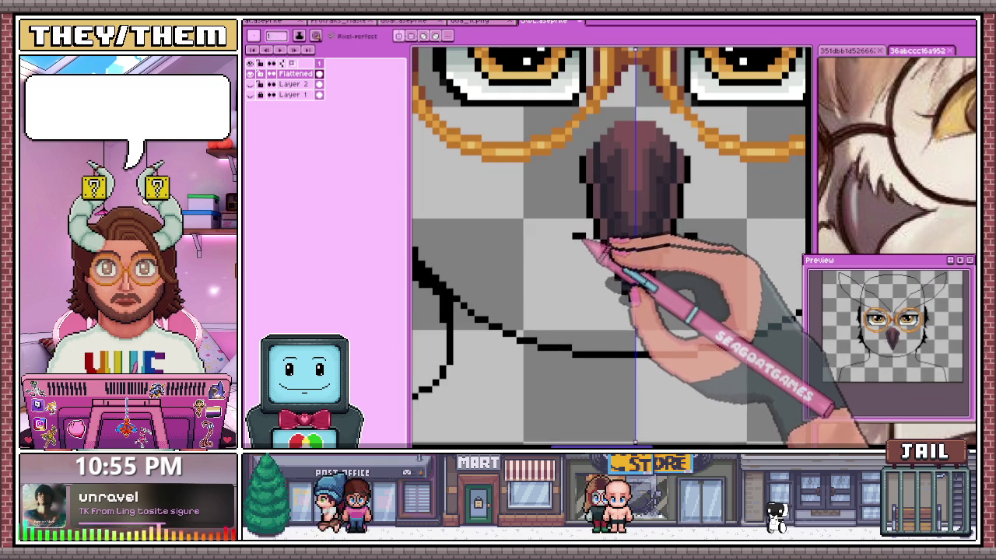
pyautogui.scroll(-2, 595, 247)
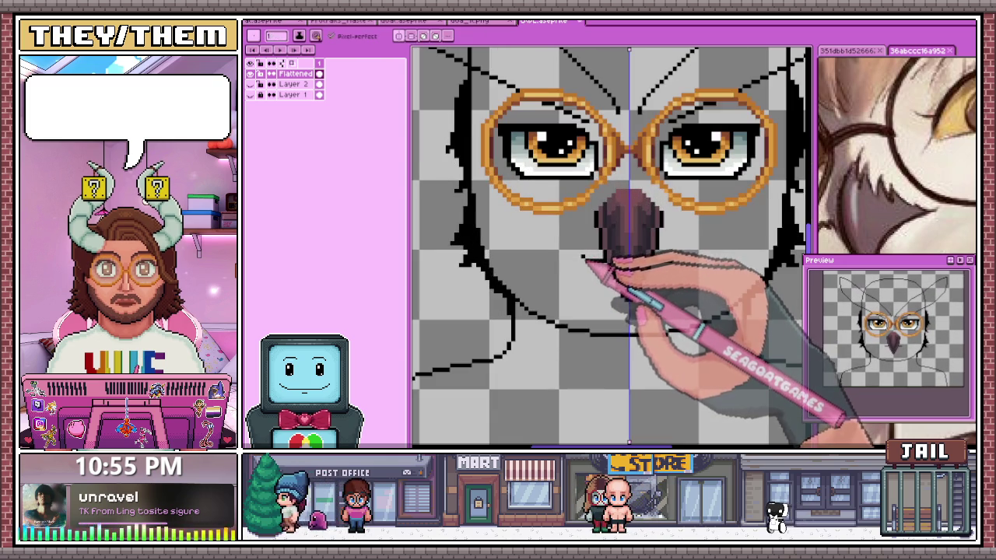
pyautogui.scroll(-3, 587, 263)
pyautogui.scroll(-2, 599, 330)
pyautogui.scroll(2, 596, 321)
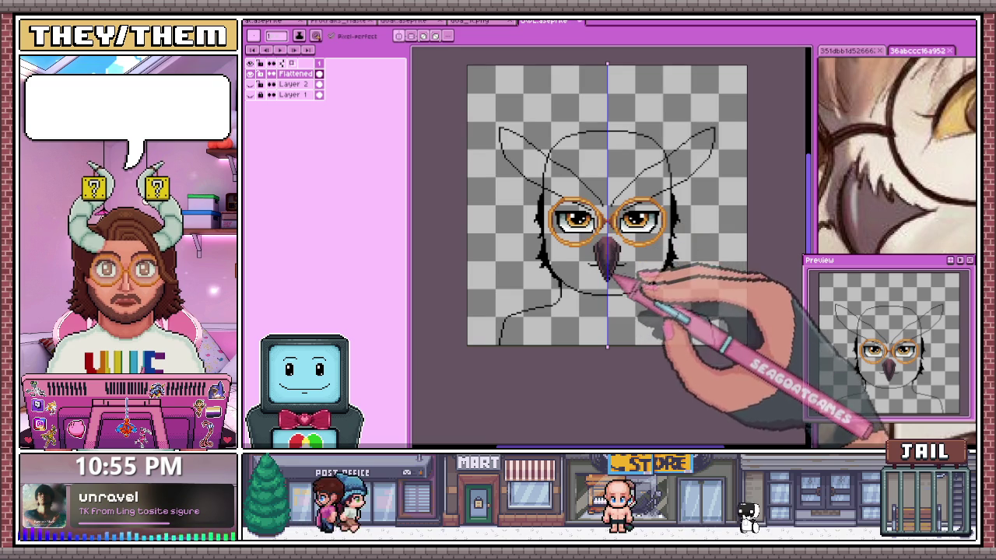
pyautogui.scroll(-2, 895, 155)
pyautogui.scroll(-2, 894, 155)
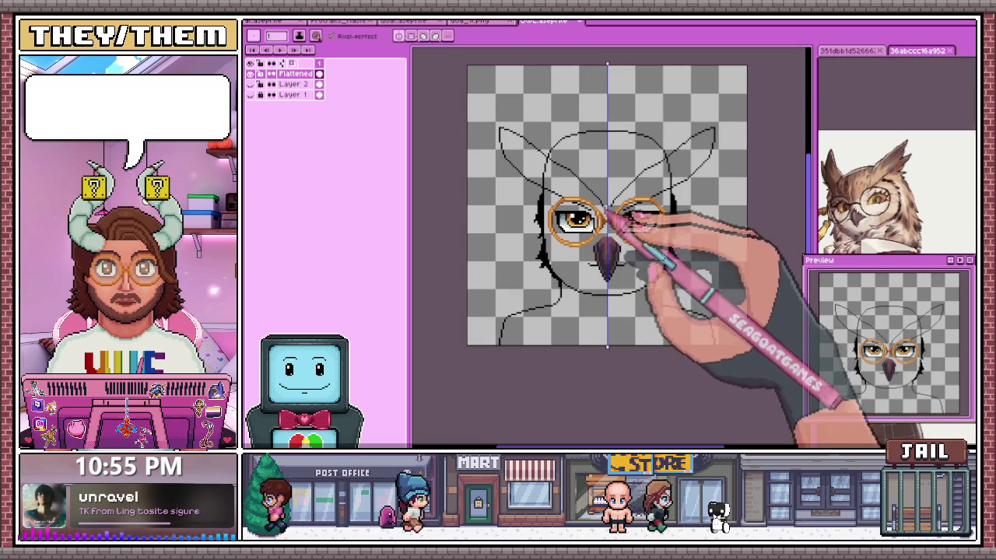
# Sample a beak colour and paint darker purple shading onto the beak
pyautogui.scroll(2, 611, 218)
pyautogui.scroll(1, 599, 234)
pyautogui.scroll(1, 587, 243)
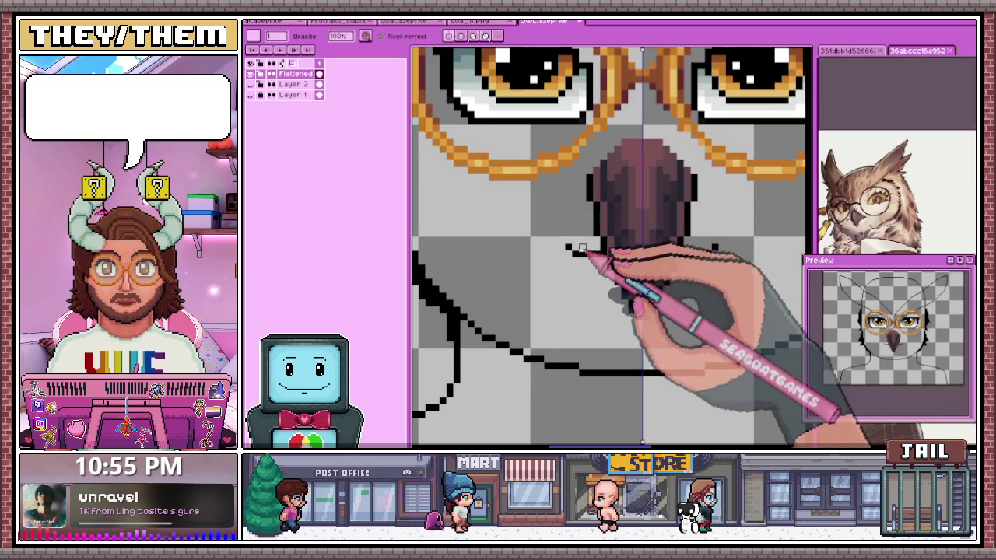
pyautogui.scroll(1, 582, 248)
pyautogui.scroll(3, 826, 218)
pyautogui.press('e')
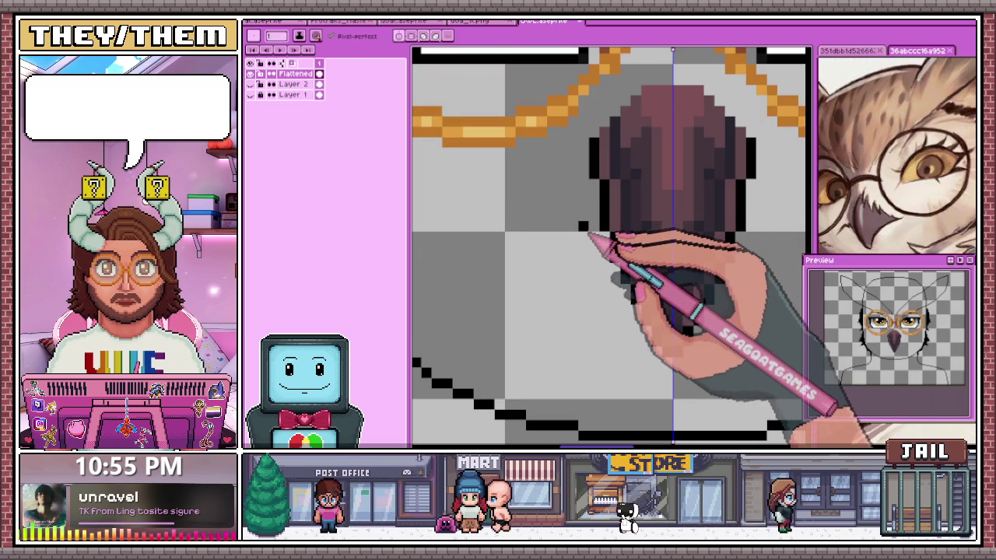
pyautogui.scroll(-2, 594, 235)
pyautogui.press('b')
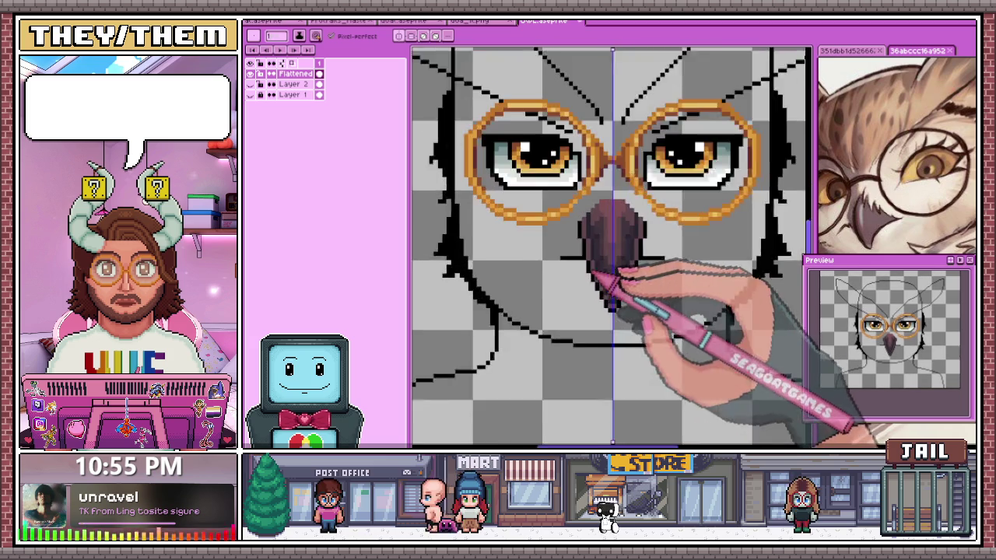
pyautogui.scroll(1, 549, 253)
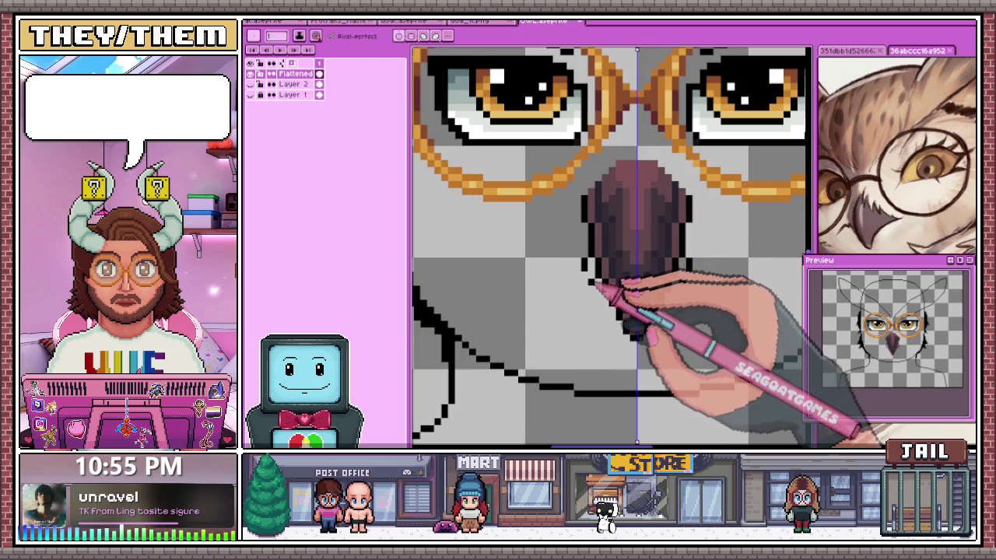
pyautogui.scroll(-3, 599, 290)
pyautogui.scroll(3, 593, 297)
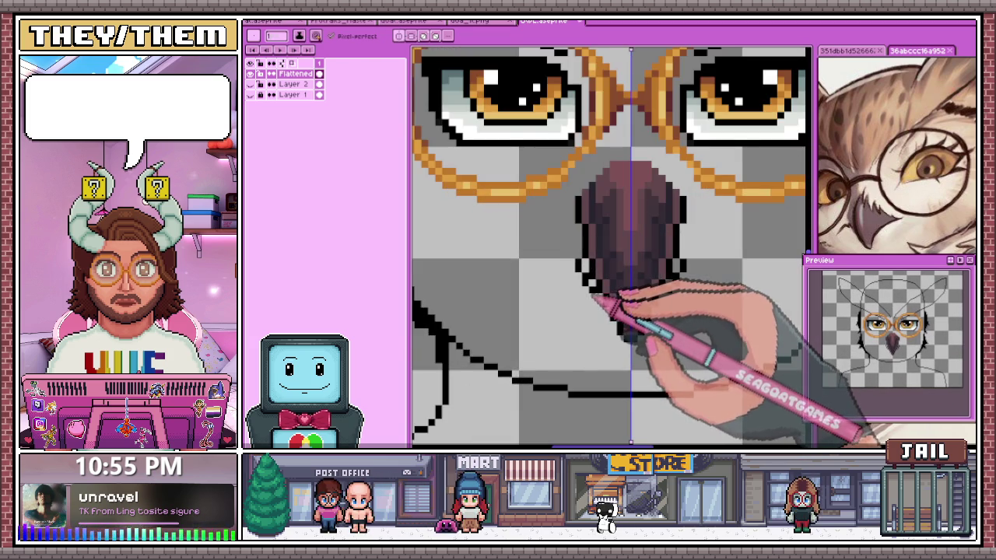
pyautogui.scroll(-2, 602, 320)
pyautogui.scroll(-2, 602, 320)
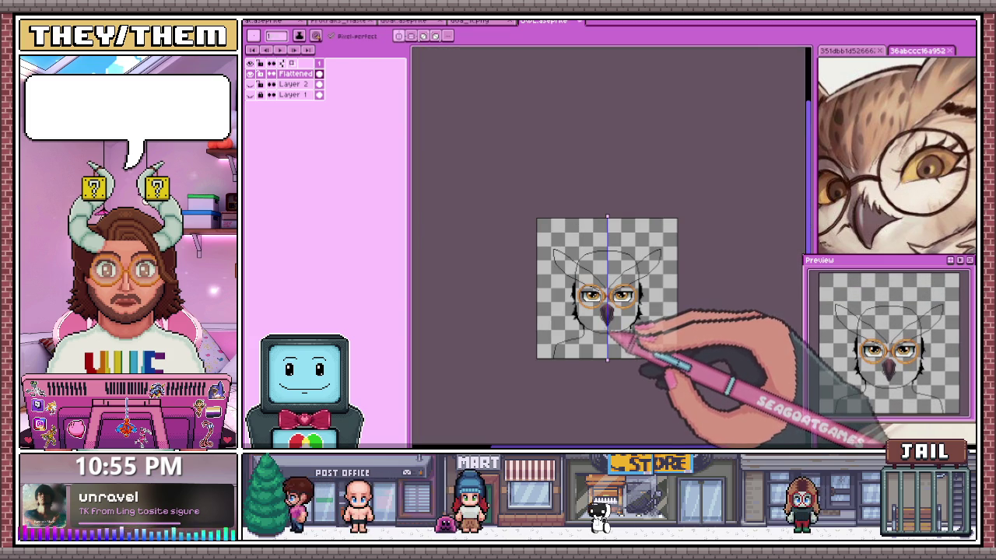
pyautogui.scroll(2, 605, 317)
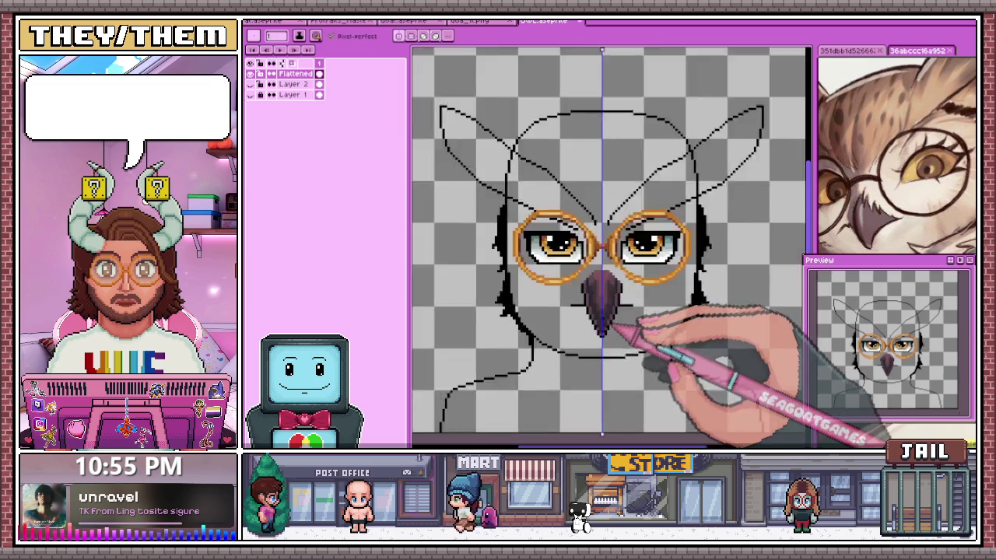
pyautogui.scroll(2, 599, 303)
pyautogui.scroll(2, 587, 284)
# Add more dark shading to round the beak, then undo the accidental flatten
pyautogui.press('e')
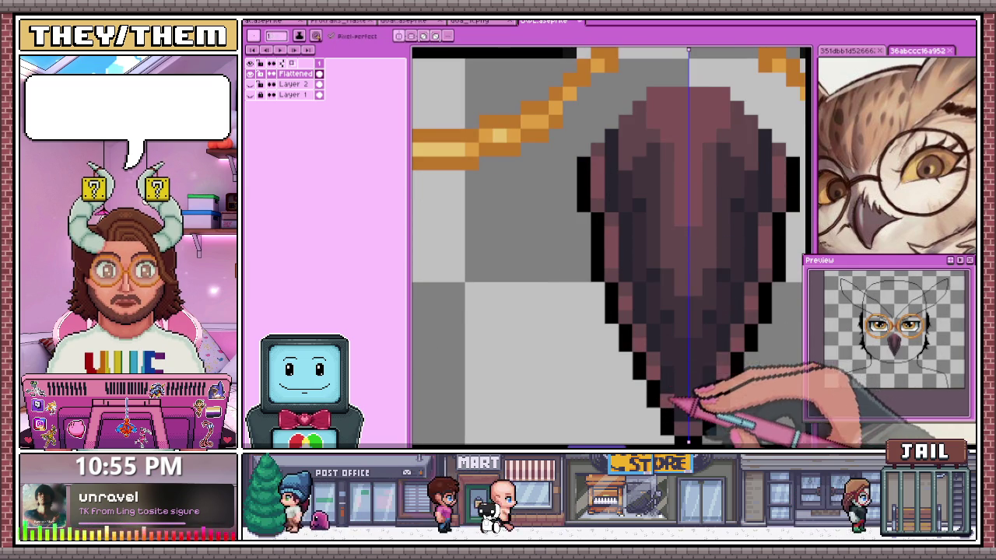
pyautogui.scroll(-3, 667, 401)
pyautogui.scroll(-4, 629, 199)
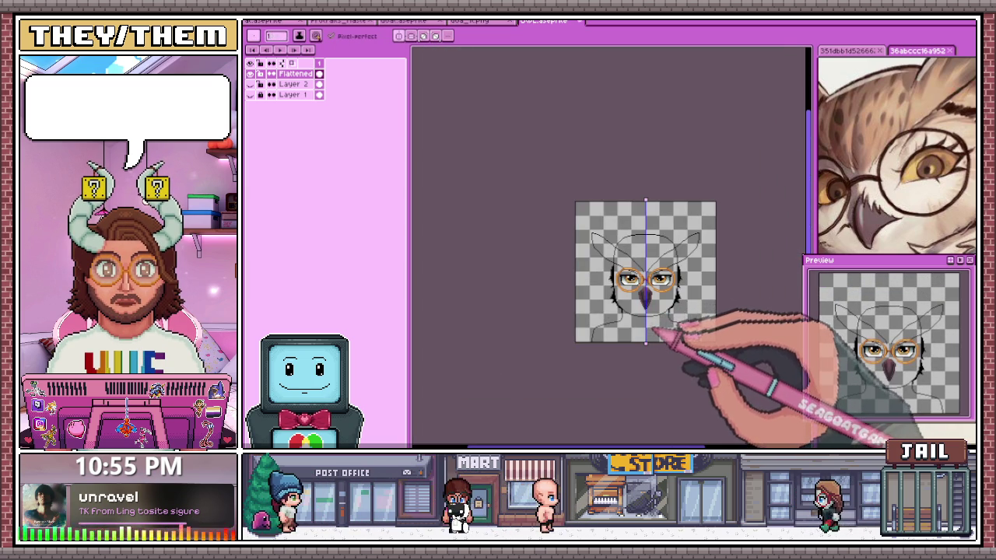
pyautogui.scroll(4, 655, 335)
pyautogui.scroll(2, 645, 268)
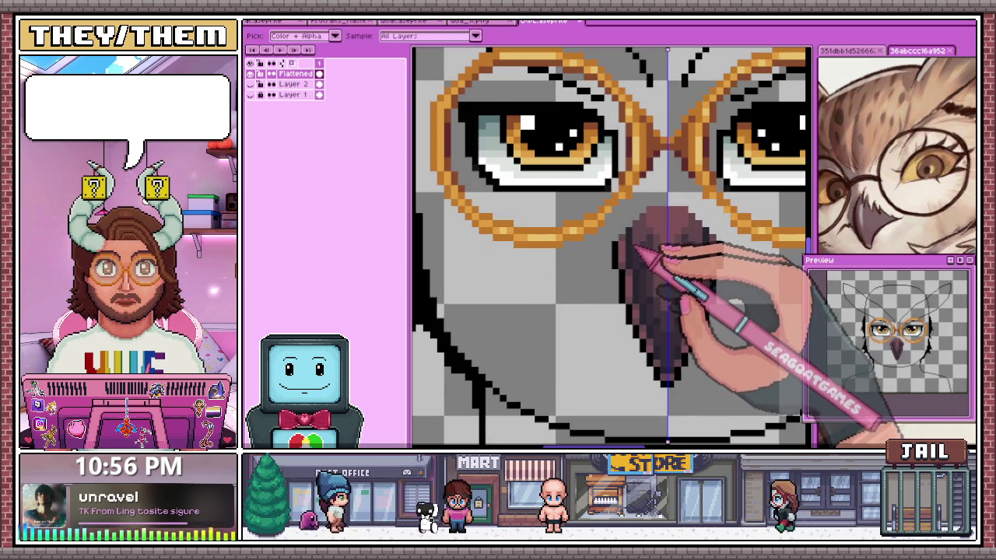
pyautogui.scroll(-1, 635, 249)
pyautogui.scroll(3, 645, 200)
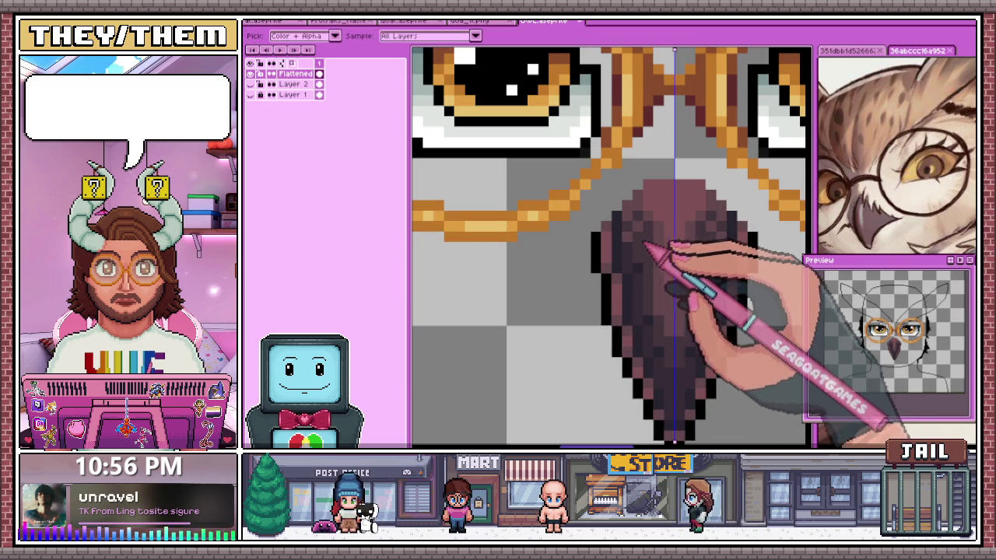
pyautogui.scroll(-2, 652, 245)
pyautogui.scroll(-2, 667, 329)
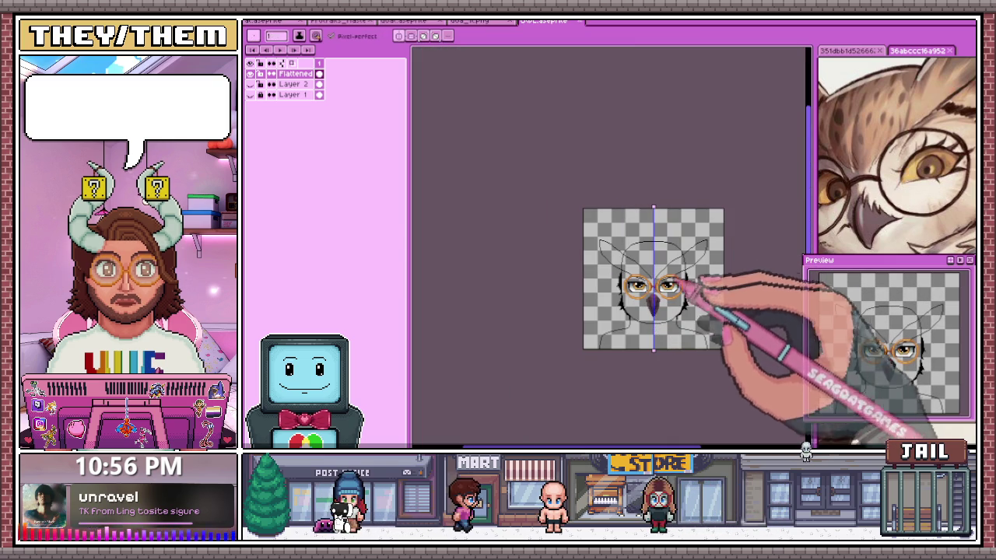
pyautogui.scroll(4, 669, 280)
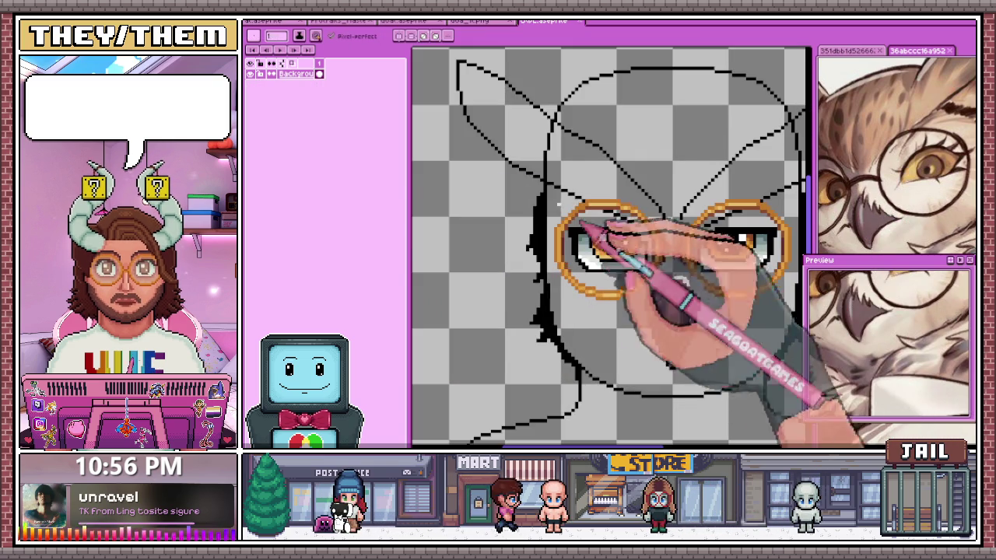
pyautogui.scroll(-2, 483, 187)
pyautogui.hotkey('ctrl', 'z')
pyautogui.scroll(-2, 573, 381)
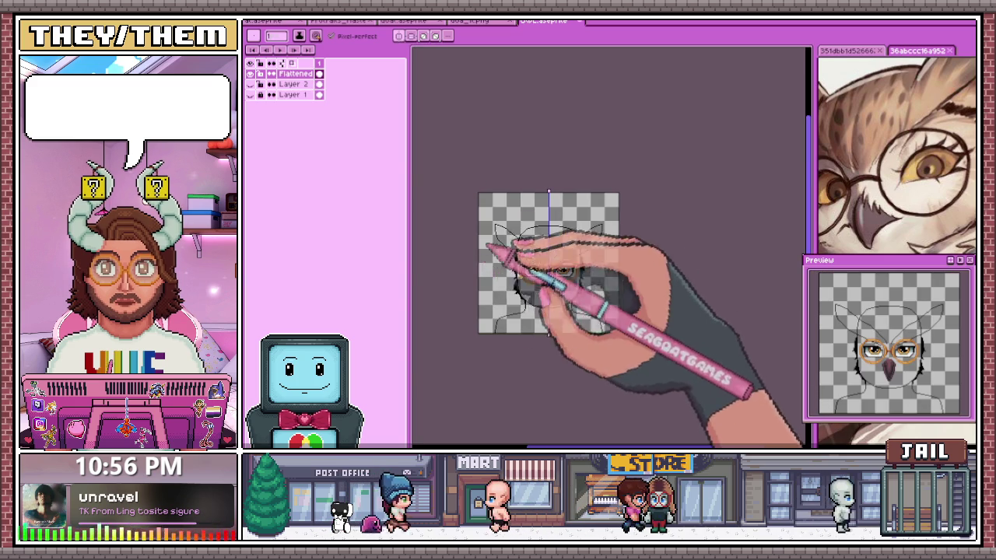
# Try dark green pixels in the iris, undoing the last one
pyautogui.scroll(4, 579, 225)
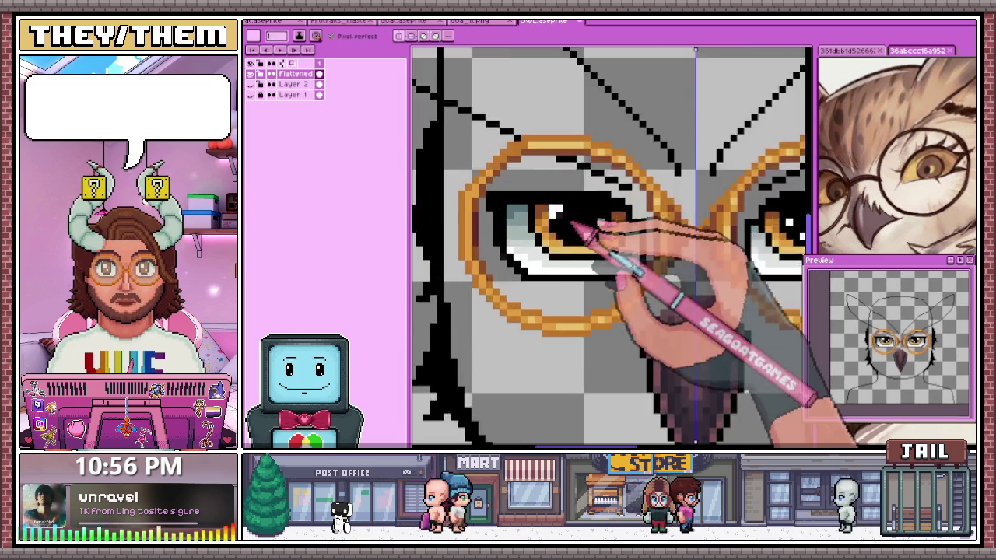
pyautogui.scroll(1, 575, 226)
pyautogui.scroll(1, 567, 220)
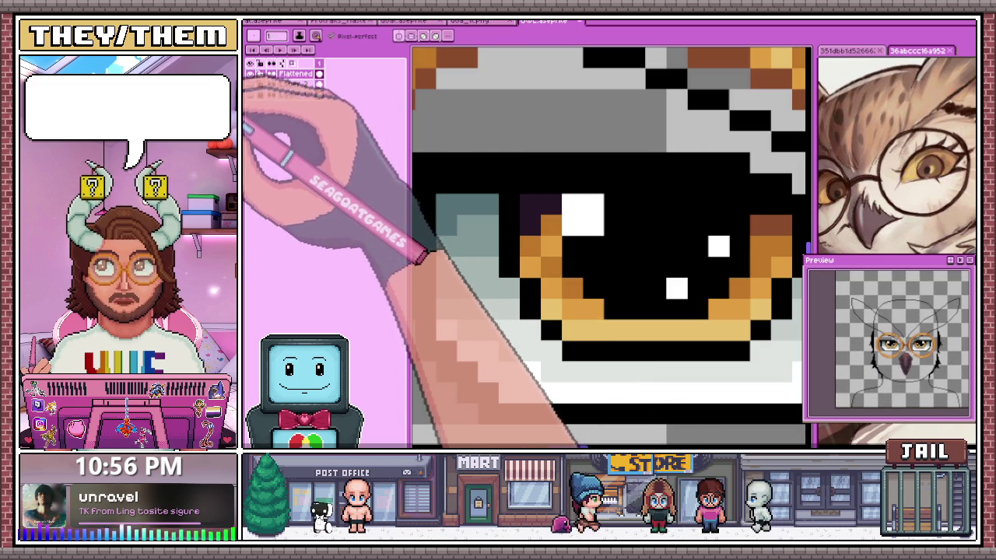
pyautogui.click(540, 206)
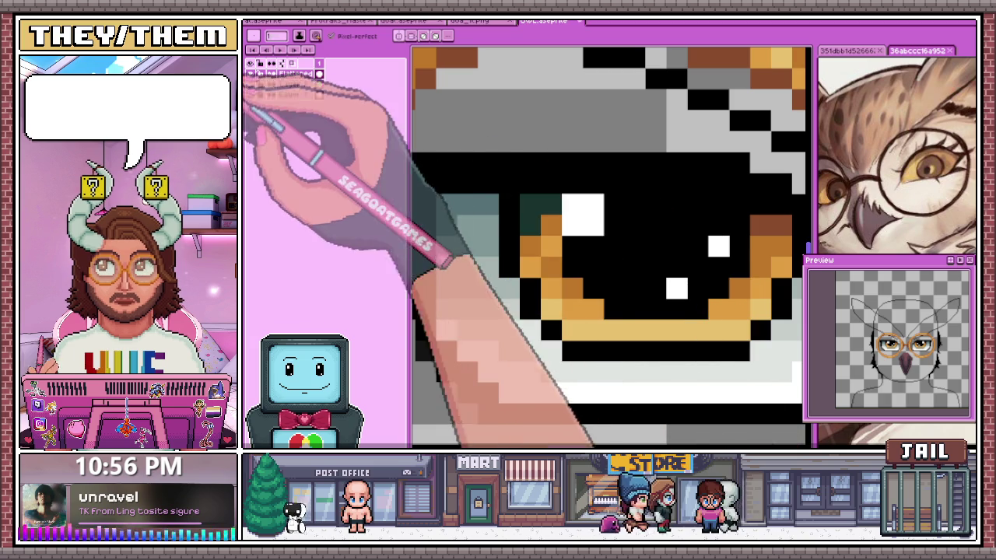
pyautogui.click(530, 245)
pyautogui.hotkey('ctrl', 'z')
# Magic-wand select the orange iris pixels, fill them with the dark colour, and deselect
pyautogui.press('w')
pyautogui.press('f')
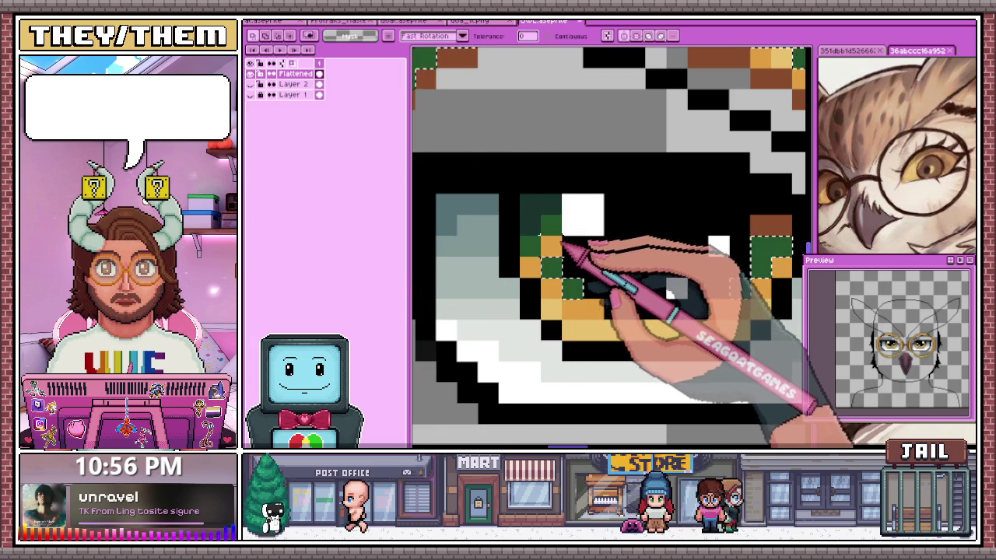
pyautogui.scroll(-2, 544, 222)
pyautogui.scroll(-2, 528, 295)
pyautogui.scroll(-1, 513, 366)
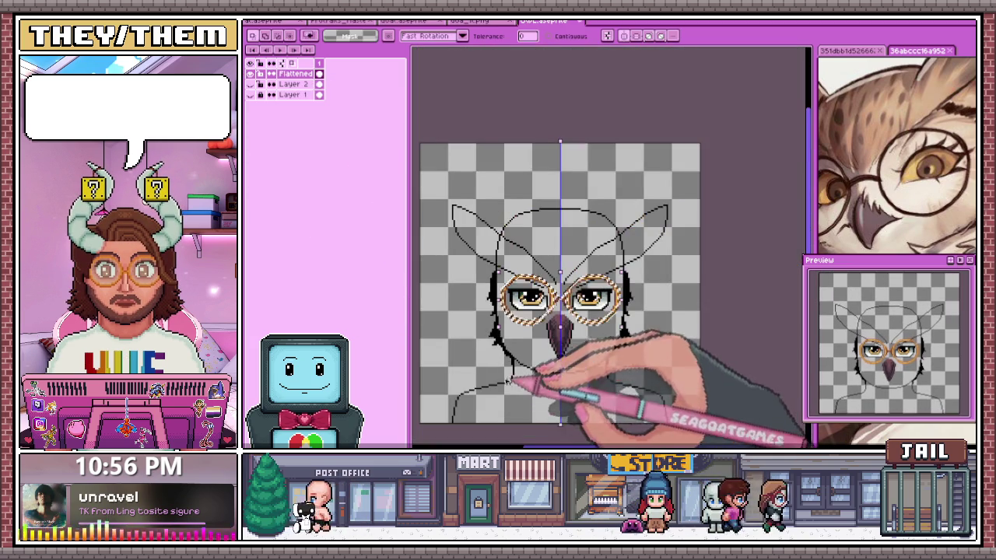
pyautogui.hotkey('ctrl', 'd')
pyautogui.press('b')
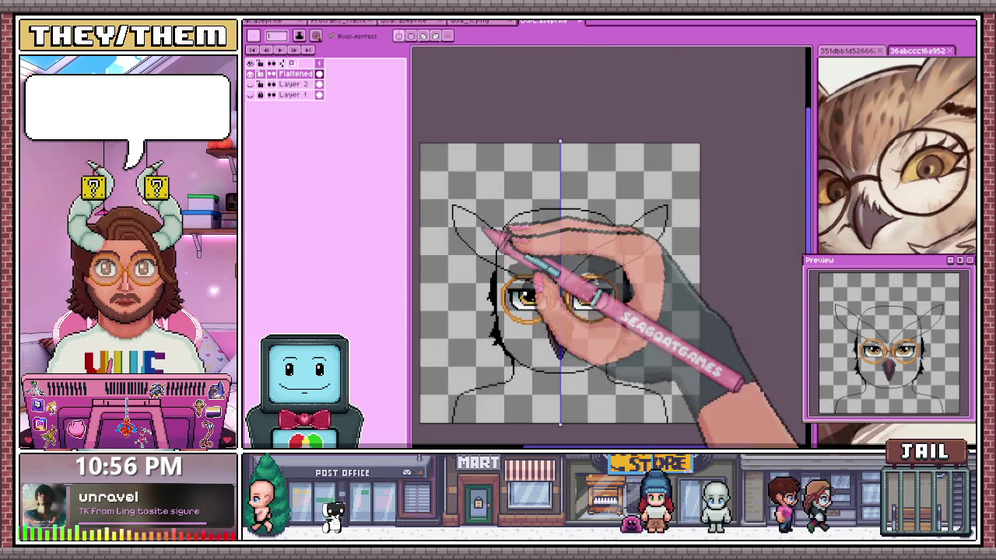
# Paint light blue and dark blue shading plus white highlight pixels into the irises
pyautogui.scroll(3, 523, 298)
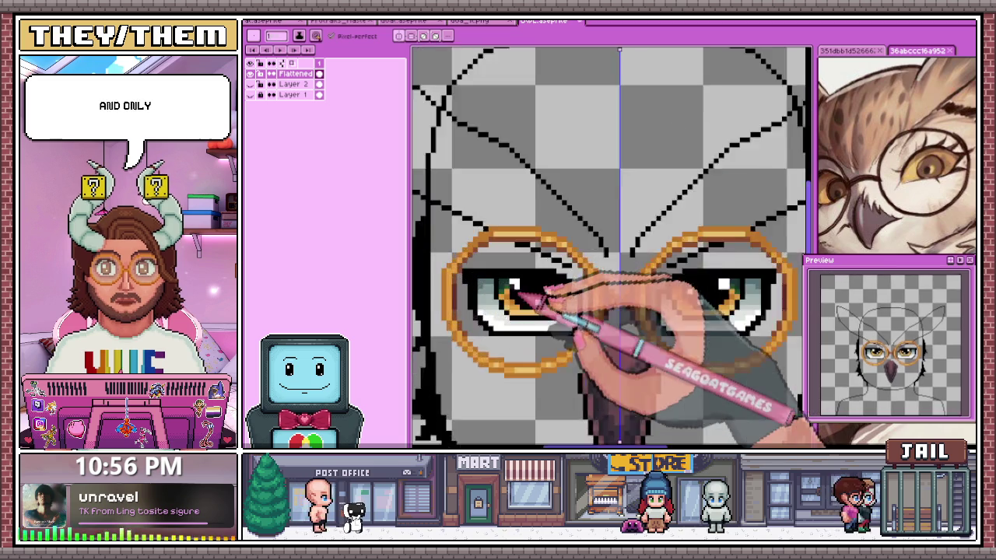
pyautogui.scroll(3, 523, 298)
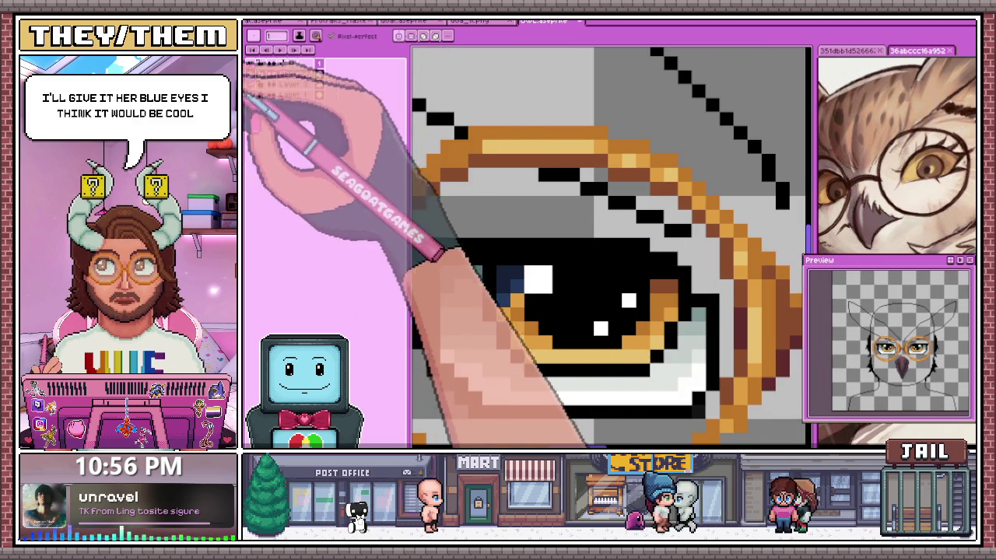
pyautogui.moveTo(443, 253); pyautogui.dragTo(505, 311)
pyautogui.click(667, 328)
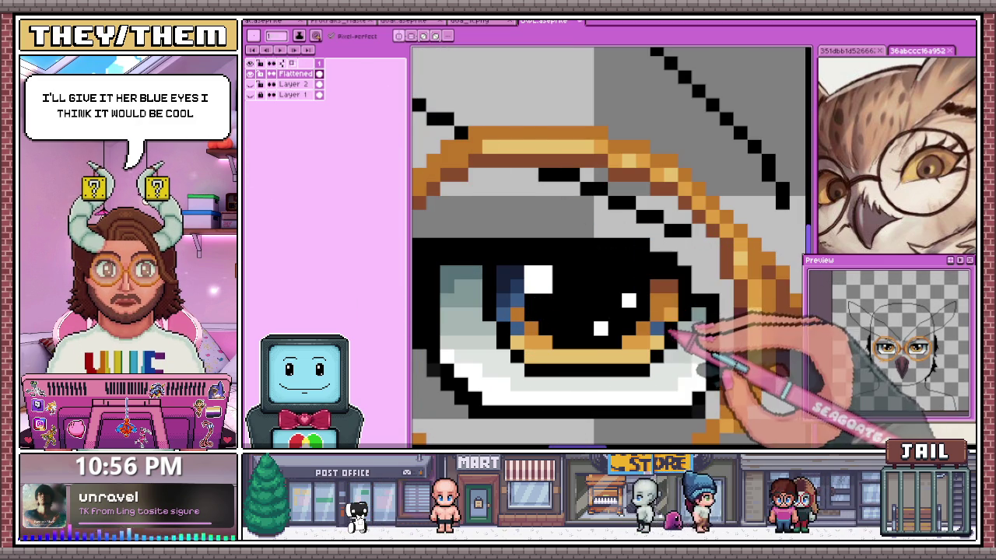
pyautogui.moveTo(529, 278); pyautogui.dragTo(667, 288)
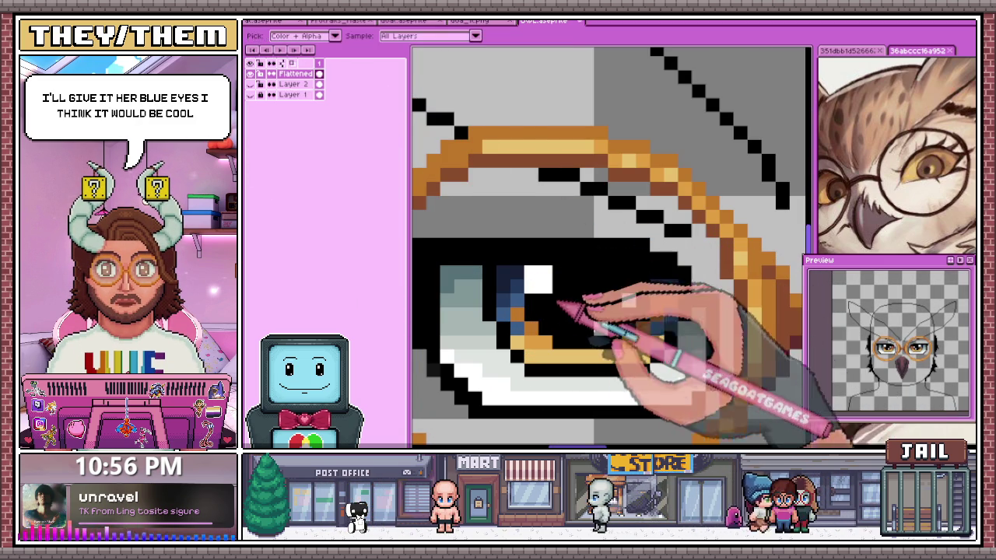
pyautogui.click(627, 301)
pyautogui.click(573, 314)
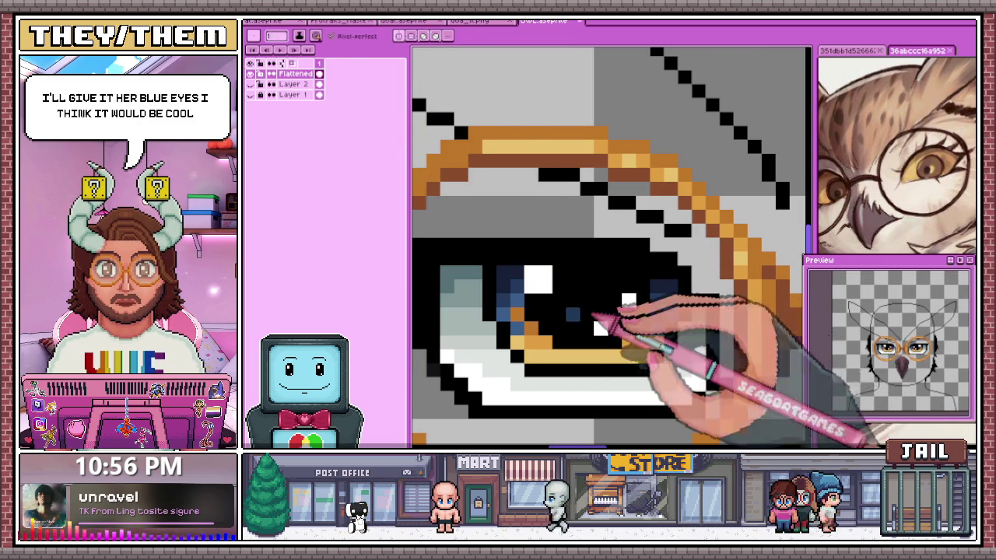
pyautogui.click(517, 312)
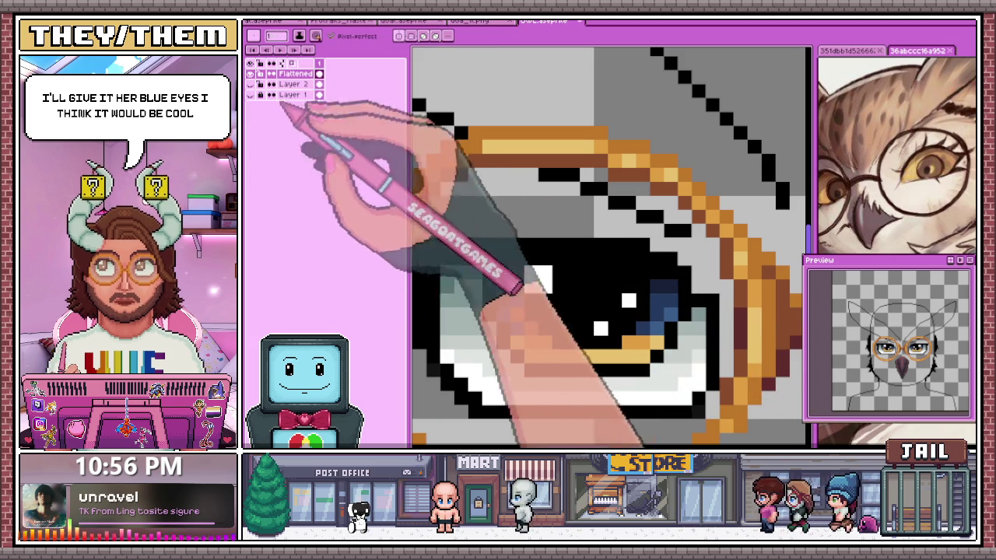
pyautogui.click(532, 327)
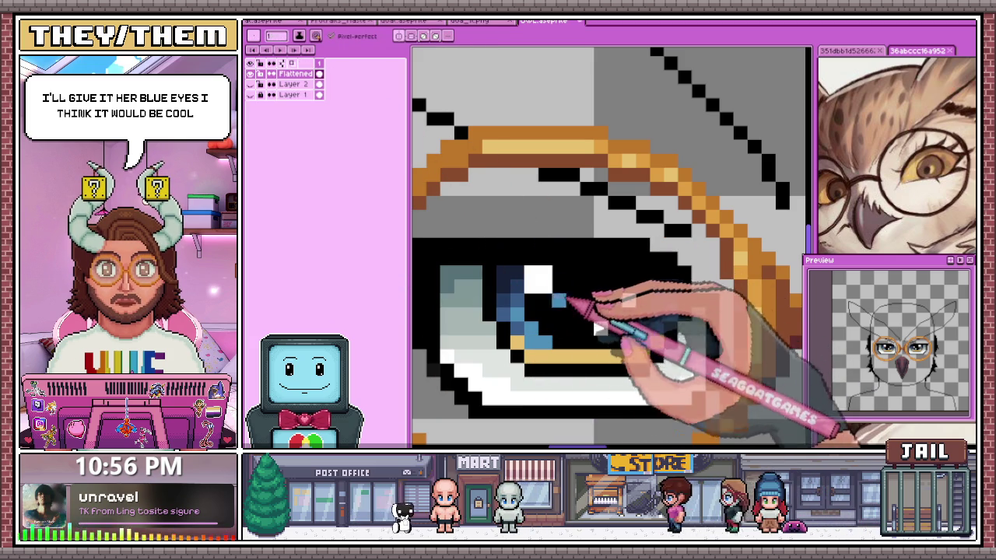
pyautogui.scroll(-2, 545, 344)
pyautogui.scroll(3, 561, 287)
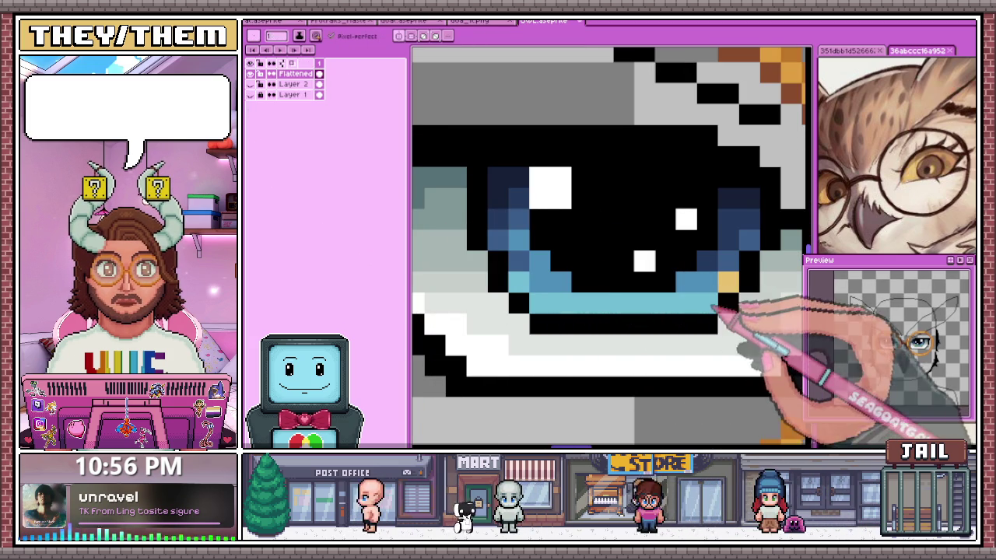
pyautogui.scroll(-3, 684, 303)
pyautogui.scroll(-3, 623, 330)
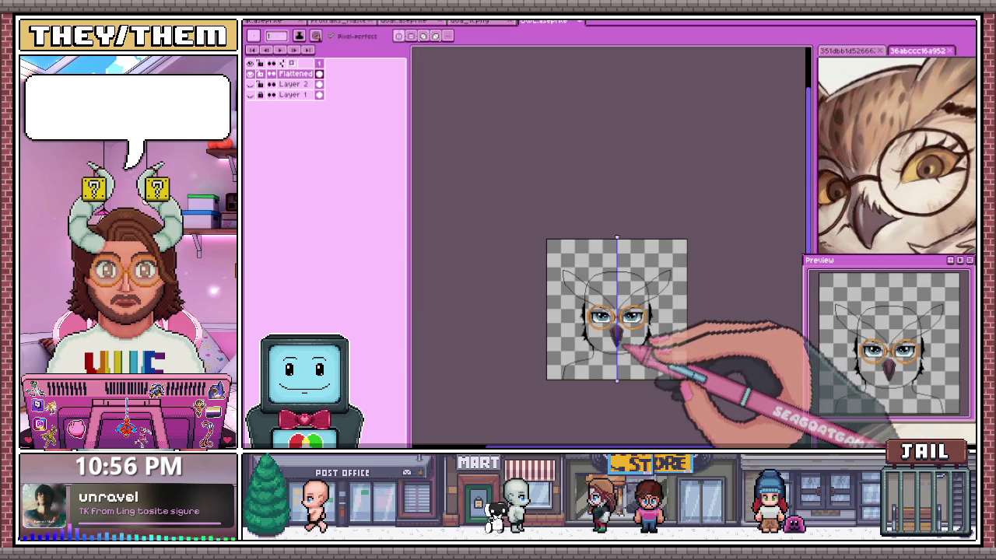
# Cut the orange glasses frames from the Flattened layer and paste them into Layer 3 over the eyes
pyautogui.scroll(3, 626, 334)
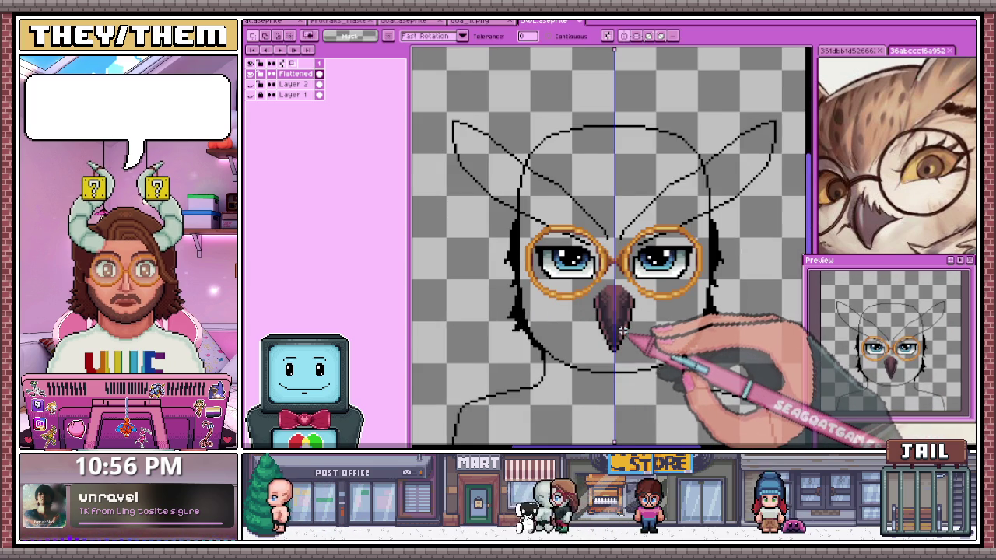
pyautogui.scroll(1, 622, 331)
pyautogui.scroll(1, 658, 256)
pyautogui.scroll(1, 576, 233)
pyautogui.scroll(1, 571, 237)
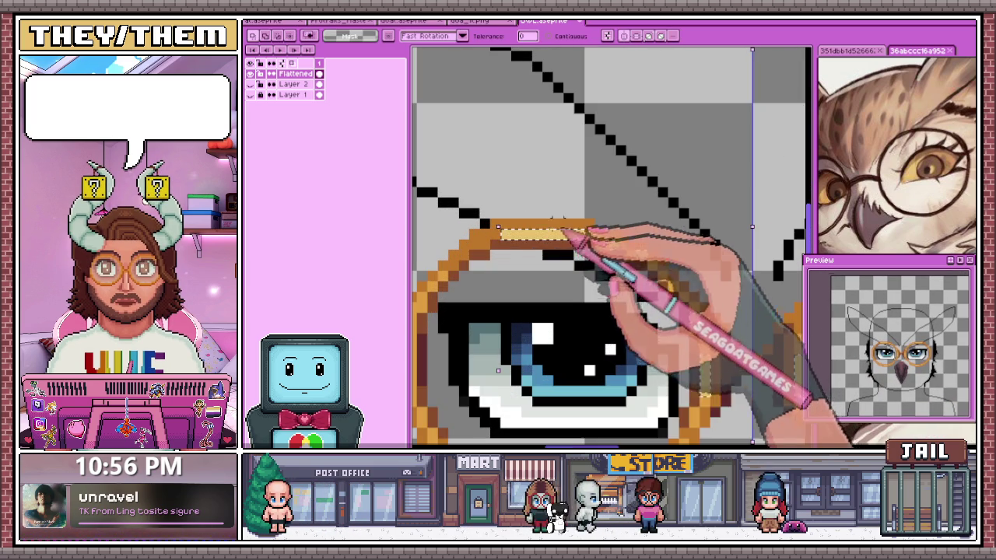
pyautogui.scroll(1, 589, 235)
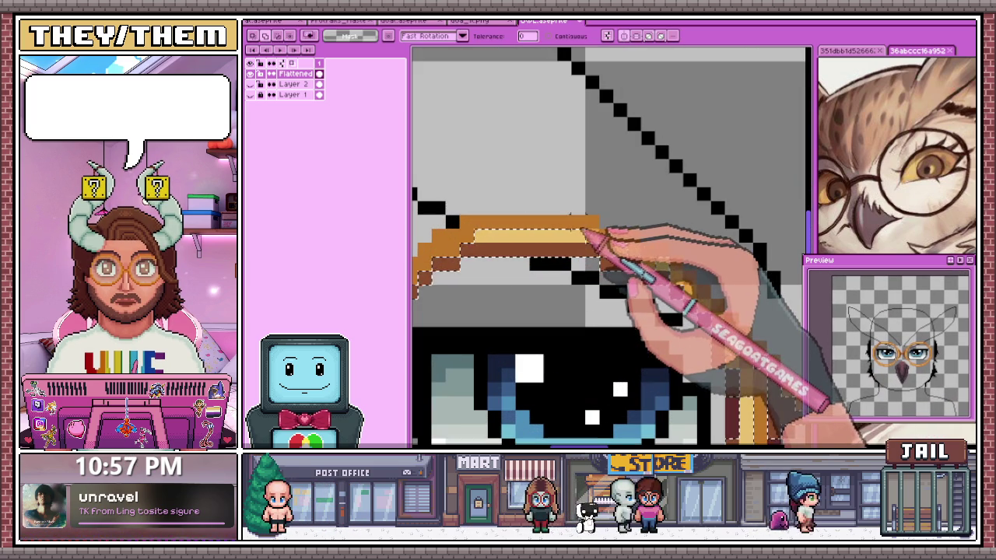
pyautogui.scroll(-2, 604, 249)
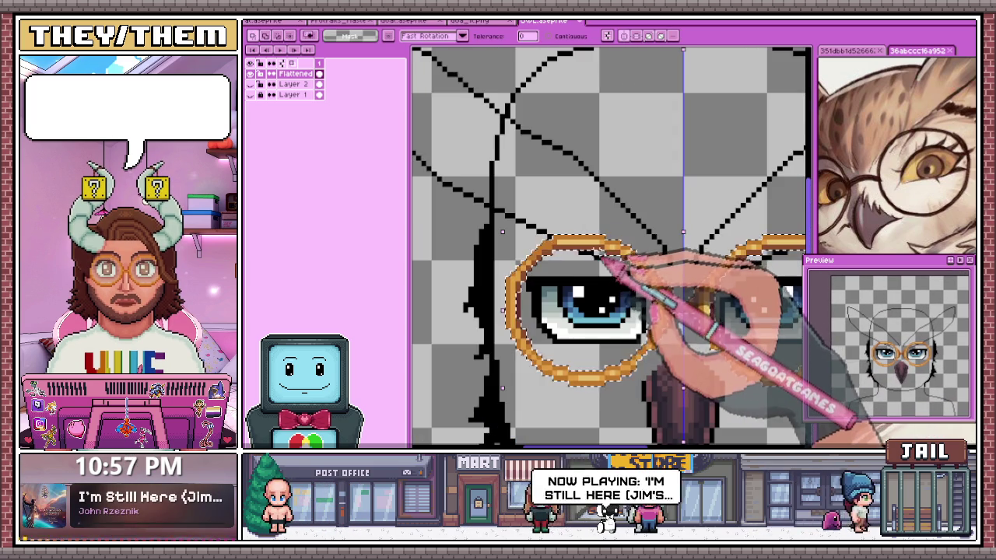
pyautogui.scroll(2, 615, 274)
pyautogui.scroll(-2, 654, 308)
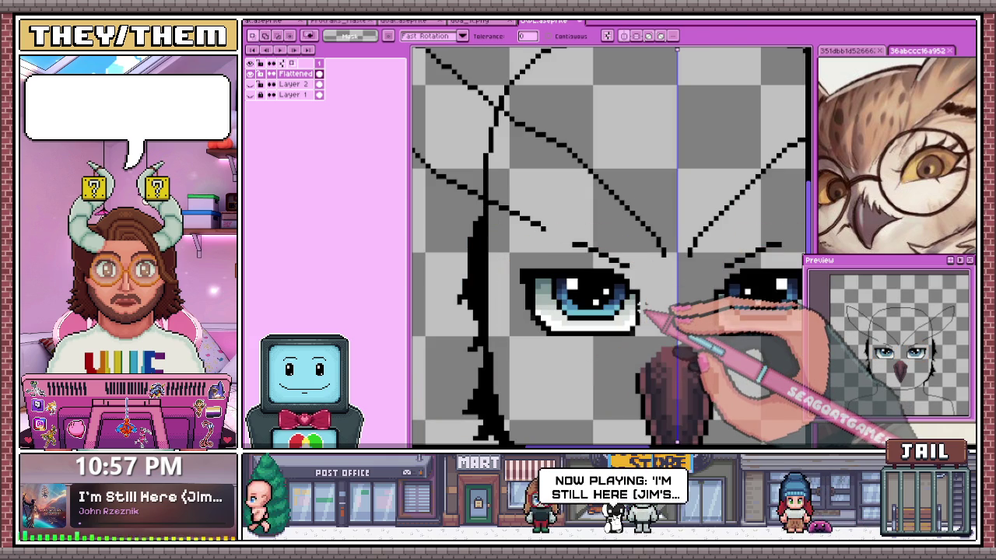
pyautogui.scroll(-2, 560, 233)
pyautogui.scroll(-2, 536, 319)
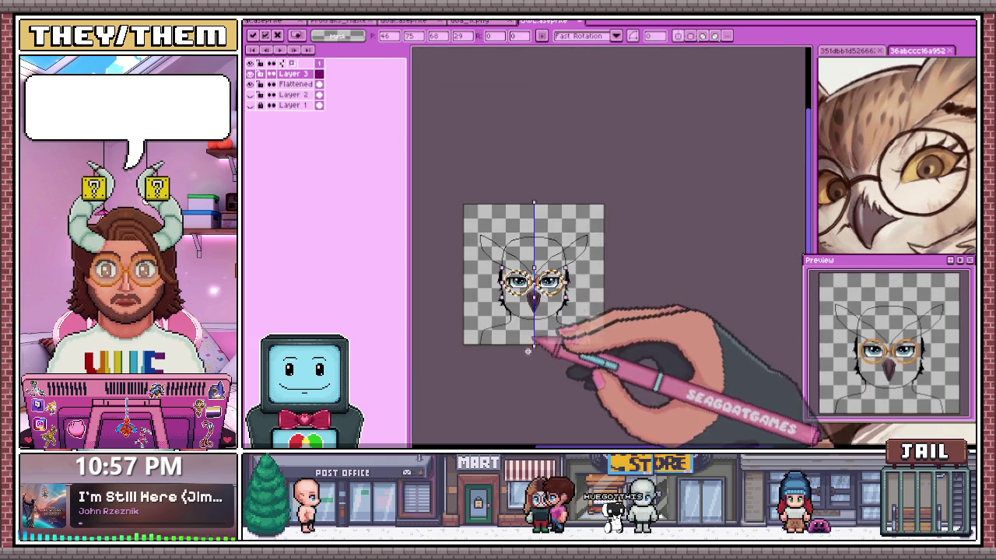
pyautogui.scroll(2, 516, 363)
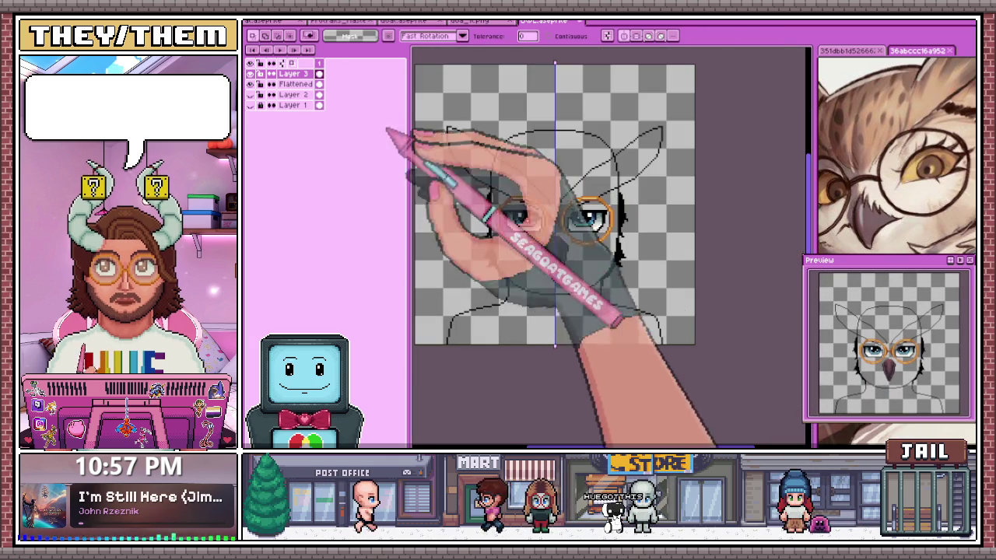
pyautogui.click(250, 94)
pyautogui.scroll(2, 545, 203)
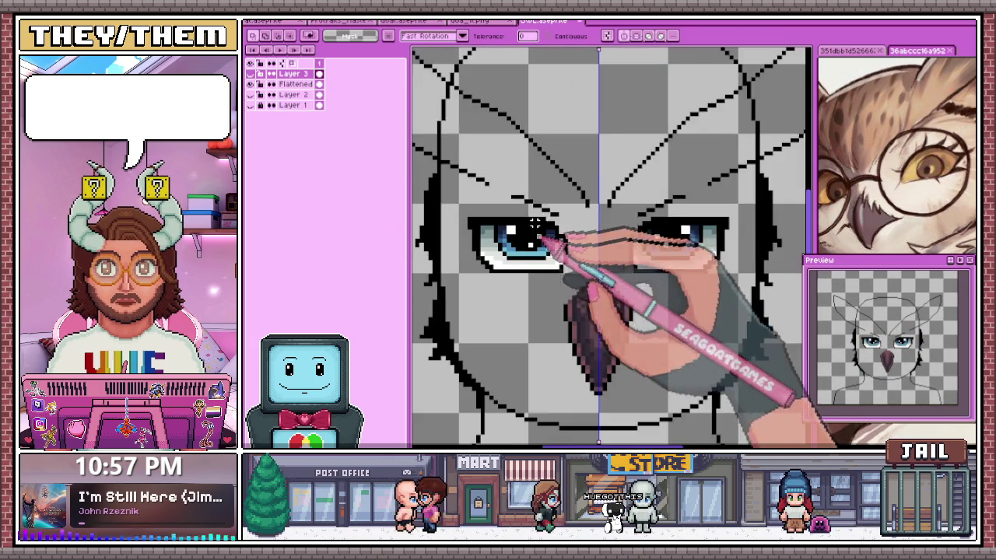
pyautogui.scroll(1, 504, 158)
pyautogui.click(296, 84)
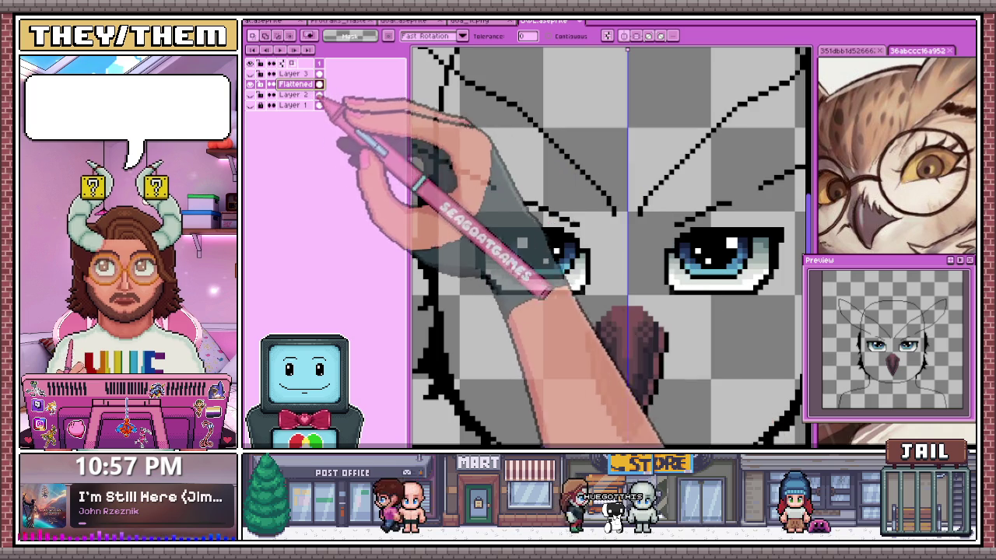
pyautogui.scroll(2, 509, 196)
pyautogui.press('i')
pyautogui.press('b')
pyautogui.click(515, 201)
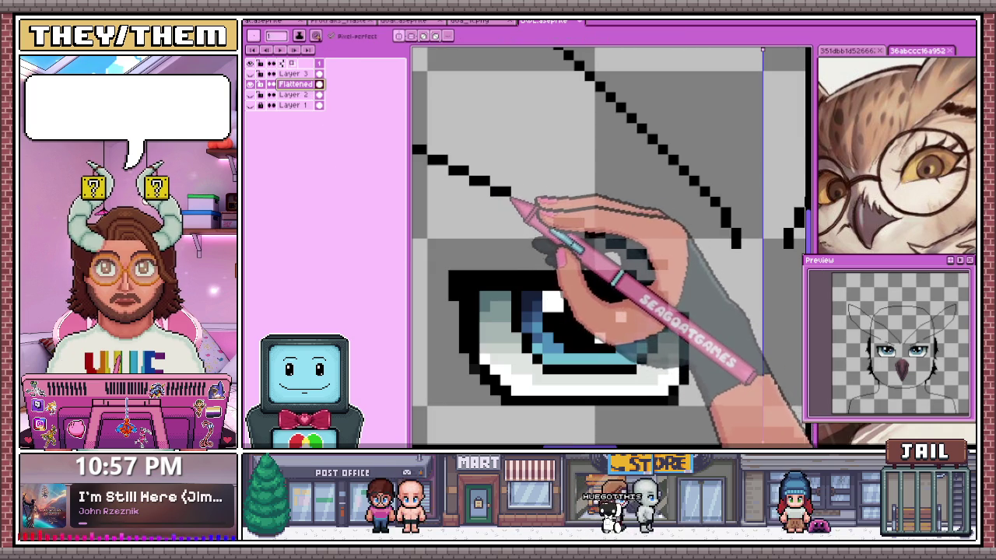
pyautogui.scroll(1, 550, 217)
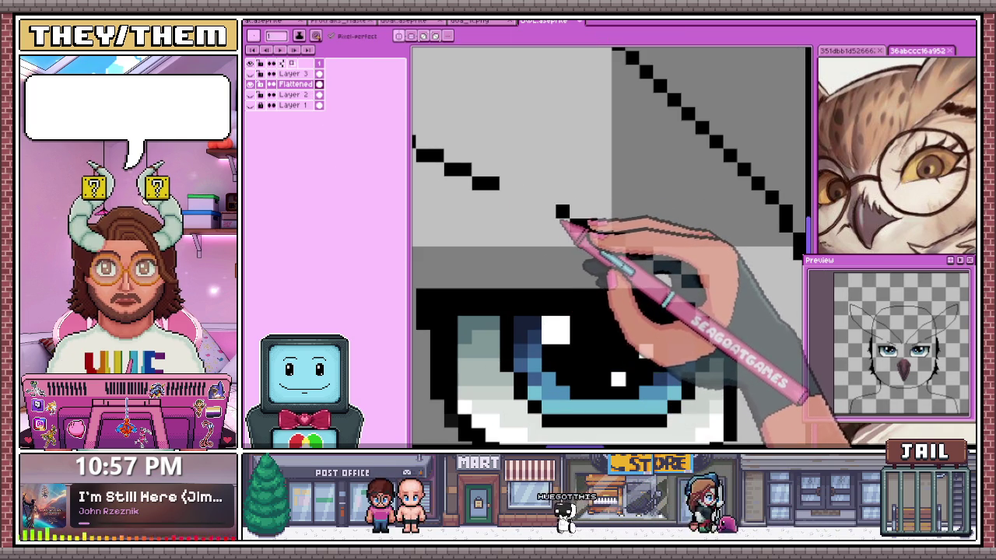
pyautogui.moveTo(561, 221); pyautogui.dragTo(517, 199)
pyautogui.scroll(-1, 545, 225)
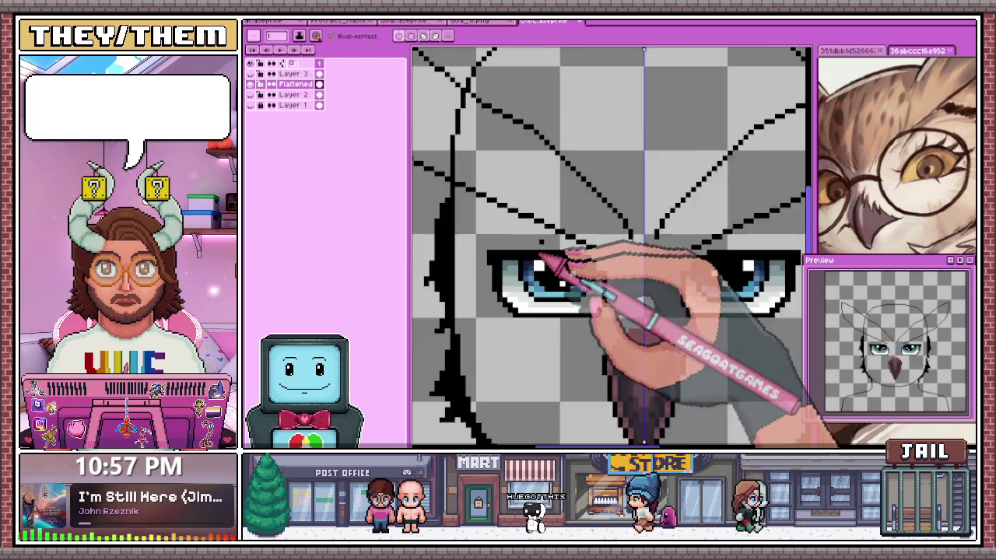
pyautogui.scroll(-1, 545, 226)
pyautogui.scroll(1, 544, 225)
pyautogui.scroll(1, 544, 234)
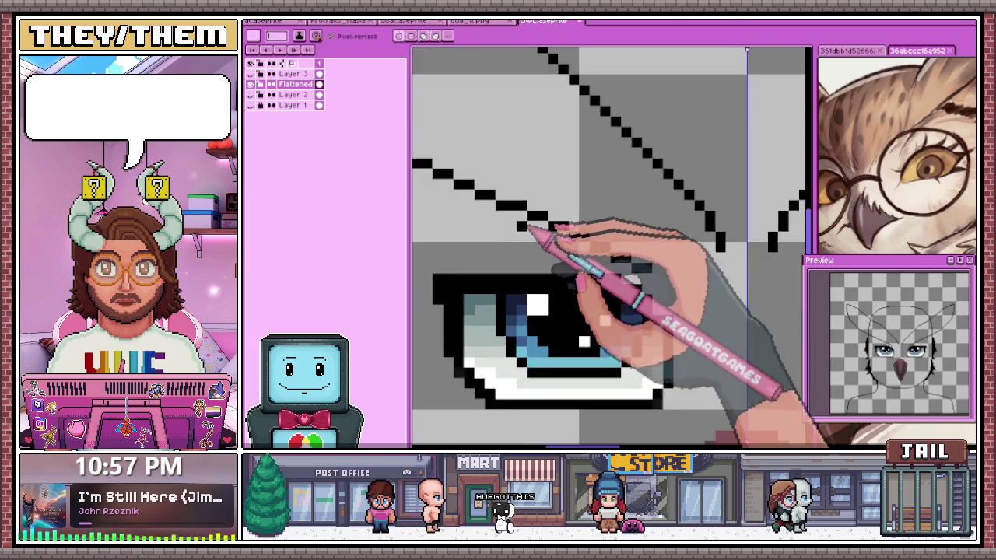
pyautogui.scroll(-3, 549, 224)
pyautogui.scroll(1, 540, 207)
pyautogui.scroll(-1, 535, 165)
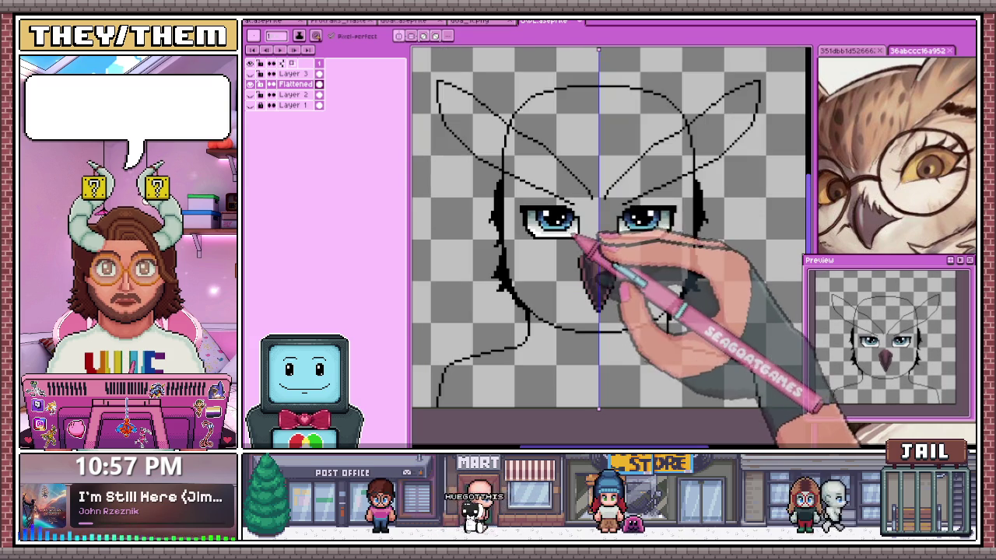
pyautogui.hotkey('ctrl', 'Tab')
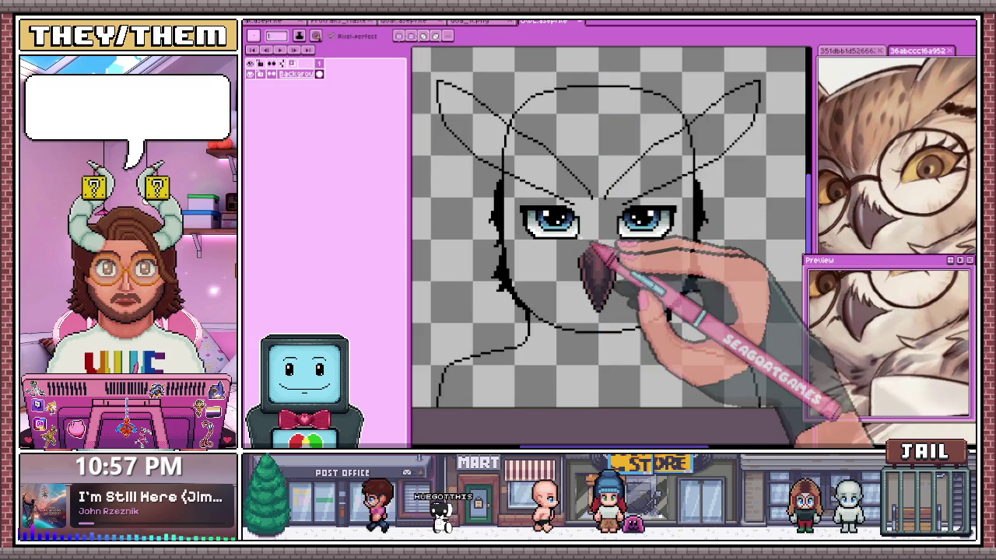
pyautogui.scroll(1, 605, 215)
pyautogui.scroll(1, 611, 206)
pyautogui.scroll(1, 618, 195)
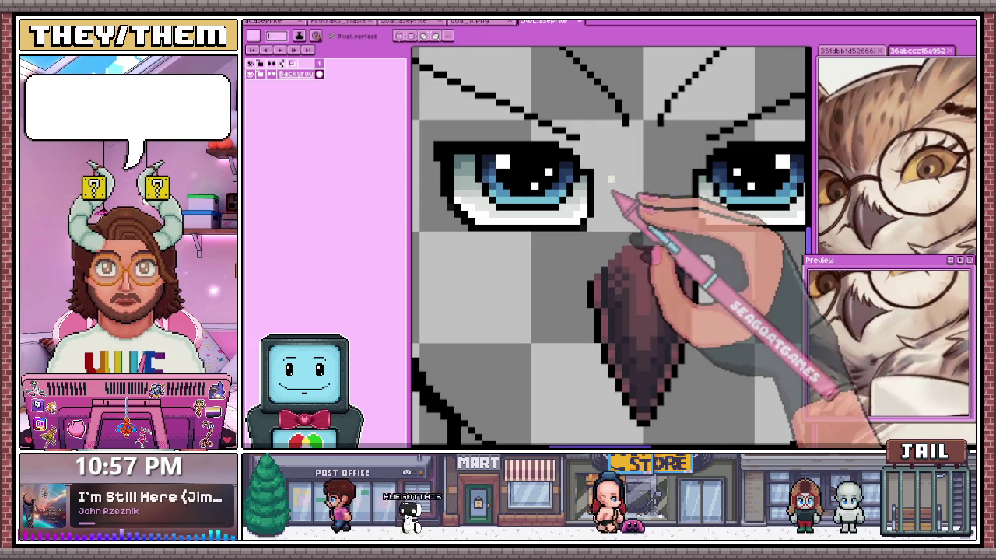
# Draw mirrored cream lines from beneath both eyes down around the beak to meet near its tip
pyautogui.hotkey('ctrl', 'Tab')
pyautogui.moveTo(623, 187); pyautogui.dragTo(570, 267)
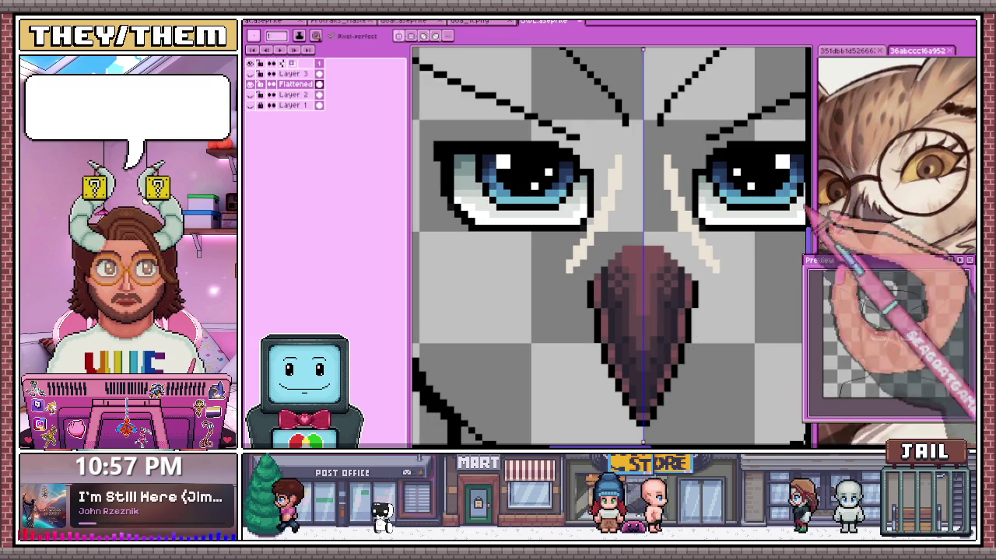
pyautogui.click(529, 368)
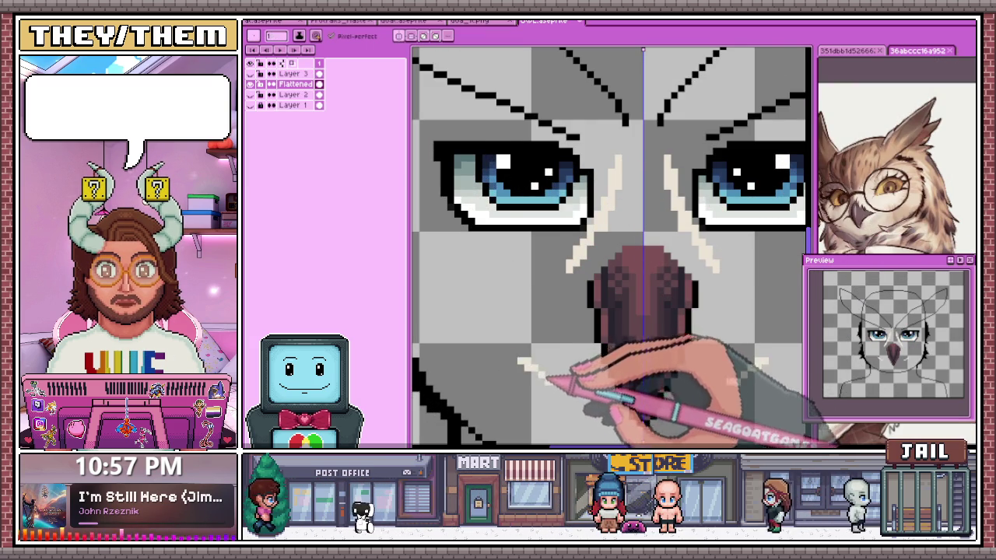
pyautogui.scroll(-1, 548, 381)
pyautogui.scroll(-1, 591, 389)
pyautogui.scroll(-1, 555, 378)
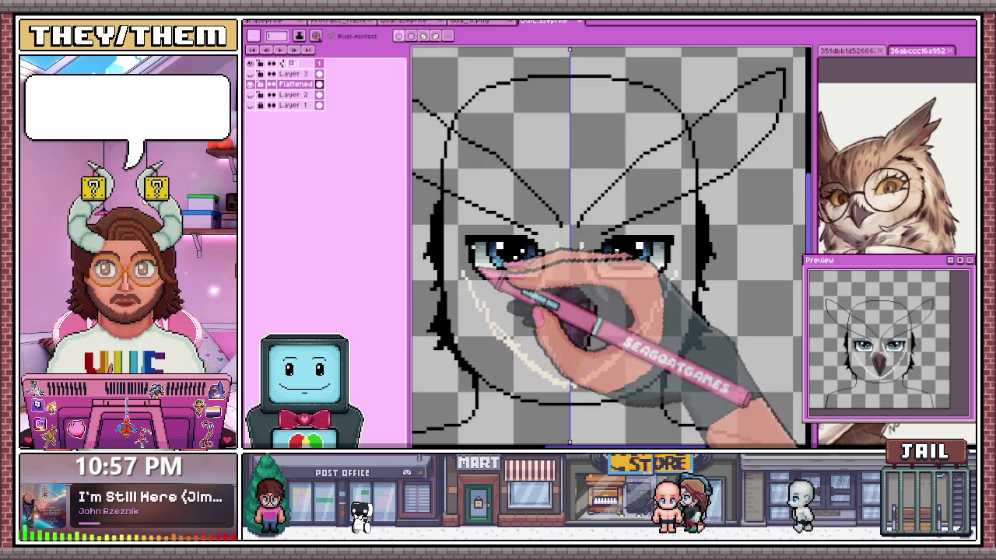
pyautogui.scroll(1, 474, 261)
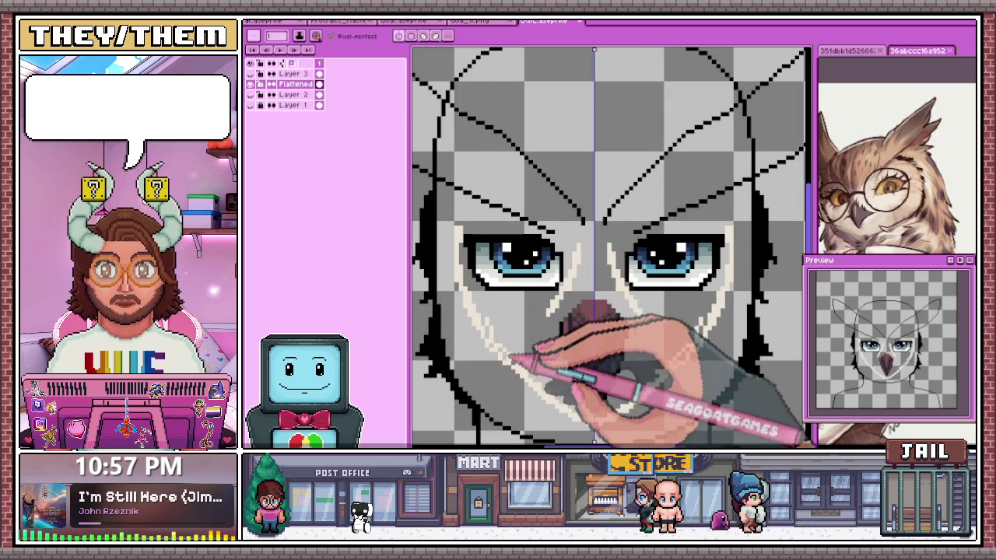
pyautogui.scroll(-1, 475, 311)
pyautogui.scroll(-1, 529, 226)
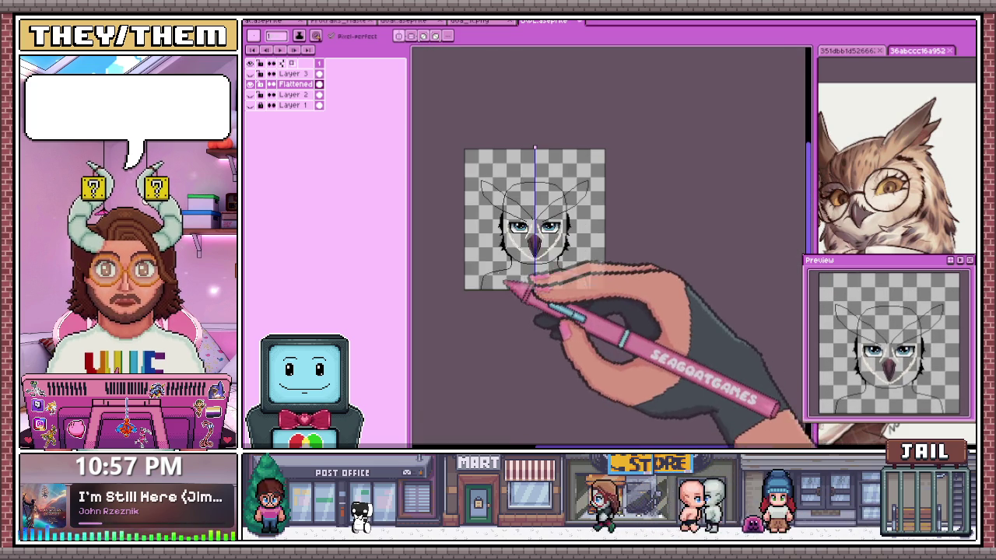
pyautogui.scroll(2, 526, 234)
pyautogui.scroll(1, 566, 222)
pyautogui.scroll(-1, 529, 272)
pyautogui.scroll(1, 505, 254)
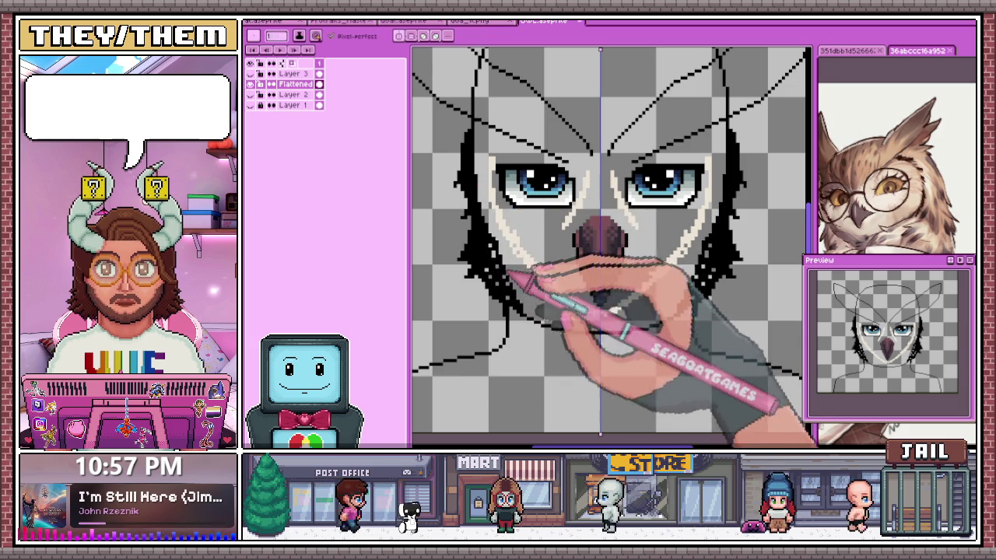
pyautogui.scroll(-4, 537, 318)
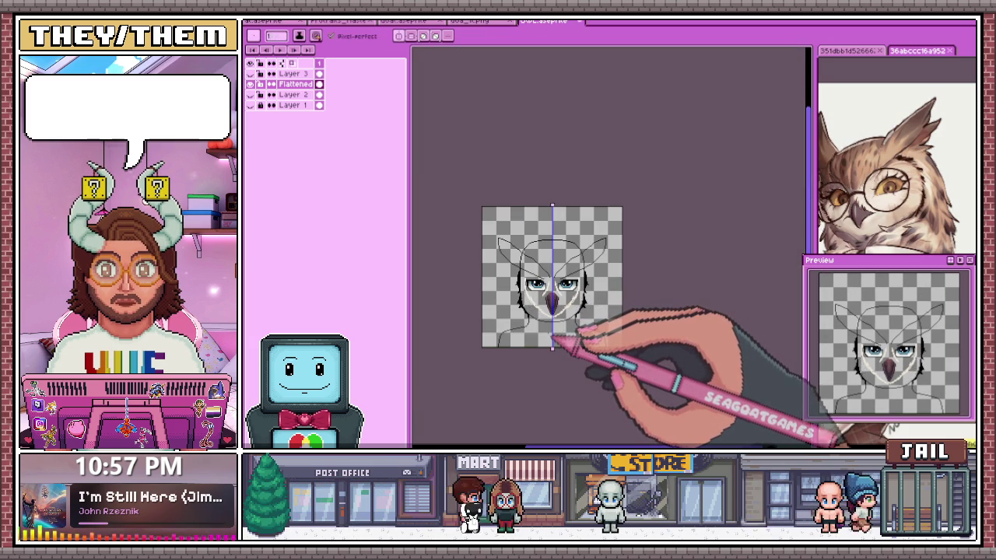
pyautogui.scroll(4, 554, 346)
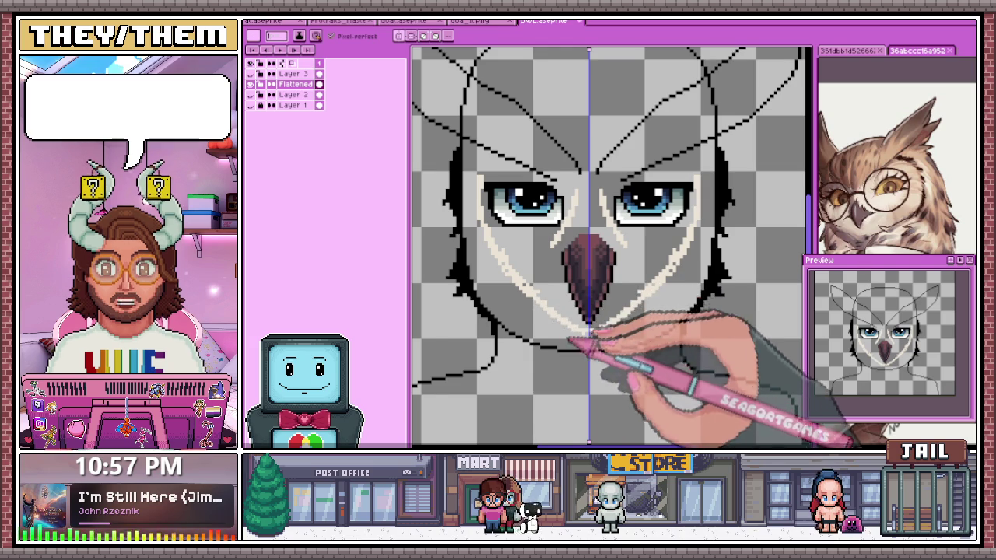
pyautogui.scroll(1, 545, 315)
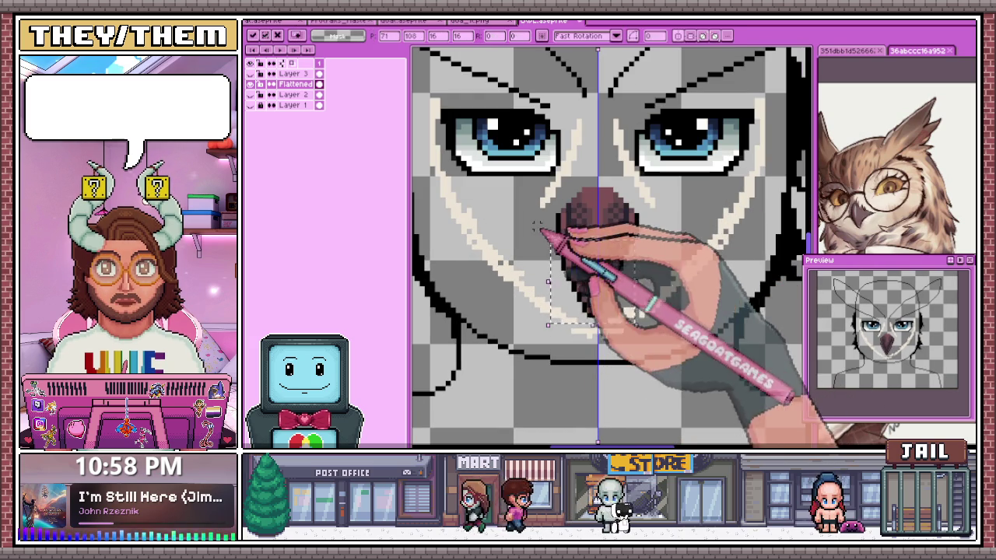
# Transform the selected beak narrower and shorter, from height 22 to 18, and apply it
pyautogui.moveTo(554, 221); pyautogui.dragTo(639, 314)
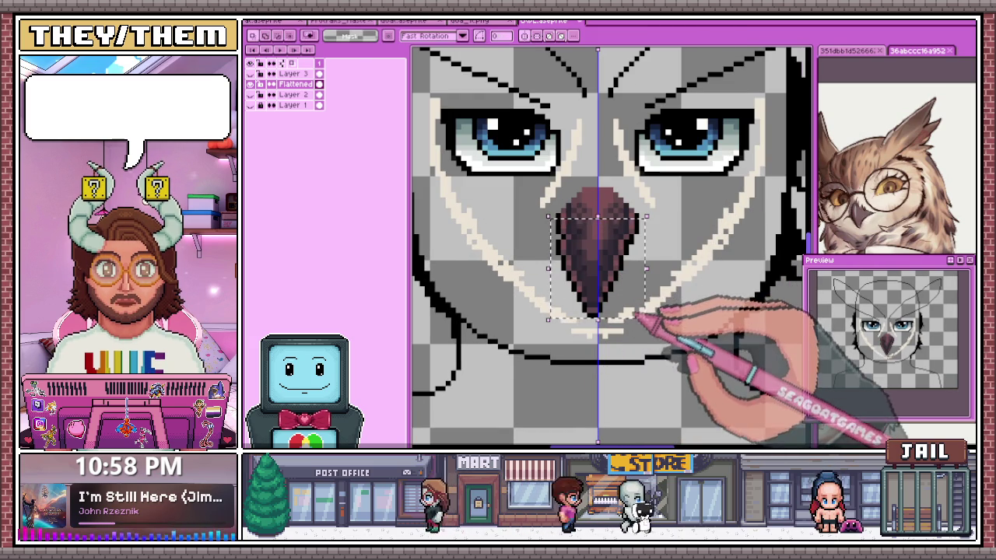
pyautogui.moveTo(625, 300); pyautogui.dragTo(573, 196)
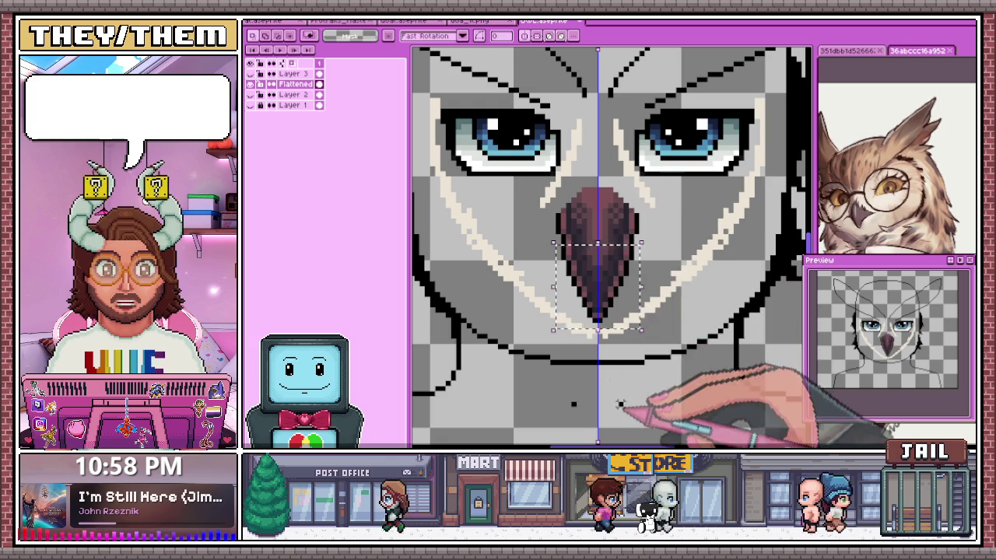
pyautogui.moveTo(553, 231); pyautogui.dragTo(655, 322)
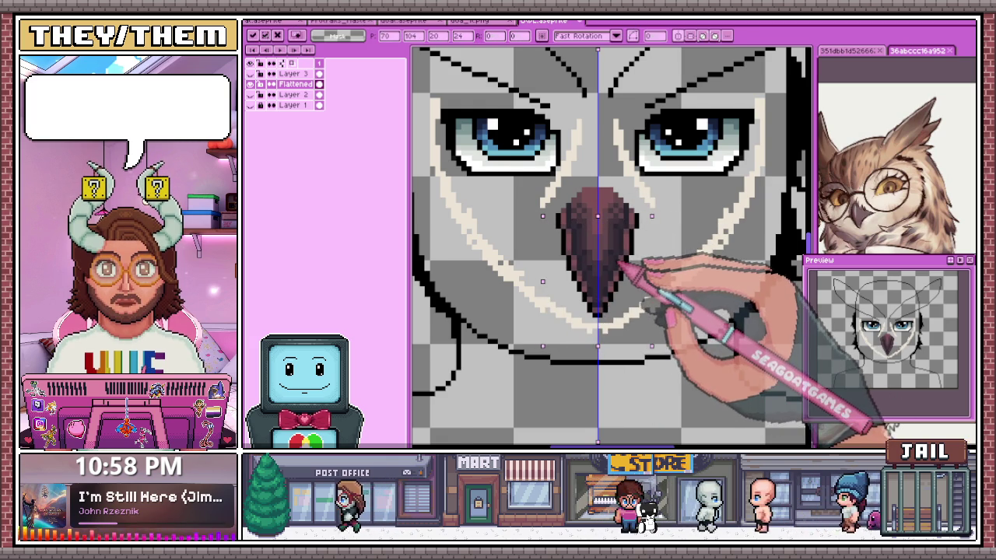
pyautogui.scroll(-1, 601, 297)
pyautogui.scroll(2, 587, 245)
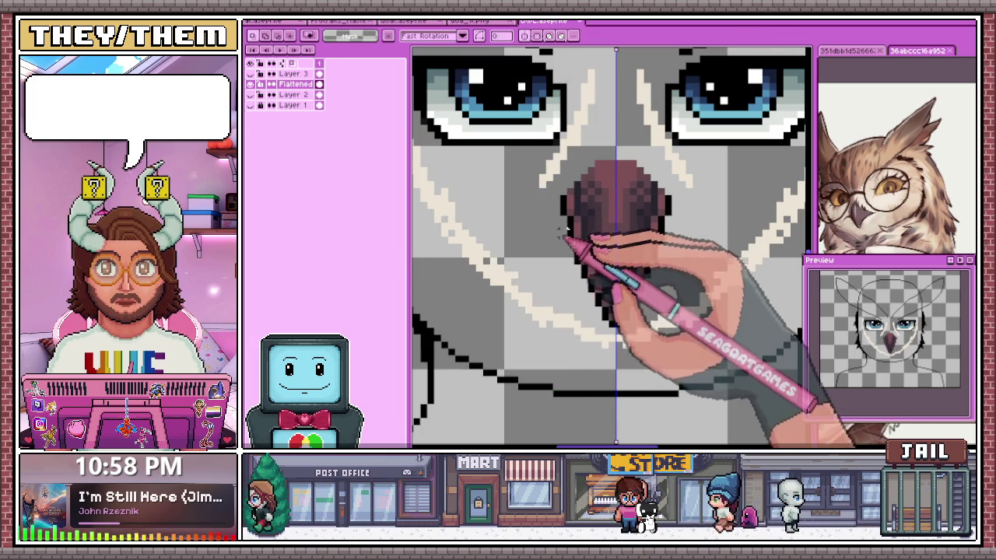
pyautogui.moveTo(615, 379); pyautogui.dragTo(615, 350)
pyautogui.scroll(-2, 622, 288)
pyautogui.press('Return')
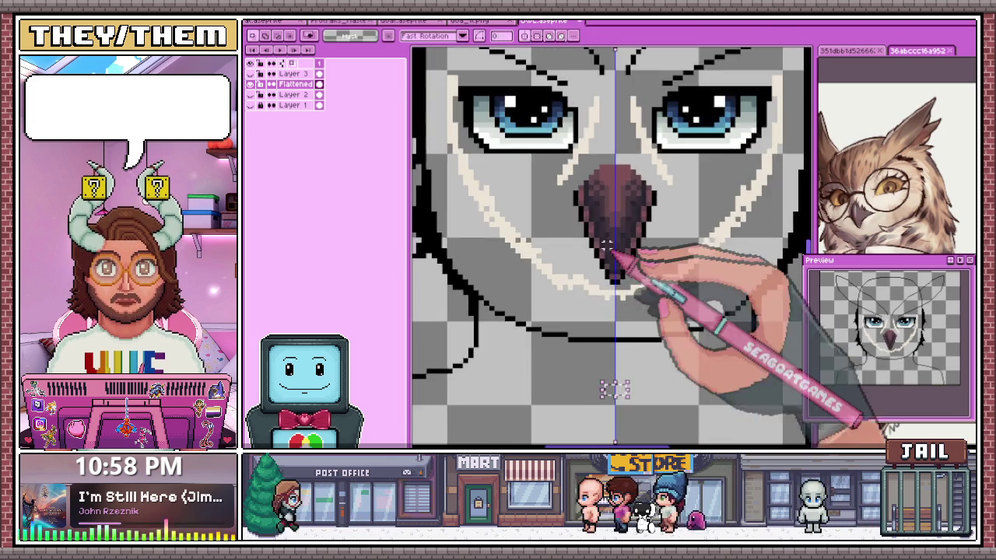
# Reshape the lower beak into a point and close the gap at the tip
pyautogui.scroll(2, 614, 295)
pyautogui.scroll(-2, 591, 311)
pyautogui.scroll(-1, 585, 309)
pyautogui.scroll(1, 579, 295)
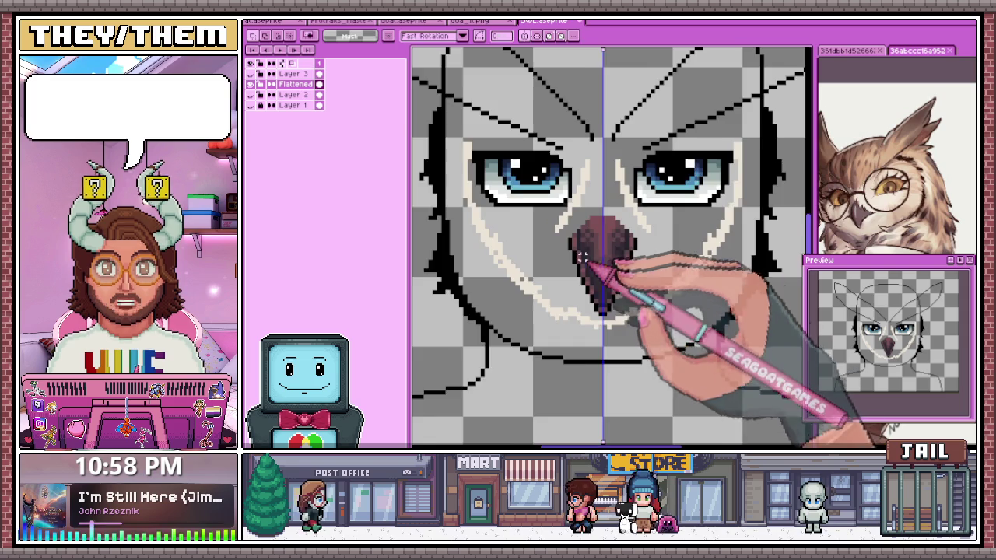
pyautogui.scroll(2, 571, 276)
pyautogui.moveTo(578, 281)
pyautogui.mouseDown()
pyautogui.moveTo(644, 355)
pyautogui.moveTo(667, 322)
pyautogui.mouseUp()
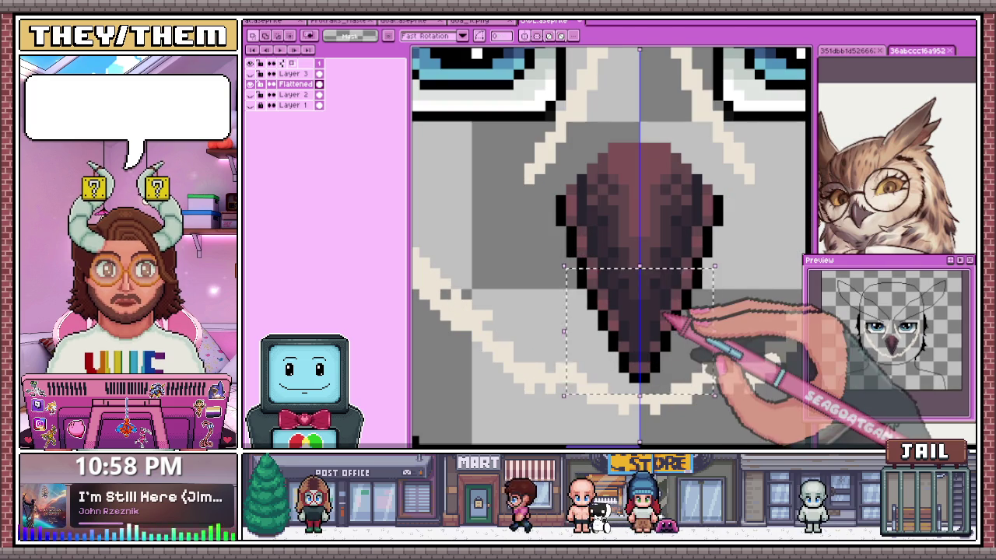
pyautogui.scroll(-2, 665, 301)
pyautogui.scroll(-2, 663, 301)
pyautogui.scroll(2, 645, 311)
pyautogui.scroll(1, 609, 272)
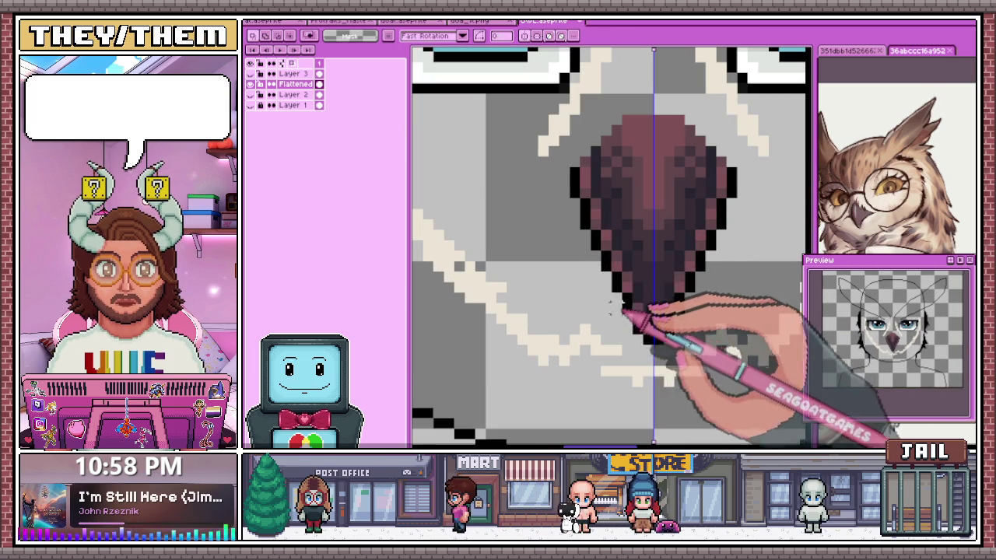
pyautogui.moveTo(652, 327); pyautogui.dragTo(665, 313)
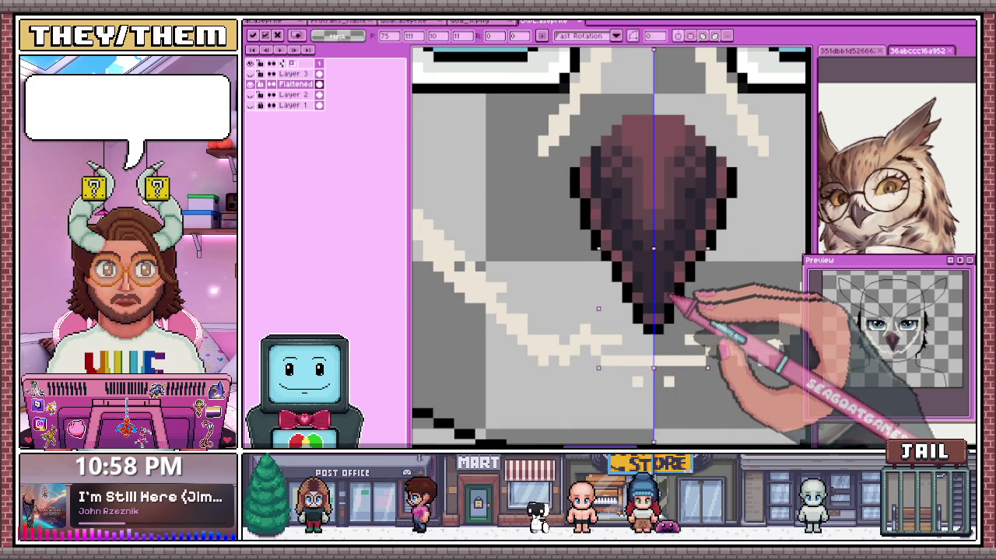
pyautogui.scroll(-2, 665, 389)
pyautogui.scroll(2, 630, 268)
# Sharpen the beak into a single pointed tip and apply the transform
pyautogui.moveTo(598, 242)
pyautogui.mouseDown()
pyautogui.moveTo(700, 355)
pyautogui.moveTo(666, 288)
pyautogui.moveTo(680, 330)
pyautogui.mouseUp()
pyautogui.scroll(-1, 656, 350)
pyautogui.scroll(1, 652, 385)
pyautogui.scroll(-1, 655, 351)
pyautogui.scroll(-1, 673, 303)
pyautogui.scroll(2, 667, 280)
pyautogui.scroll(-1, 666, 278)
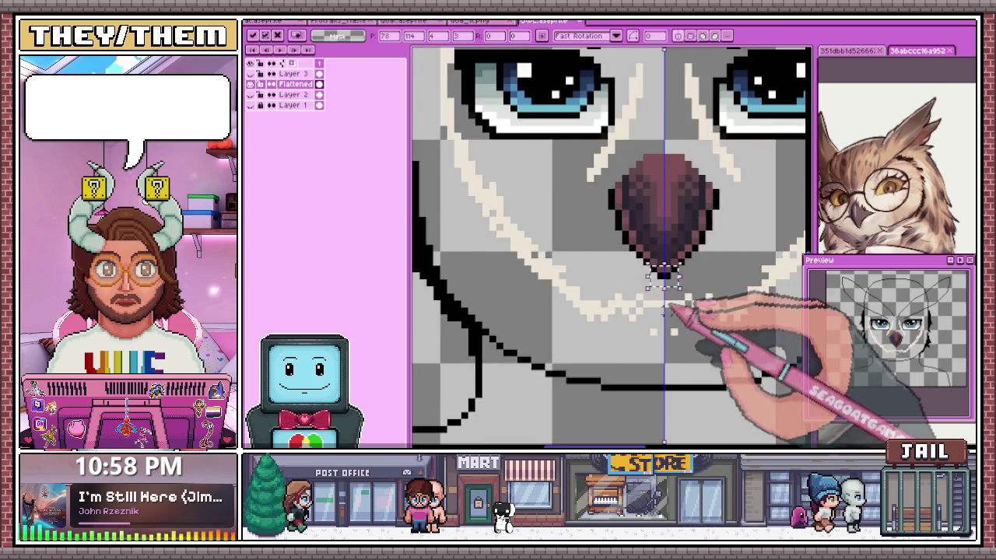
pyautogui.scroll(-1, 662, 312)
pyautogui.press('Return')
pyautogui.scroll(-1, 629, 215)
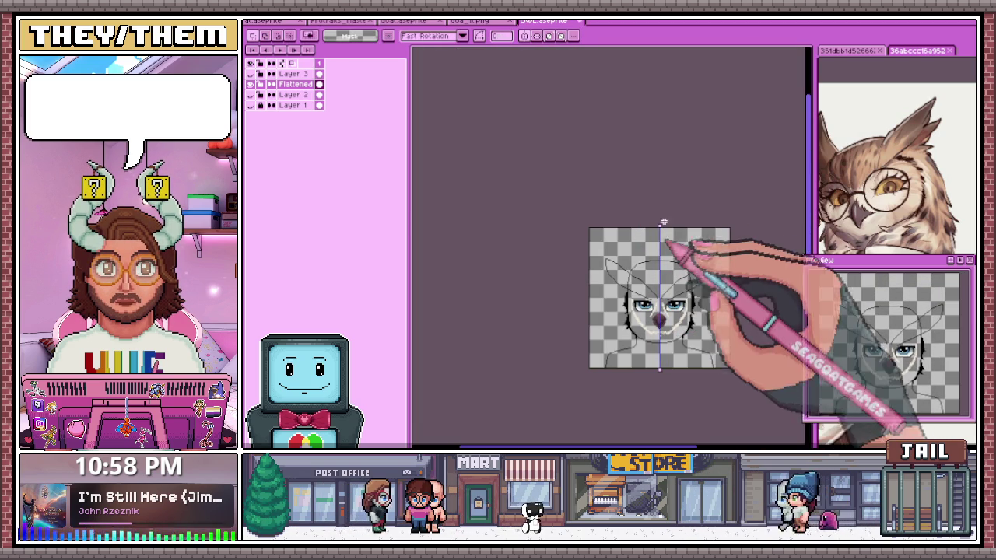
# Pencil darker brown and maroon shading into the beak between the eyes, then zoom out
pyautogui.scroll(1, 663, 334)
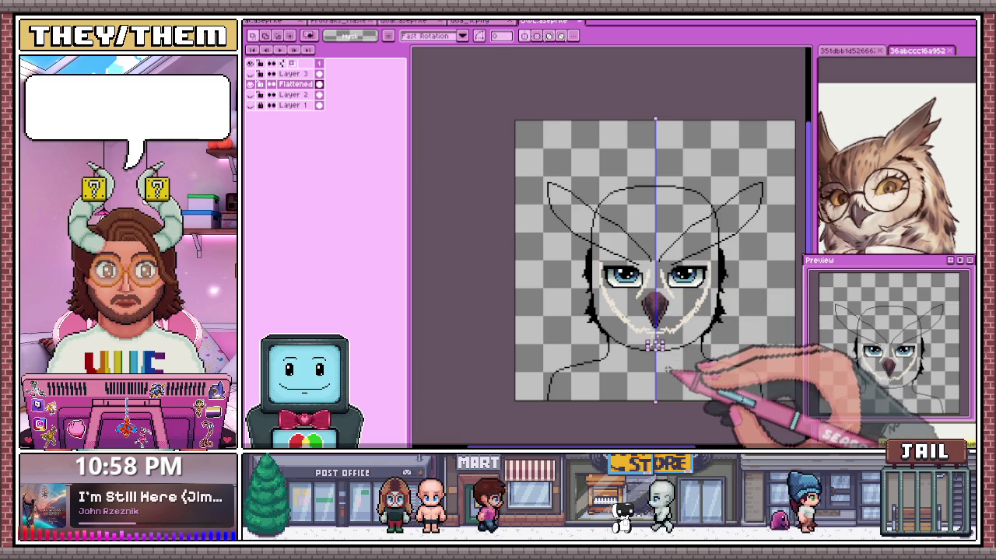
pyautogui.scroll(-1, 666, 376)
pyautogui.scroll(1, 658, 372)
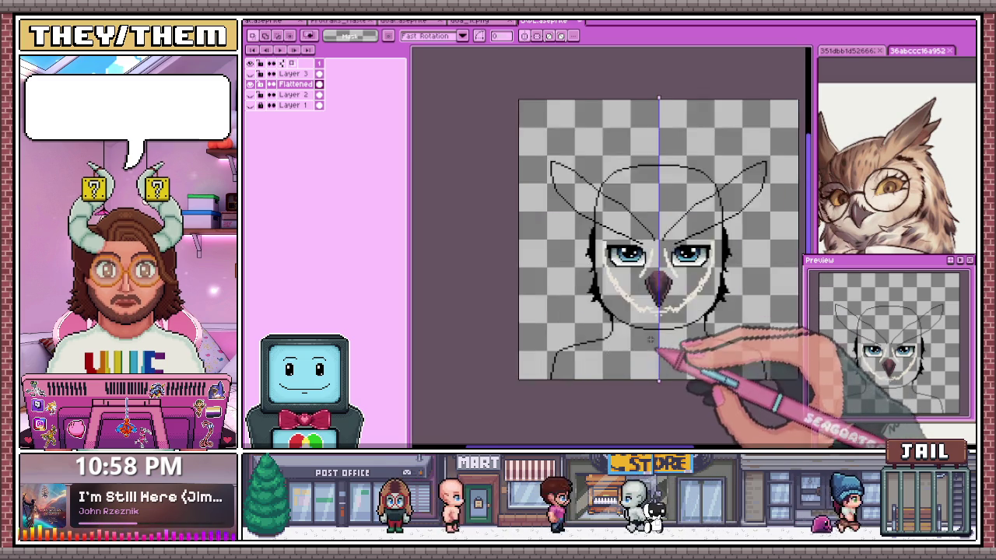
pyautogui.scroll(1, 666, 367)
pyautogui.scroll(1, 677, 312)
pyautogui.scroll(-2, 619, 234)
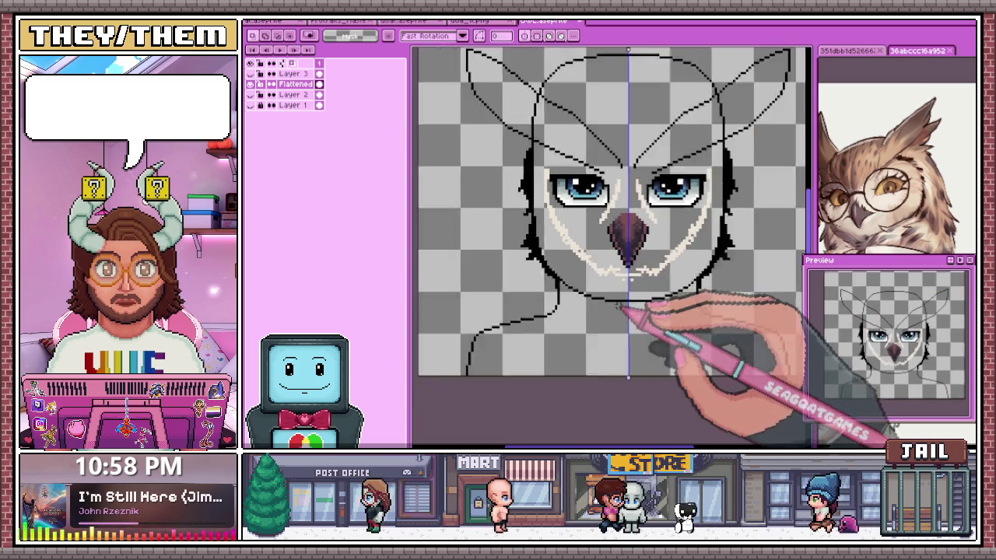
pyautogui.press('b')
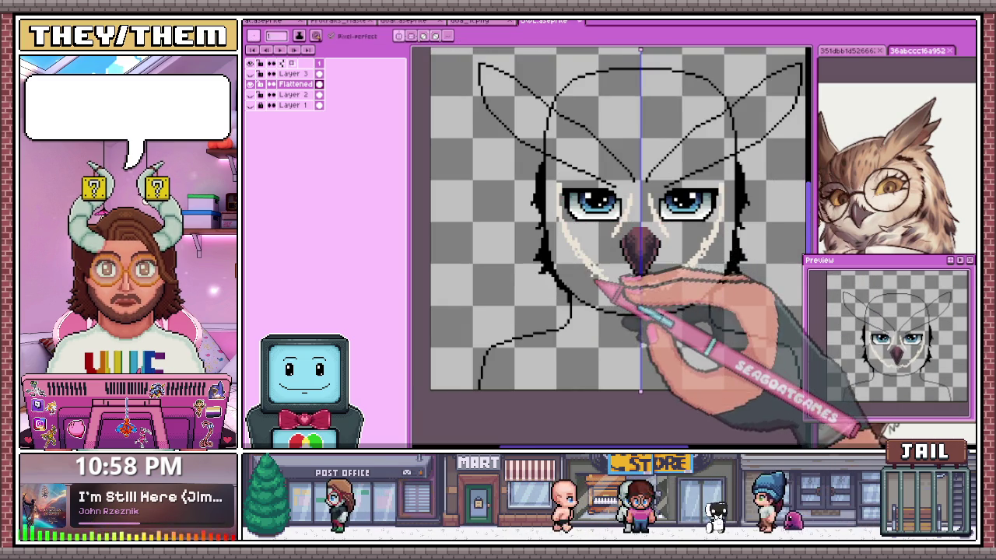
pyautogui.scroll(1, 615, 292)
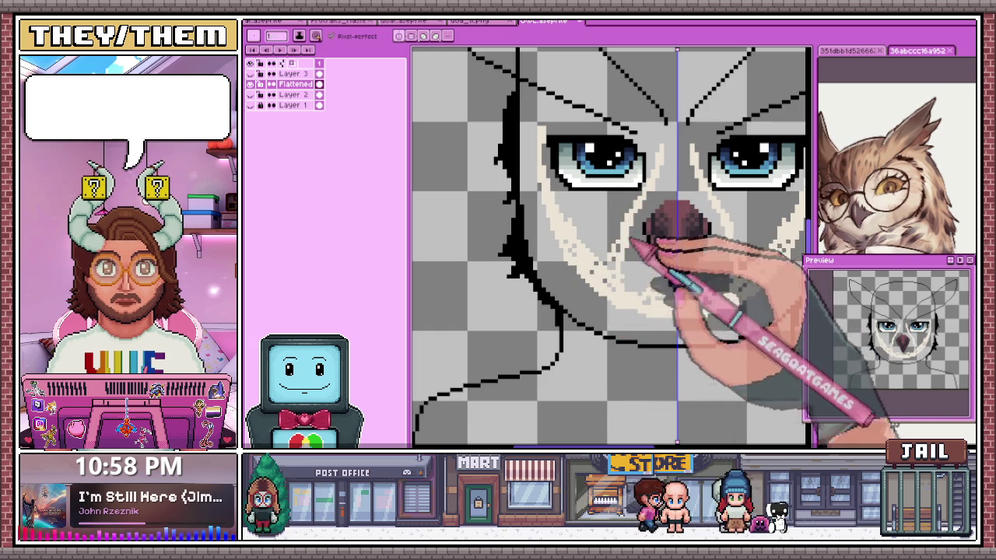
pyautogui.scroll(-3, 623, 279)
pyautogui.scroll(3, 577, 186)
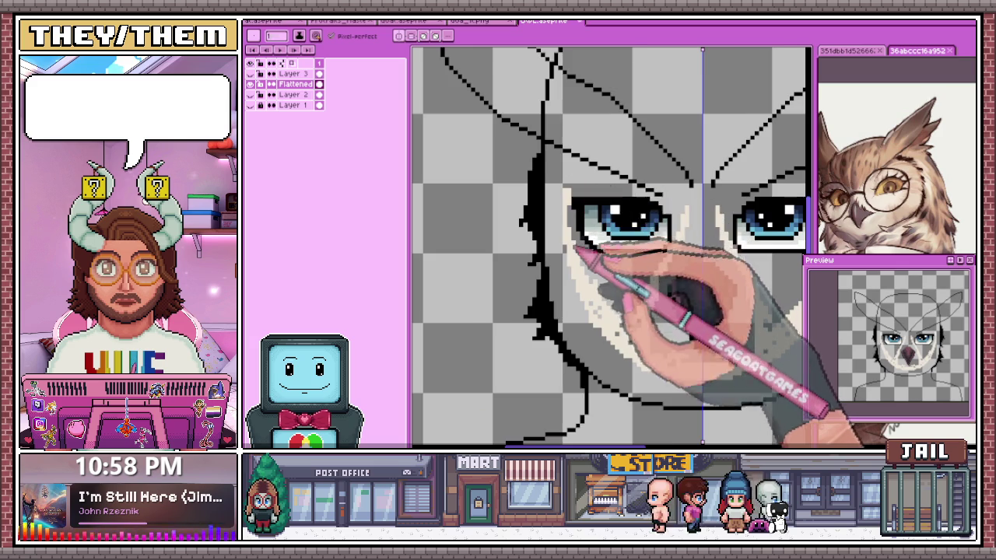
pyautogui.scroll(-2, 577, 247)
pyautogui.scroll(3, 566, 221)
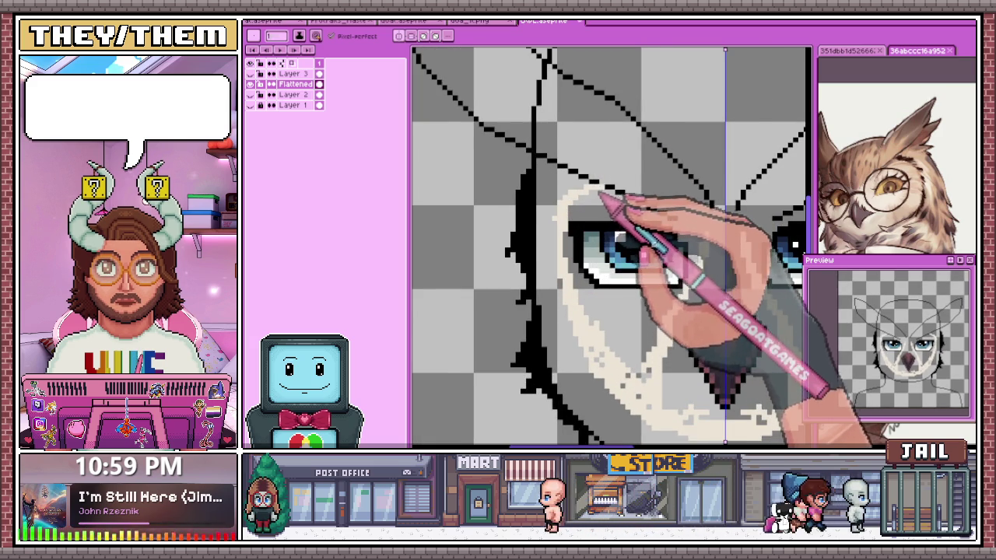
pyautogui.scroll(-1, 599, 202)
pyautogui.scroll(1, 599, 210)
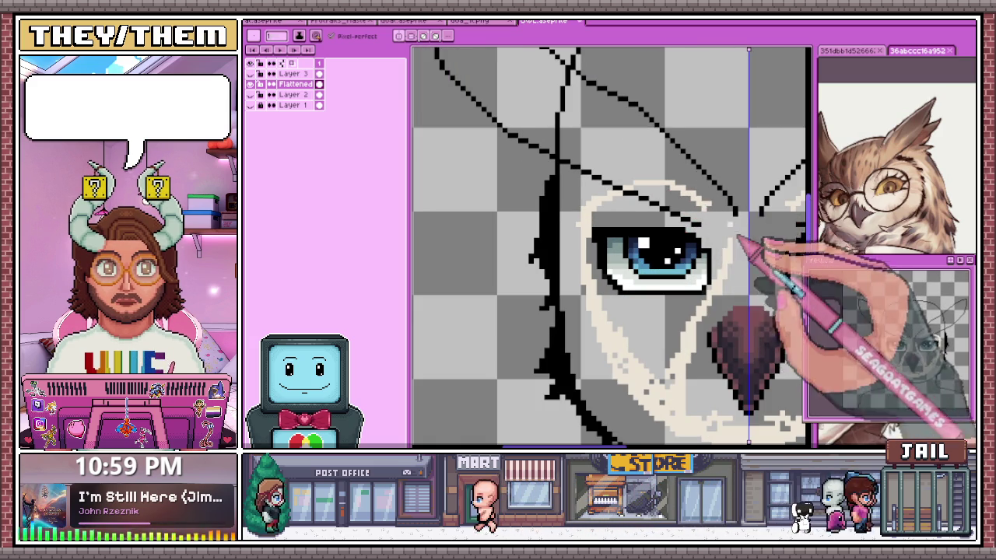
pyautogui.scroll(-1, 737, 243)
pyautogui.scroll(-1, 669, 280)
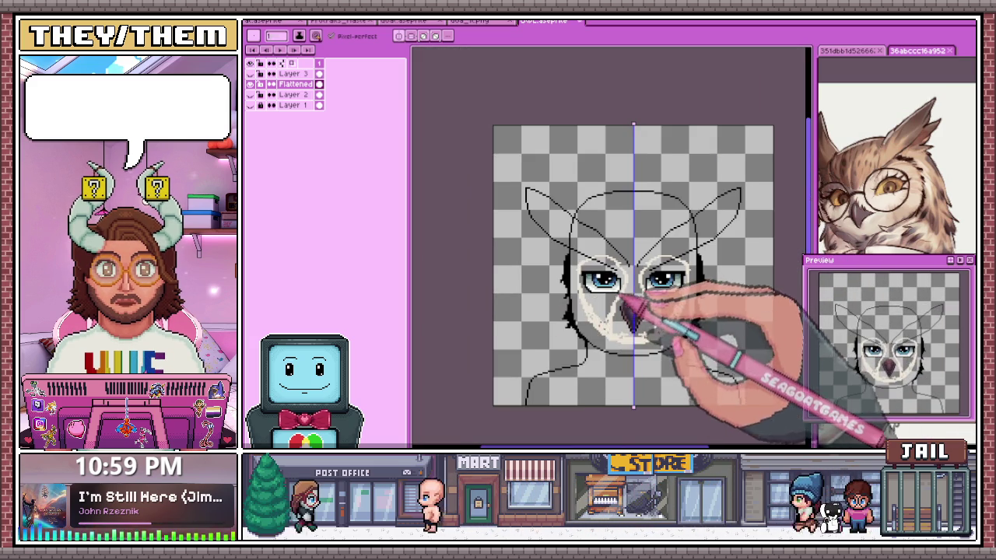
pyautogui.scroll(1, 628, 311)
# Magic-wand the head outline strokes and cut them onto a new layer
pyautogui.press('w')
pyautogui.click(629, 147)
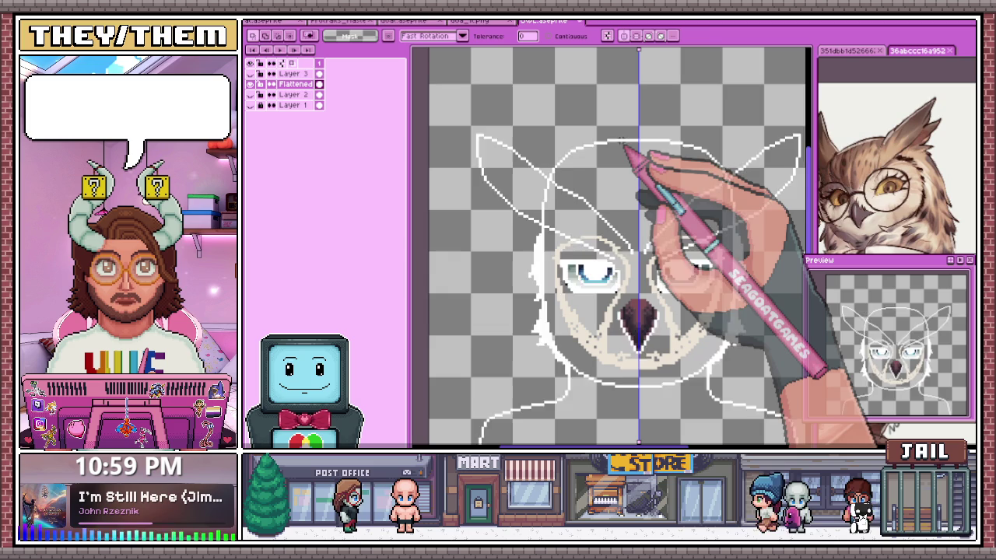
pyautogui.press('Delete')
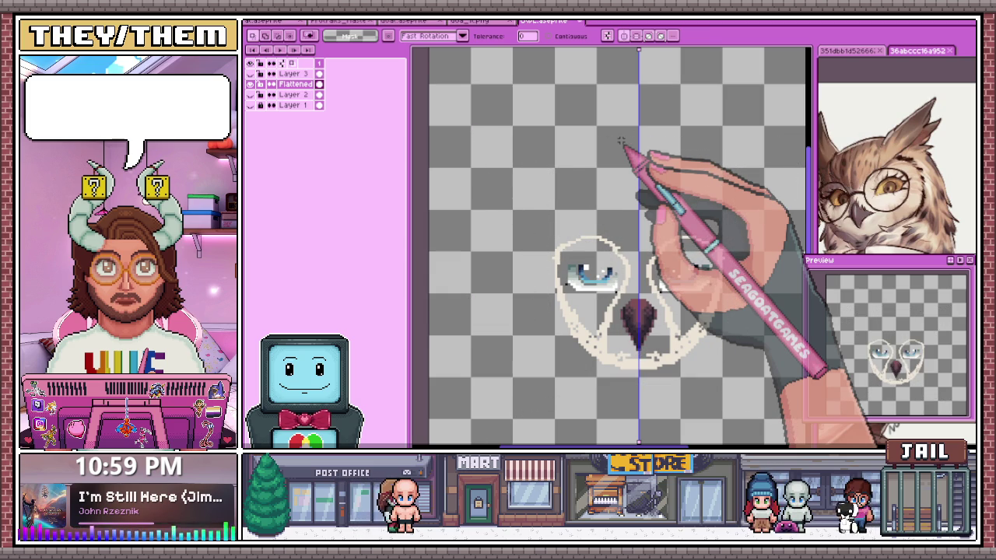
pyautogui.scroll(-1, 620, 140)
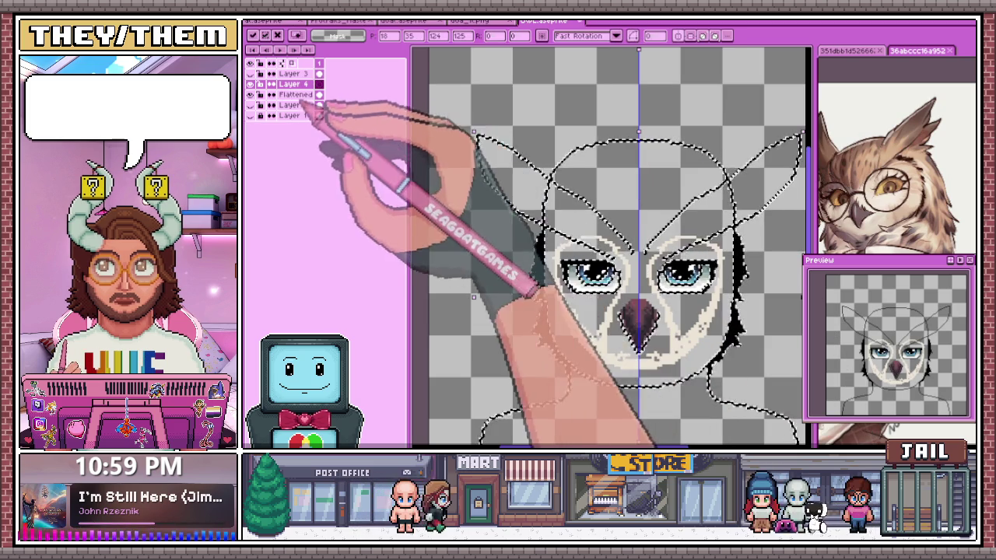
# On the Flattened layer, clear the selection and bucket-fill the facial disc cream
pyautogui.click(295, 94)
pyautogui.hotkey('ctrl', 'd')
pyautogui.scroll(1, 521, 241)
pyautogui.press('b')
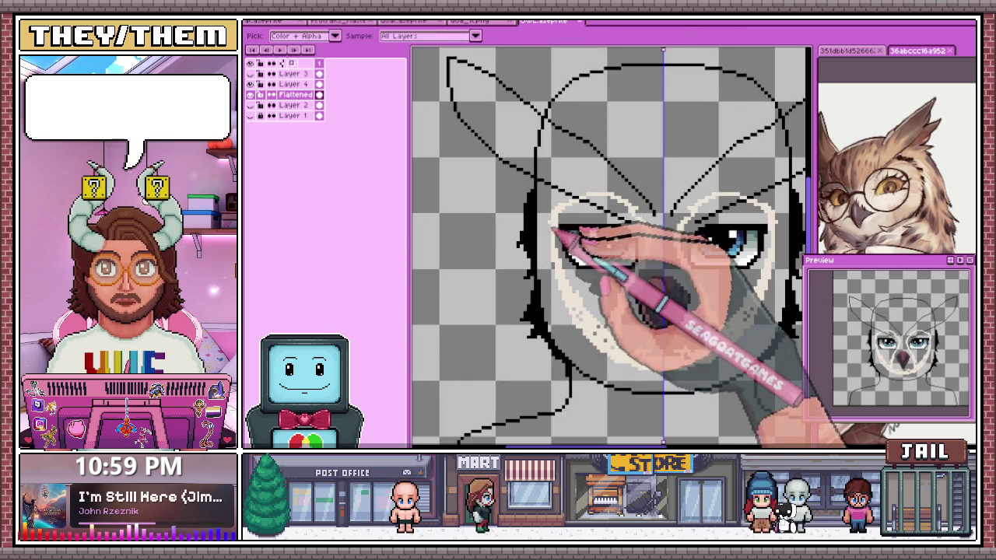
pyautogui.press('g')
pyautogui.click(614, 289)
pyautogui.scroll(1, 645, 241)
pyautogui.scroll(-1, 630, 296)
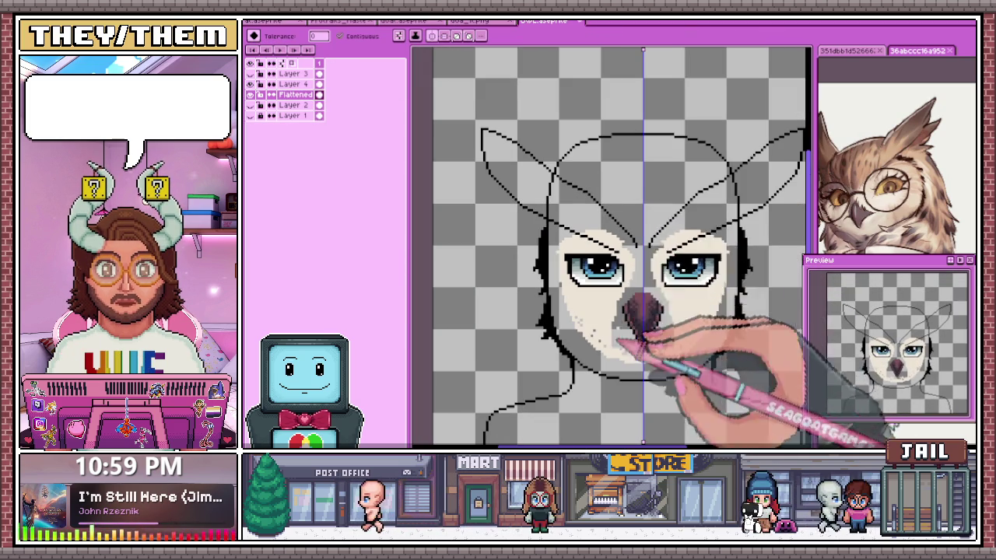
# Darken and extend the lower tip of the beak with the pencil
pyautogui.press('b')
pyautogui.scroll(1, 627, 293)
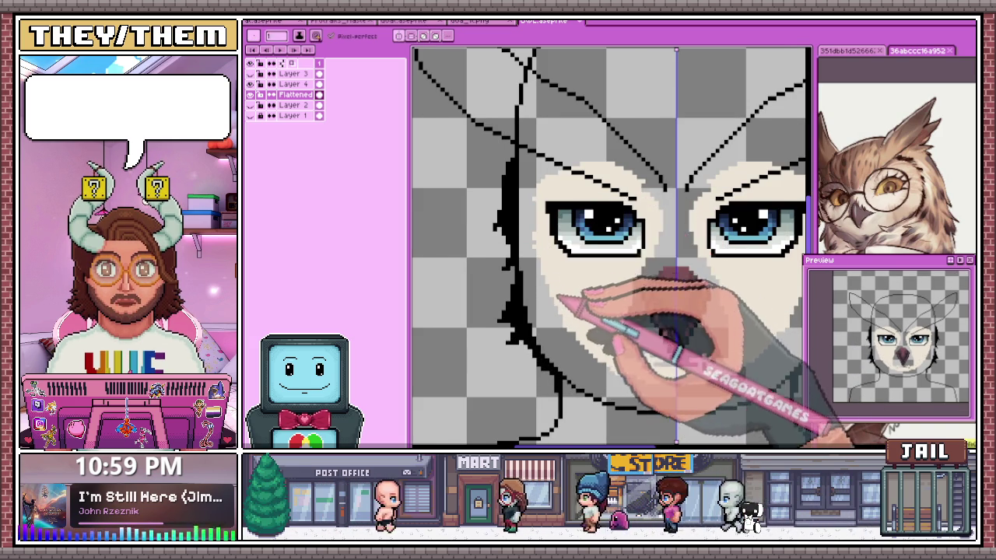
pyautogui.scroll(1, 539, 226)
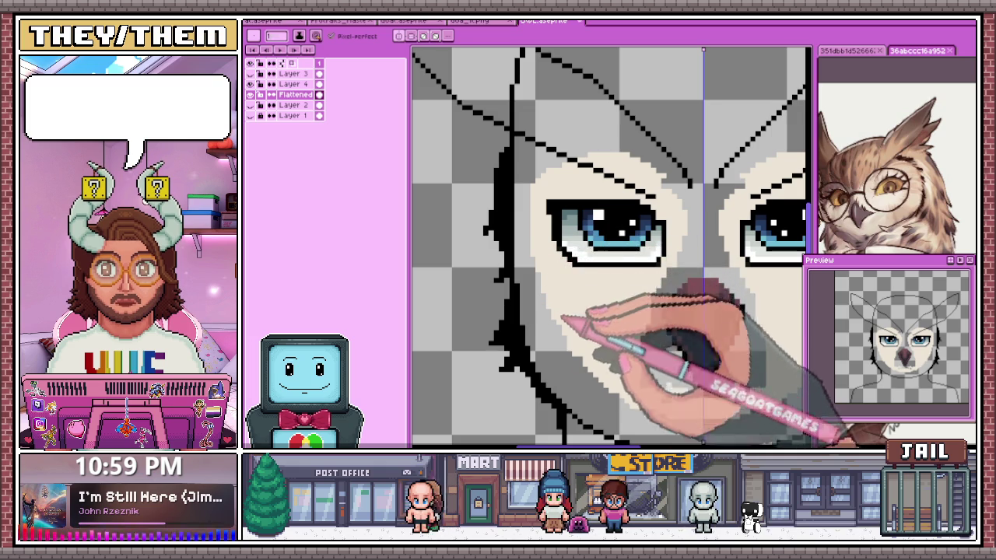
pyautogui.scroll(-2, 669, 233)
pyautogui.scroll(1, 669, 233)
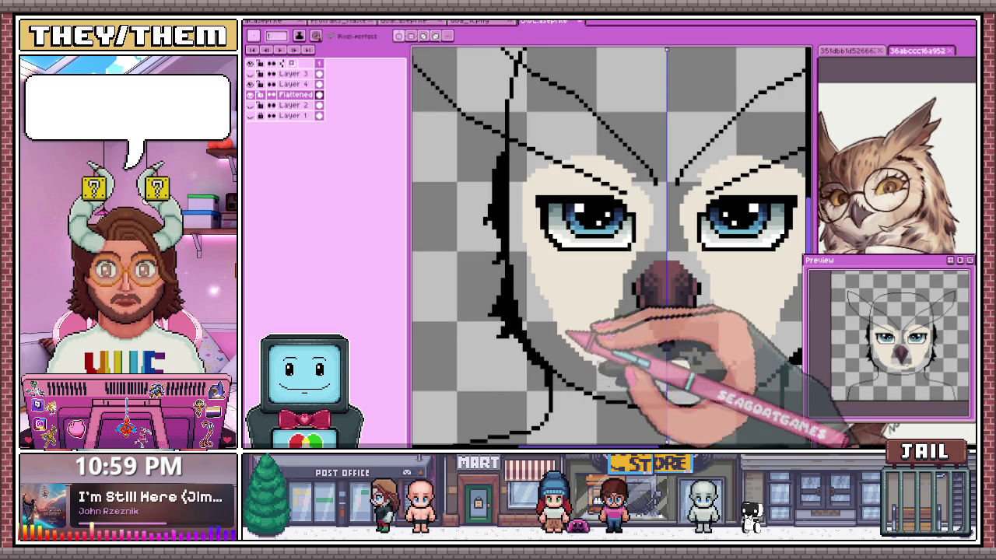
pyautogui.scroll(-1, 645, 249)
pyautogui.scroll(2, 646, 249)
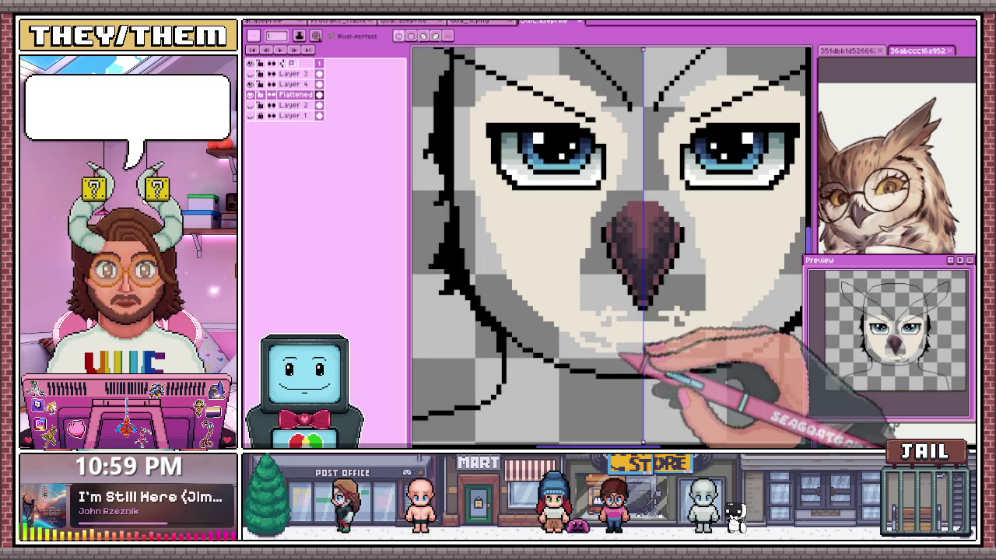
pyautogui.press('b')
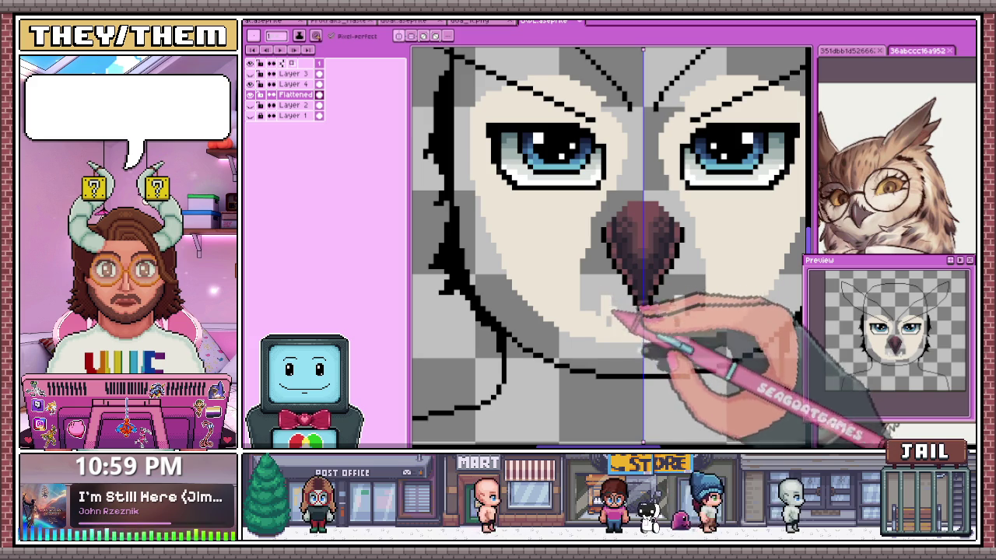
pyautogui.moveTo(598, 262); pyautogui.dragTo(603, 285)
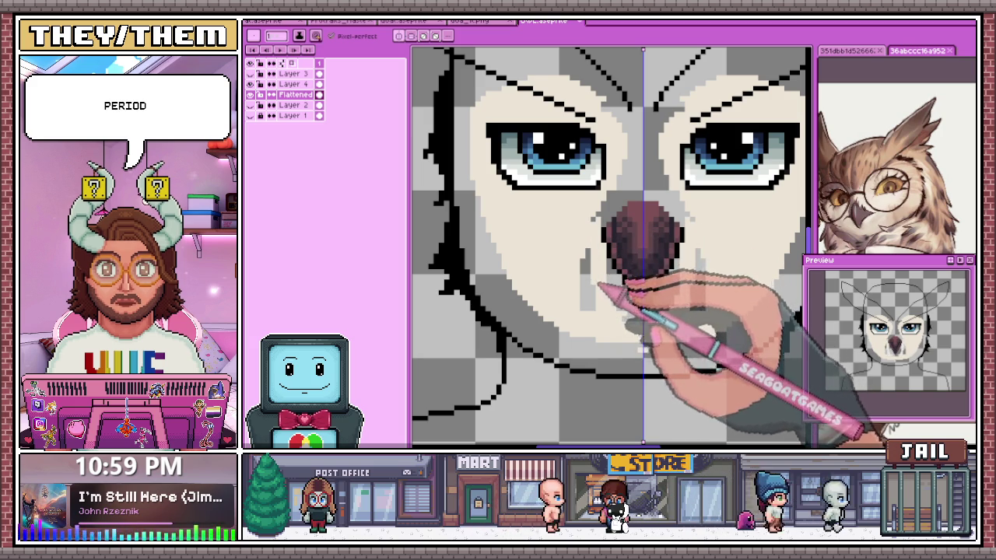
# Dither light grey pixels between the eyes and around the beak
pyautogui.scroll(-2, 591, 305)
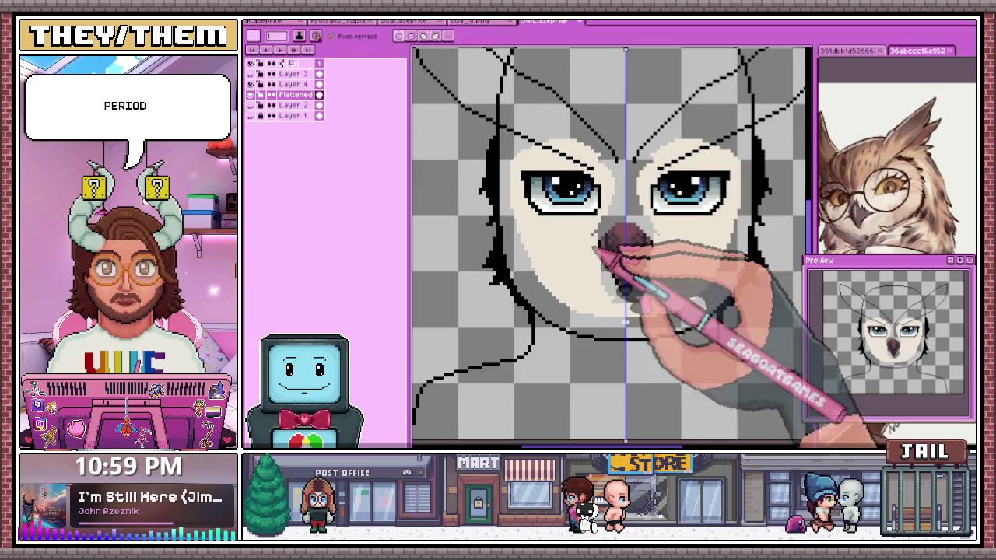
pyautogui.scroll(2, 618, 321)
pyautogui.scroll(3, 639, 327)
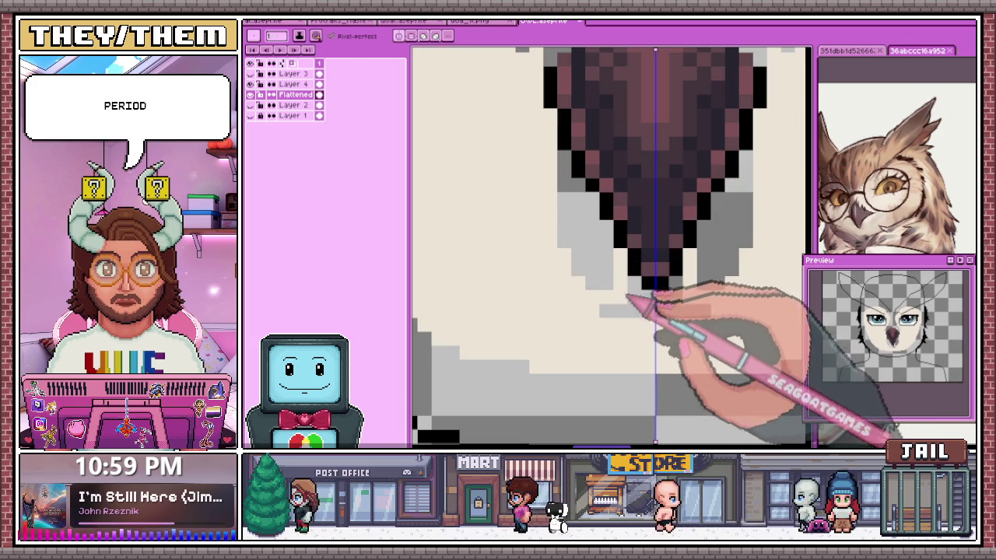
pyautogui.scroll(-1, 659, 307)
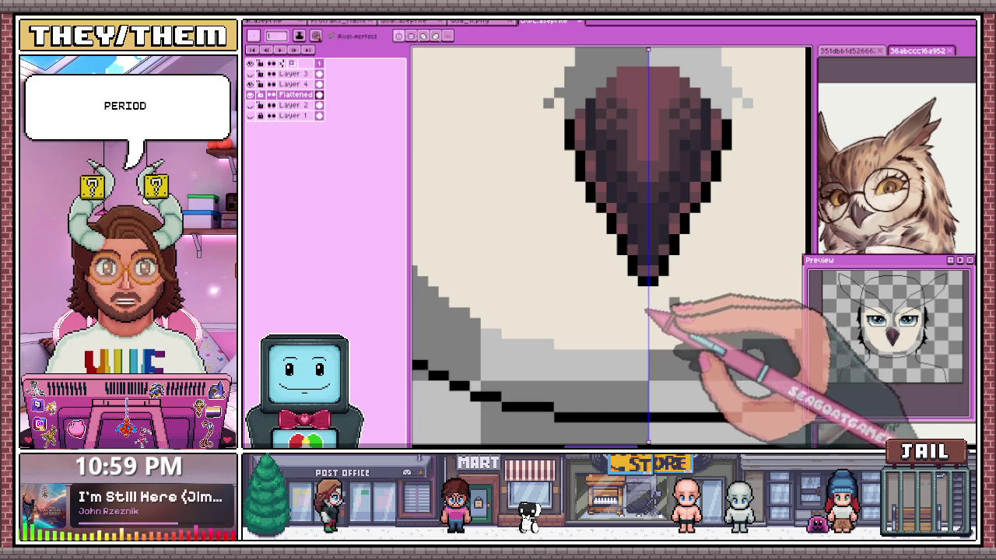
pyautogui.scroll(-2, 645, 309)
pyautogui.scroll(-1, 660, 166)
pyautogui.scroll(2, 614, 155)
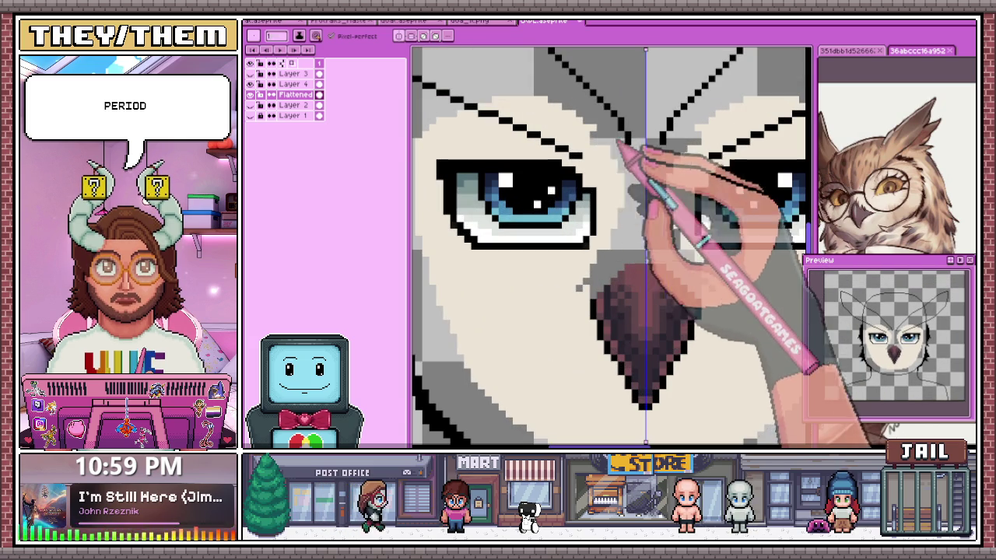
pyautogui.moveTo(642, 201); pyautogui.dragTo(622, 229)
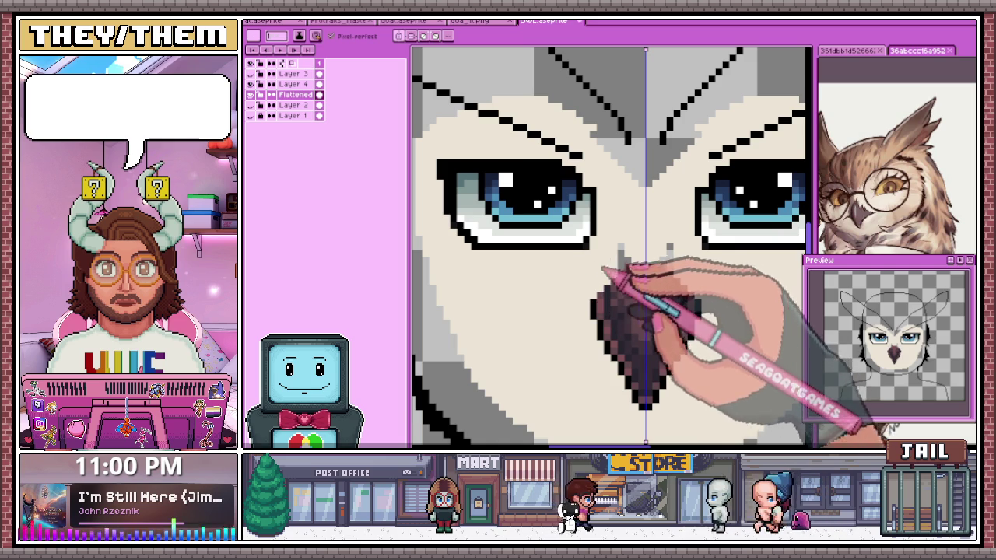
pyautogui.scroll(-4, 630, 260)
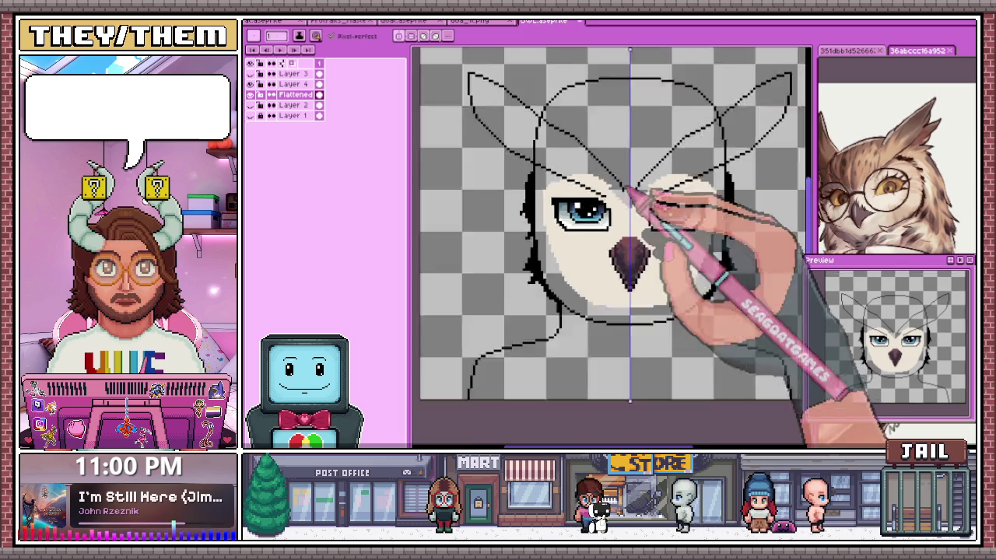
# Sample brown from the reference owl and draw a solid stripe down the forehead centre
pyautogui.scroll(-4, 622, 268)
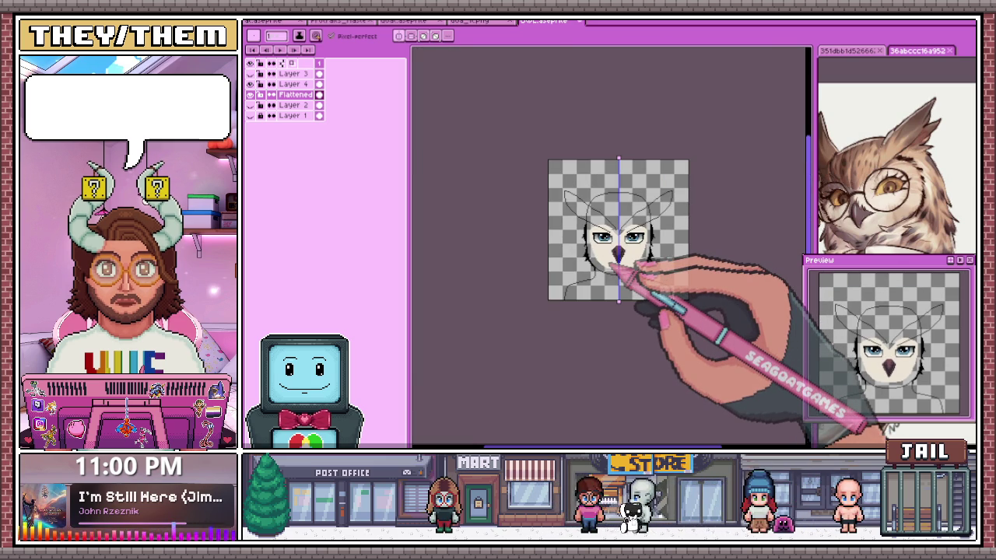
pyautogui.scroll(2, 622, 276)
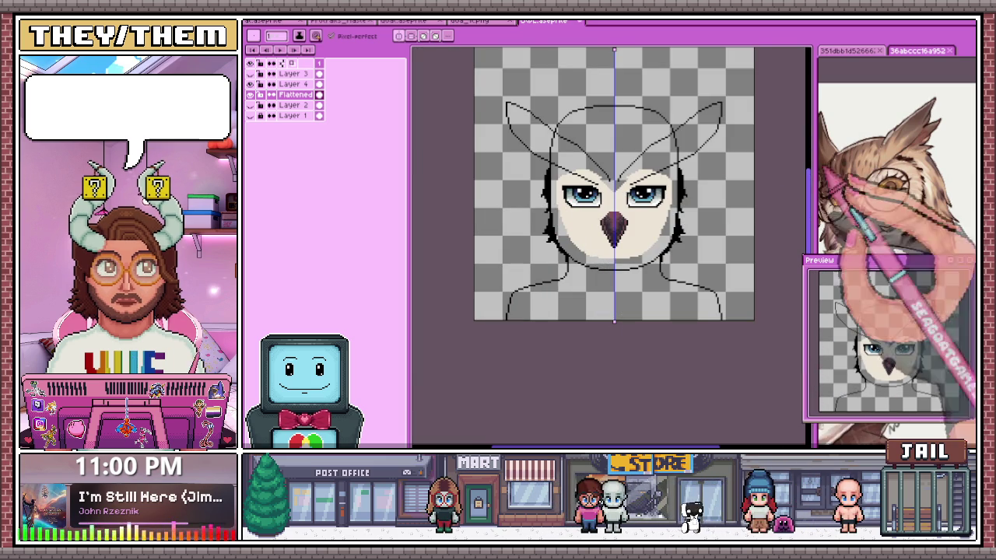
pyautogui.press('i')
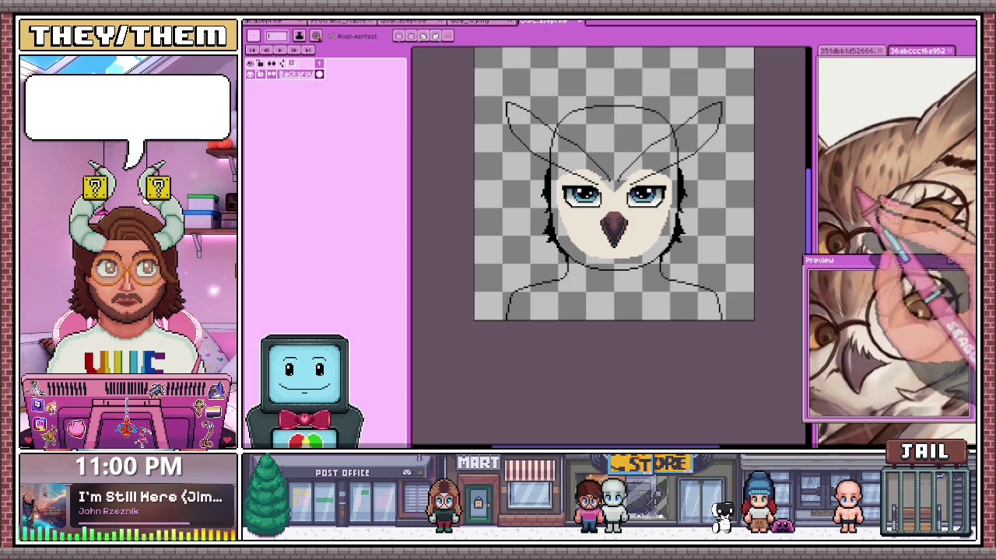
pyautogui.scroll(2, 611, 228)
pyautogui.scroll(1, 611, 227)
pyautogui.press('b')
pyautogui.scroll(-3, 611, 227)
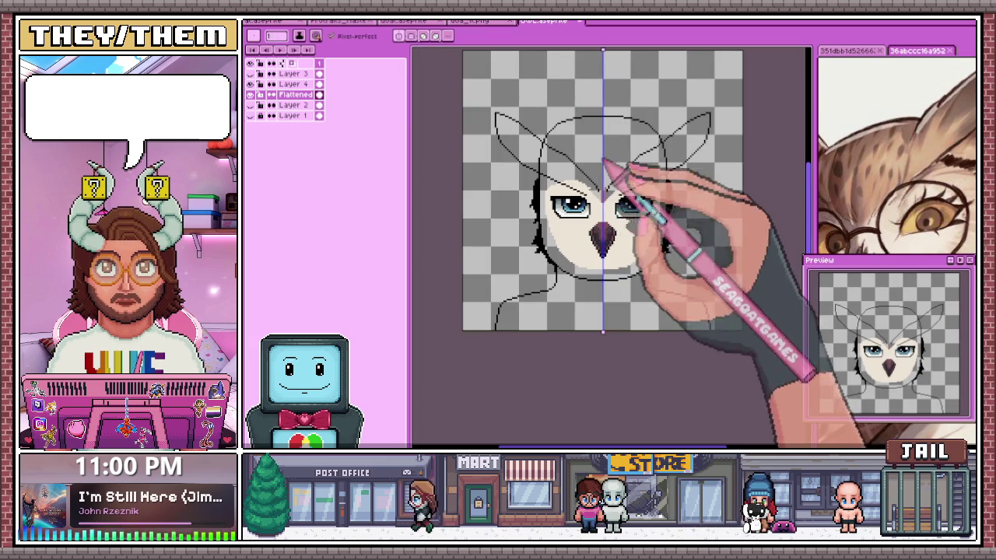
pyautogui.scroll(3, 611, 144)
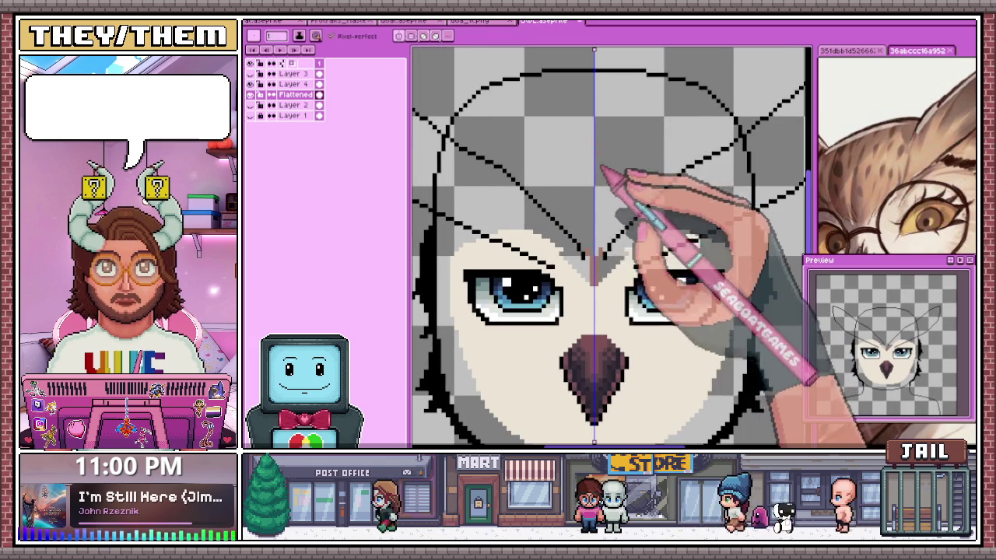
pyautogui.moveTo(599, 121); pyautogui.dragTo(599, 276)
pyautogui.moveTo(601, 200); pyautogui.dragTo(593, 274)
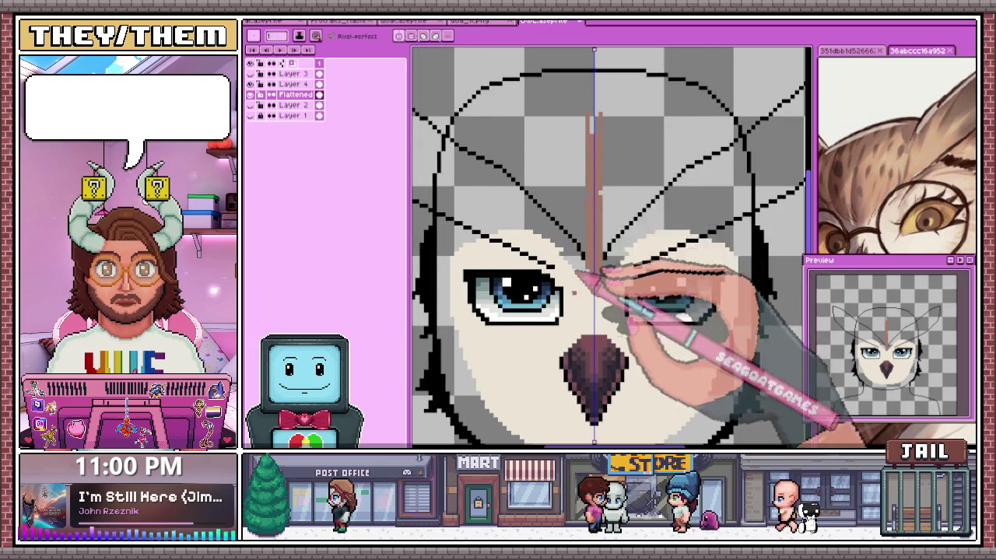
# Hide the outline layer to check the new brown colours
pyautogui.scroll(-1, 576, 272)
pyautogui.scroll(2, 591, 256)
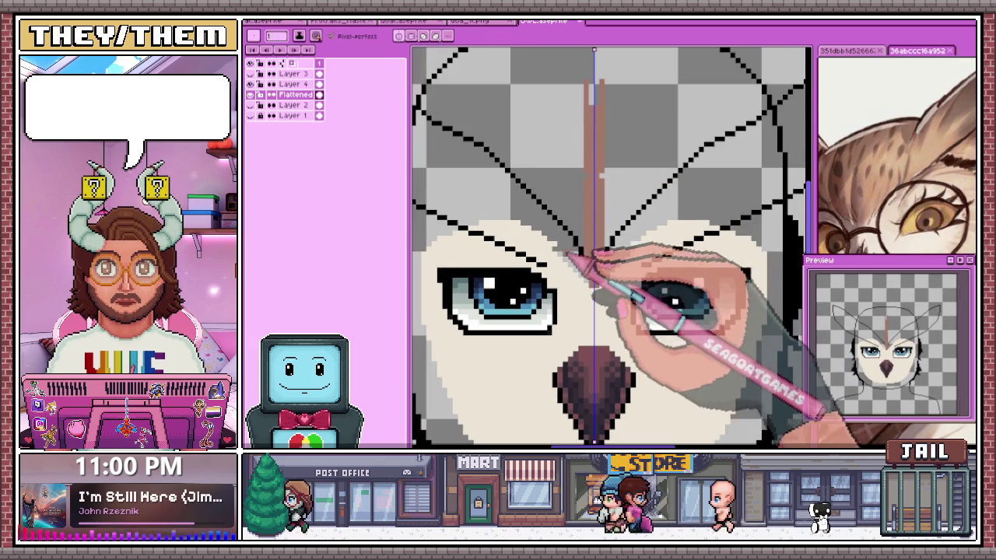
pyautogui.scroll(1, 568, 252)
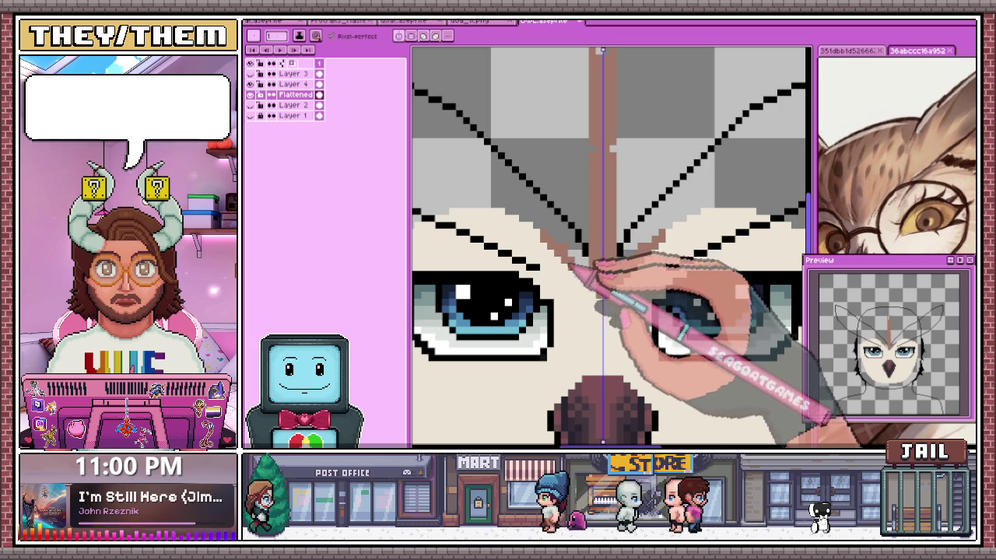
pyautogui.scroll(1, 599, 287)
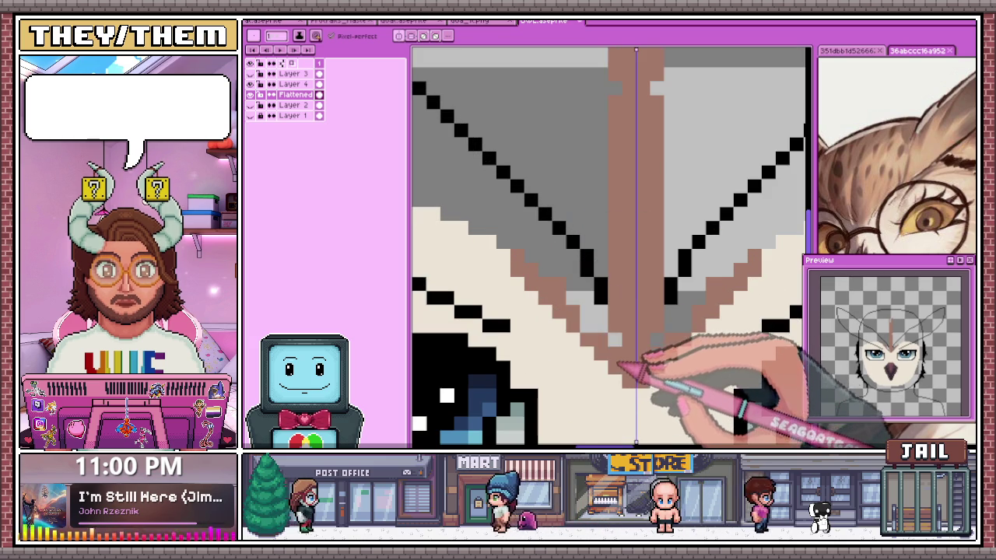
pyautogui.scroll(-1, 622, 326)
pyautogui.scroll(-1, 544, 272)
pyautogui.scroll(1, 493, 262)
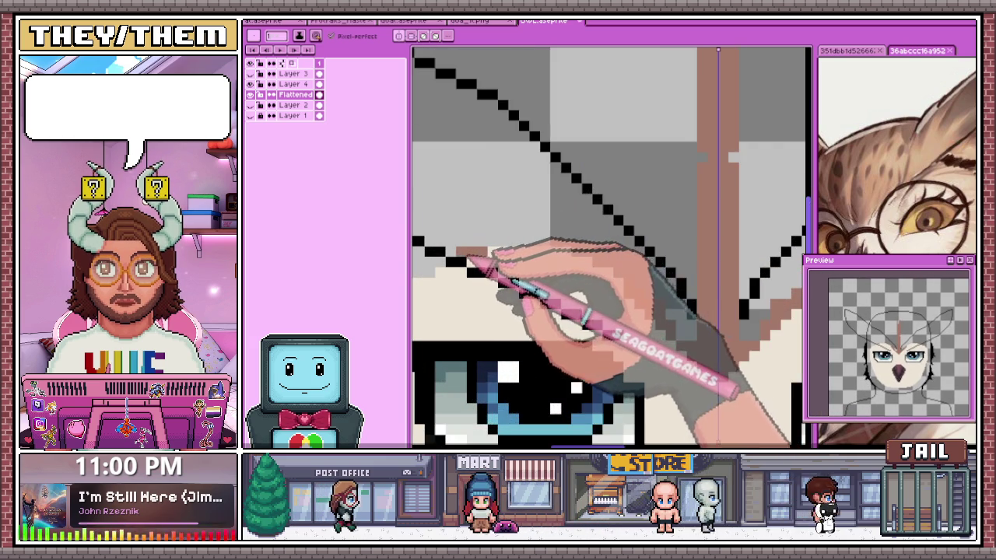
pyautogui.scroll(-1, 493, 249)
pyautogui.click(261, 74)
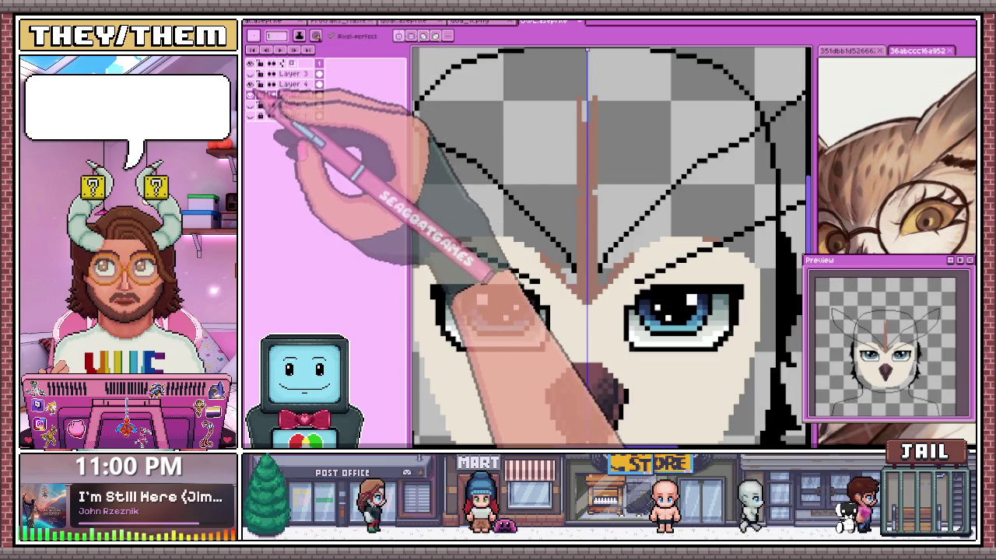
# Draw brown outline pixels up the left edge of the facial disc
pyautogui.scroll(1, 537, 226)
pyautogui.scroll(-1, 510, 226)
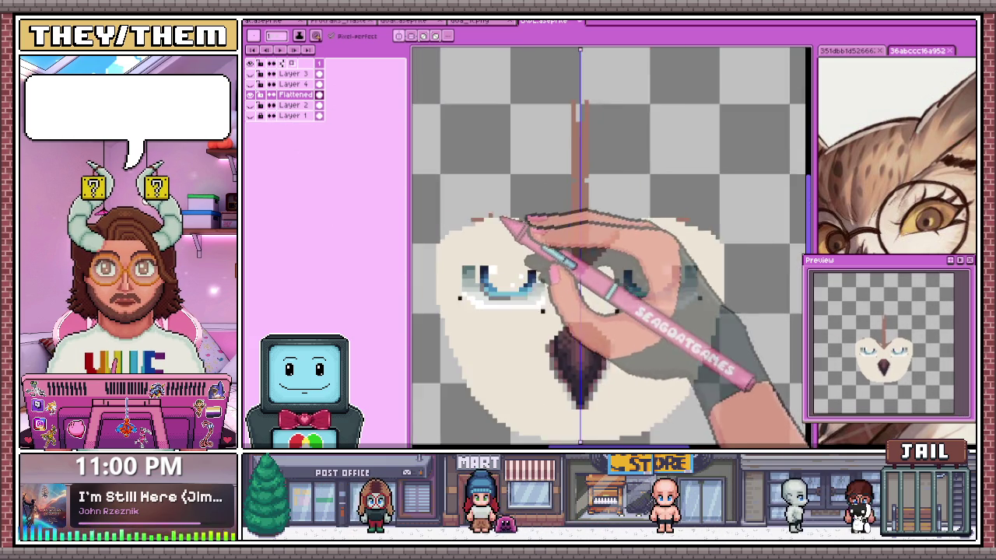
pyautogui.scroll(1, 483, 234)
pyautogui.moveTo(446, 284); pyautogui.dragTo(447, 252)
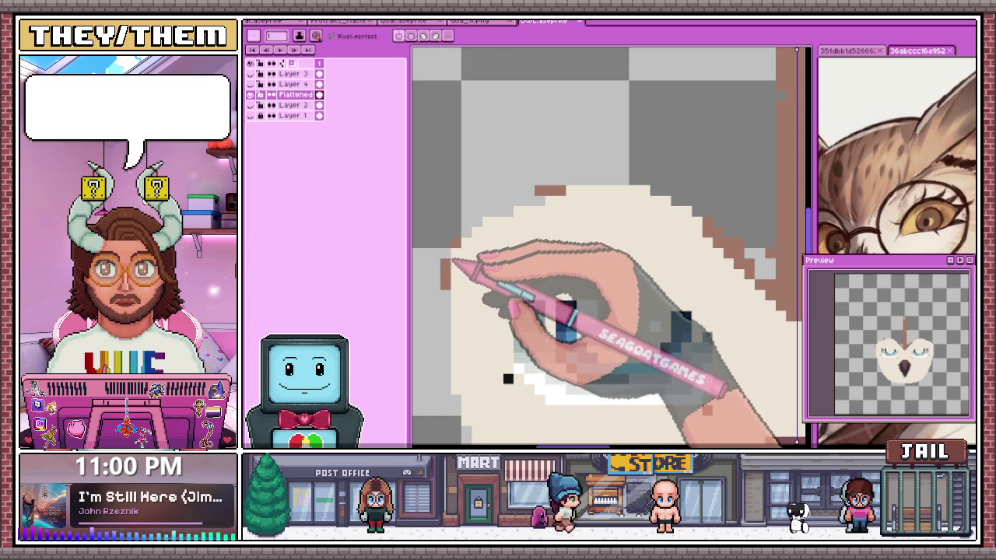
pyautogui.moveTo(459, 257)
pyautogui.mouseDown()
pyautogui.moveTo(497, 217)
pyautogui.moveTo(582, 195)
pyautogui.mouseUp()
# Sample a colour from the artwork and reshape the dark purple beak below the eyes
pyautogui.press('alt')
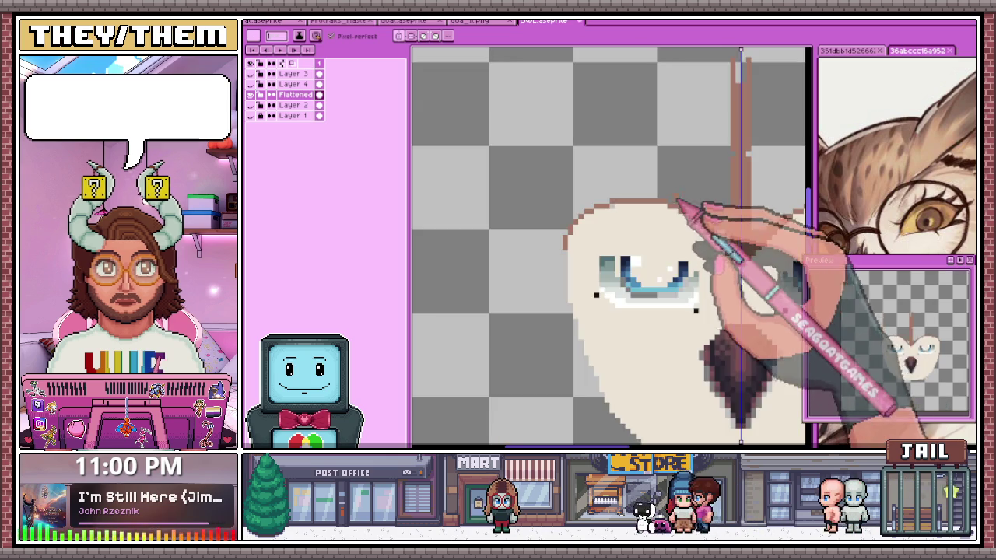
pyautogui.moveTo(704, 228); pyautogui.dragTo(683, 221)
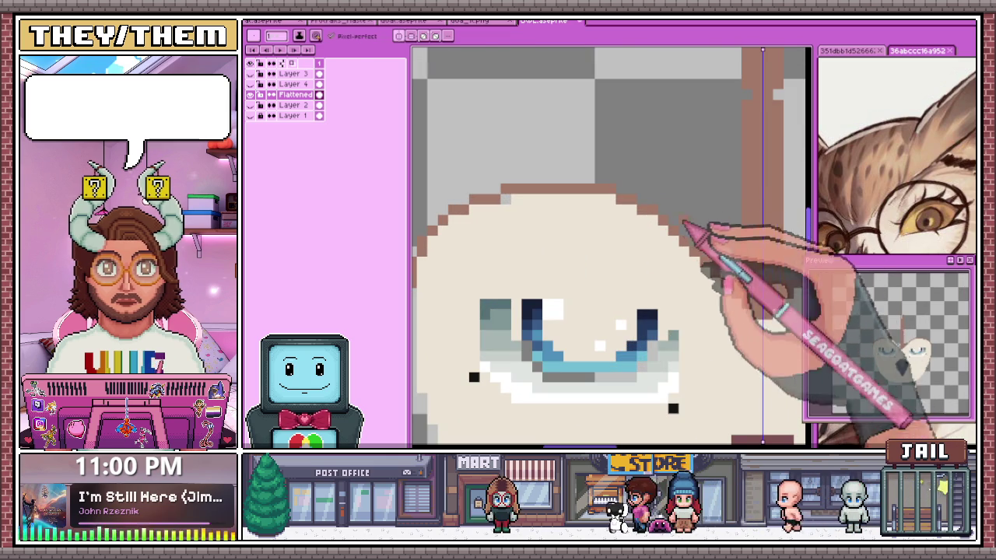
pyautogui.scroll(-2, 662, 211)
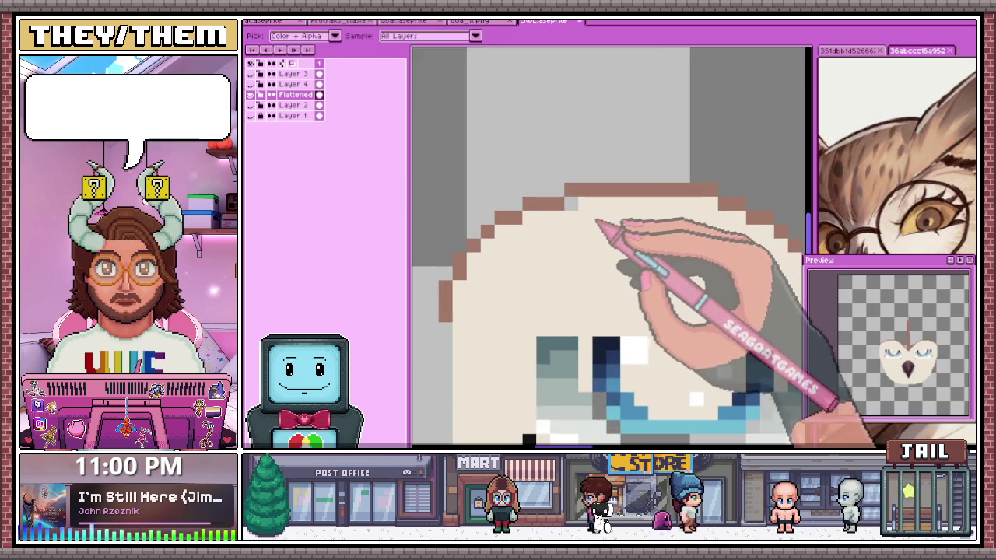
pyautogui.scroll(-1, 600, 223)
pyautogui.scroll(-2, 562, 215)
pyautogui.scroll(1, 537, 256)
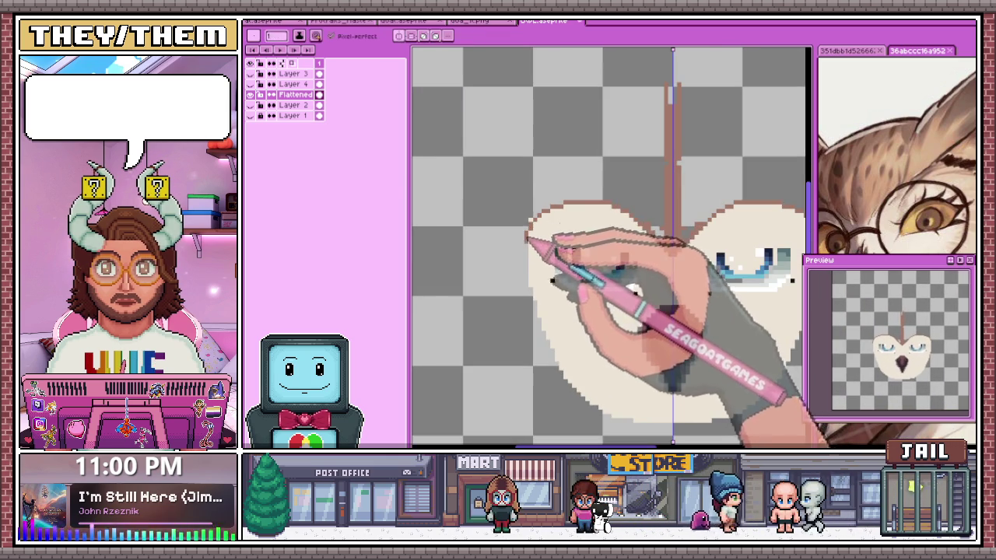
pyautogui.scroll(1, 529, 246)
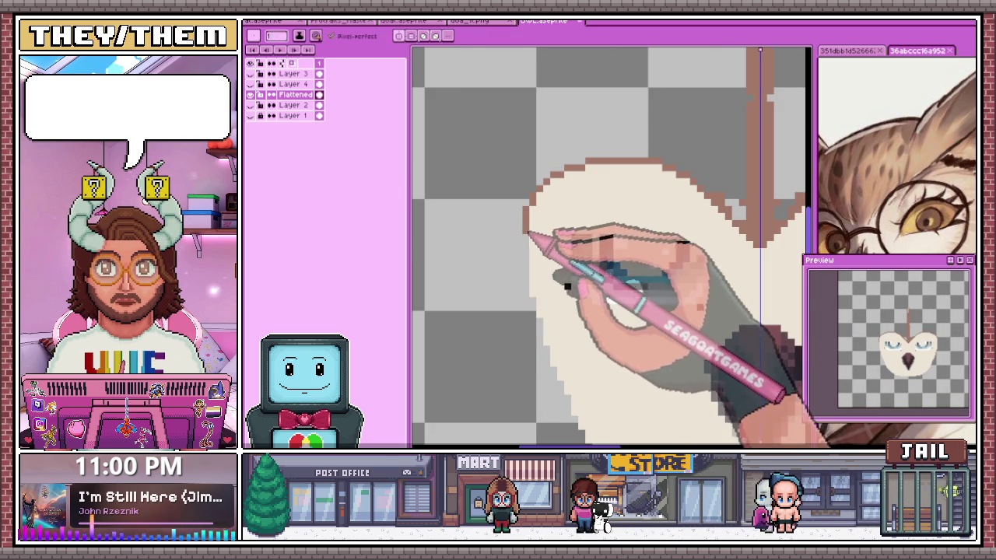
pyautogui.scroll(-1, 529, 234)
pyautogui.scroll(-1, 537, 249)
pyautogui.scroll(1, 544, 264)
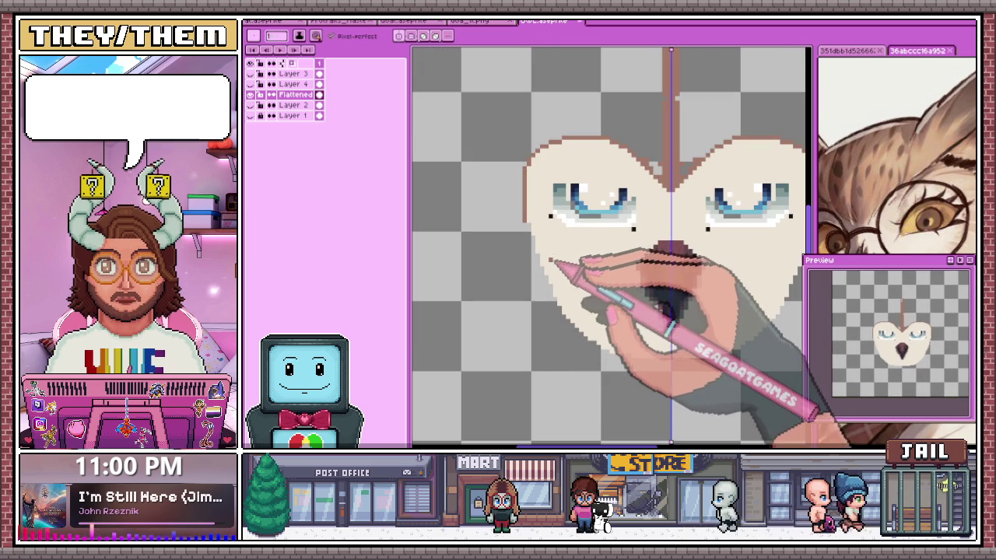
pyautogui.moveTo(654, 249); pyautogui.dragTo(670, 315)
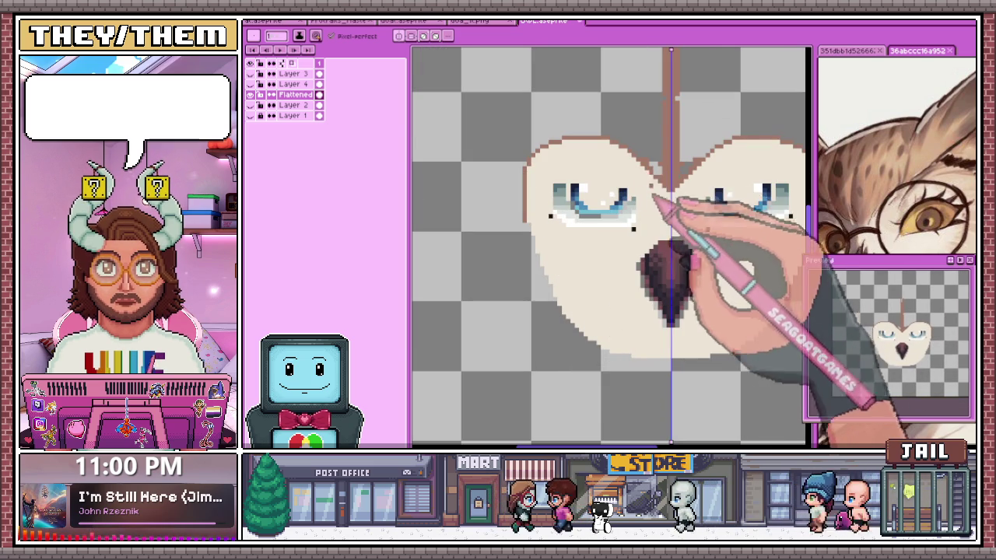
# Extend the brown forehead lines down to the beak, fill between them, and show the Flattened layer
pyautogui.scroll(1, 634, 156)
pyautogui.scroll(1, 644, 170)
pyautogui.scroll(-1, 634, 156)
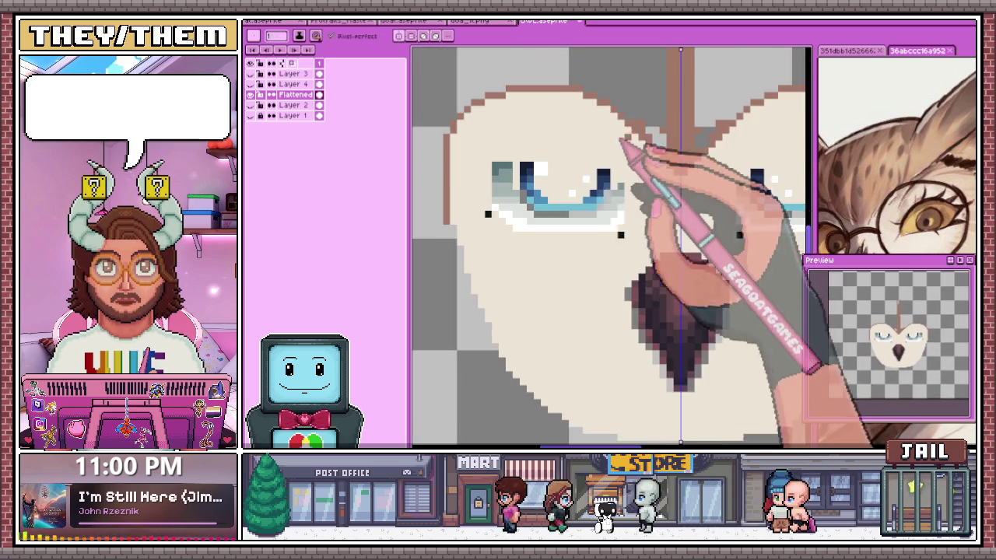
pyautogui.scroll(1, 620, 140)
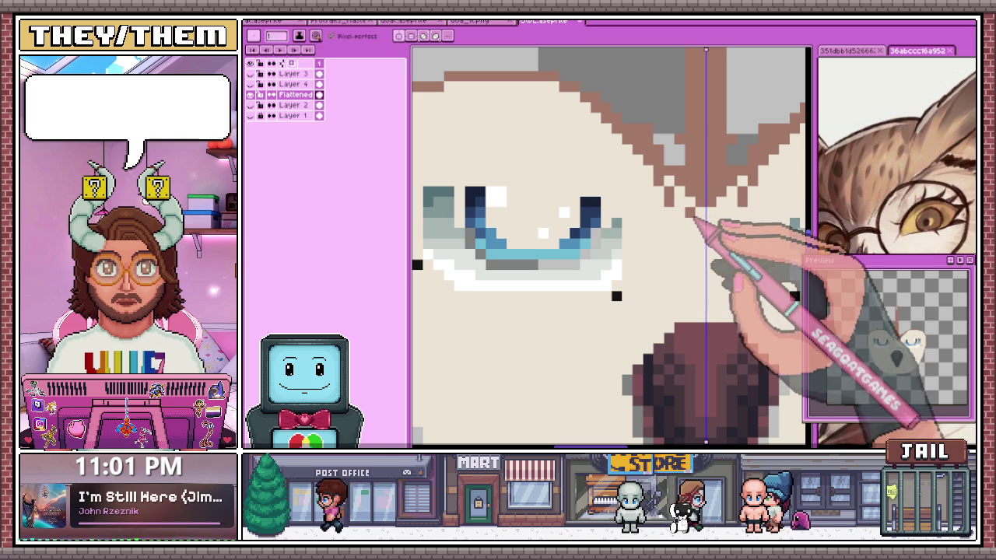
pyautogui.moveTo(681, 222); pyautogui.dragTo(692, 245)
pyautogui.moveTo(735, 210); pyautogui.dragTo(719, 238)
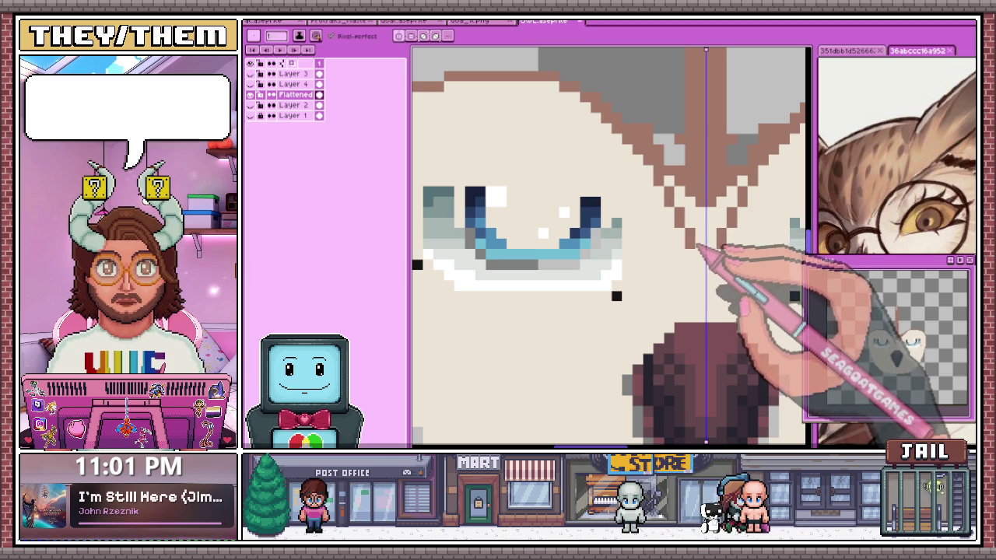
pyautogui.moveTo(696, 225); pyautogui.dragTo(675, 159)
pyautogui.scroll(-3, 675, 159)
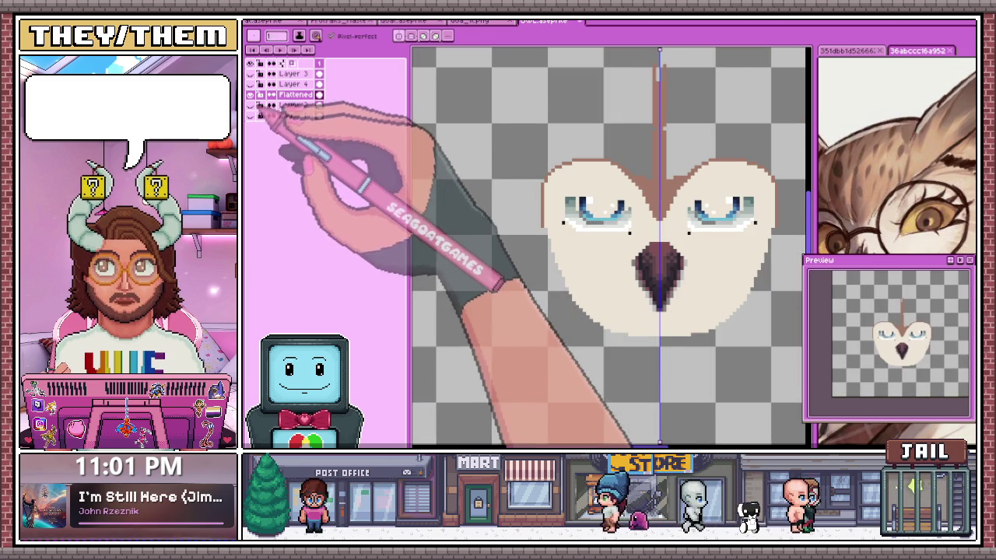
pyautogui.click(250, 94)
# Extend the brown outline down the left cheek edge of the facial disc
pyautogui.scroll(2, 547, 232)
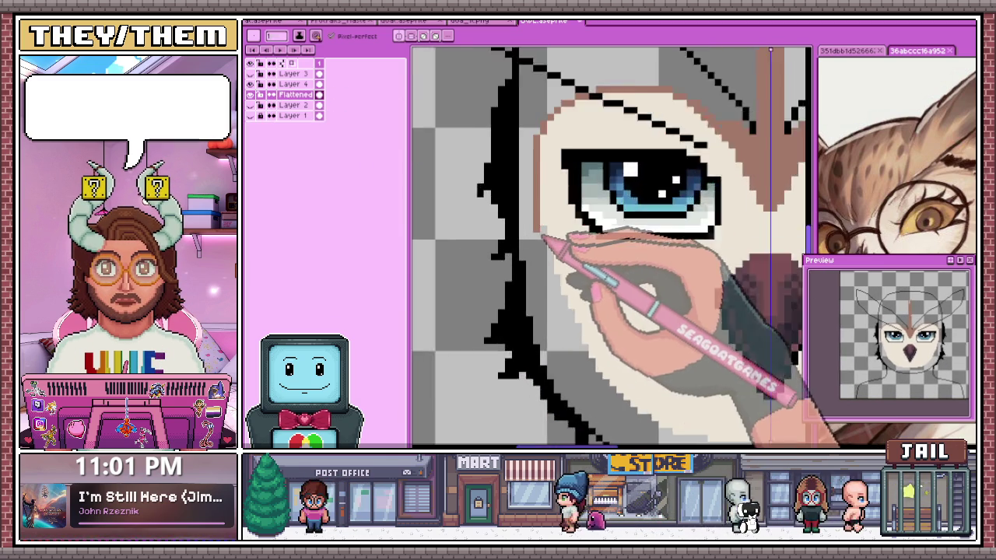
pyautogui.scroll(1, 547, 232)
pyautogui.moveTo(547, 231); pyautogui.dragTo(552, 264)
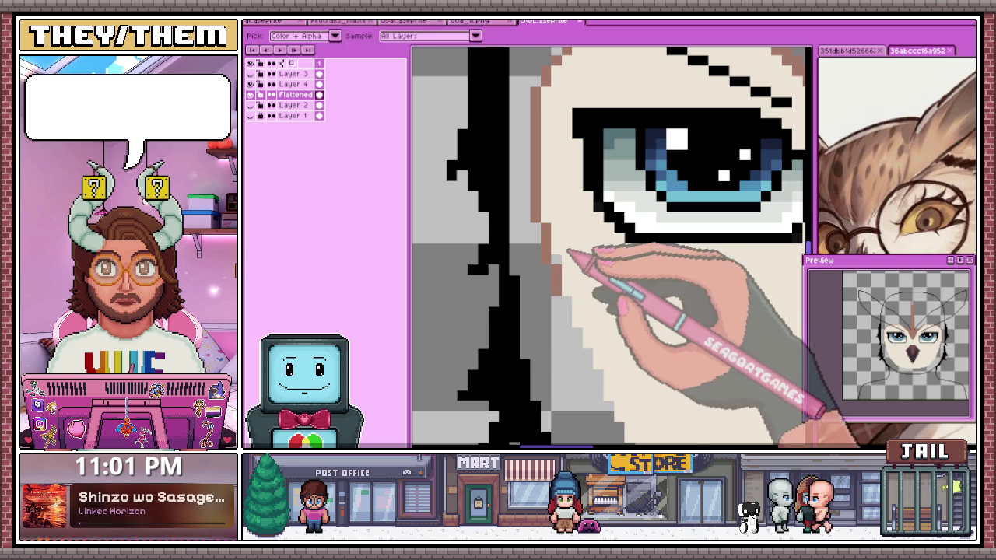
# Zoom in and out repeatedly to inspect the eyes and the whole owl face
pyautogui.scroll(-2, 573, 166)
pyautogui.scroll(2, 560, 271)
pyautogui.scroll(-2, 579, 160)
pyautogui.scroll(-2, 579, 159)
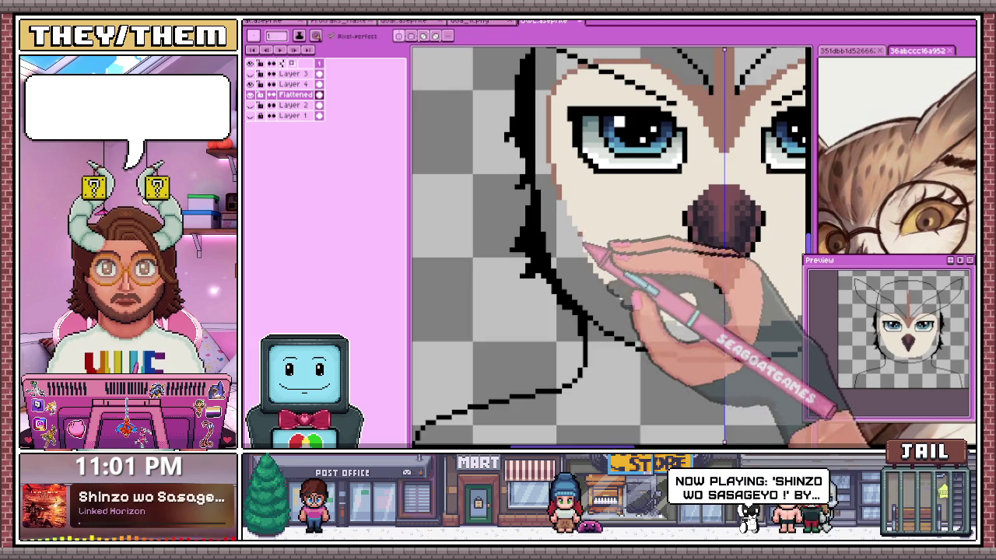
pyautogui.scroll(1, 645, 228)
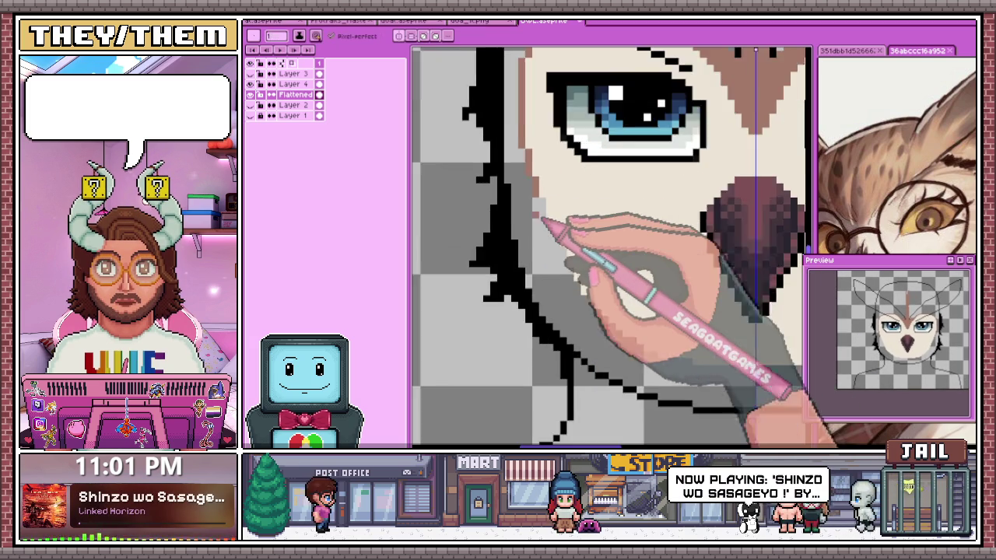
pyautogui.scroll(1, 544, 209)
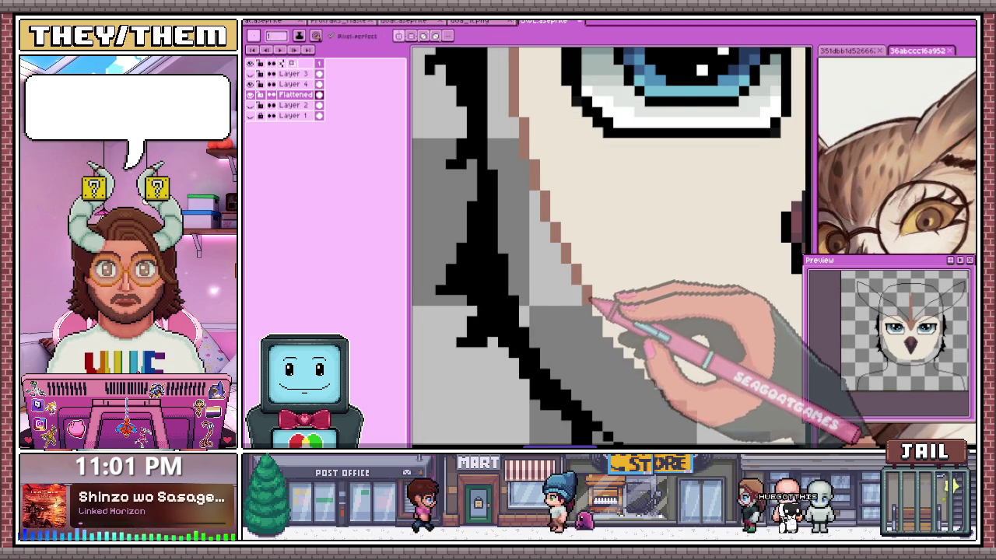
pyautogui.scroll(-1, 589, 294)
pyautogui.scroll(1, 584, 282)
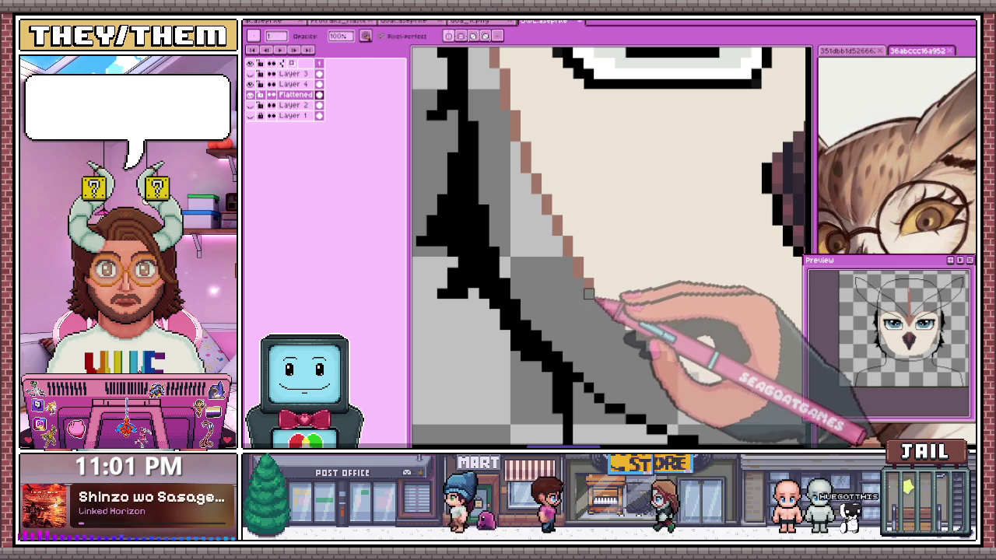
pyautogui.scroll(-1, 599, 303)
pyautogui.scroll(1, 596, 291)
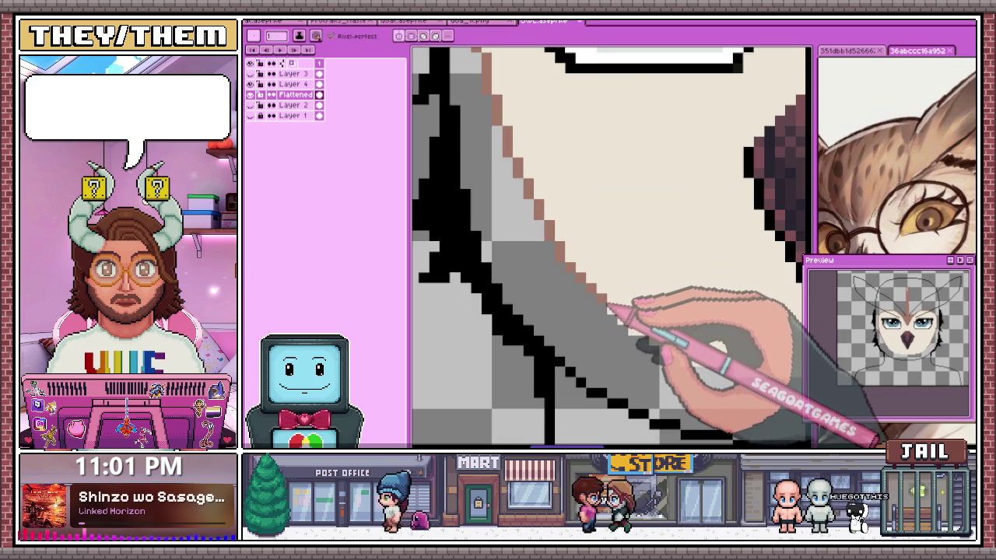
pyautogui.scroll(-1, 583, 304)
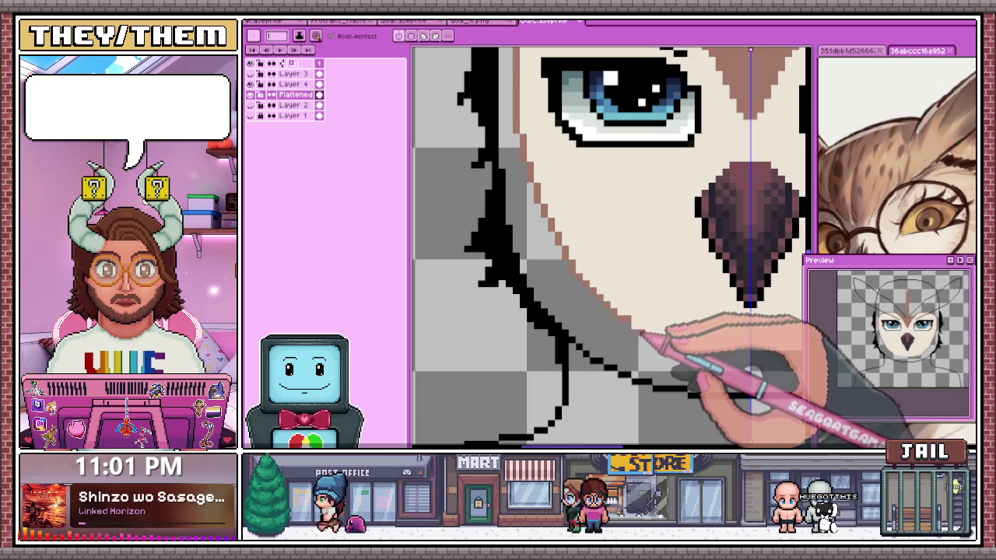
pyautogui.scroll(-1, 644, 332)
pyautogui.scroll(1, 650, 325)
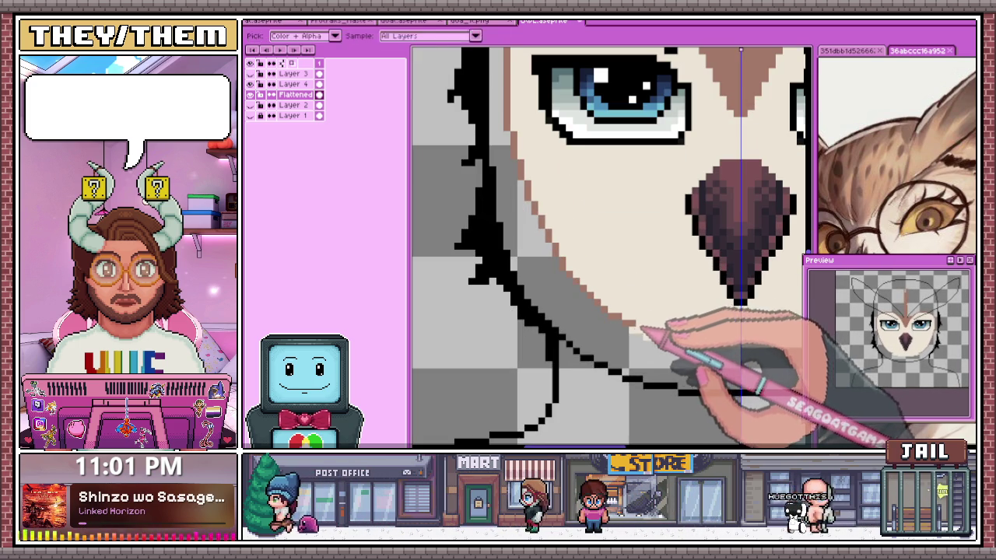
pyautogui.scroll(-1, 631, 330)
pyautogui.scroll(1, 634, 328)
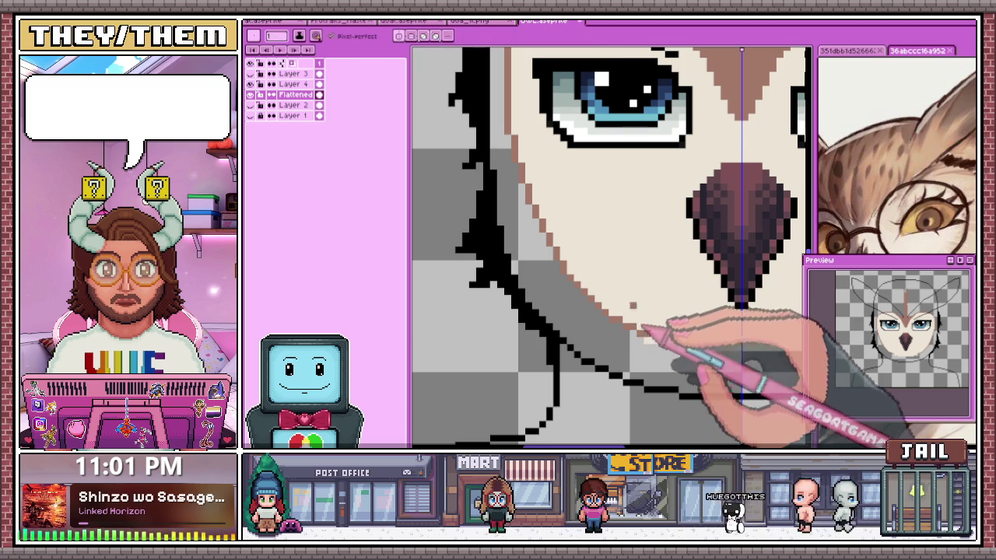
pyautogui.scroll(-1, 644, 331)
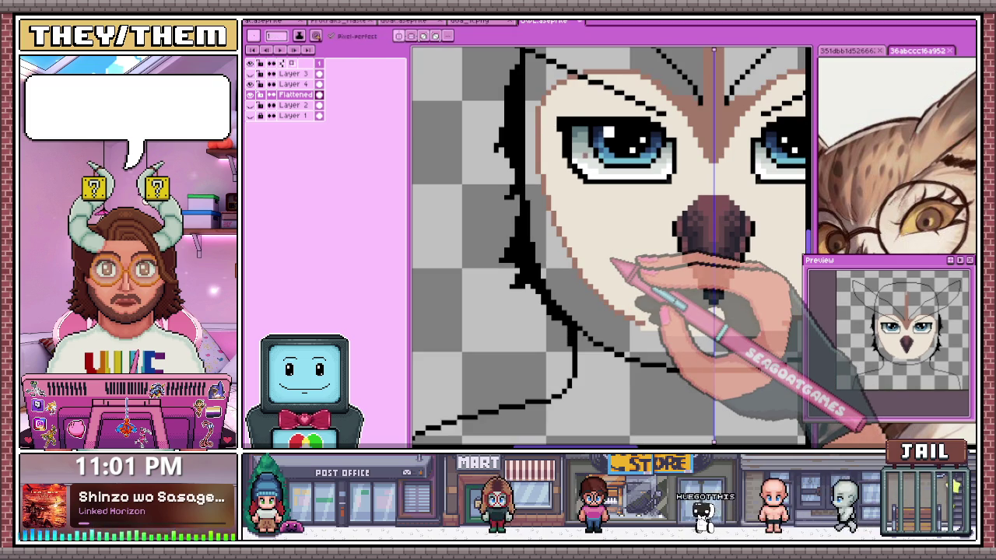
pyautogui.scroll(-1, 600, 200)
pyautogui.scroll(3, 646, 295)
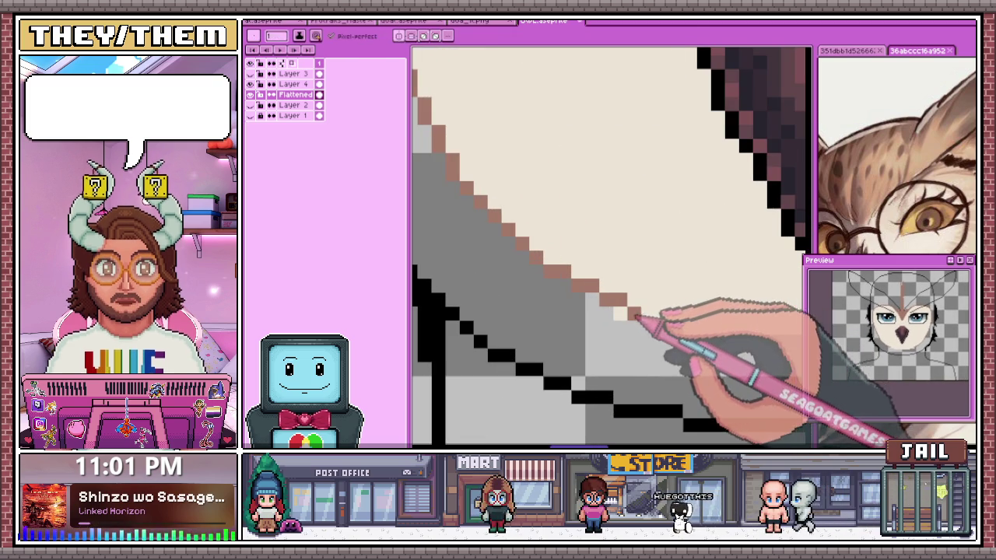
pyautogui.scroll(-2, 638, 312)
pyautogui.scroll(2, 645, 272)
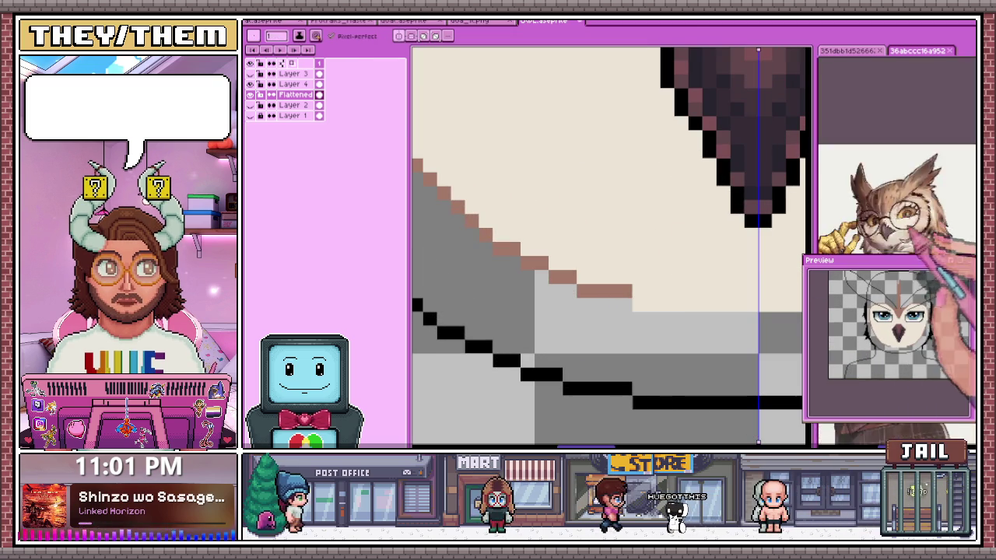
pyautogui.scroll(-2, 656, 275)
pyautogui.scroll(2, 622, 282)
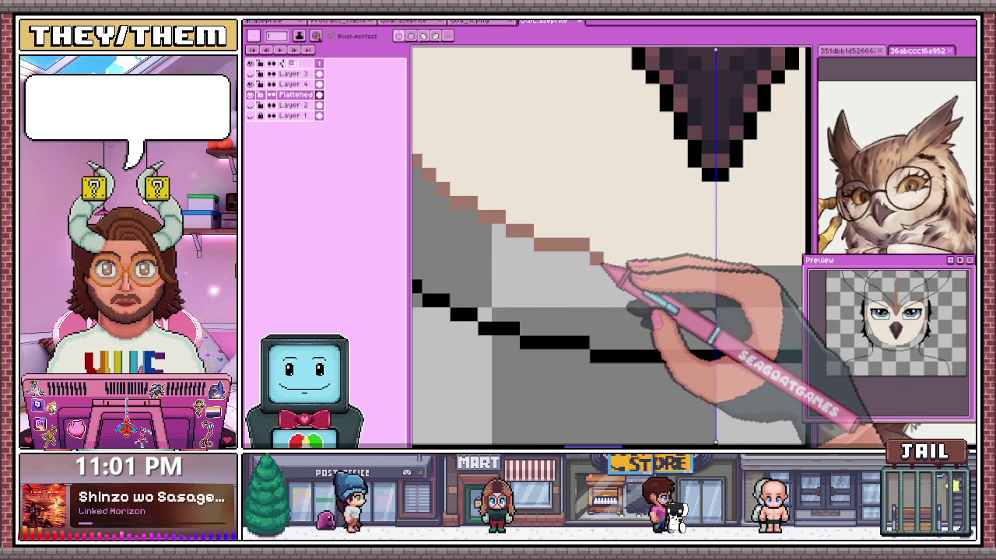
pyautogui.scroll(-1, 600, 263)
pyautogui.scroll(1, 600, 271)
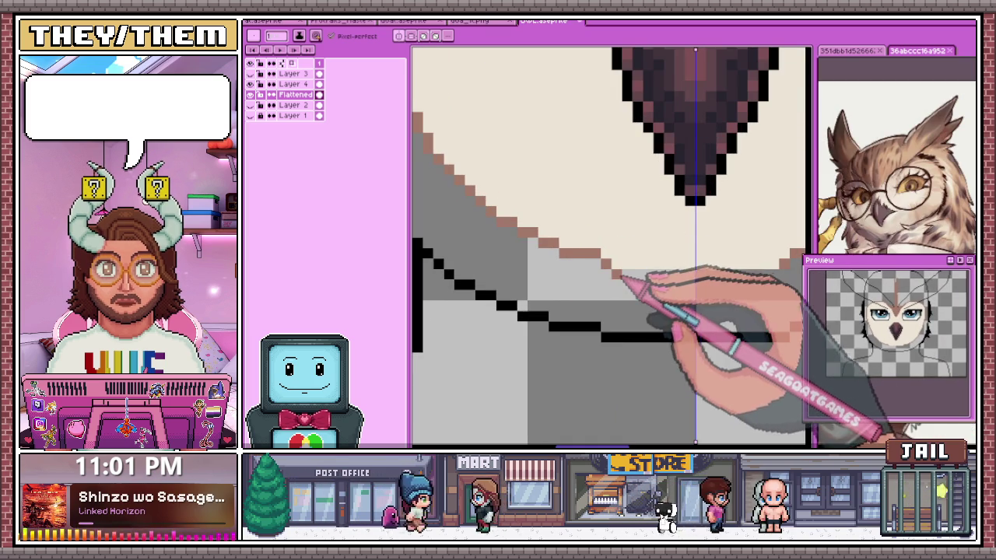
pyautogui.scroll(-1, 620, 271)
pyautogui.scroll(-1, 634, 249)
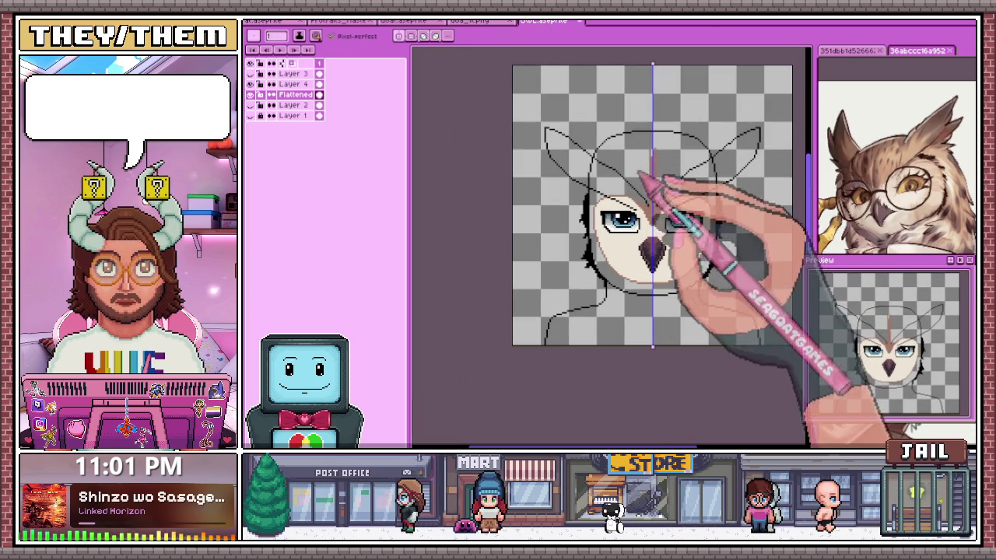
pyautogui.scroll(1, 661, 186)
pyautogui.scroll(1, 607, 210)
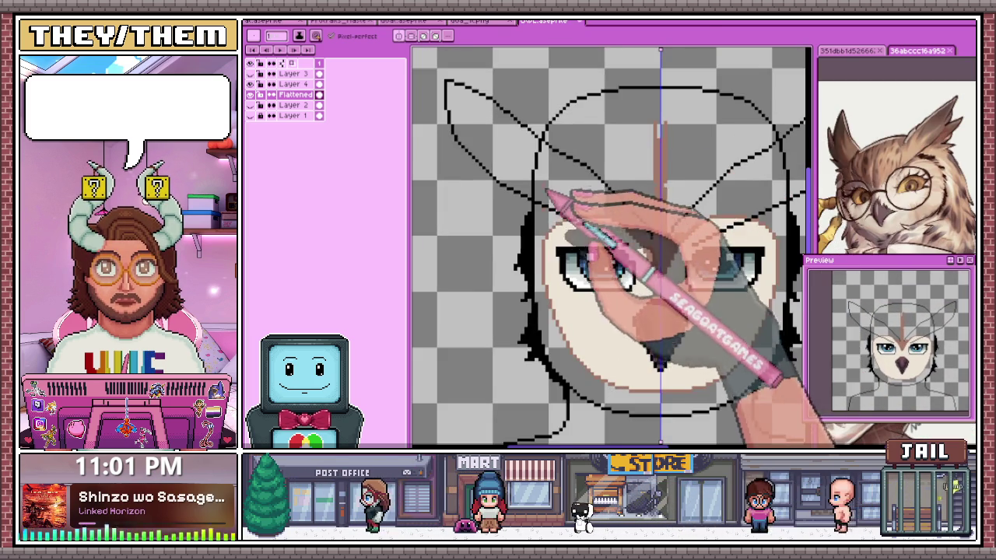
pyautogui.scroll(1, 544, 207)
pyautogui.scroll(-1, 537, 203)
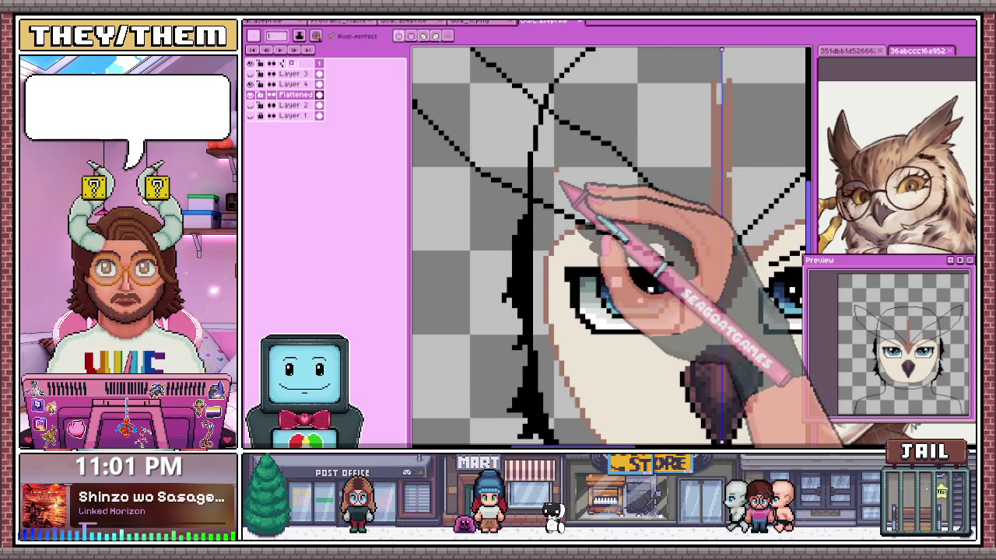
pyautogui.scroll(-1, 549, 209)
pyautogui.scroll(2, 545, 209)
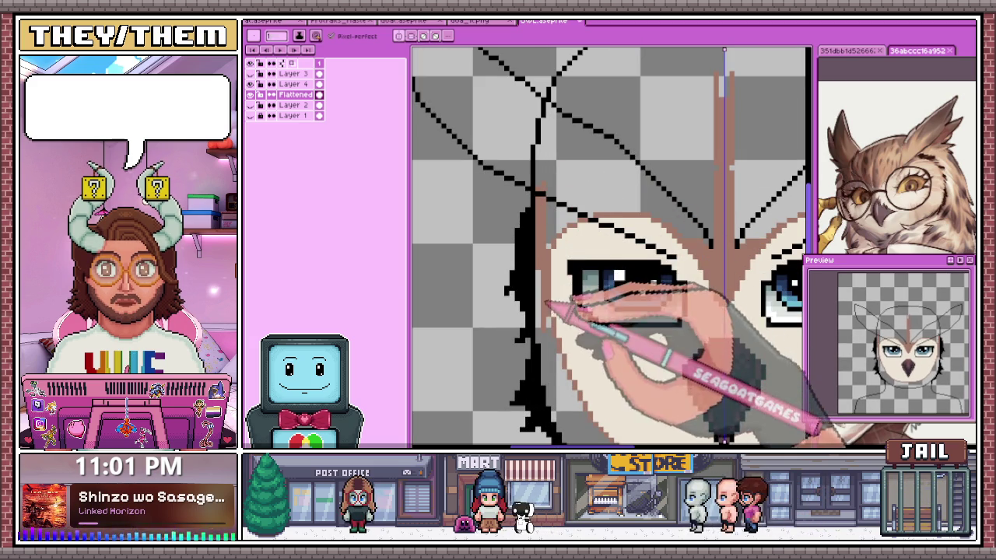
pyautogui.scroll(-1, 548, 276)
pyautogui.scroll(-1, 576, 249)
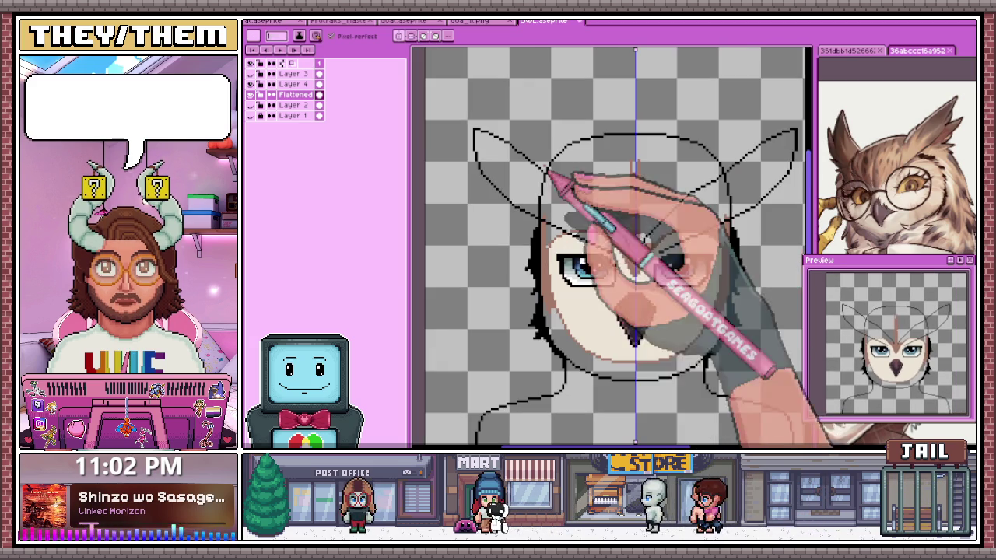
# Merge Layer 4 down into the Flattened layer
pyautogui.click(260, 94)
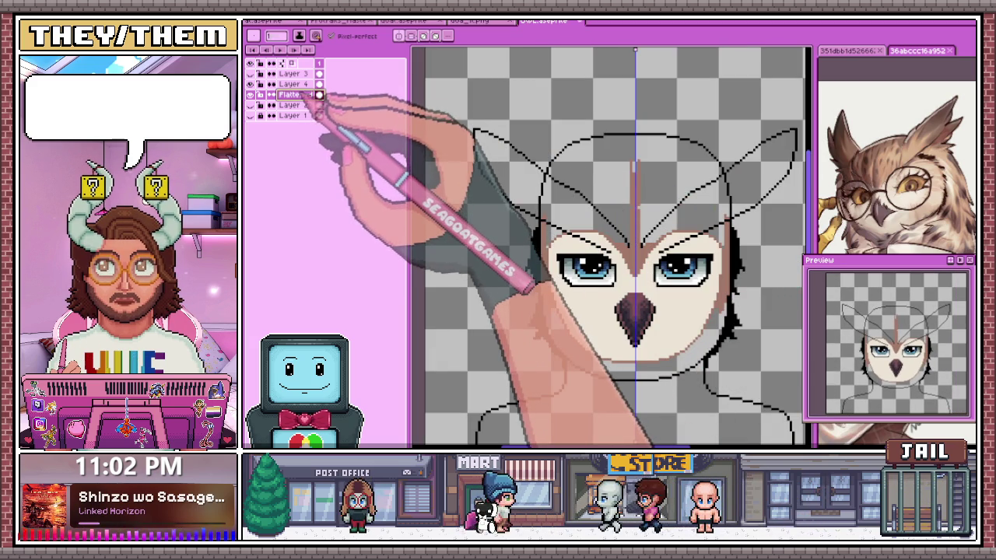
pyautogui.rightClick(297, 84)
pyautogui.click(319, 145)
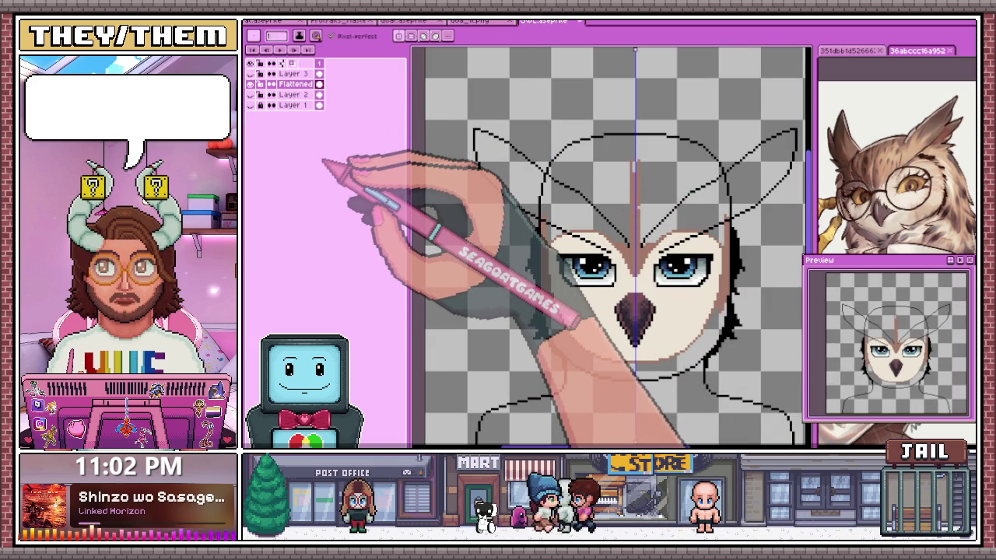
# Bucket-fill the top of the owl's head and left ear brown, then return to Pencil
pyautogui.press('g')
pyautogui.click(622, 185)
pyautogui.click(517, 148)
pyautogui.scroll(-1, 528, 148)
pyautogui.scroll(2, 548, 175)
pyautogui.scroll(-1, 548, 175)
pyautogui.scroll(1, 554, 225)
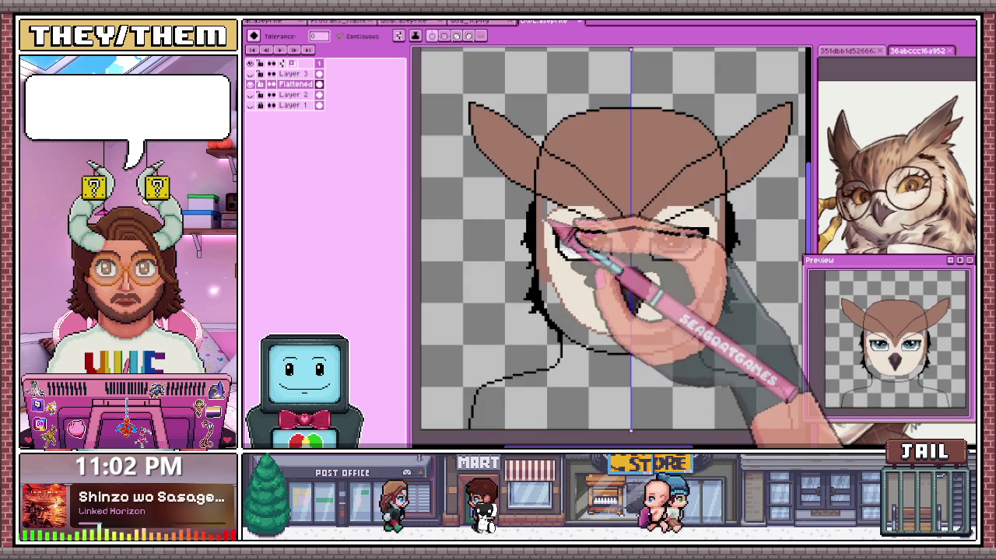
pyautogui.scroll(-1, 564, 249)
pyautogui.scroll(-4, 572, 296)
pyautogui.scroll(1, 573, 248)
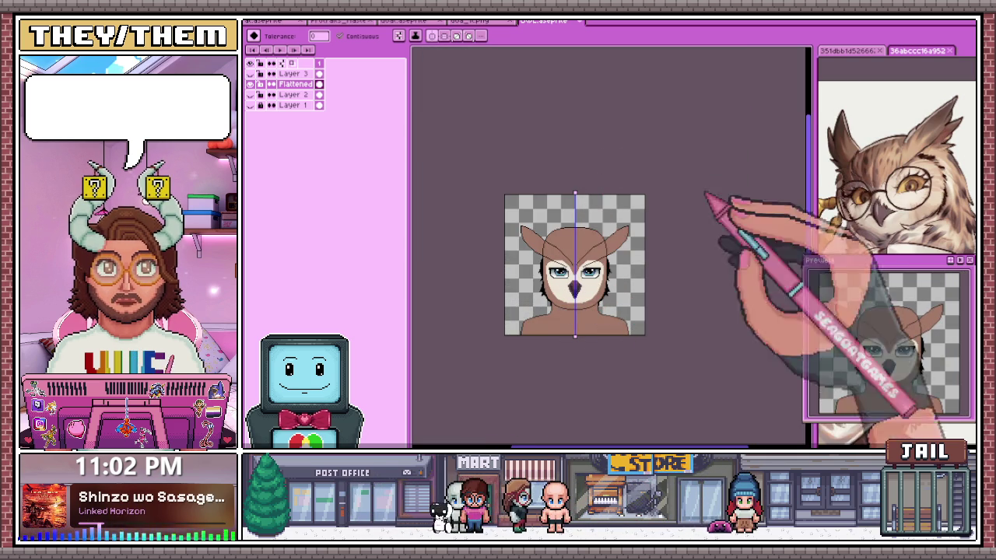
pyautogui.scroll(2, 544, 323)
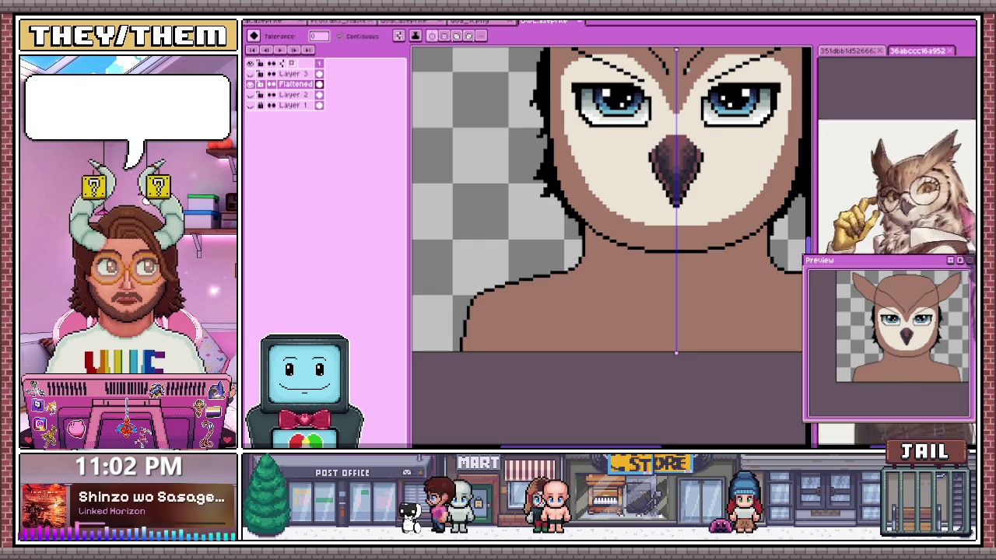
pyautogui.scroll(1, 572, 272)
pyautogui.scroll(-1, 591, 194)
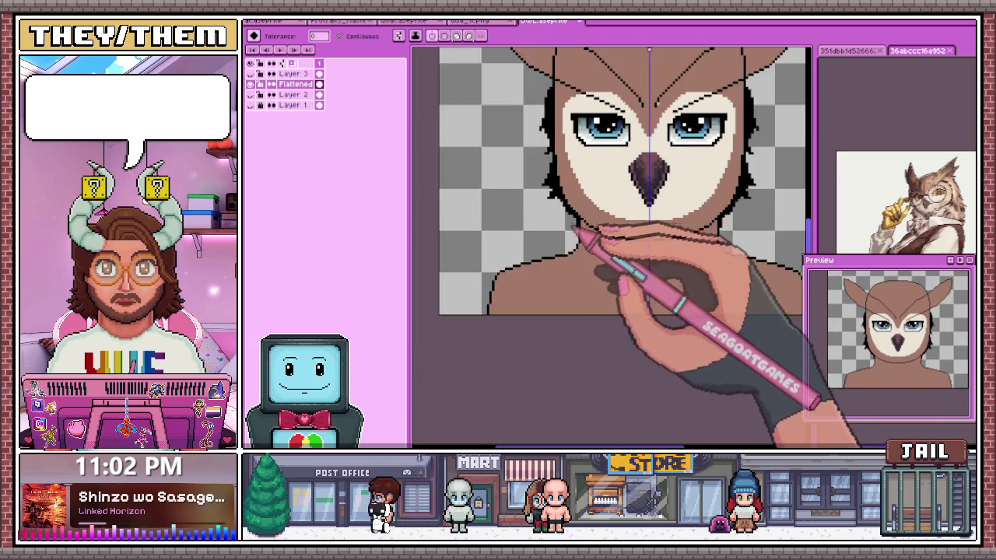
pyautogui.scroll(1, 657, 202)
pyautogui.press('b')
pyautogui.scroll(1, 556, 230)
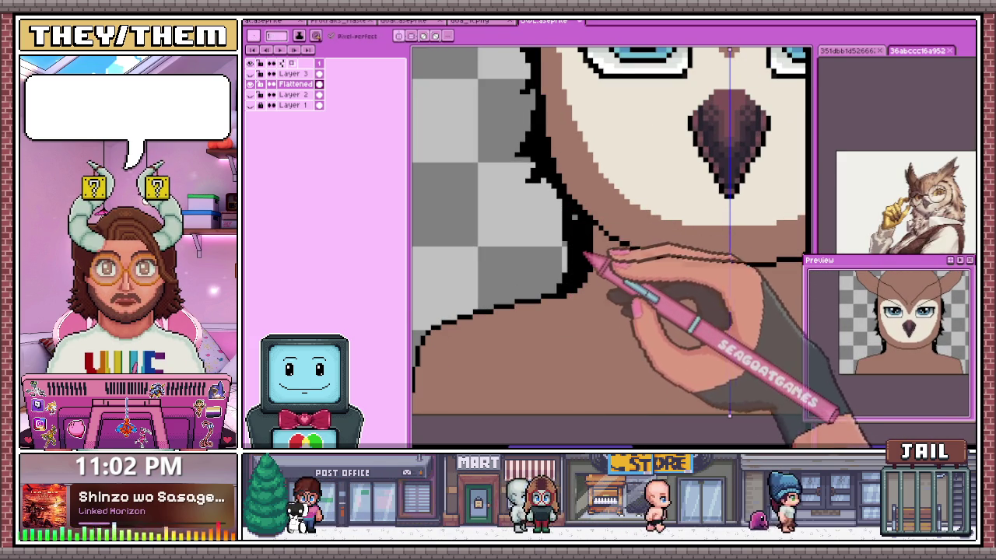
pyautogui.scroll(-1, 587, 234)
pyautogui.scroll(-1, 579, 319)
pyautogui.scroll(1, 595, 280)
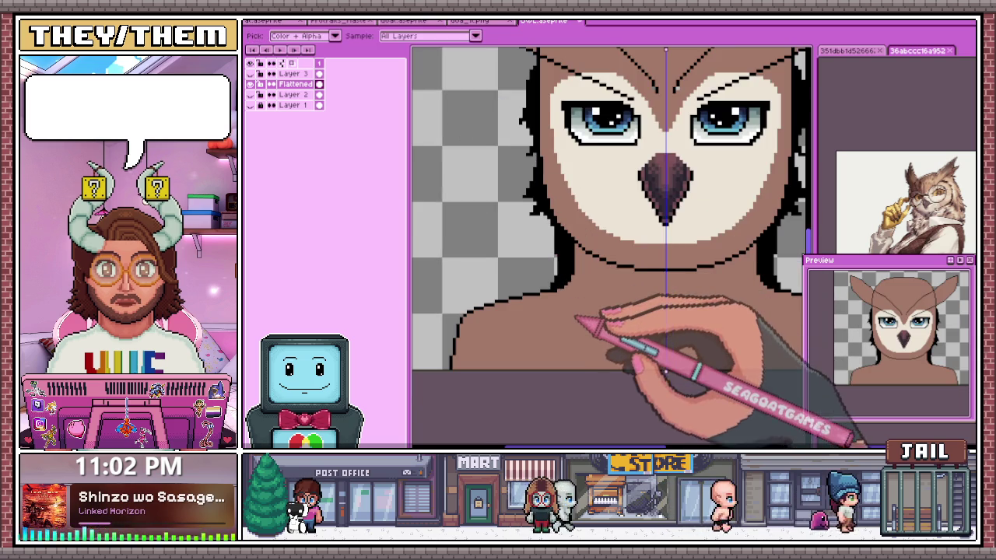
# Redraw the left cheek outline as a stepped black diagonal with the Pencil
pyautogui.scroll(1, 583, 327)
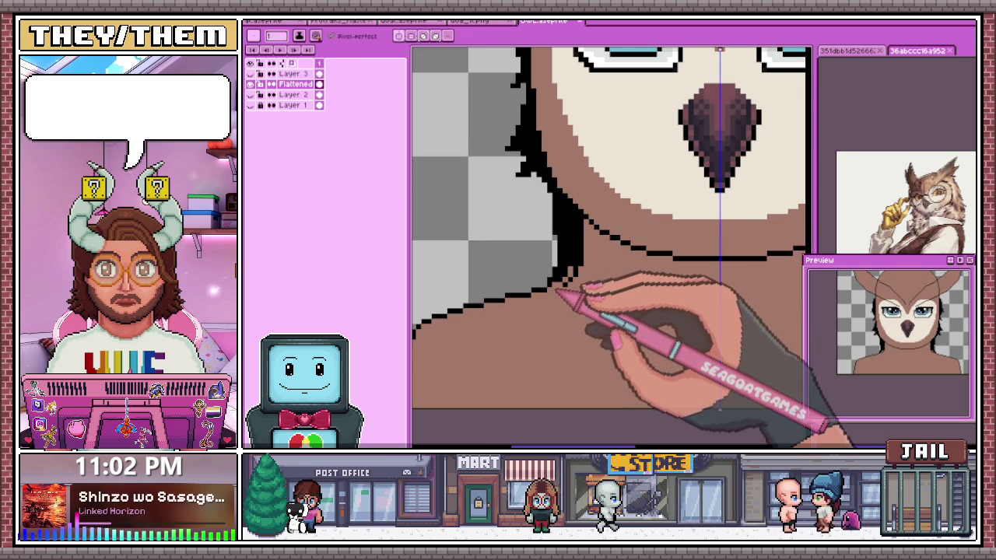
pyautogui.scroll(1, 559, 294)
pyautogui.press('b')
pyautogui.scroll(-1, 587, 269)
pyautogui.scroll(1, 599, 253)
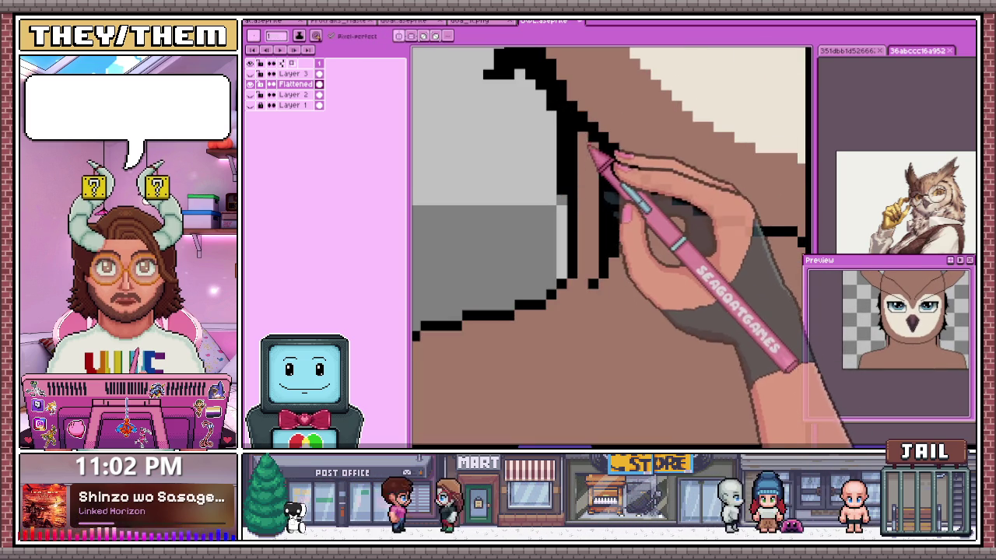
pyautogui.scroll(-1, 594, 226)
pyautogui.scroll(1, 591, 225)
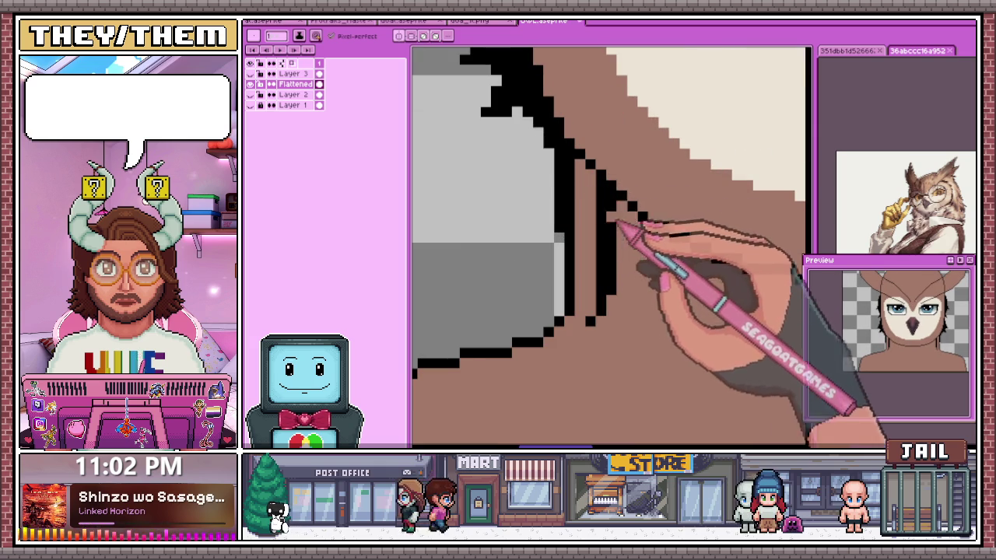
pyautogui.moveTo(607, 194); pyautogui.dragTo(797, 269)
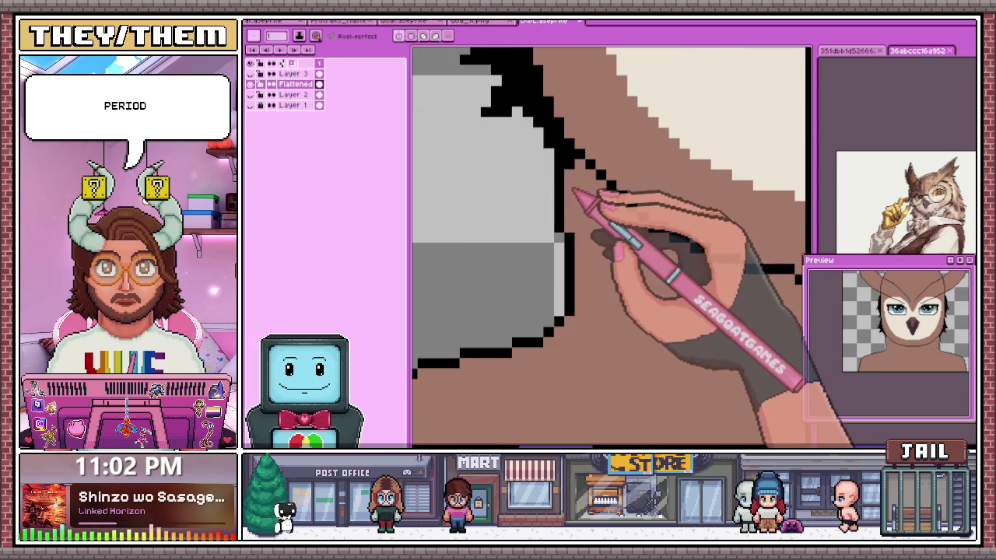
# Zoom in and out to check the redrawn cheek and jaw outline for stray pixels
pyautogui.scroll(-1, 574, 210)
pyautogui.scroll(-1, 573, 229)
pyautogui.scroll(1, 564, 225)
pyautogui.scroll(1, 549, 155)
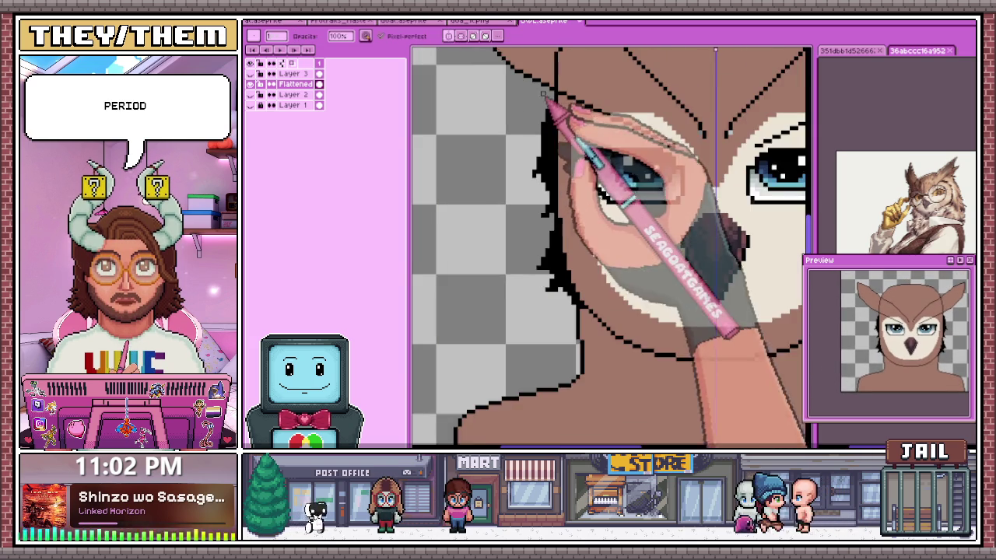
pyautogui.scroll(1, 542, 155)
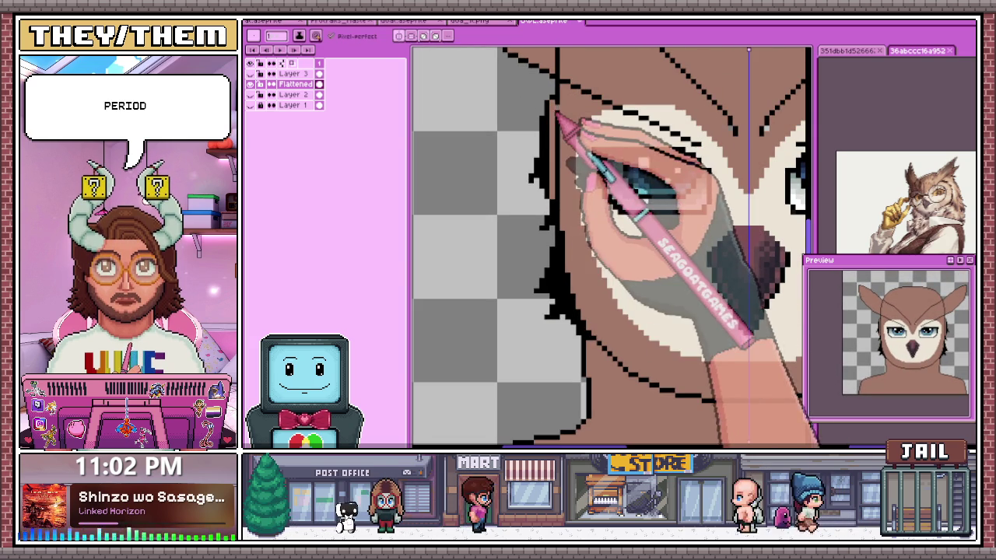
pyautogui.scroll(1, 564, 171)
pyautogui.scroll(1, 542, 91)
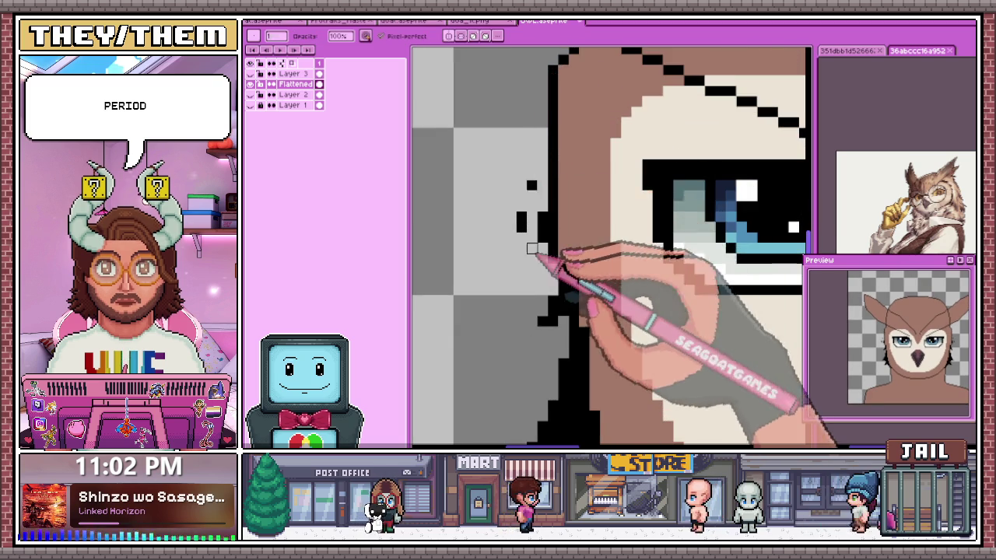
pyautogui.scroll(-1, 554, 187)
pyautogui.scroll(-1, 552, 160)
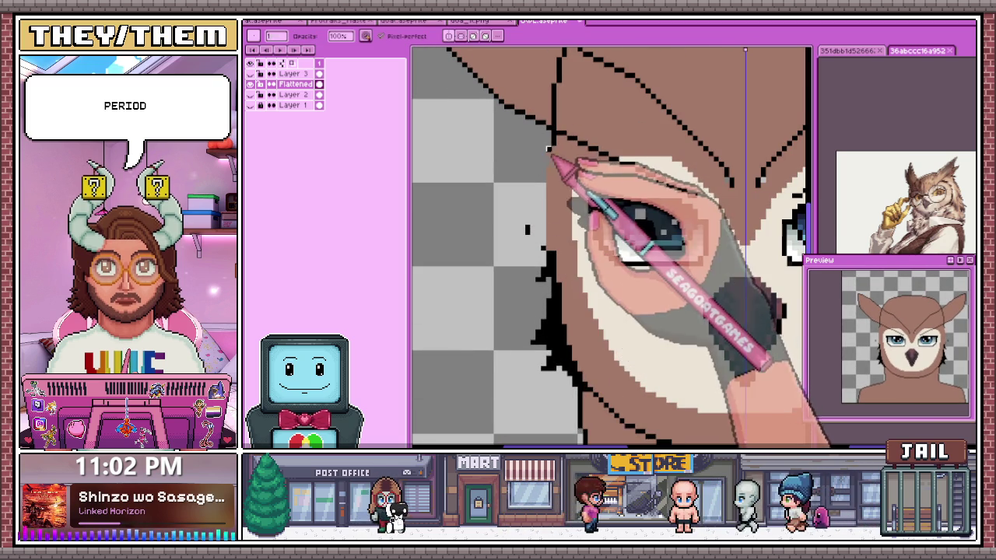
pyautogui.scroll(-1, 551, 156)
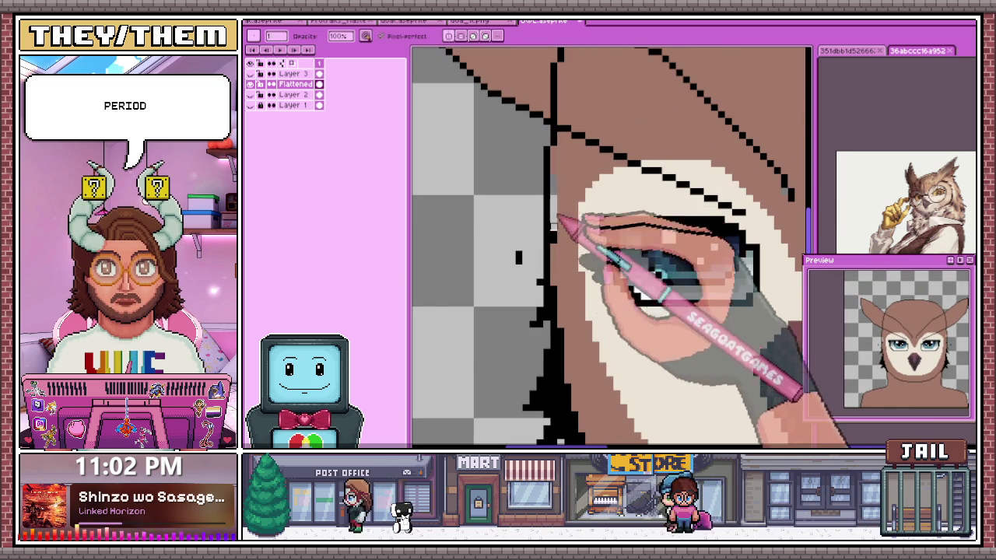
pyautogui.scroll(-3, 556, 225)
pyautogui.scroll(1, 556, 233)
pyautogui.scroll(2, 548, 241)
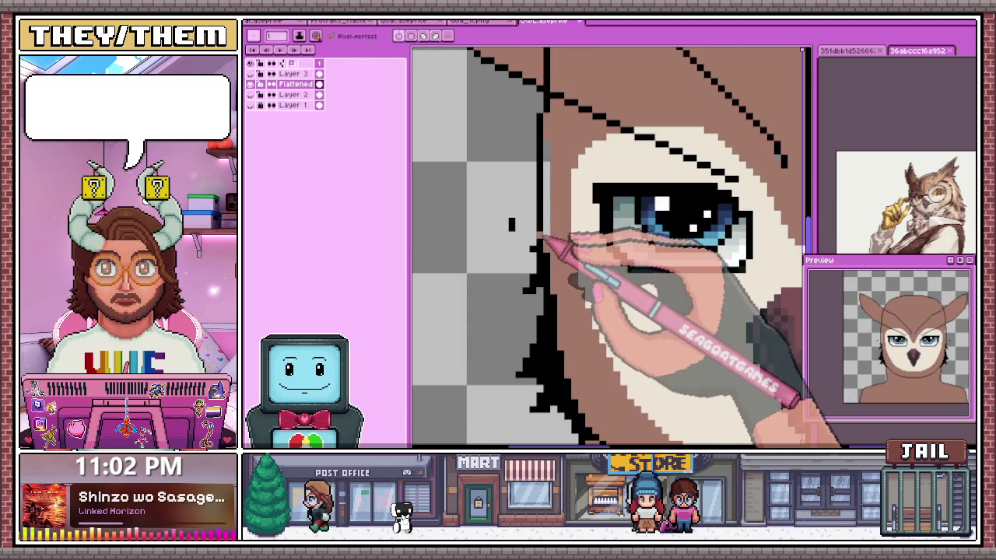
pyautogui.scroll(-2, 526, 196)
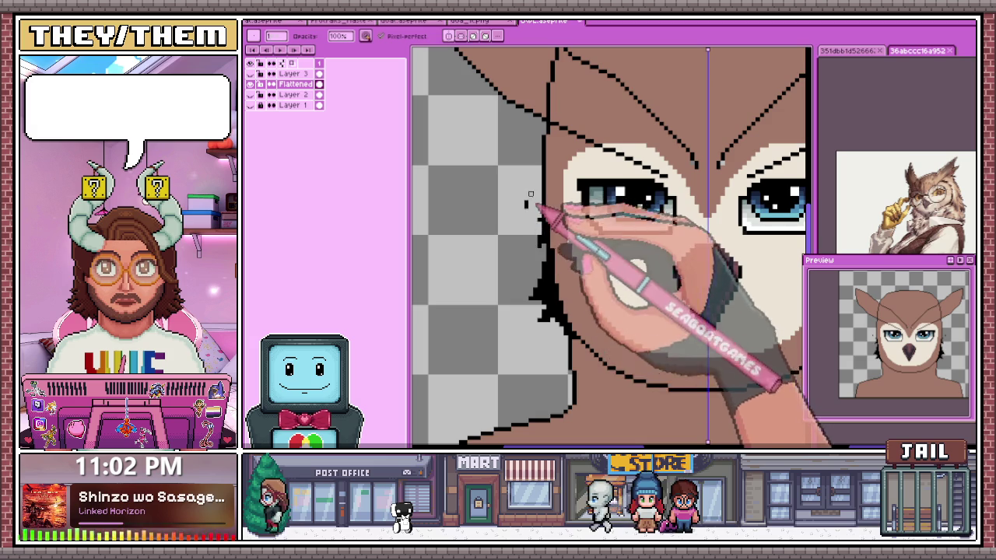
pyautogui.scroll(-2, 529, 195)
pyautogui.scroll(2, 527, 234)
pyautogui.scroll(1, 525, 263)
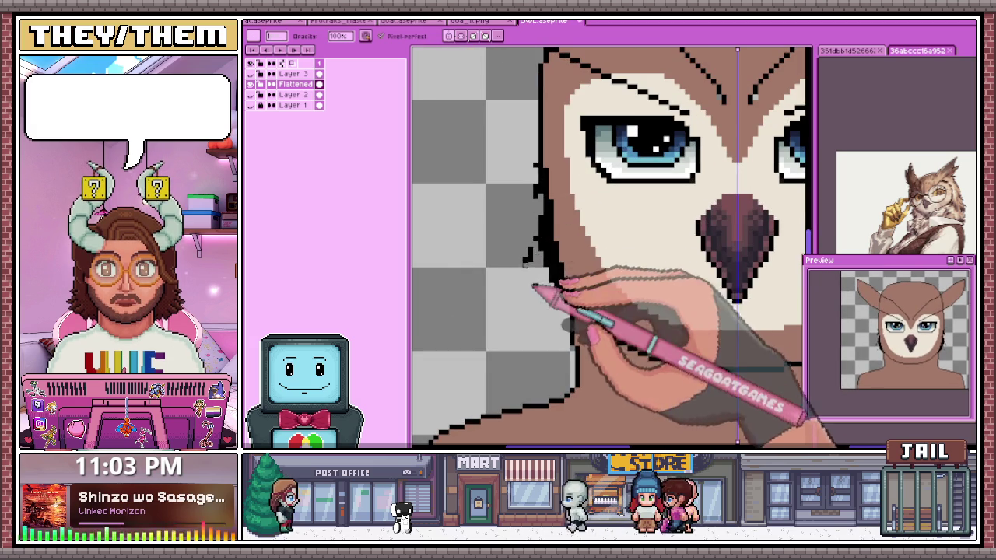
pyautogui.scroll(2, 549, 195)
pyautogui.scroll(-1, 537, 148)
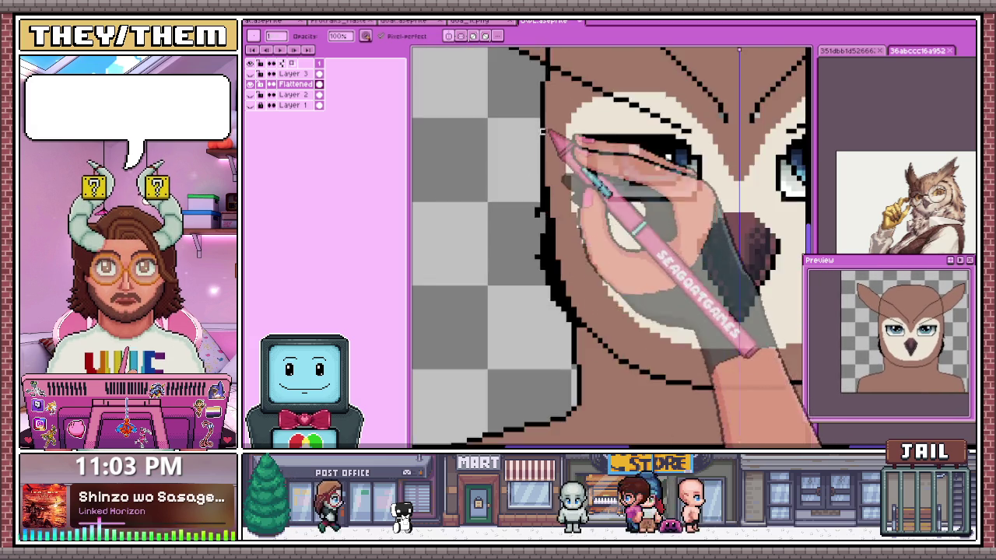
pyautogui.scroll(-3, 544, 130)
pyautogui.scroll(1, 575, 218)
pyautogui.scroll(-2, 587, 262)
pyautogui.scroll(1, 584, 261)
pyautogui.scroll(2, 544, 218)
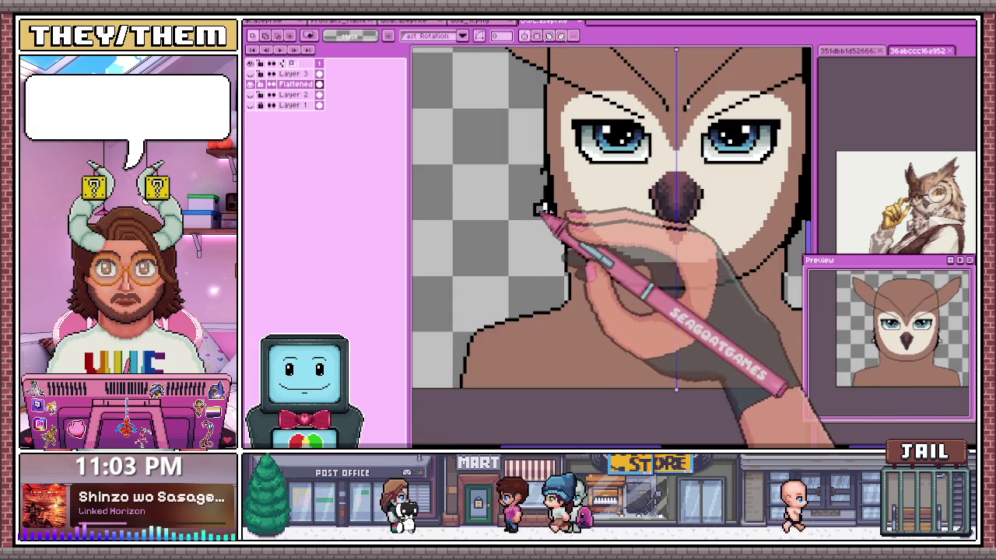
# Select the lower face around the beak and cheeks, shift it slightly, and commit
pyautogui.moveTo(532, 202); pyautogui.dragTo(803, 294)
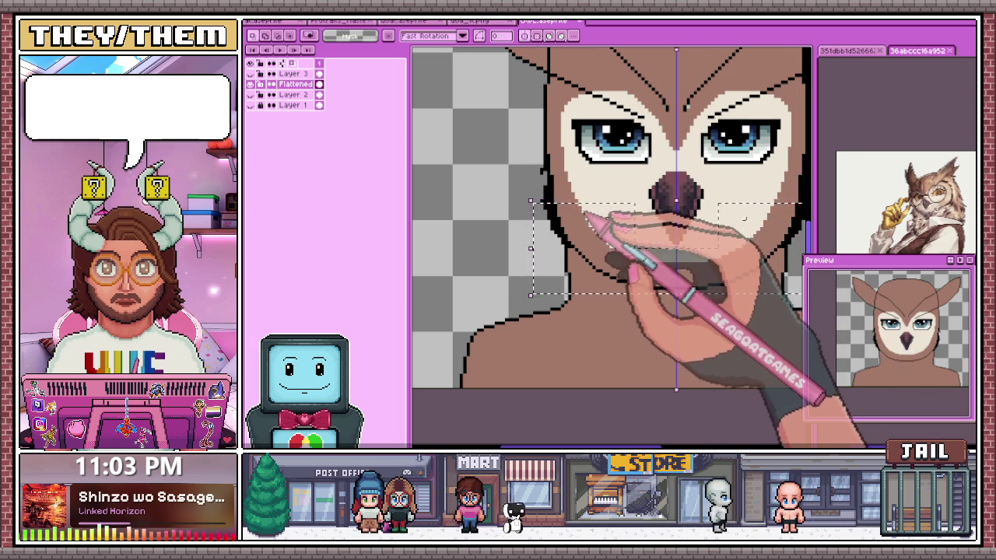
pyautogui.scroll(1, 585, 209)
pyautogui.scroll(1, 583, 210)
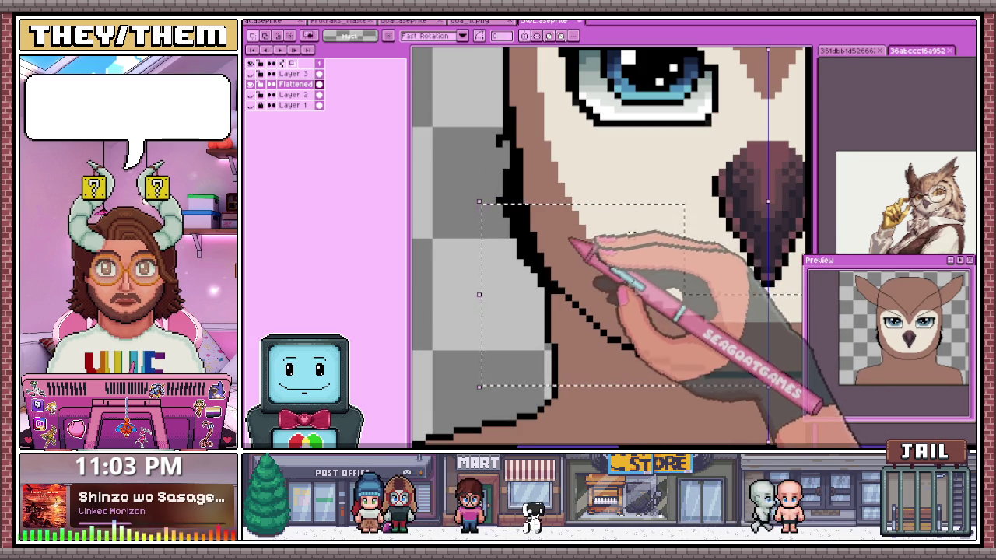
pyautogui.scroll(-1, 574, 237)
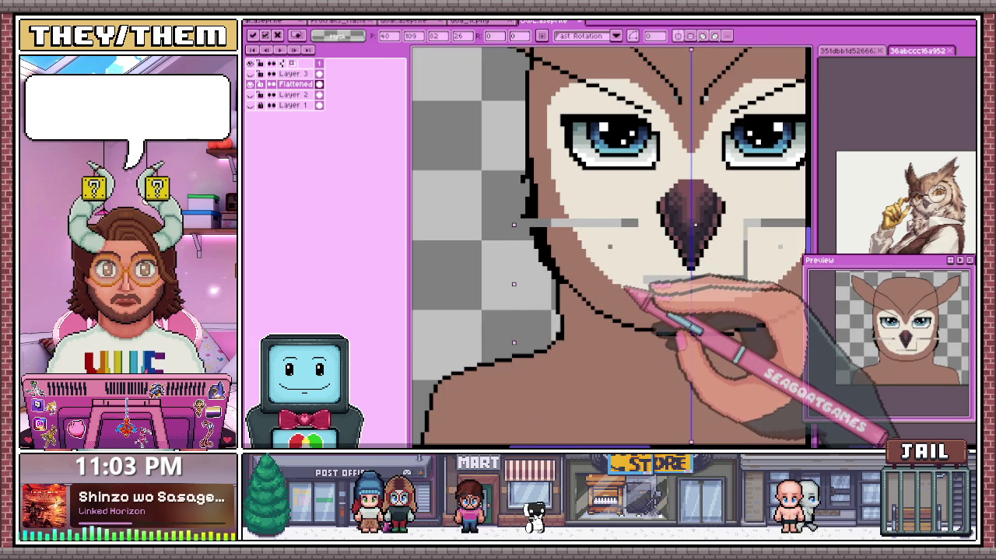
pyautogui.scroll(-1, 625, 281)
pyautogui.scroll(-1, 622, 296)
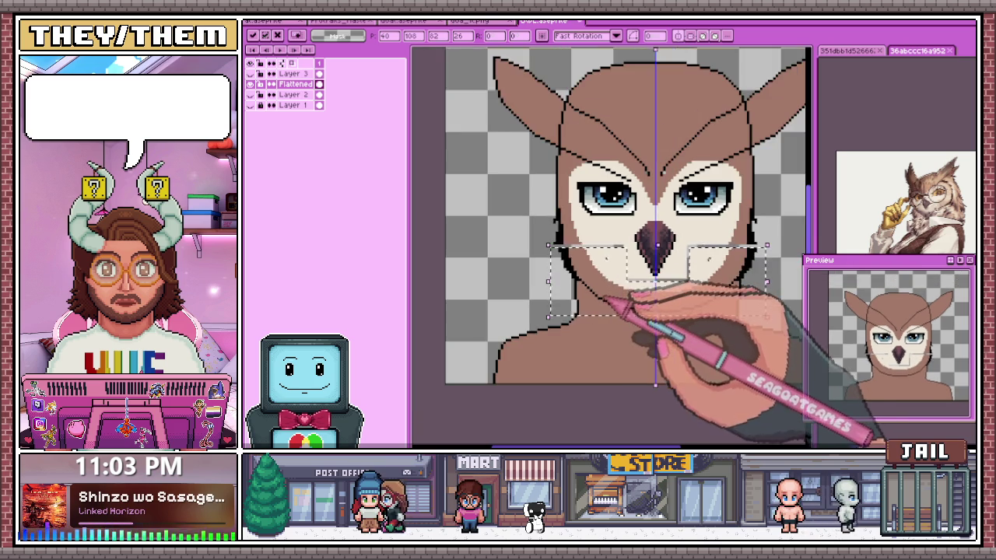
pyautogui.scroll(2, 610, 320)
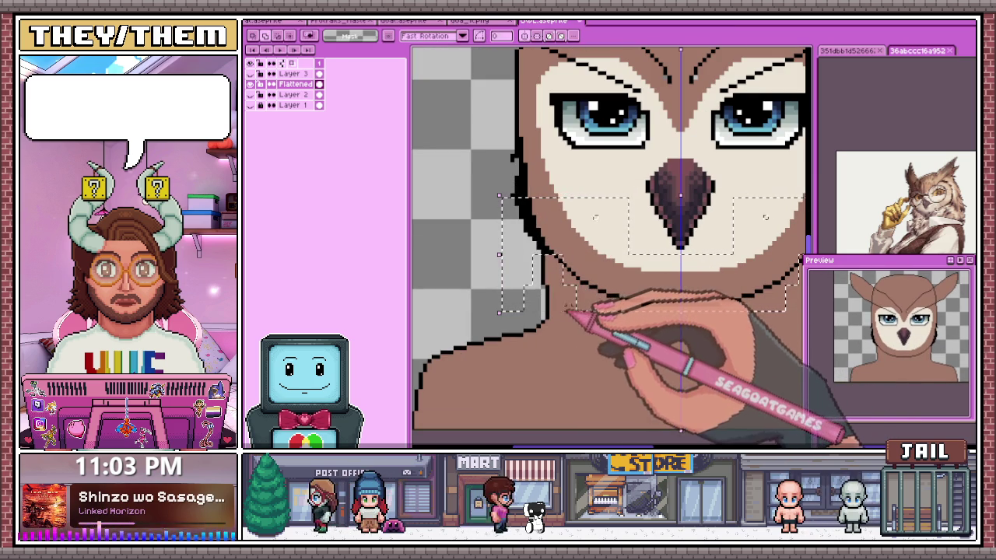
pyautogui.scroll(-1, 594, 311)
pyautogui.scroll(-1, 595, 311)
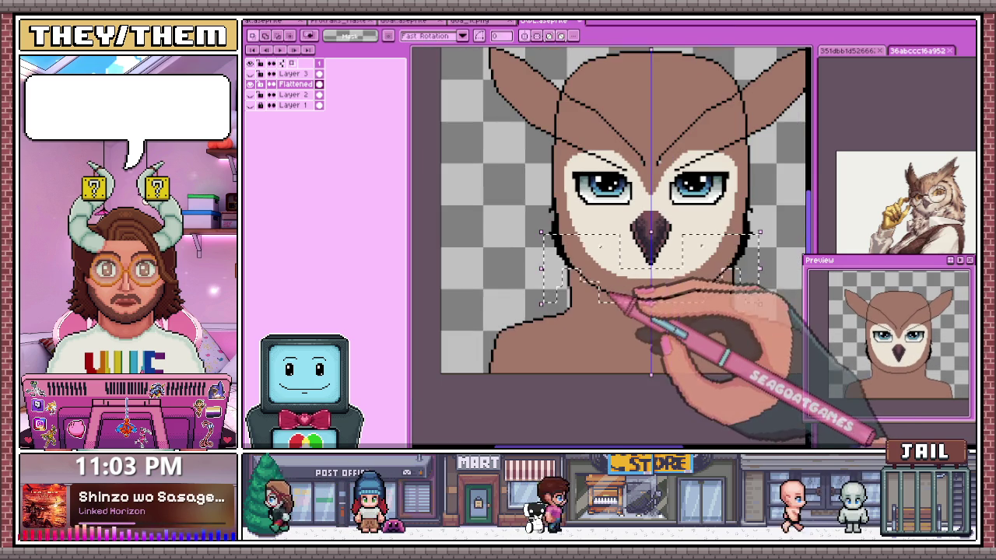
pyautogui.moveTo(654, 290); pyautogui.dragTo(652, 285)
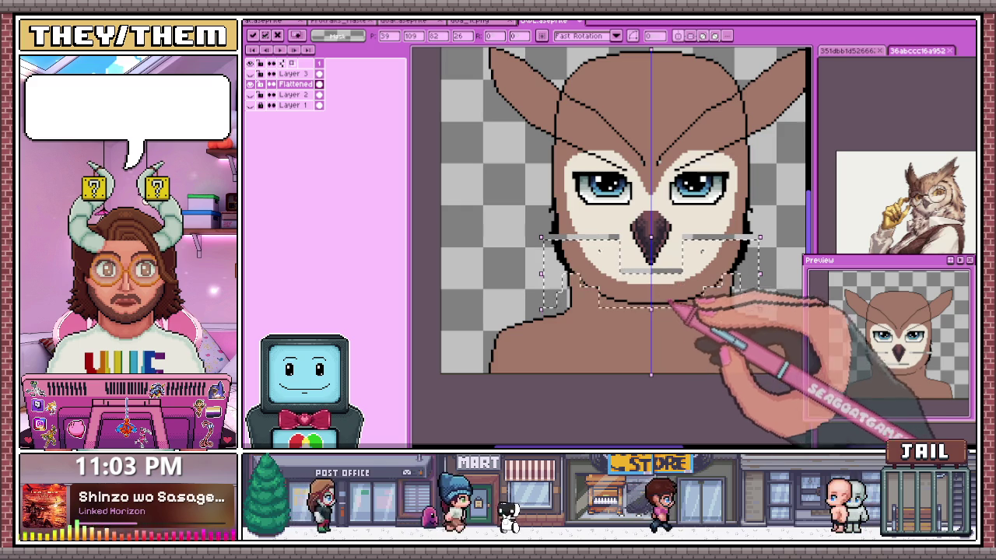
pyautogui.click(667, 376)
pyautogui.scroll(-1, 667, 376)
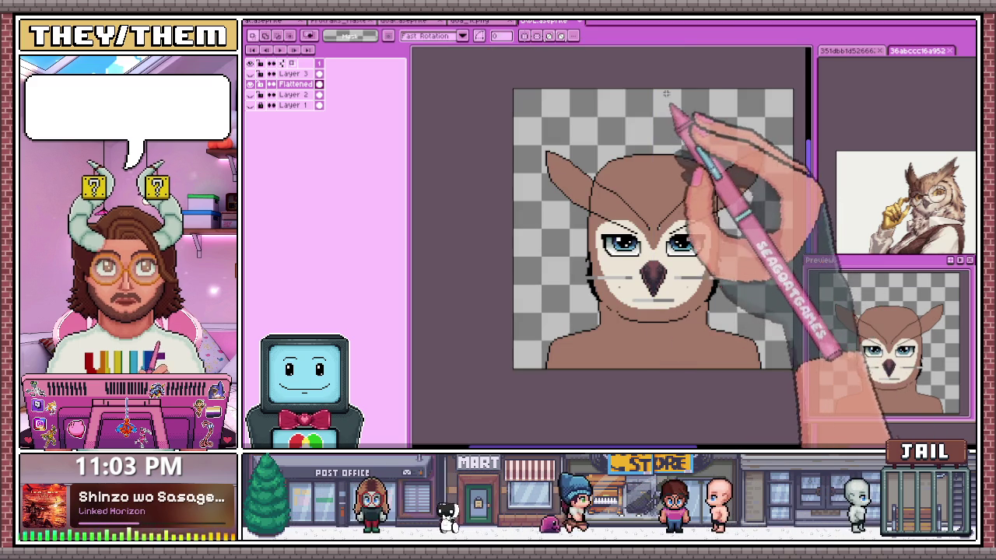
# Select and delete the right half of the owl head, then undo the erase
pyautogui.moveTo(651, 118); pyautogui.dragTo(772, 427)
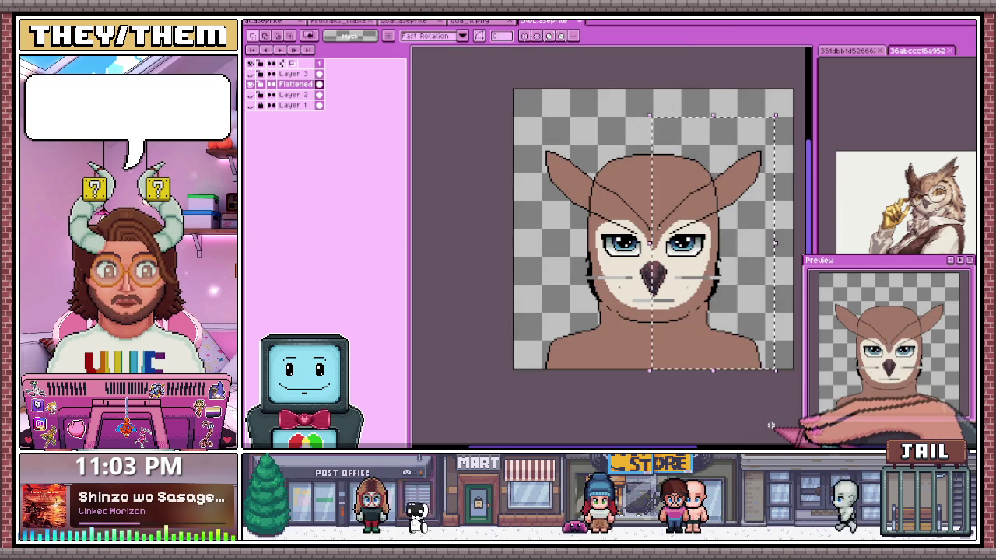
pyautogui.press('Delete')
pyautogui.hotkey('ctrl', 'z')
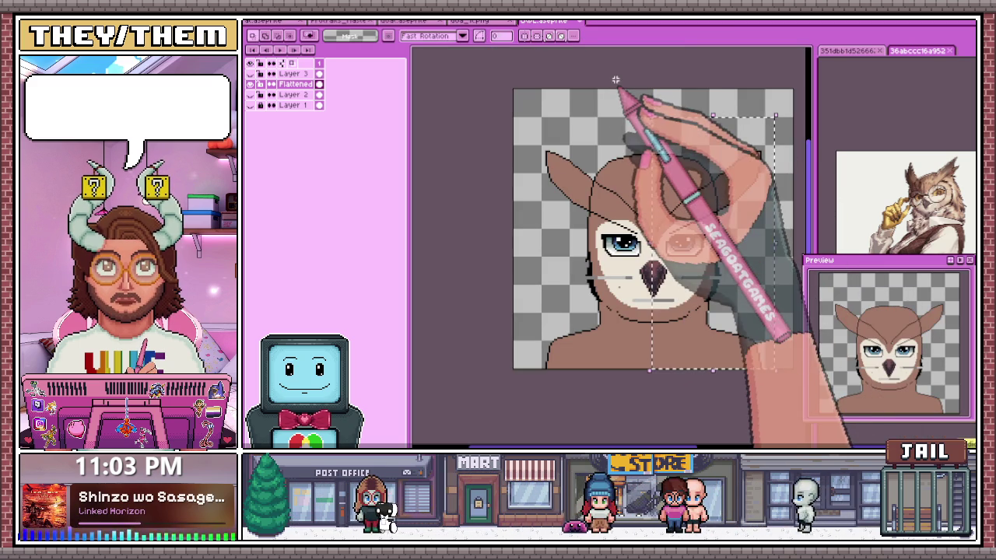
# Reselect a narrower right half of the face and switch to the Pencil tool
pyautogui.scroll(1, 642, 118)
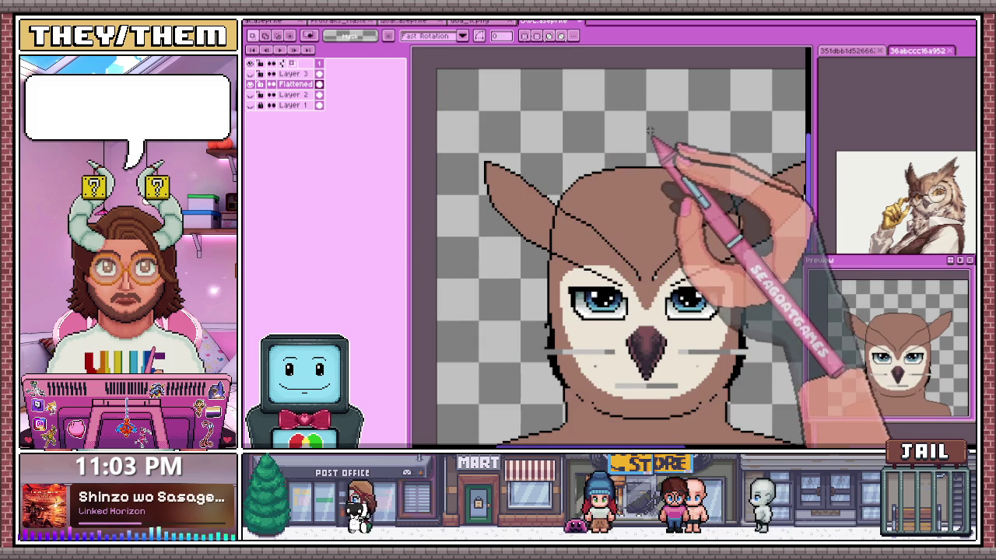
pyautogui.moveTo(646, 128); pyautogui.dragTo(692, 299)
pyautogui.scroll(-3, 690, 291)
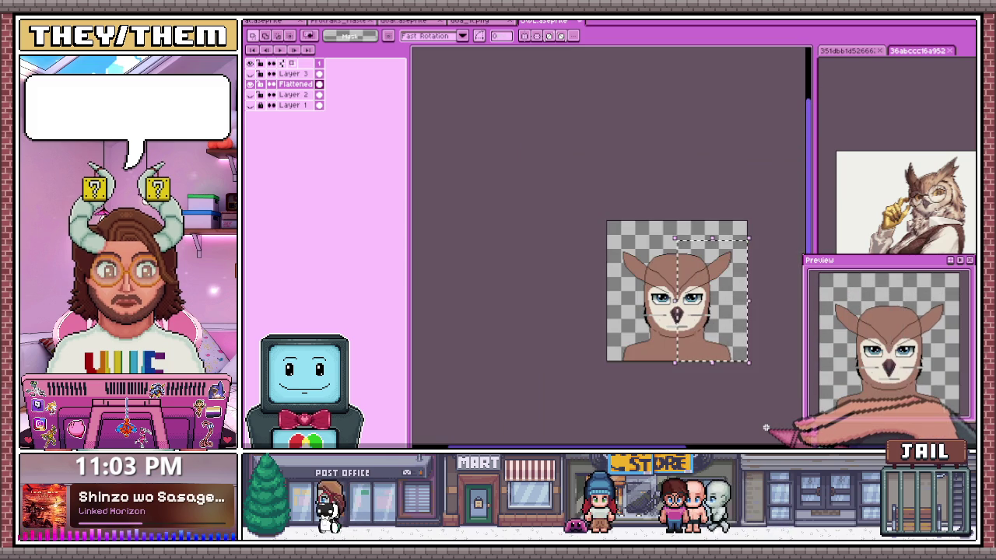
pyautogui.scroll(-1, 669, 296)
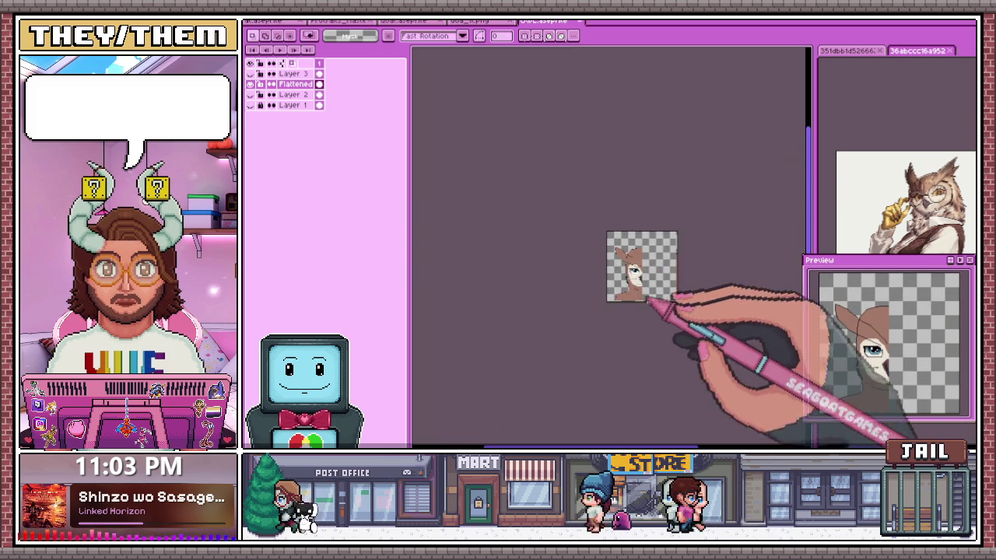
pyautogui.scroll(3, 637, 257)
pyautogui.scroll(1, 540, 247)
pyautogui.scroll(1, 537, 248)
pyautogui.press('b')
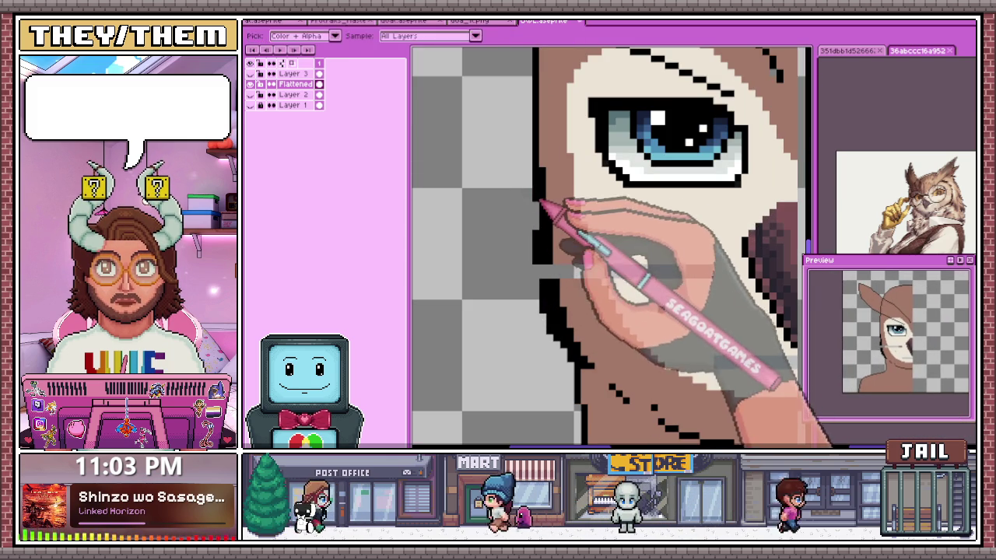
# Zoom in on the left neck outline, alternating Eraser and Eyedropper to clean stray pixels
pyautogui.press('e')
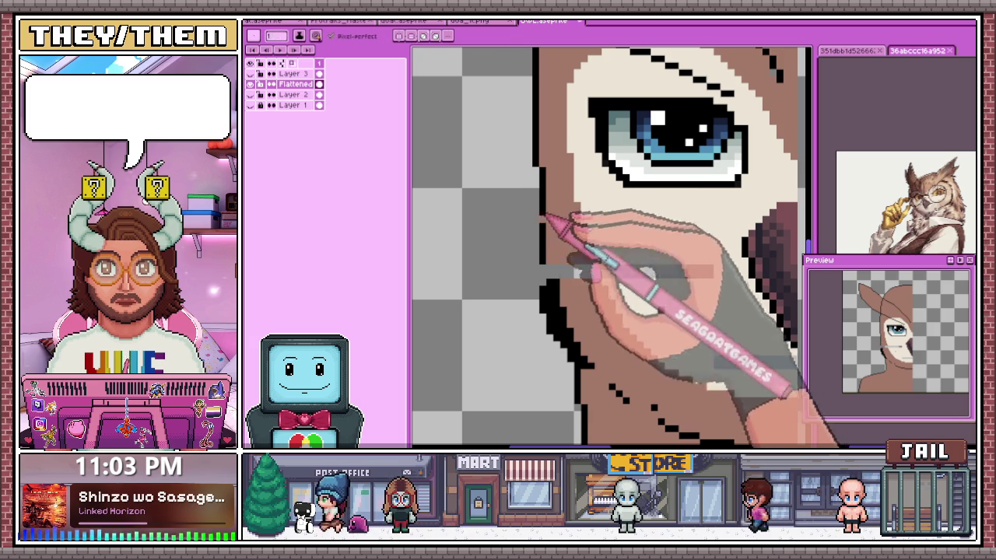
pyautogui.scroll(-1, 553, 263)
pyautogui.scroll(3, 558, 261)
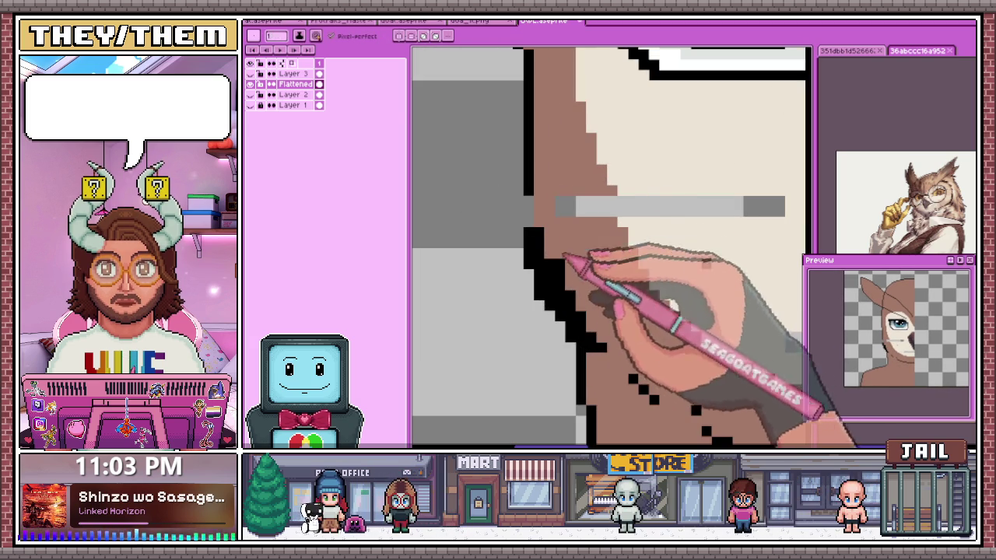
pyautogui.press('i')
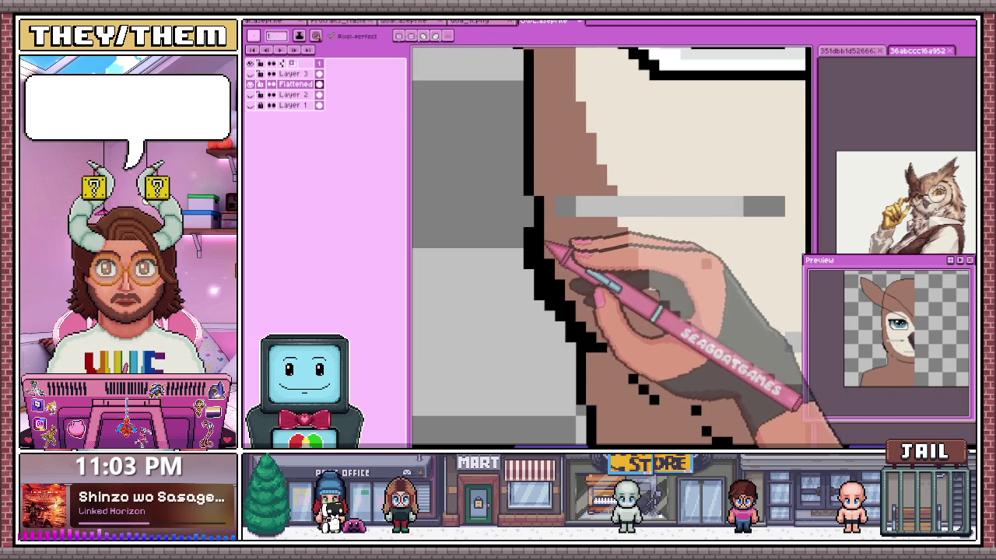
pyautogui.scroll(2, 553, 286)
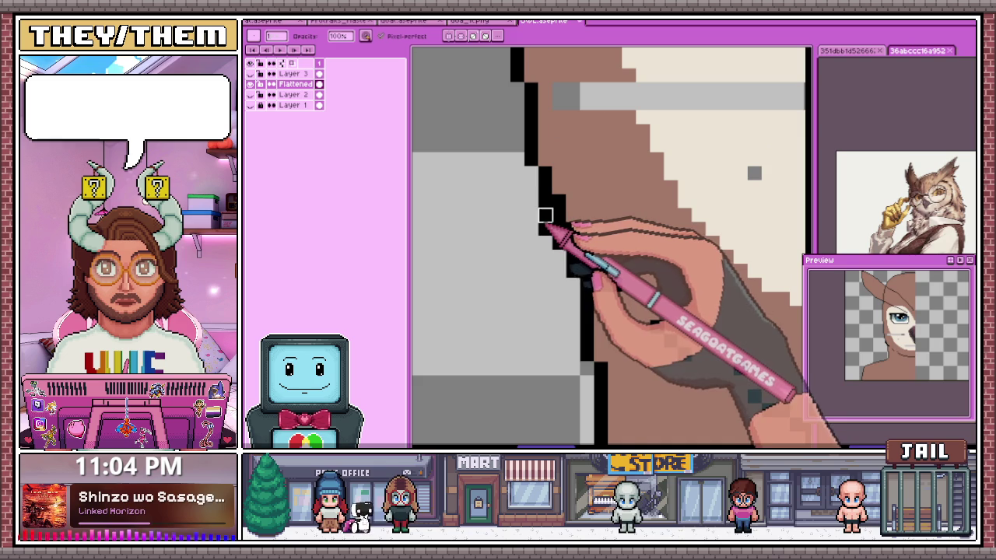
pyautogui.press('b')
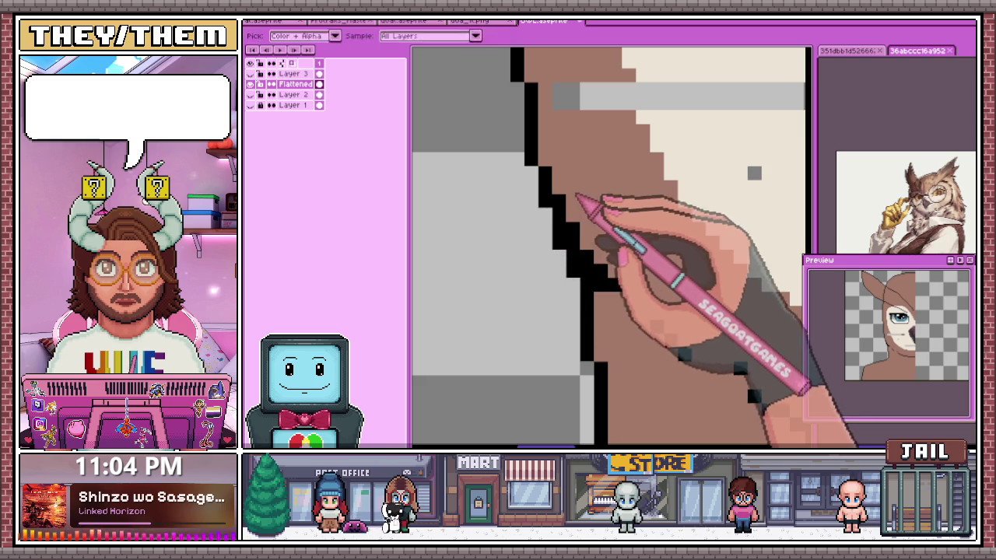
pyautogui.press('e')
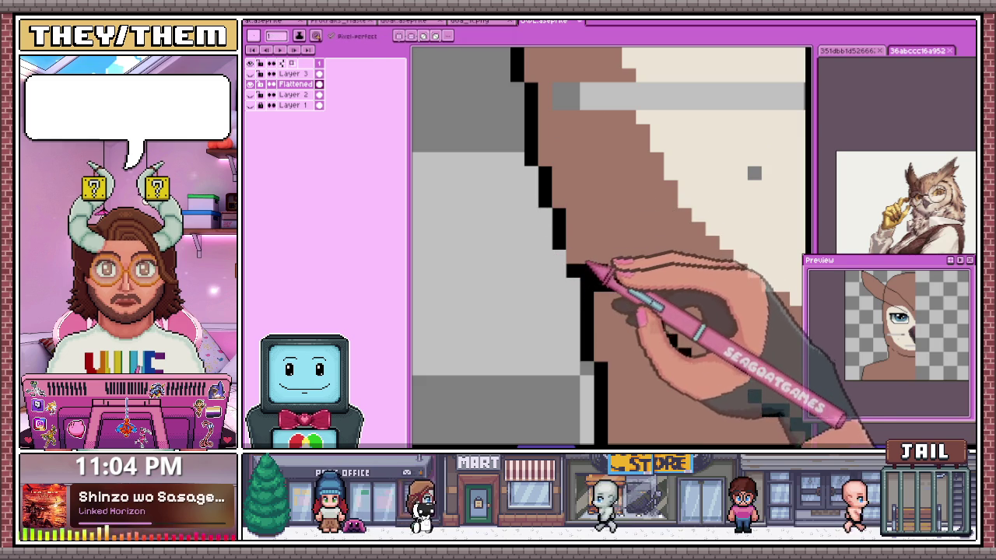
pyautogui.scroll(-2, 618, 284)
pyautogui.scroll(2, 573, 222)
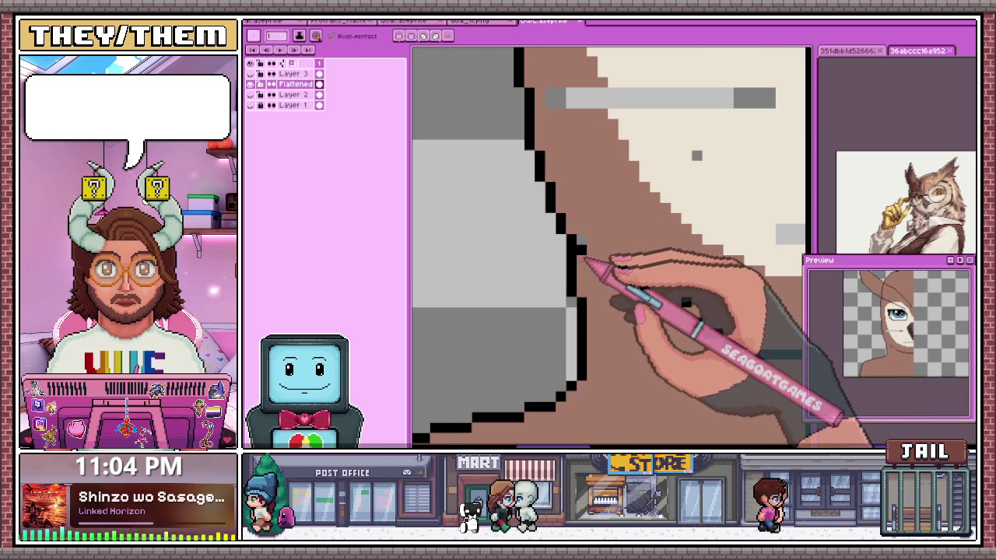
pyautogui.scroll(-2, 583, 227)
pyautogui.scroll(-1, 582, 224)
pyautogui.scroll(1, 628, 284)
pyautogui.scroll(1, 637, 289)
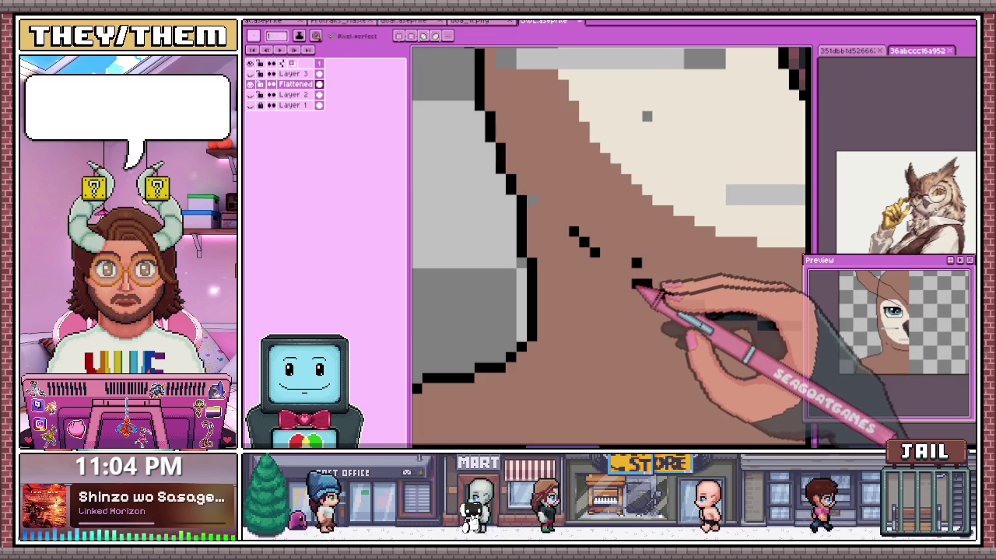
# Sample the outline colour and return to the Pencil to redraw the left neck outline
pyautogui.press('b')
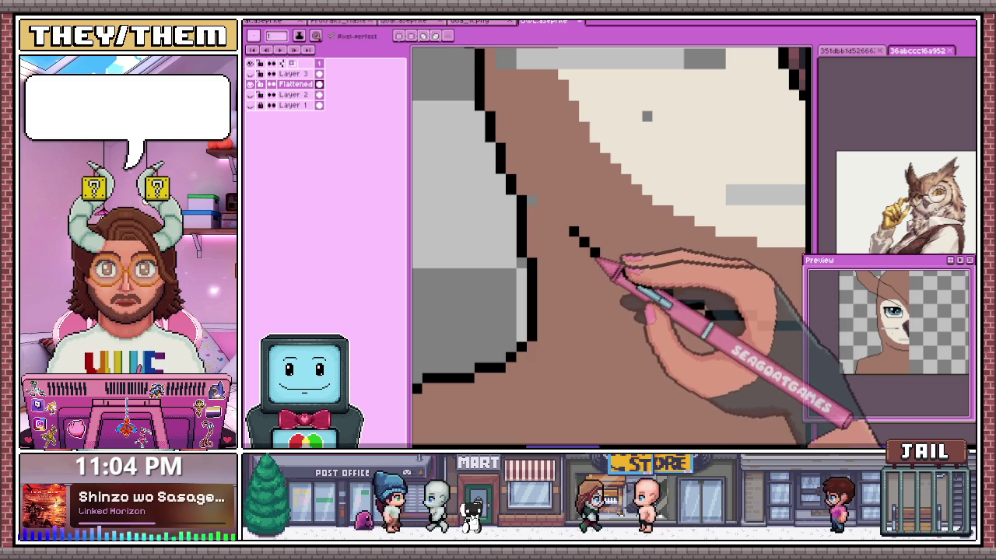
pyautogui.scroll(-2, 560, 233)
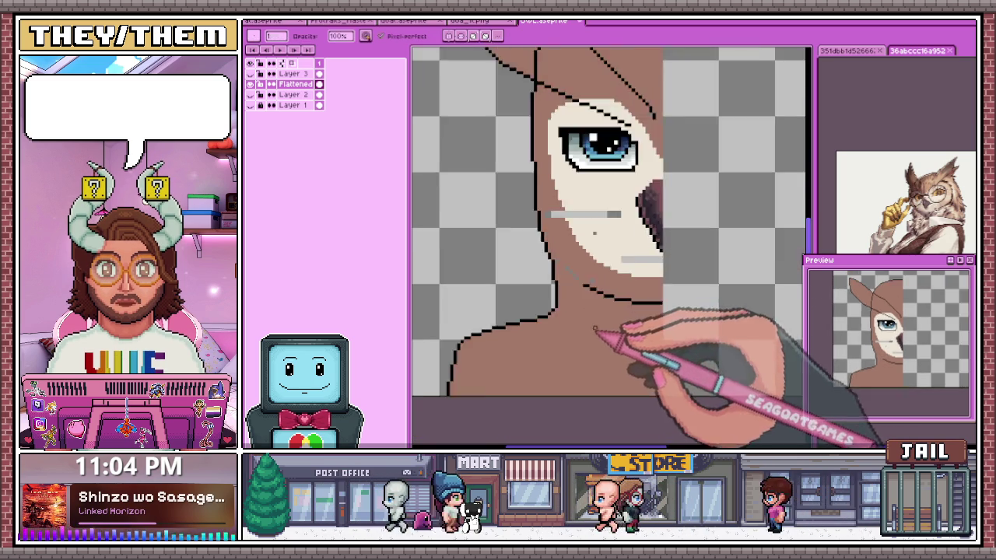
pyautogui.scroll(-2, 614, 319)
pyautogui.scroll(2, 592, 307)
pyautogui.press('i')
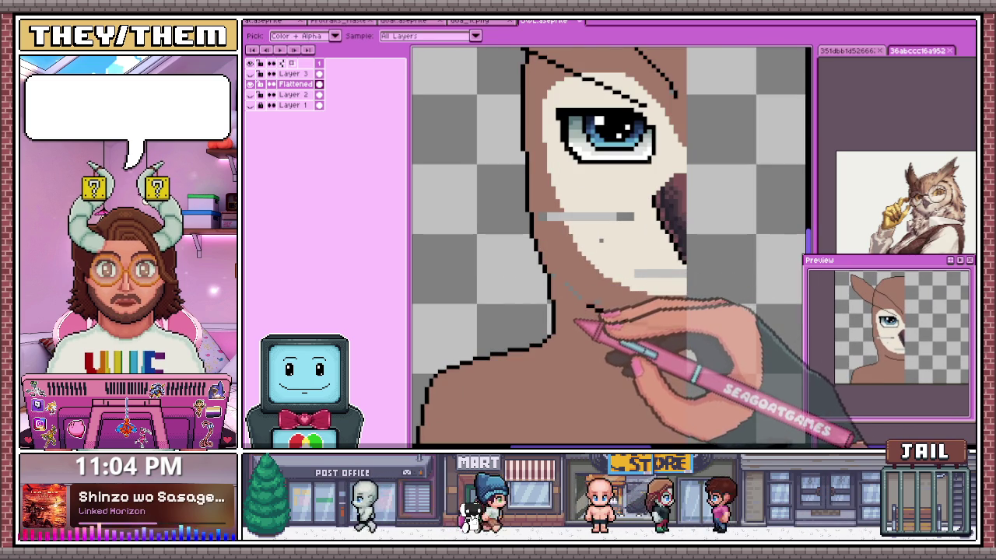
pyautogui.press('b')
pyautogui.scroll(1, 575, 321)
pyautogui.scroll(2, 543, 282)
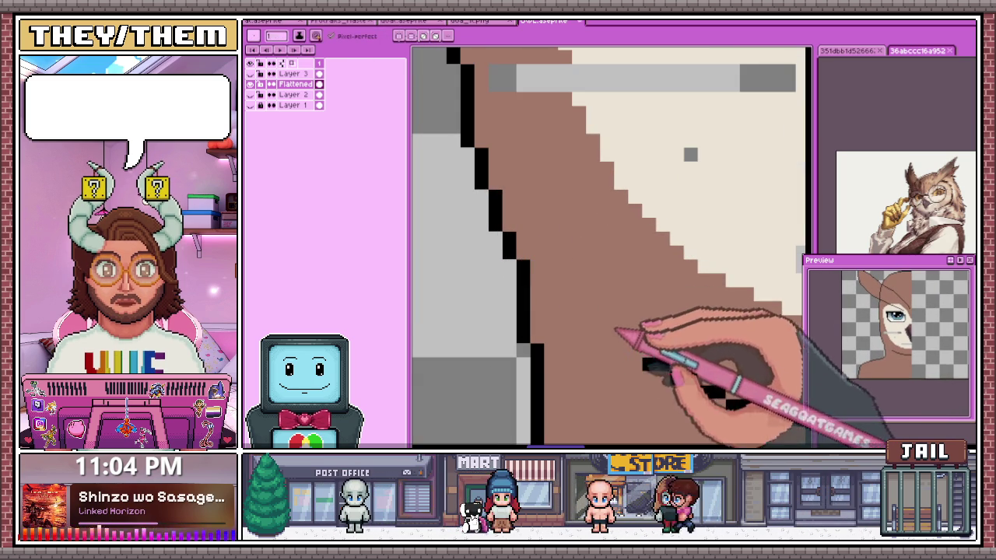
# Zoom around below the cream facial disc to work on the dark jaw line
pyautogui.scroll(-2, 622, 335)
pyautogui.scroll(-1, 656, 343)
pyautogui.scroll(3, 576, 308)
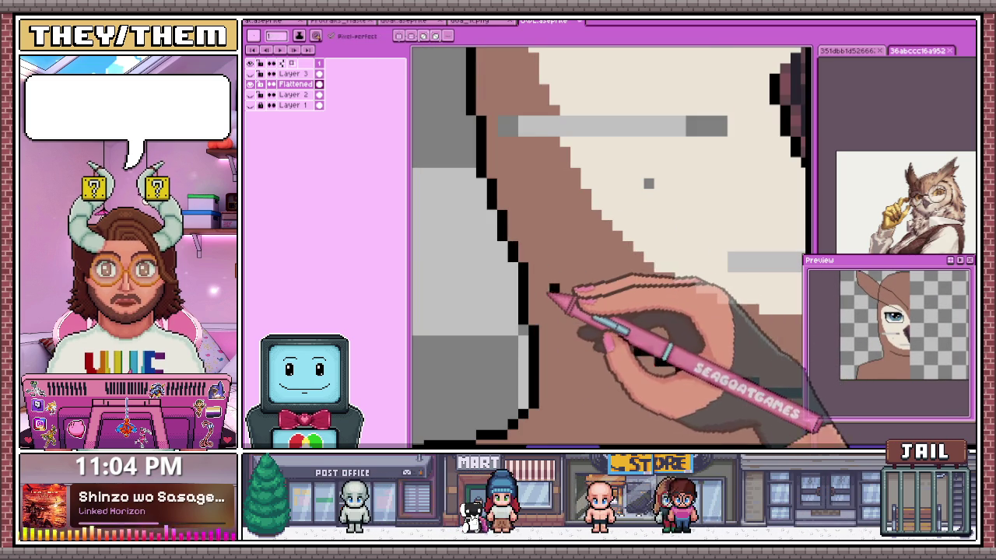
pyautogui.scroll(-3, 614, 343)
pyautogui.scroll(2, 602, 299)
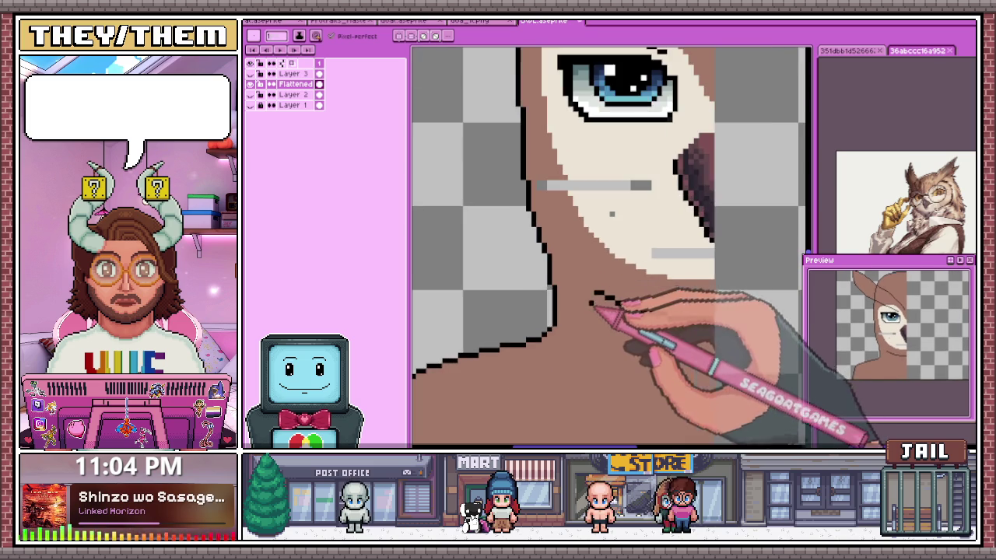
pyautogui.scroll(-1, 567, 248)
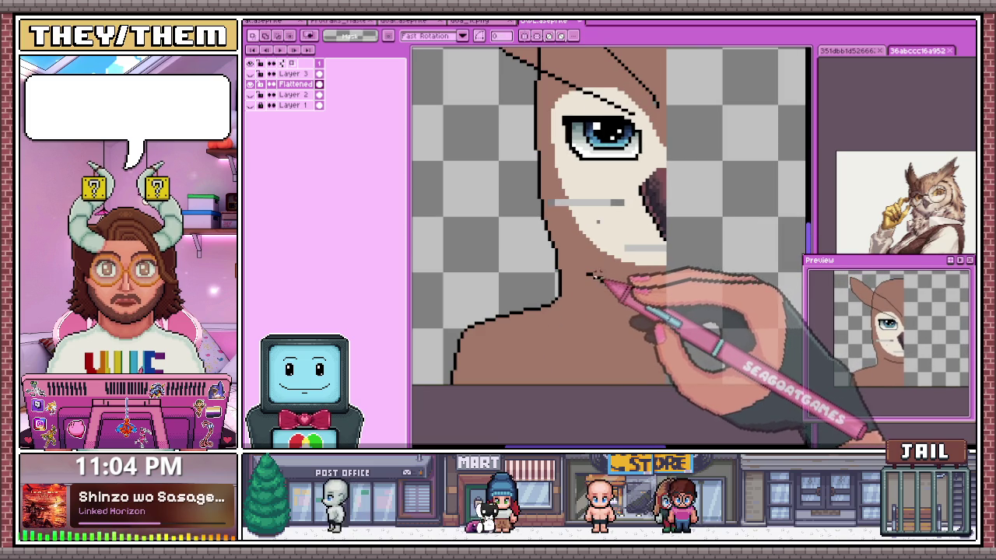
pyautogui.scroll(-3, 589, 273)
pyautogui.scroll(3, 596, 291)
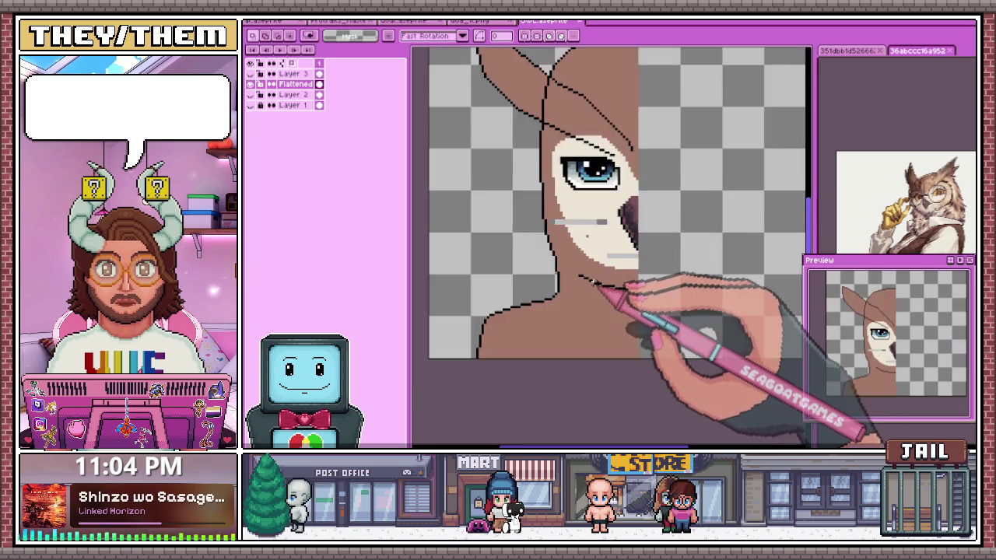
pyautogui.scroll(1, 606, 268)
pyautogui.scroll(2, 572, 225)
pyautogui.press('b')
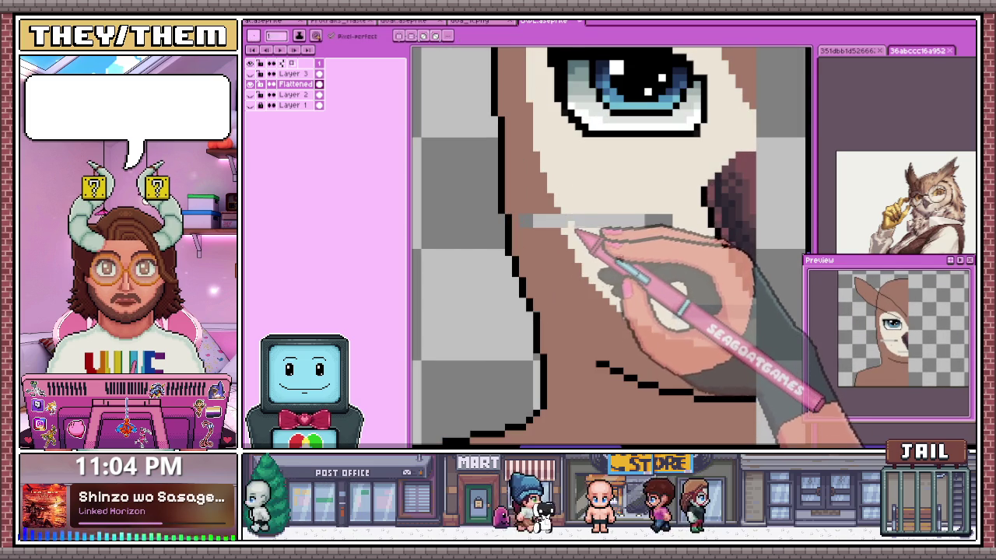
pyautogui.scroll(1, 574, 214)
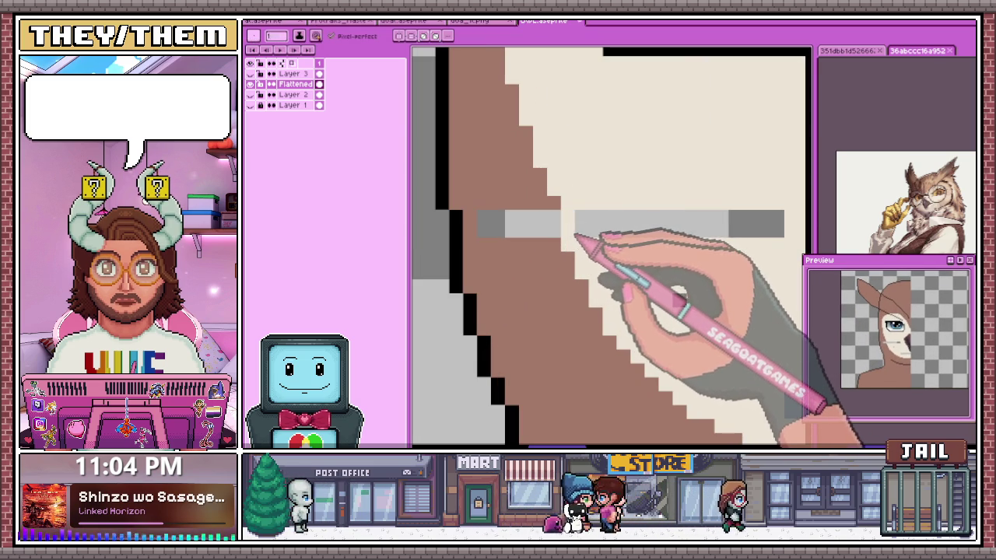
pyautogui.scroll(-3, 563, 224)
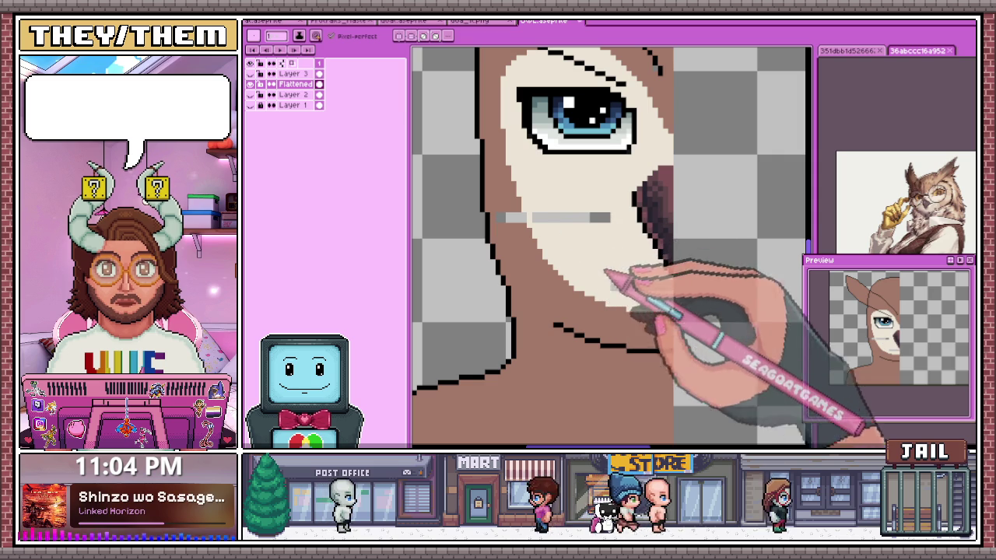
# Undo an unwanted cream bucket fill and go back to the Pencil
pyautogui.press('w')
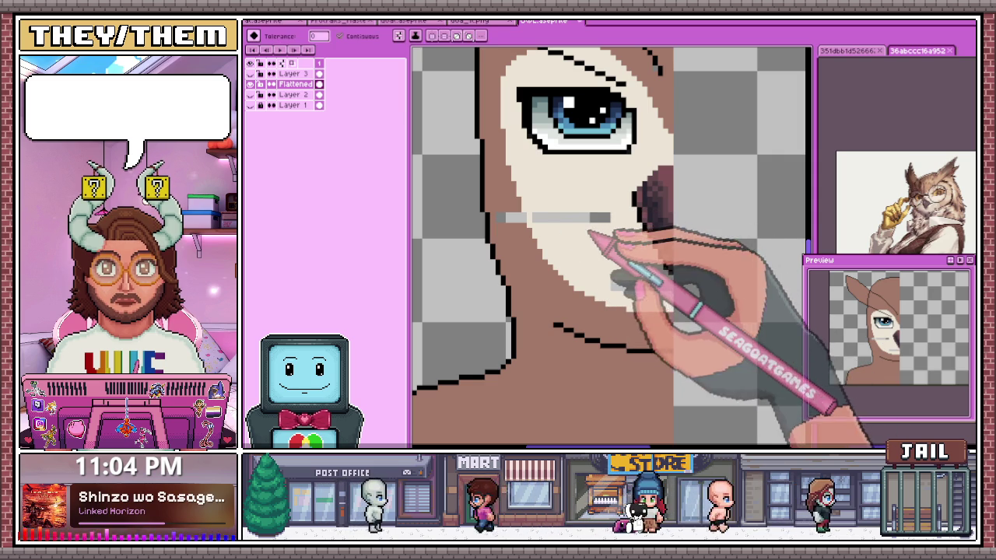
pyautogui.scroll(-1, 545, 242)
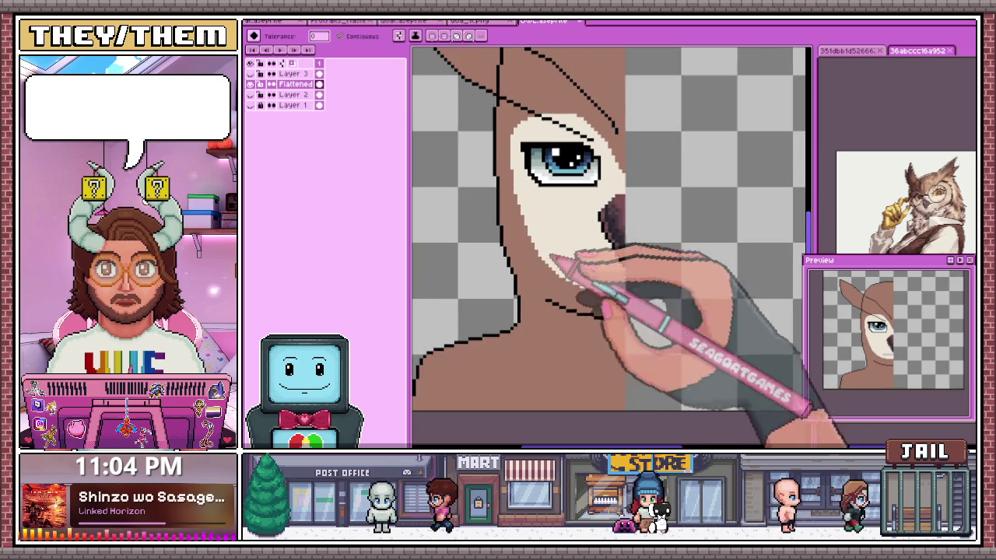
pyautogui.scroll(2, 544, 249)
pyautogui.scroll(1, 622, 288)
pyautogui.click(631, 292)
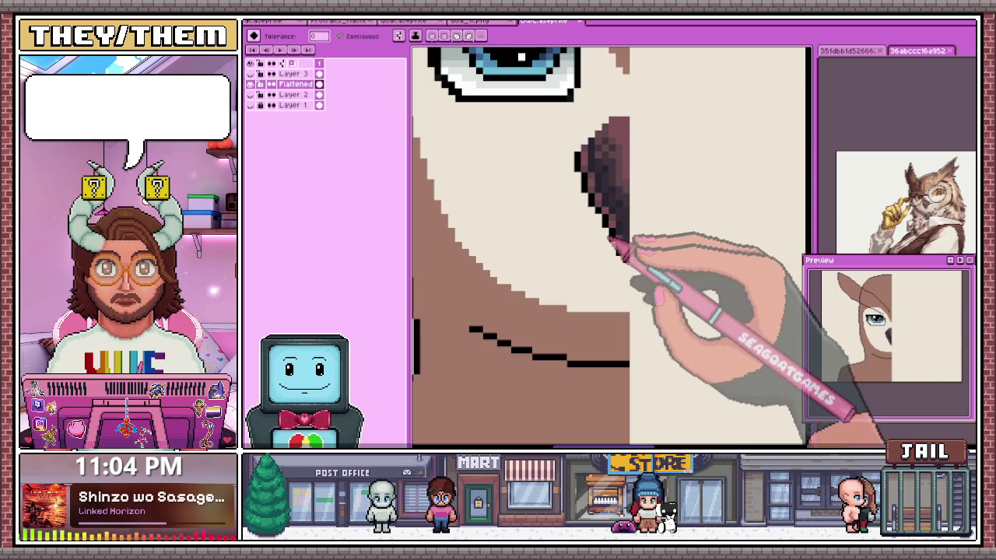
pyautogui.hotkey('ctrl', 'z')
pyautogui.press('b')
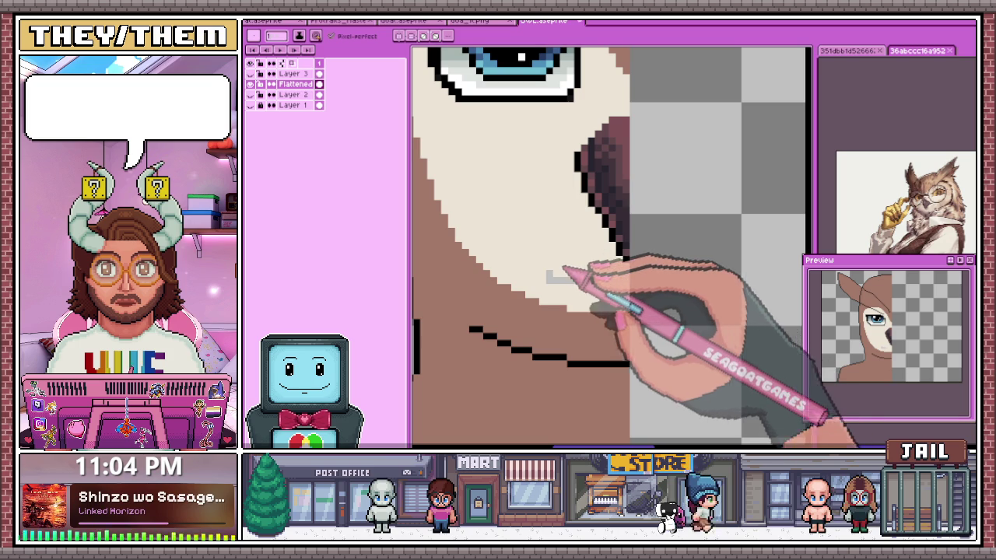
pyautogui.scroll(-3, 579, 287)
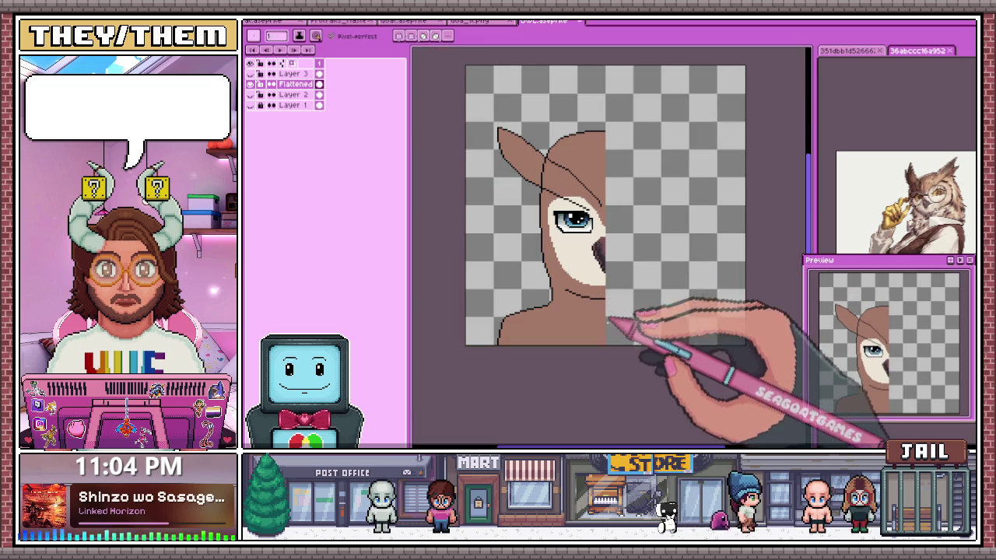
# Paste the left half and flip it horizontally to restore a symmetrical owl head
pyautogui.hotkey('ctrl', 'v')
pyautogui.hotkey('shift', 'h')
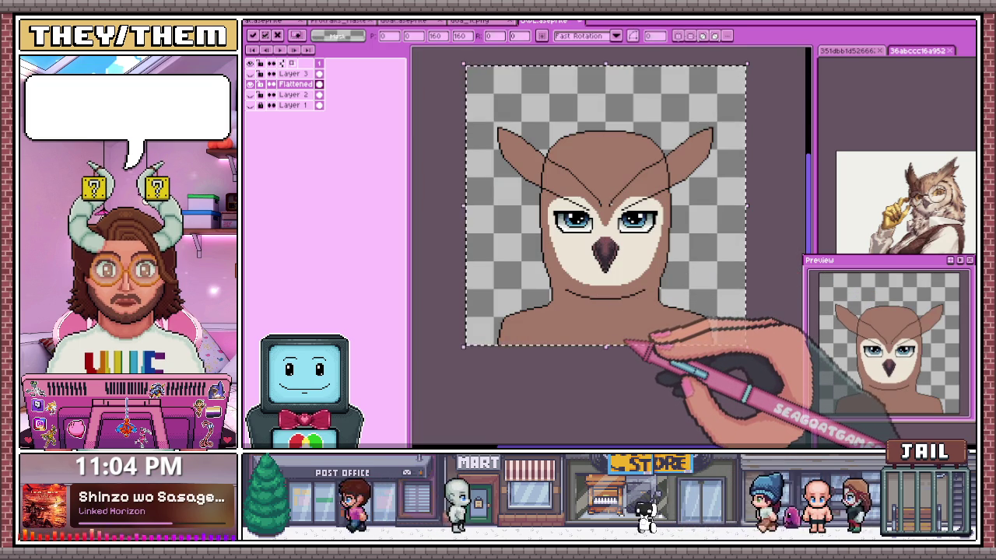
pyautogui.scroll(2, 626, 280)
pyautogui.scroll(-2, 576, 233)
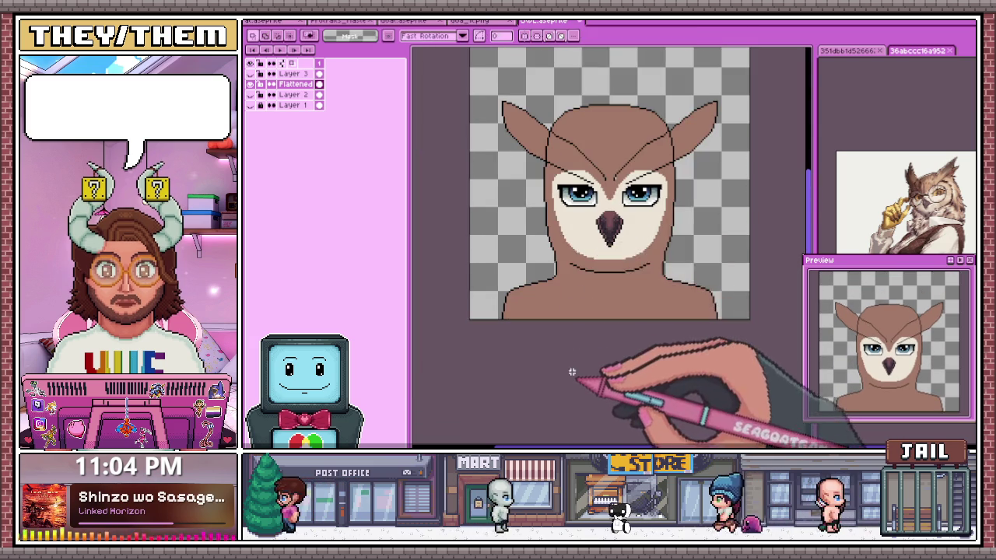
pyautogui.scroll(1, 554, 273)
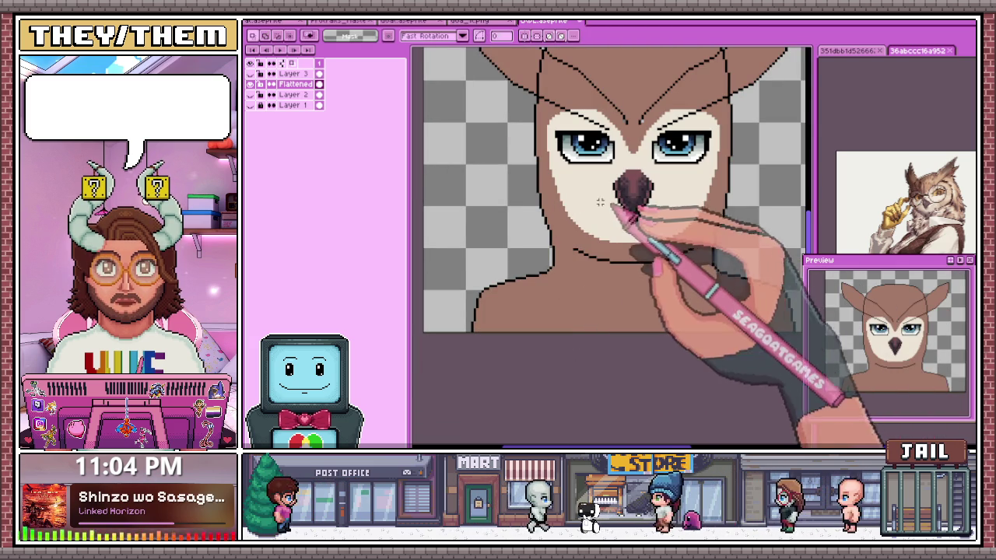
pyautogui.scroll(1, 588, 262)
# Sample the black outline colour from the canvas with the Alt eyedropper
pyautogui.press('alt')
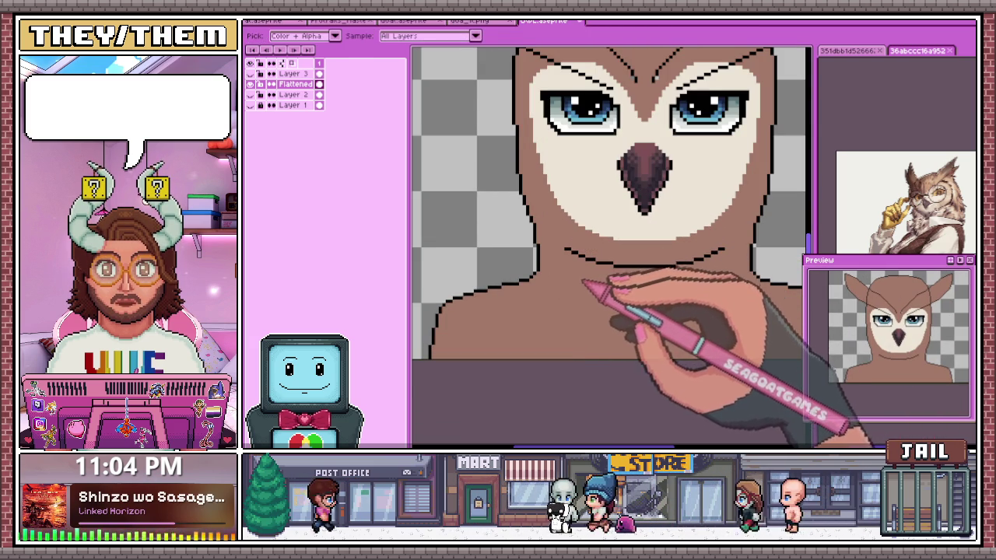
pyautogui.keyDown('alt'); pyautogui.click(574, 249); pyautogui.keyUp('alt')
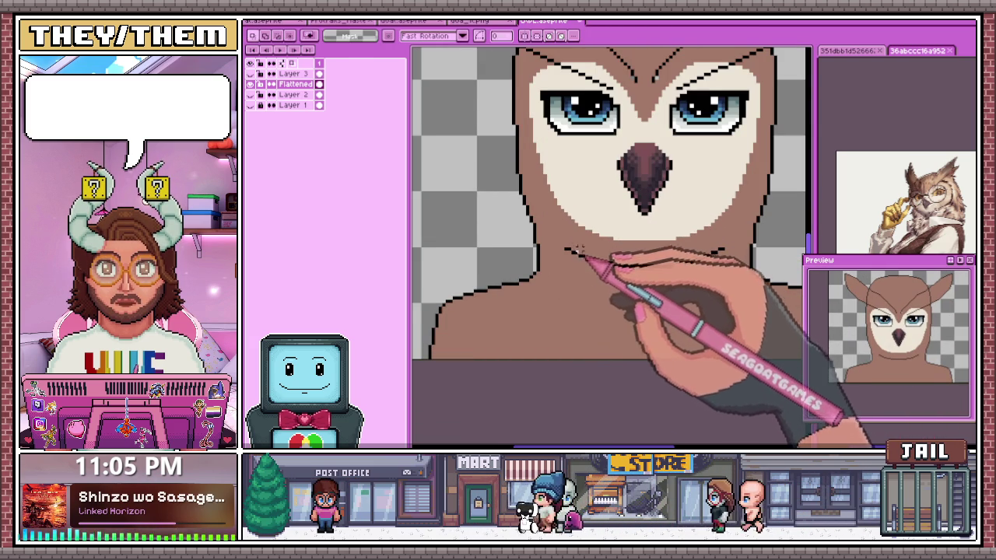
pyautogui.scroll(1, 578, 250)
pyautogui.press('alt')
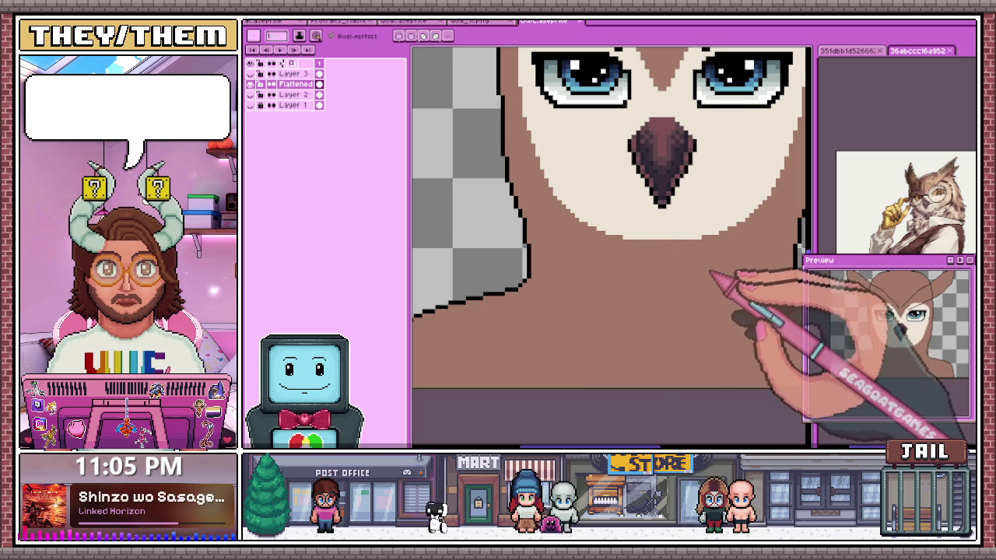
pyautogui.scroll(-4, 702, 268)
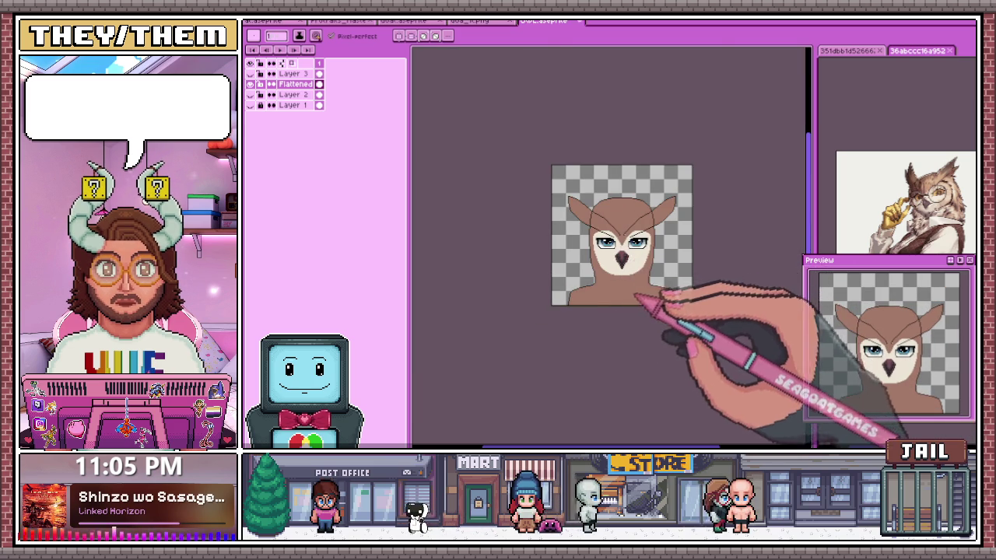
pyautogui.scroll(3, 635, 297)
pyautogui.scroll(2, 549, 229)
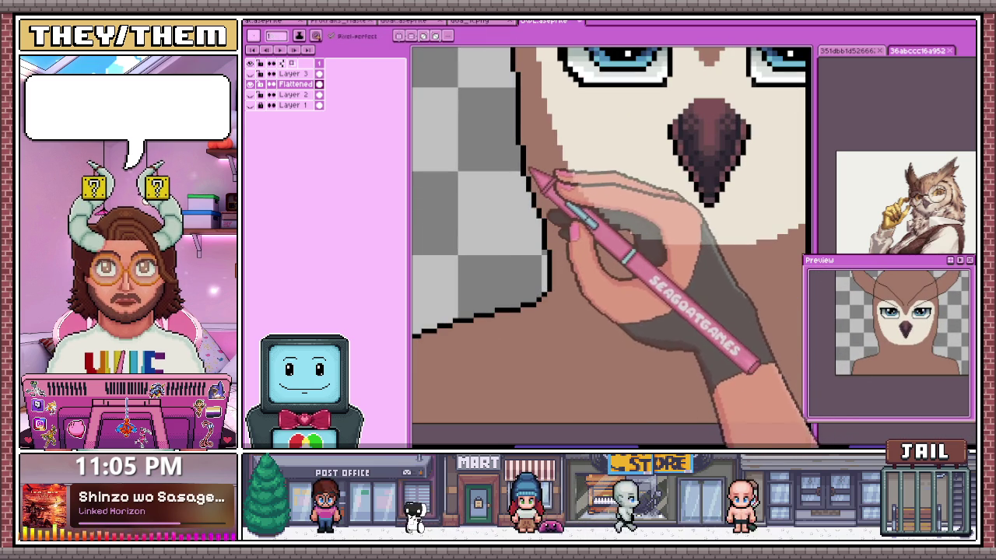
pyautogui.scroll(-1, 564, 208)
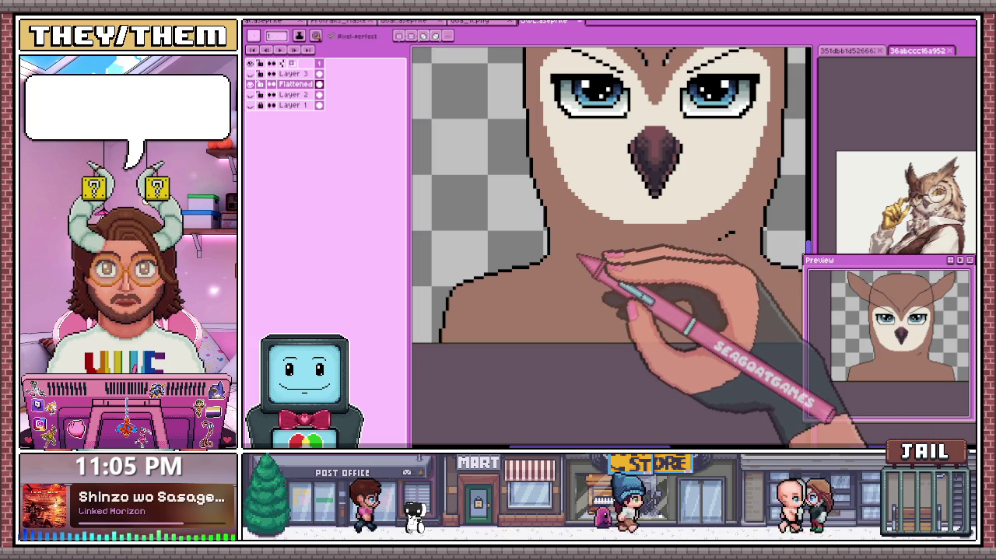
pyautogui.scroll(1, 572, 269)
pyautogui.scroll(-1, 573, 234)
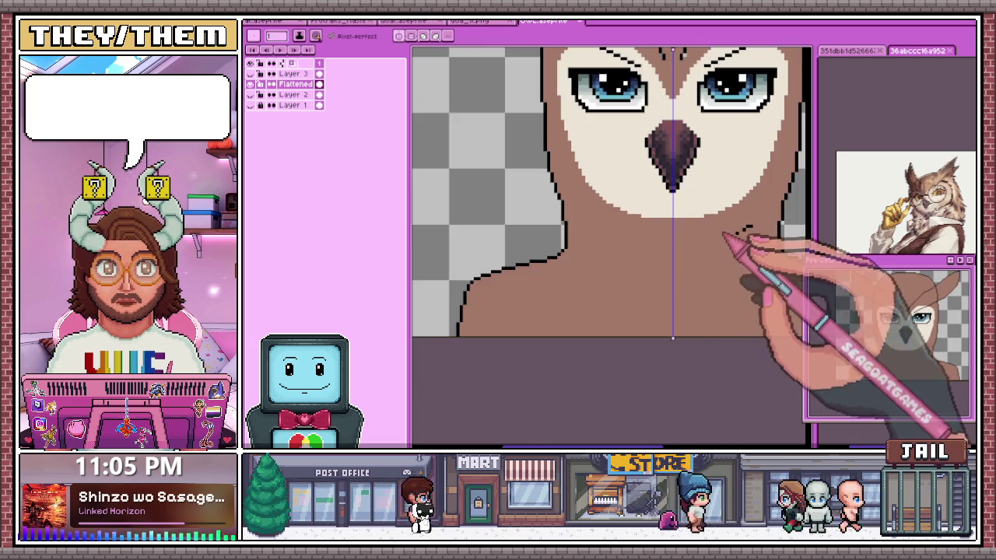
# Draw a mirrored black outline along both sides of the neck
pyautogui.scroll(1, 722, 244)
pyautogui.moveTo(477, 200)
pyautogui.mouseDown()
pyautogui.moveTo(467, 140)
pyautogui.moveTo(503, 242)
pyautogui.mouseUp()
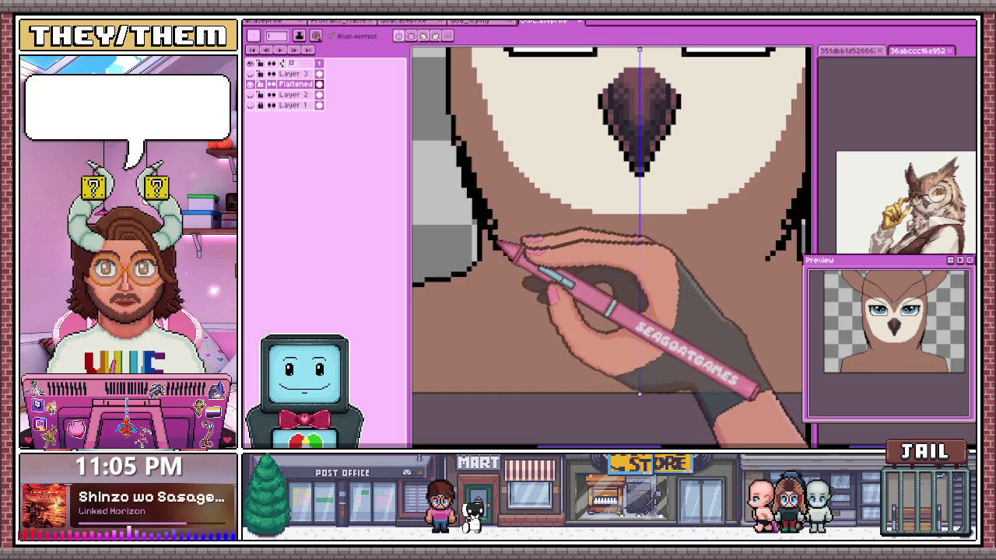
pyautogui.scroll(-1, 473, 248)
pyautogui.scroll(1, 477, 280)
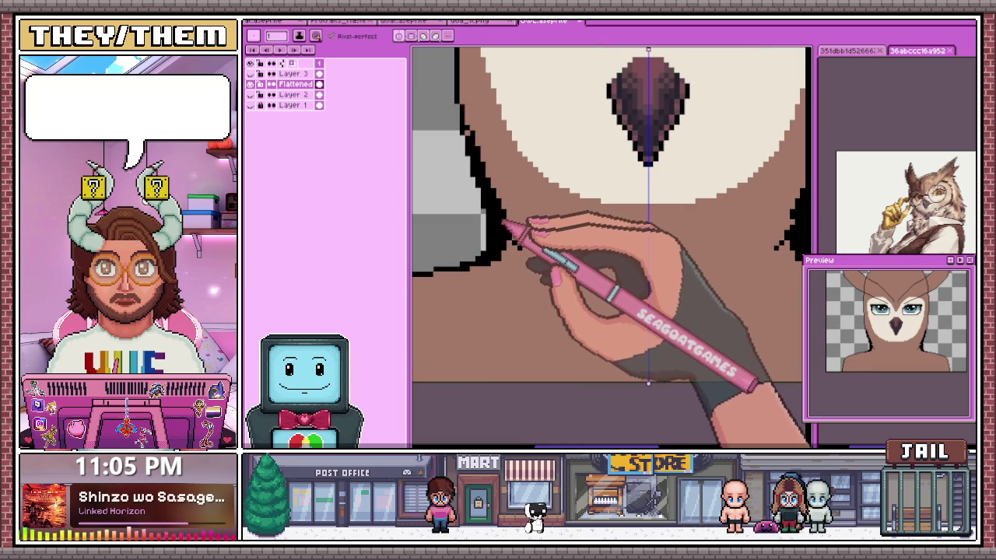
pyautogui.scroll(1, 498, 218)
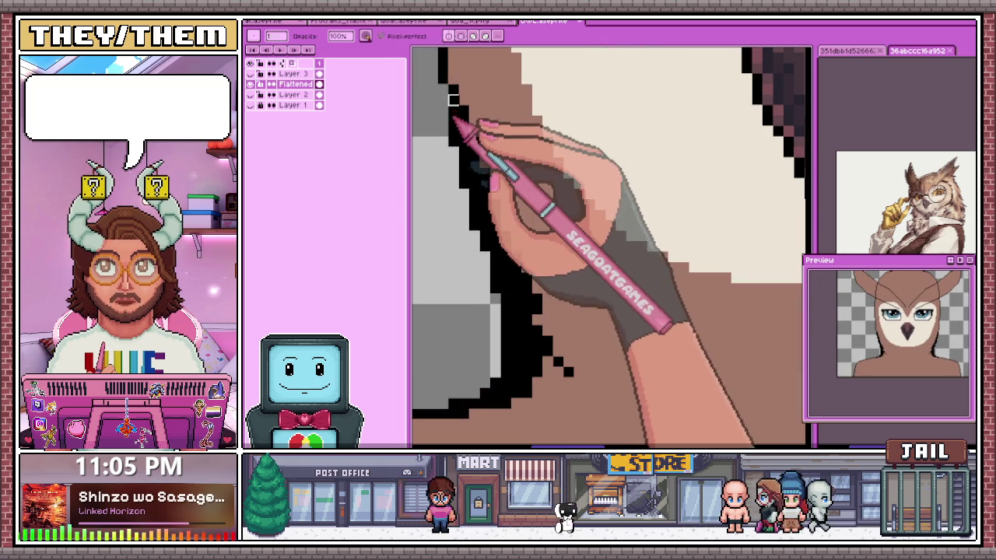
pyautogui.scroll(-1, 444, 110)
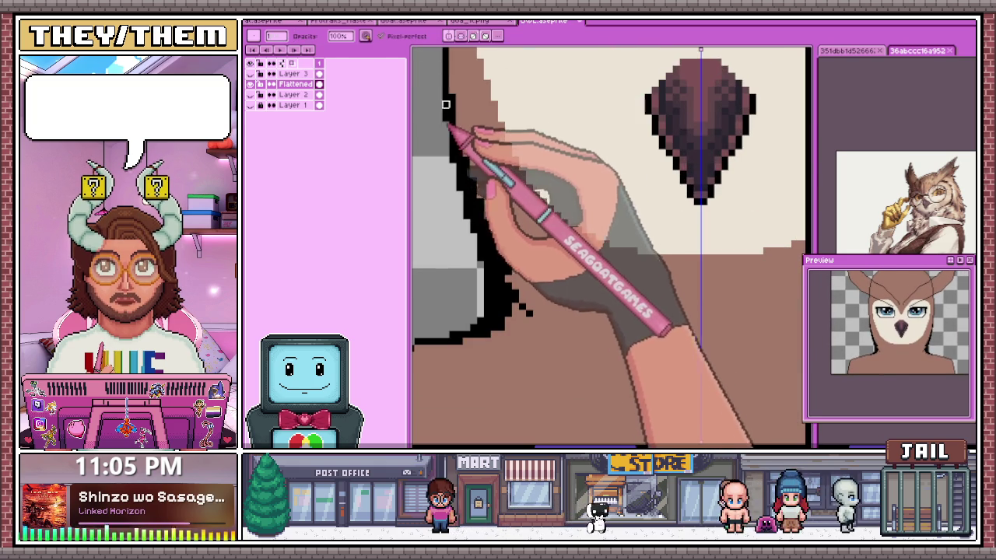
pyautogui.scroll(1, 454, 154)
pyautogui.scroll(-1, 459, 155)
pyautogui.scroll(1, 463, 152)
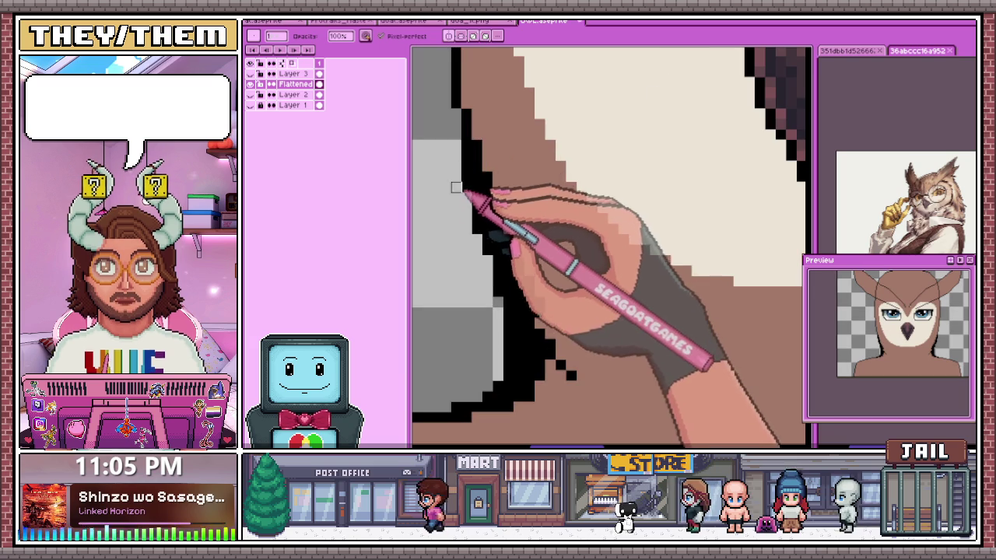
# Move the left neck outline inward, extend it along the neck bottom, and touch up higher
pyautogui.moveTo(466, 146); pyautogui.dragTo(477, 209)
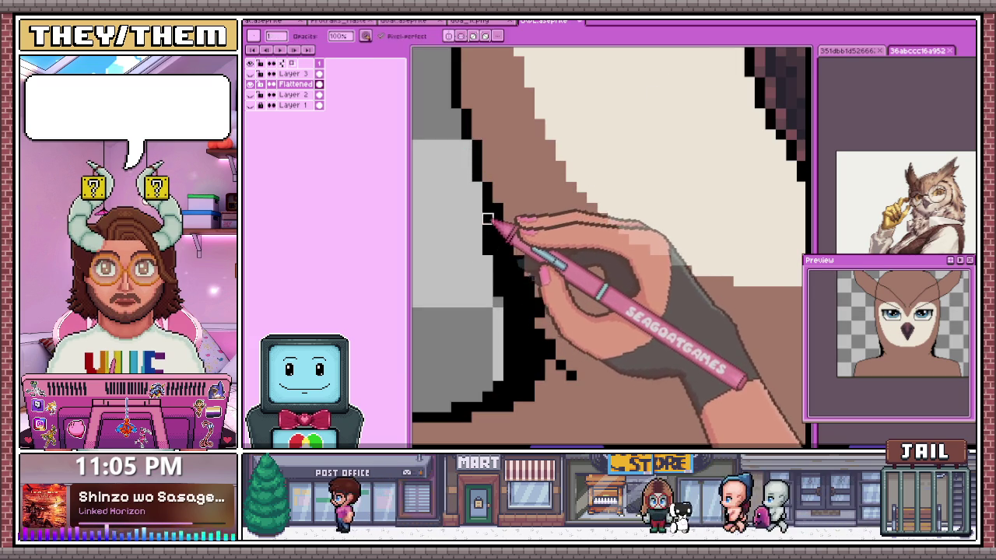
pyautogui.scroll(-2, 487, 209)
pyautogui.scroll(2, 478, 334)
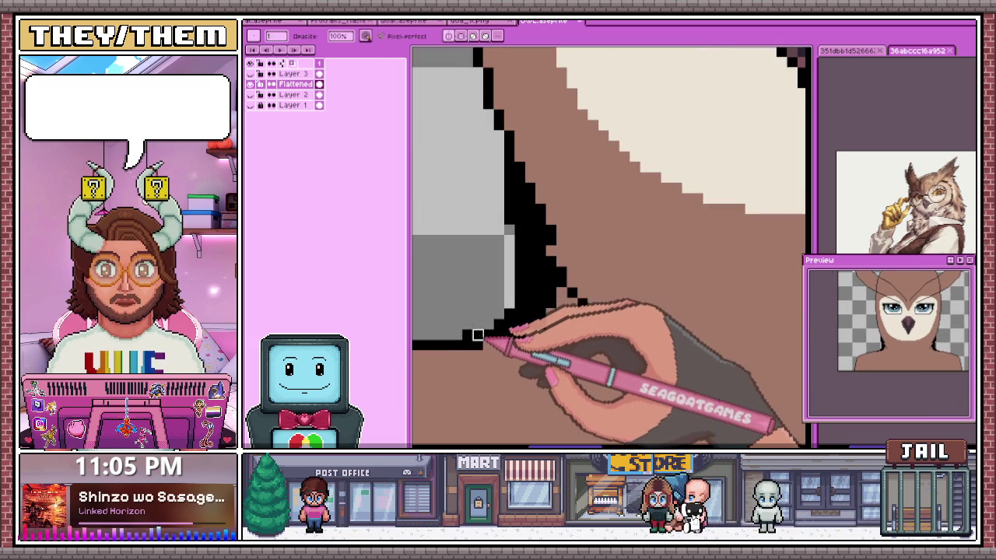
pyautogui.moveTo(477, 335); pyautogui.dragTo(510, 325)
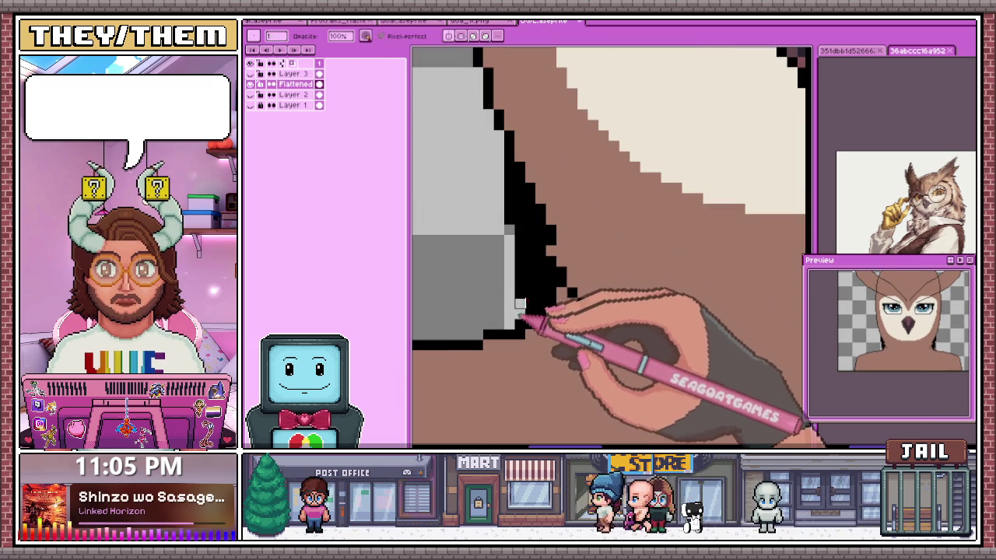
pyautogui.moveTo(519, 303); pyautogui.dragTo(509, 144)
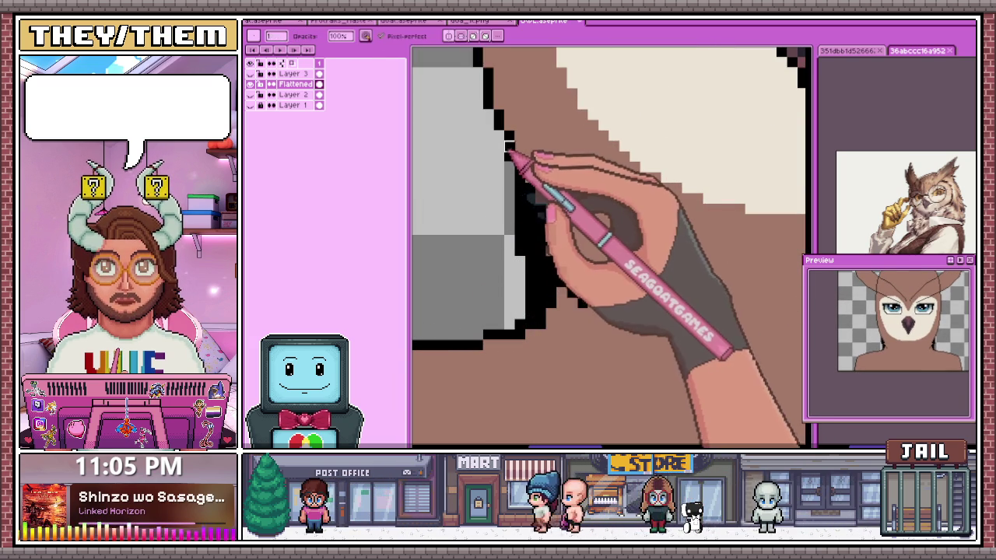
# Erase excess black pixels from the left neck outline
pyautogui.press('e')
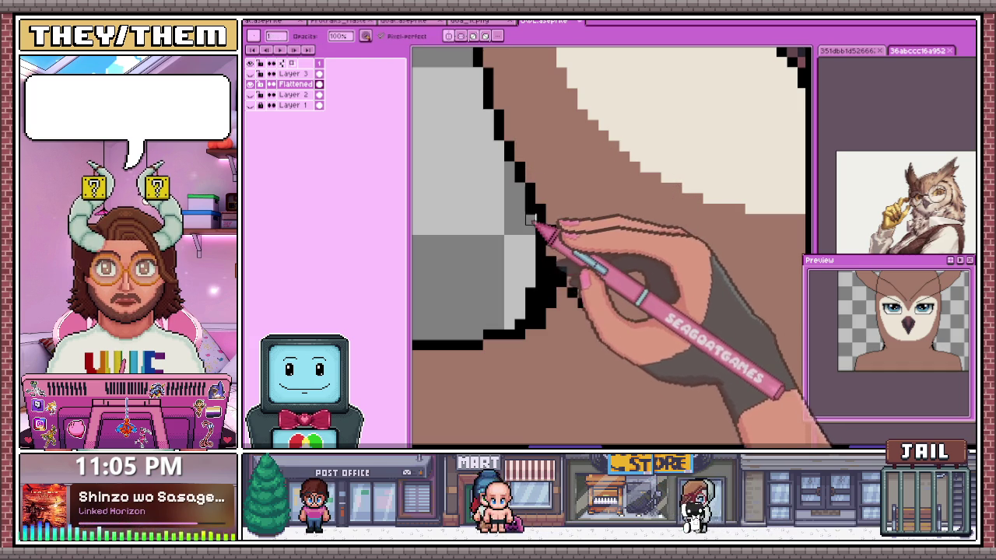
pyautogui.scroll(2, 536, 280)
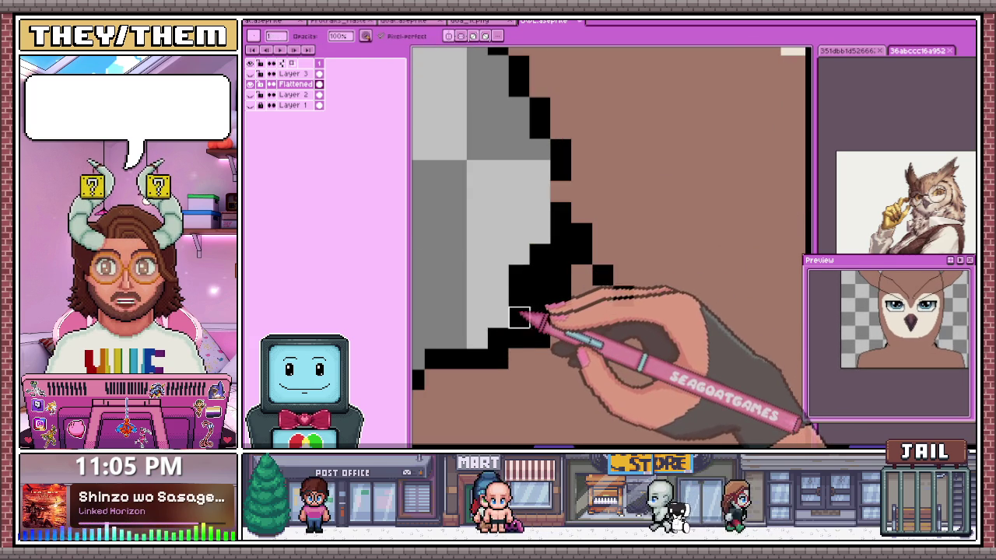
pyautogui.moveTo(518, 296); pyautogui.dragTo(539, 253)
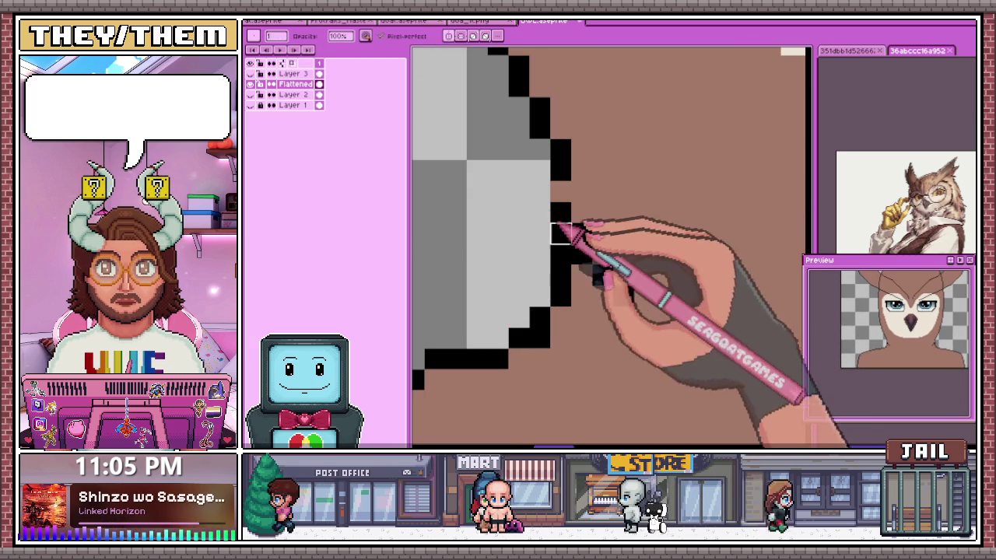
pyautogui.press('b')
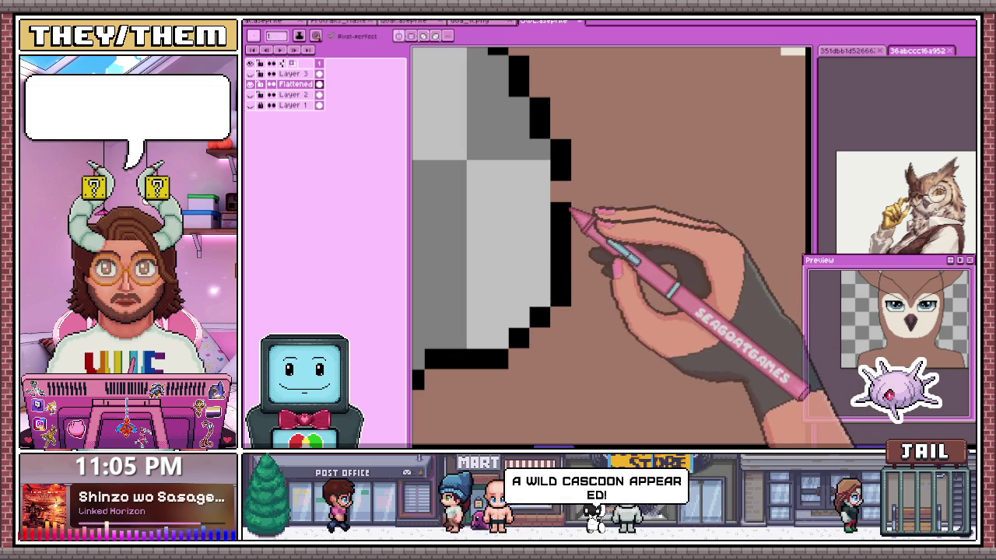
pyautogui.scroll(-1, 571, 196)
pyautogui.scroll(-1, 567, 301)
pyautogui.scroll(-2, 566, 302)
pyautogui.scroll(-2, 573, 262)
pyautogui.scroll(2, 582, 211)
pyautogui.scroll(2, 573, 256)
pyautogui.scroll(1, 569, 210)
# Resample the black outline colour and add a pixel to the shoulder outline
pyautogui.press('i')
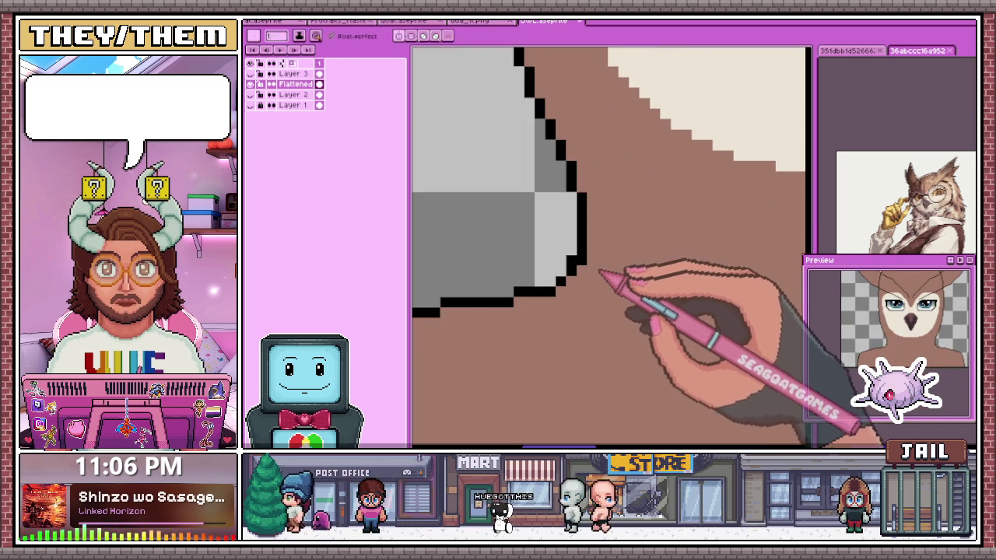
pyautogui.scroll(-2, 603, 272)
pyautogui.scroll(-1, 573, 211)
pyautogui.scroll(-1, 591, 311)
pyautogui.press('b')
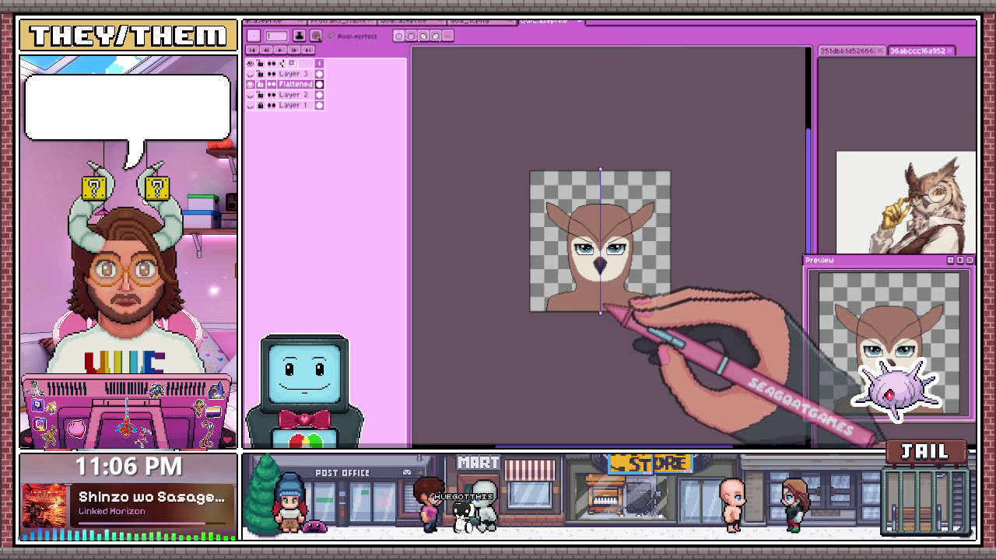
pyautogui.scroll(2, 554, 324)
pyautogui.scroll(2, 548, 292)
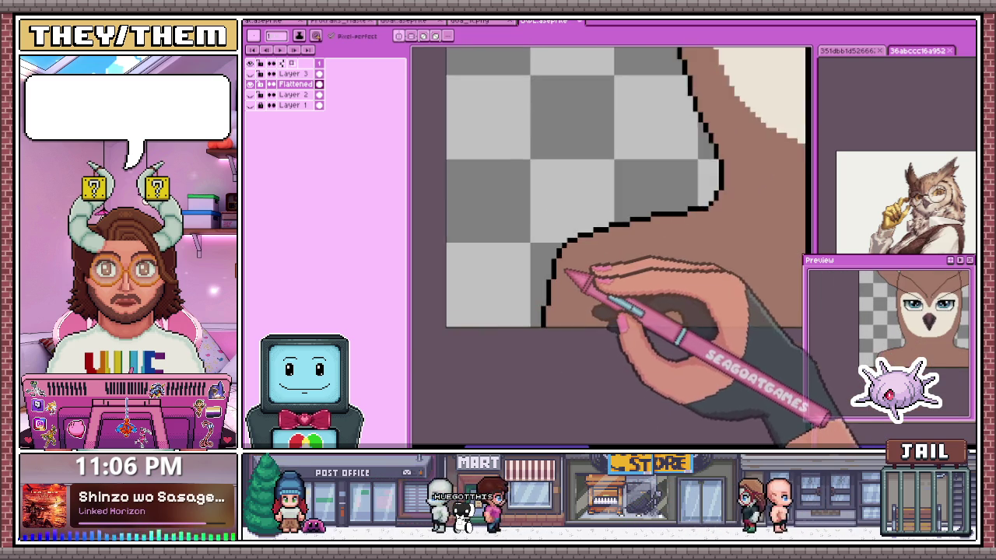
pyautogui.scroll(1, 582, 278)
pyautogui.scroll(1, 568, 272)
pyautogui.click(576, 235)
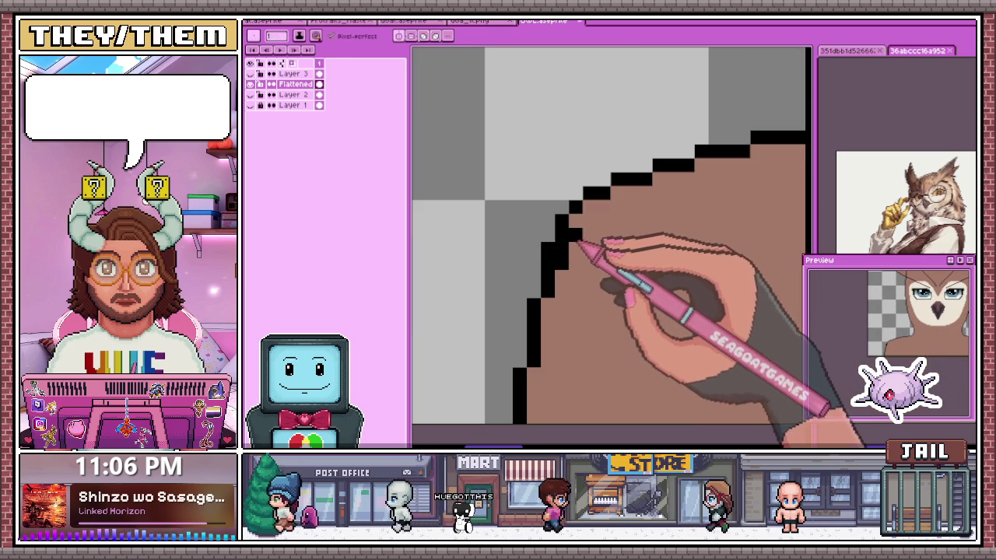